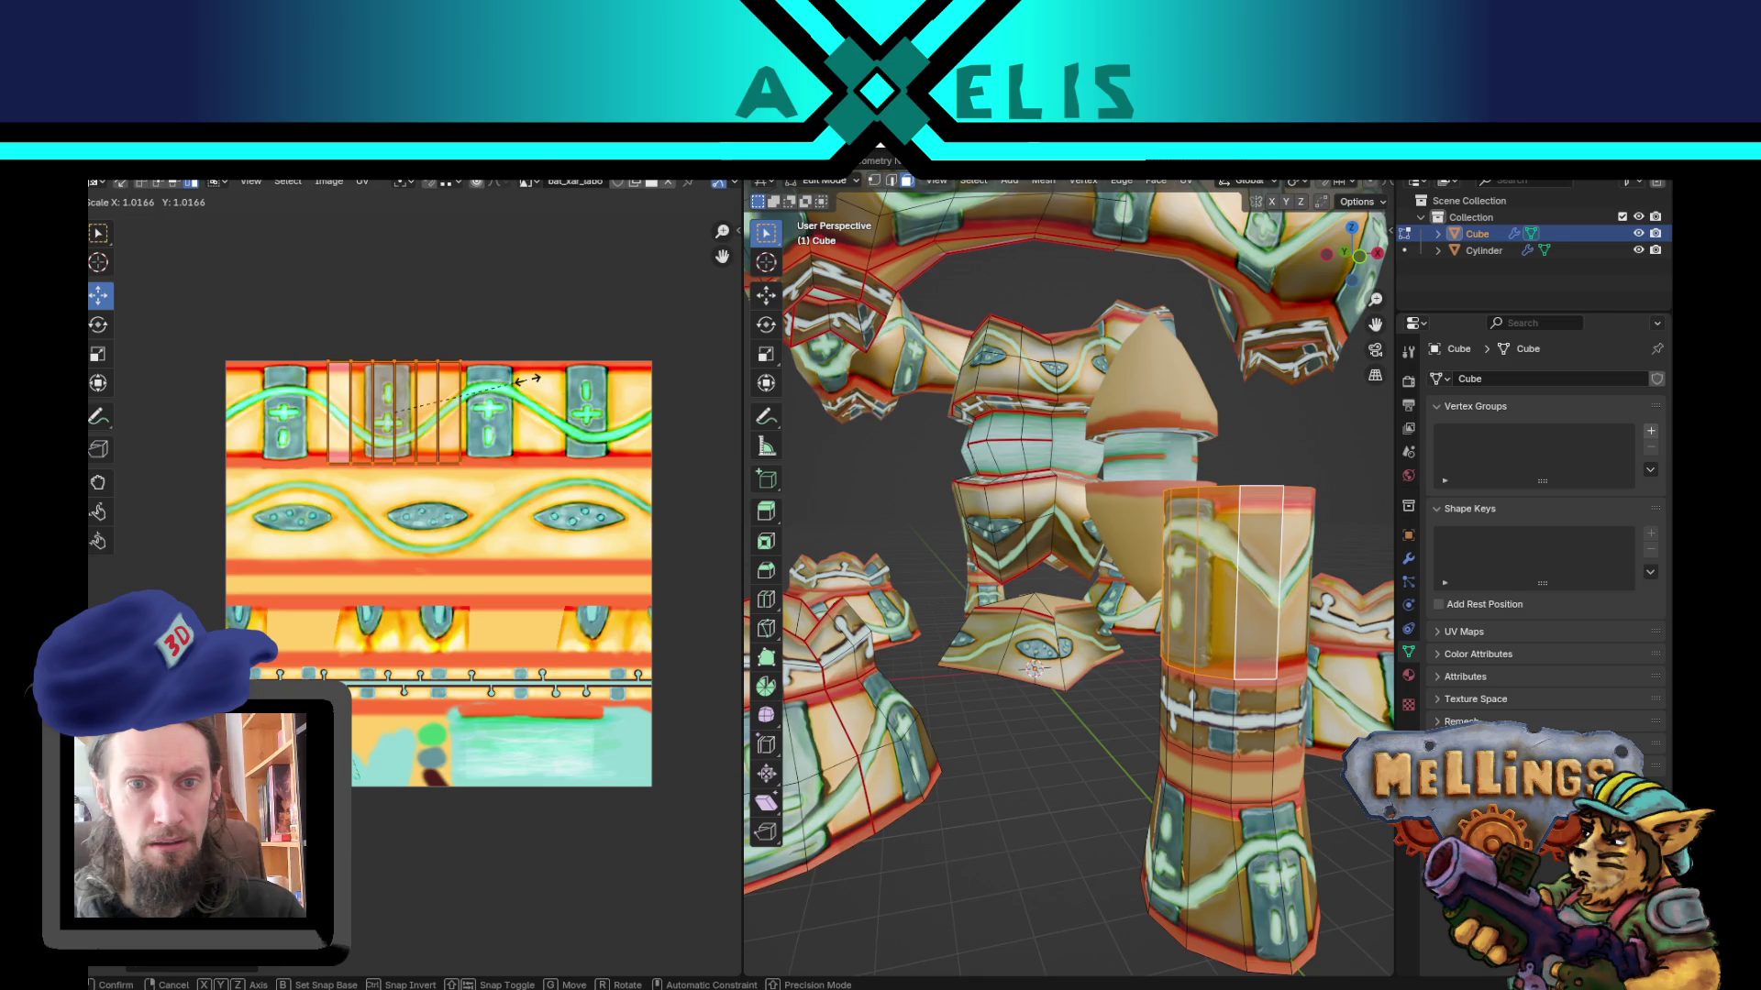
Step: Confirm the repositioned UV island and clear the mesh selection in face mode
{"action": "left_click", "coordinate": [523, 381]}
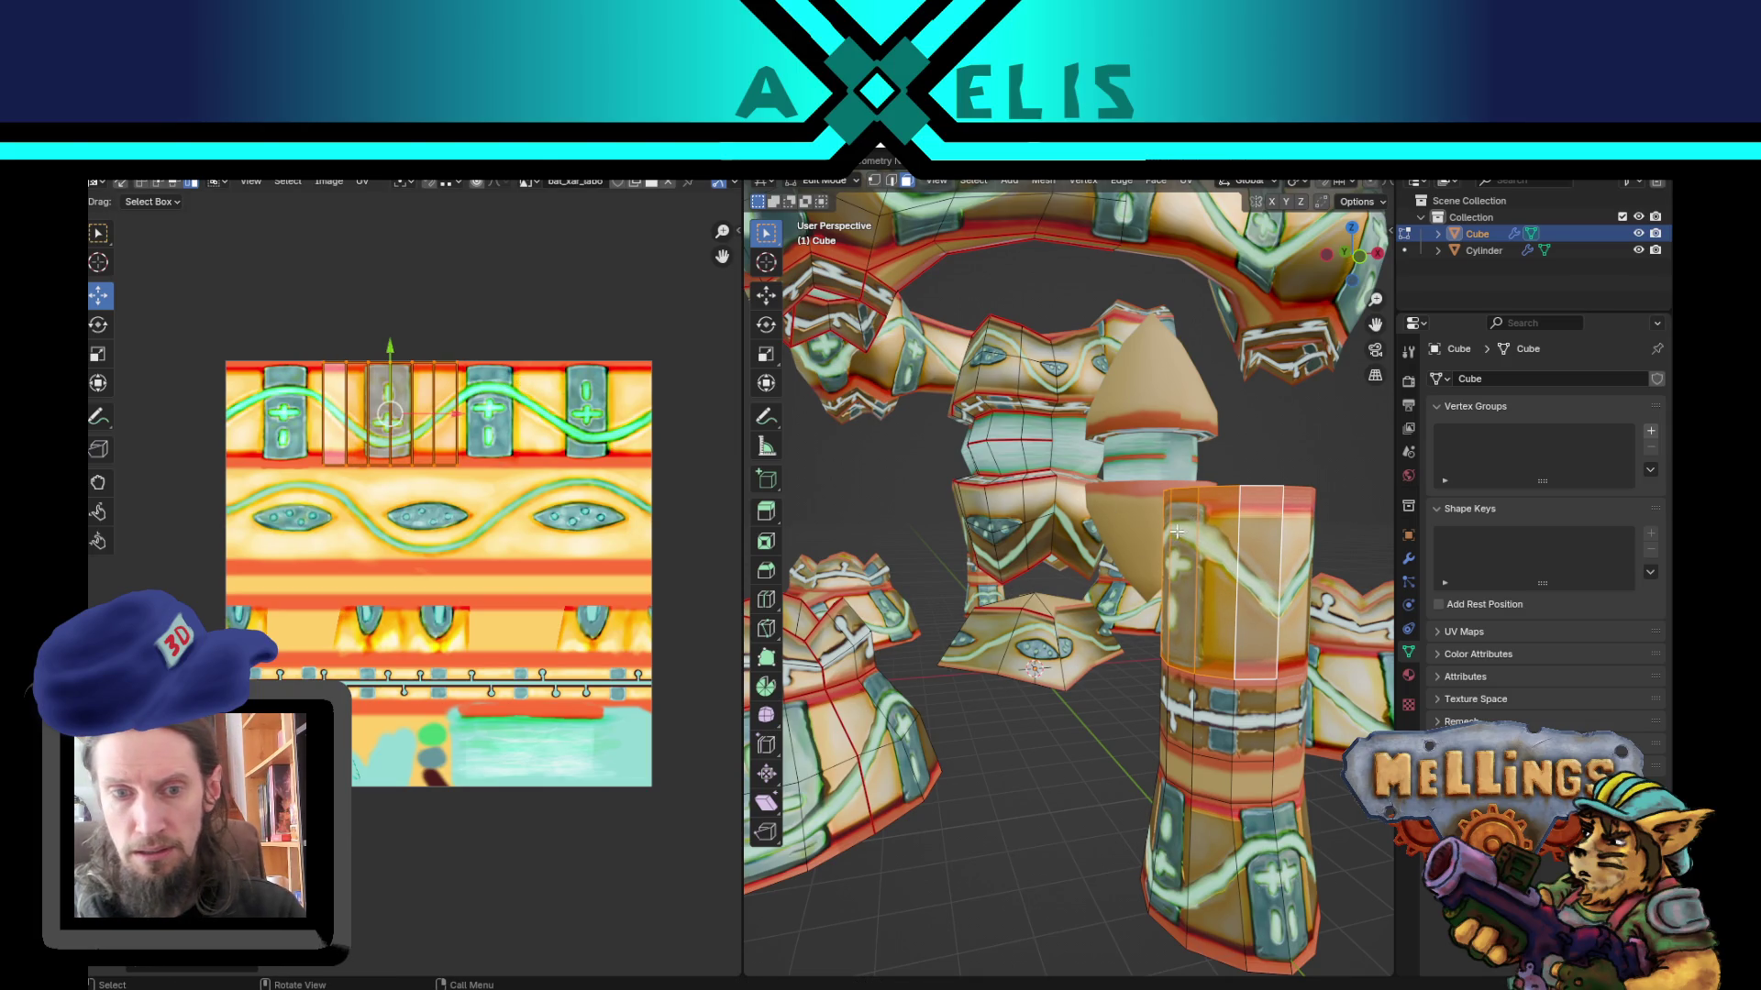
{"action": "mouse_move", "coordinate": [1188, 513]}
{"action": "middle_mouse_down"}
{"action": "mouse_move", "coordinate": [1248, 717]}
{"action": "mouse_move", "coordinate": [1189, 645]}
{"action": "mouse_move", "coordinate": [1200, 727]}
{"action": "mouse_move", "coordinate": [1089, 614]}
{"action": "middle_mouse_up"}
{"action": "key", "text": "2"}
{"action": "key", "text": "alt+a"}
{"action": "key", "text": "3"}
Step: Select the face rings around the white band and upper cylinder, then shift them right
{"action": "left_click", "coordinate": [1091, 621], "text": "alt"}
{"action": "left_click", "coordinate": [1093, 564], "text": "alt"}
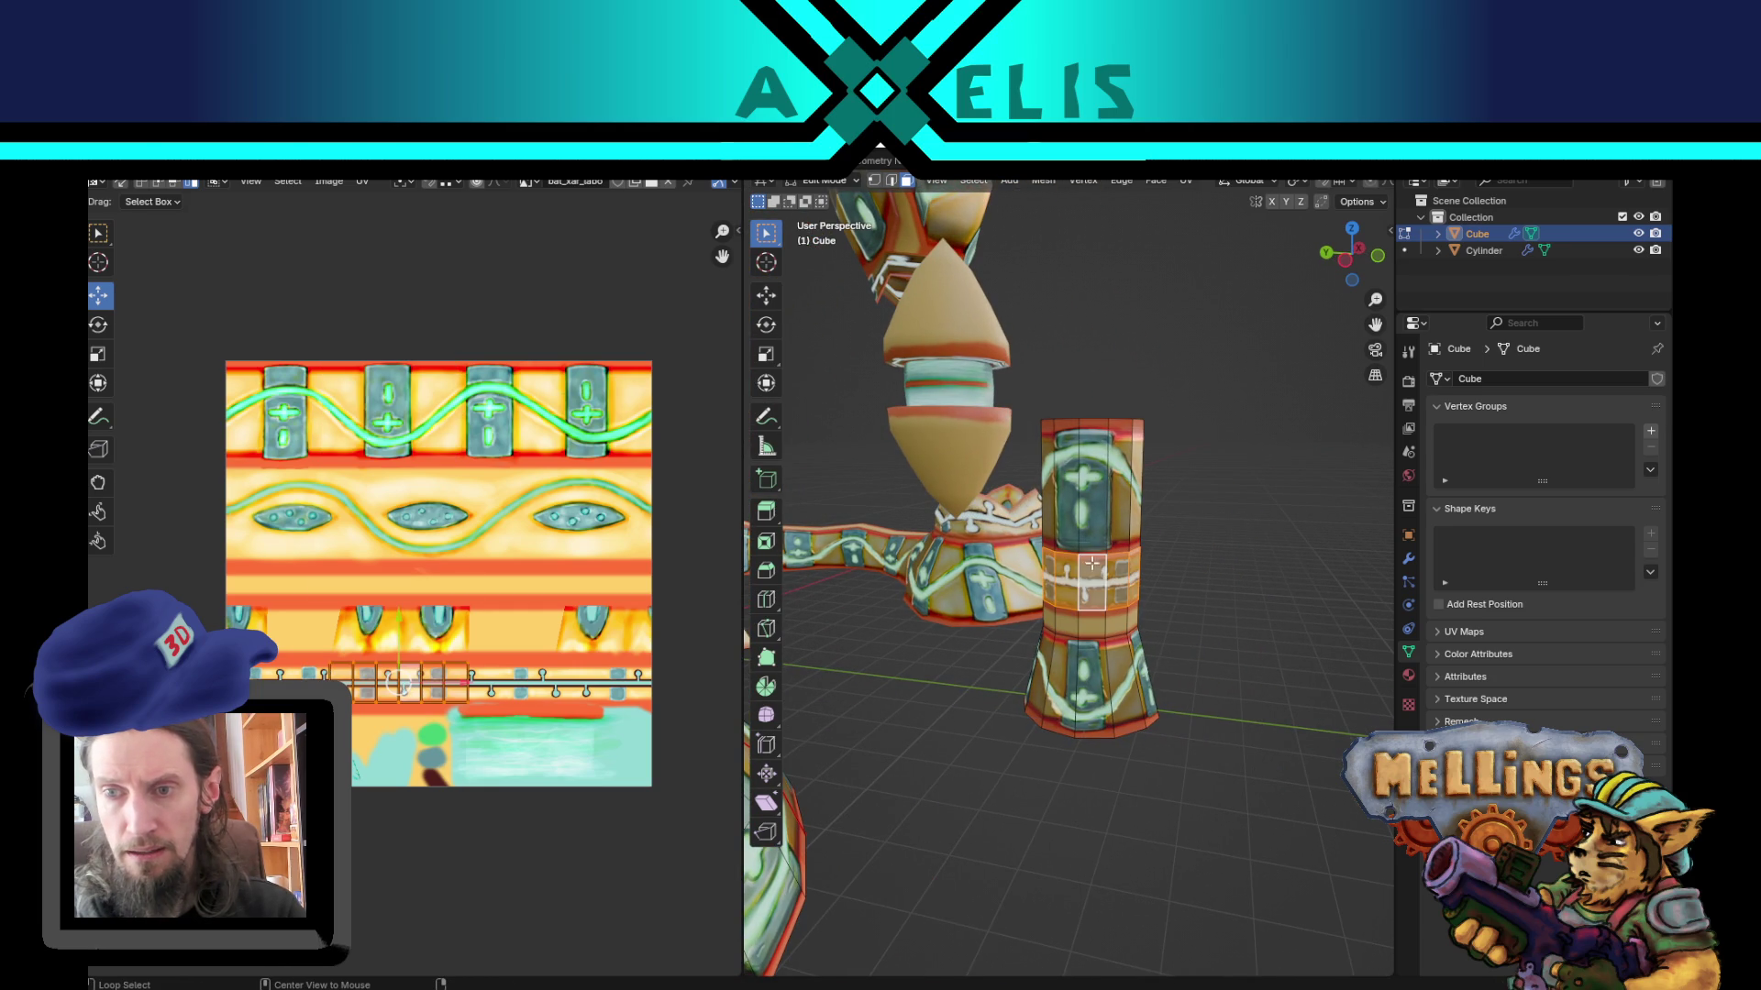
{"action": "left_click", "coordinate": [1085, 624], "text": "alt+shift"}
{"action": "left_click", "coordinate": [1091, 495], "text": "alt+shift"}
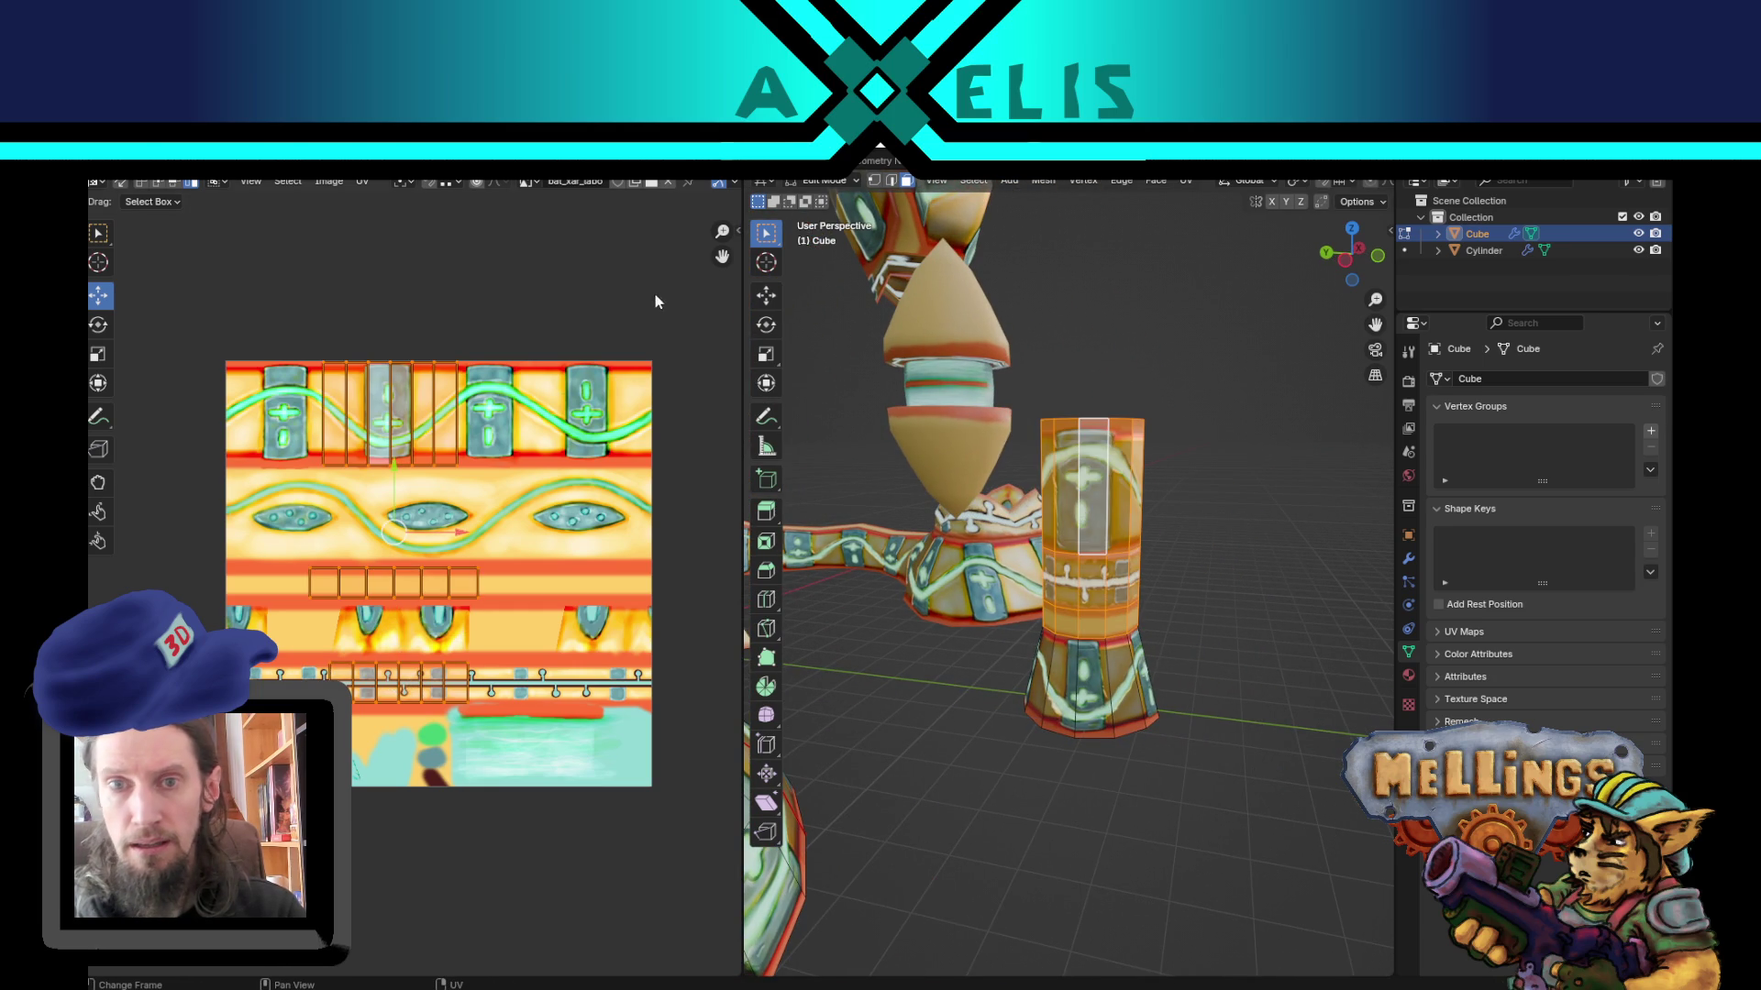
{"action": "left_click", "coordinate": [766, 295]}
{"action": "mouse_move", "coordinate": [1044, 558]}
{"action": "left_mouse_down"}
{"action": "mouse_move", "coordinate": [1074, 524]}
{"action": "mouse_move", "coordinate": [1110, 520]}
{"action": "left_mouse_up"}
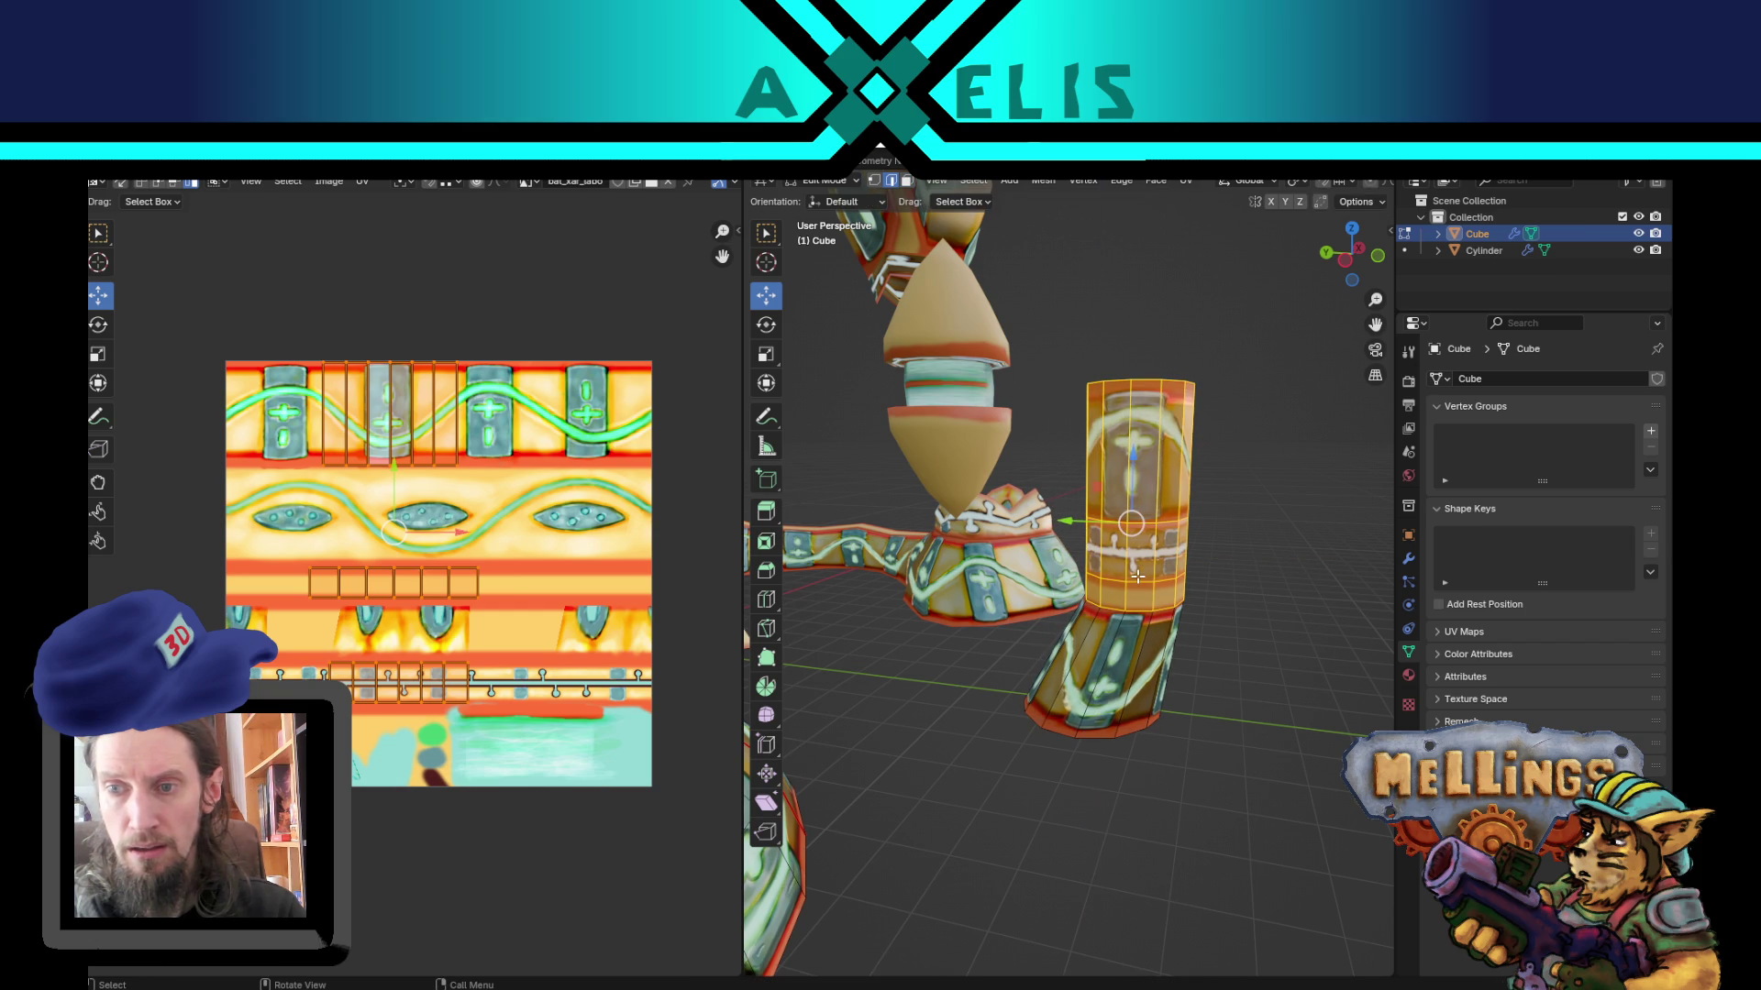
Step: Scale an edge loop on the cylinder; a middle-loop resize is cancelled
{"action": "key", "text": "2"}
{"action": "left_click", "coordinate": [1144, 578], "text": "alt"}
{"action": "key", "text": "s"}
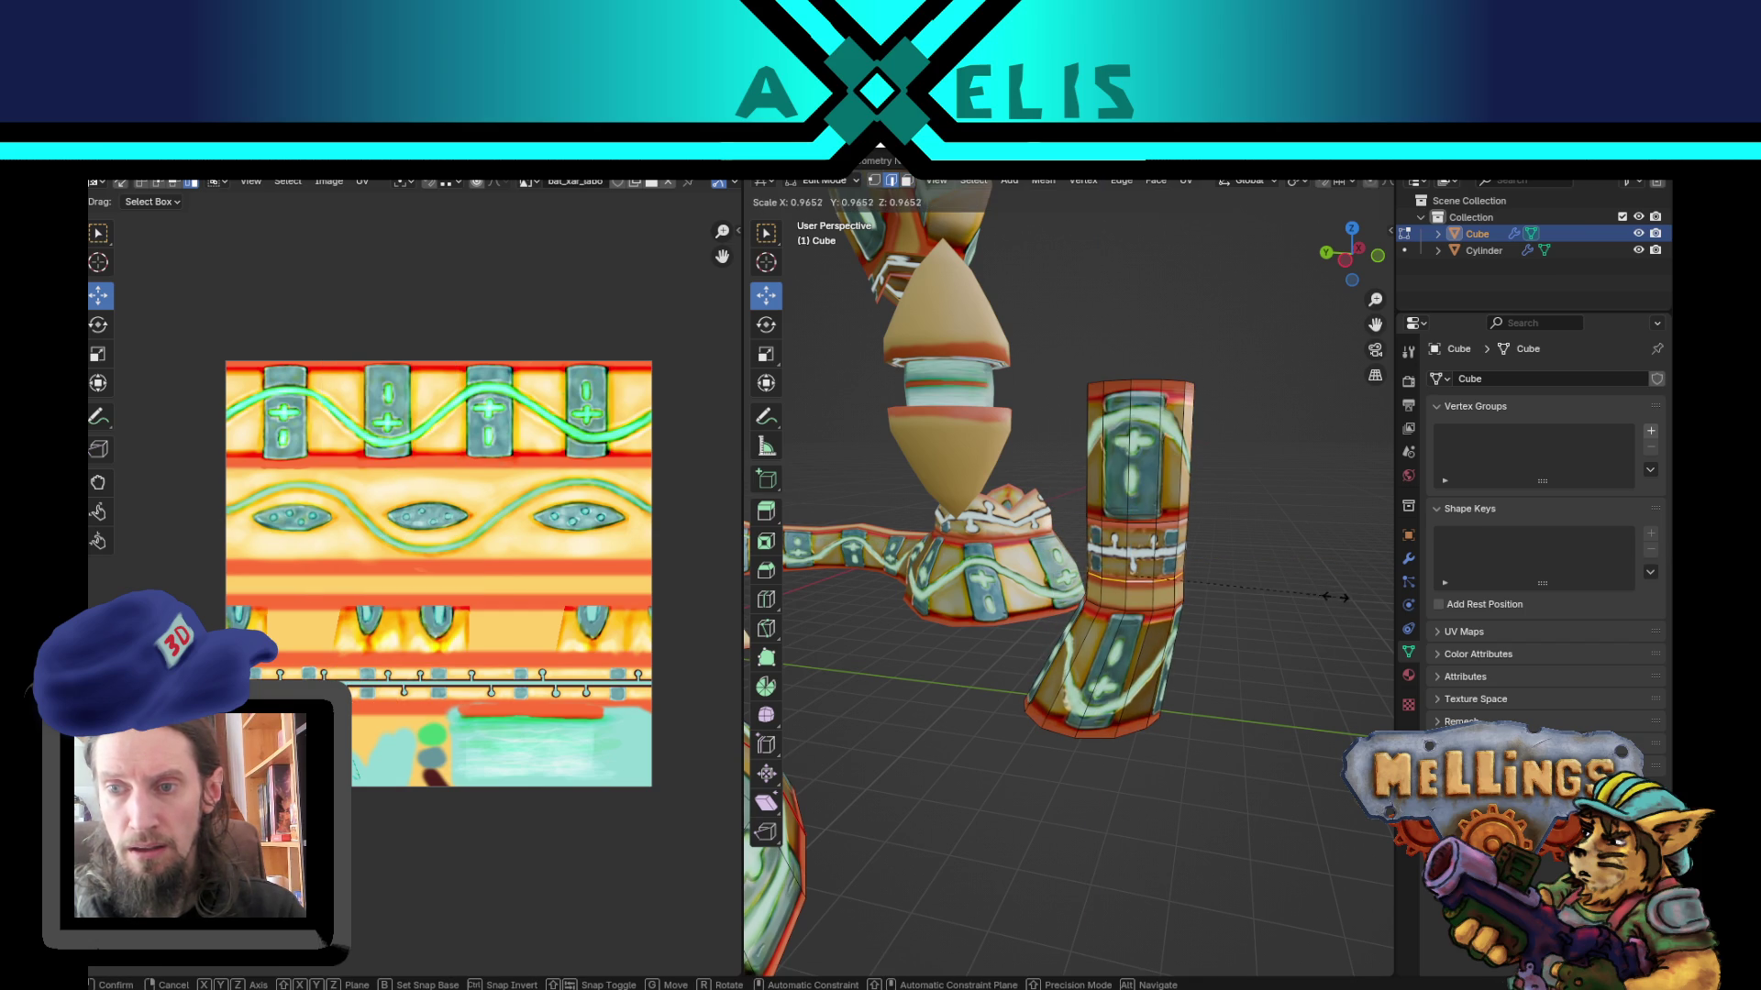
{"action": "left_click", "coordinate": [1169, 526]}
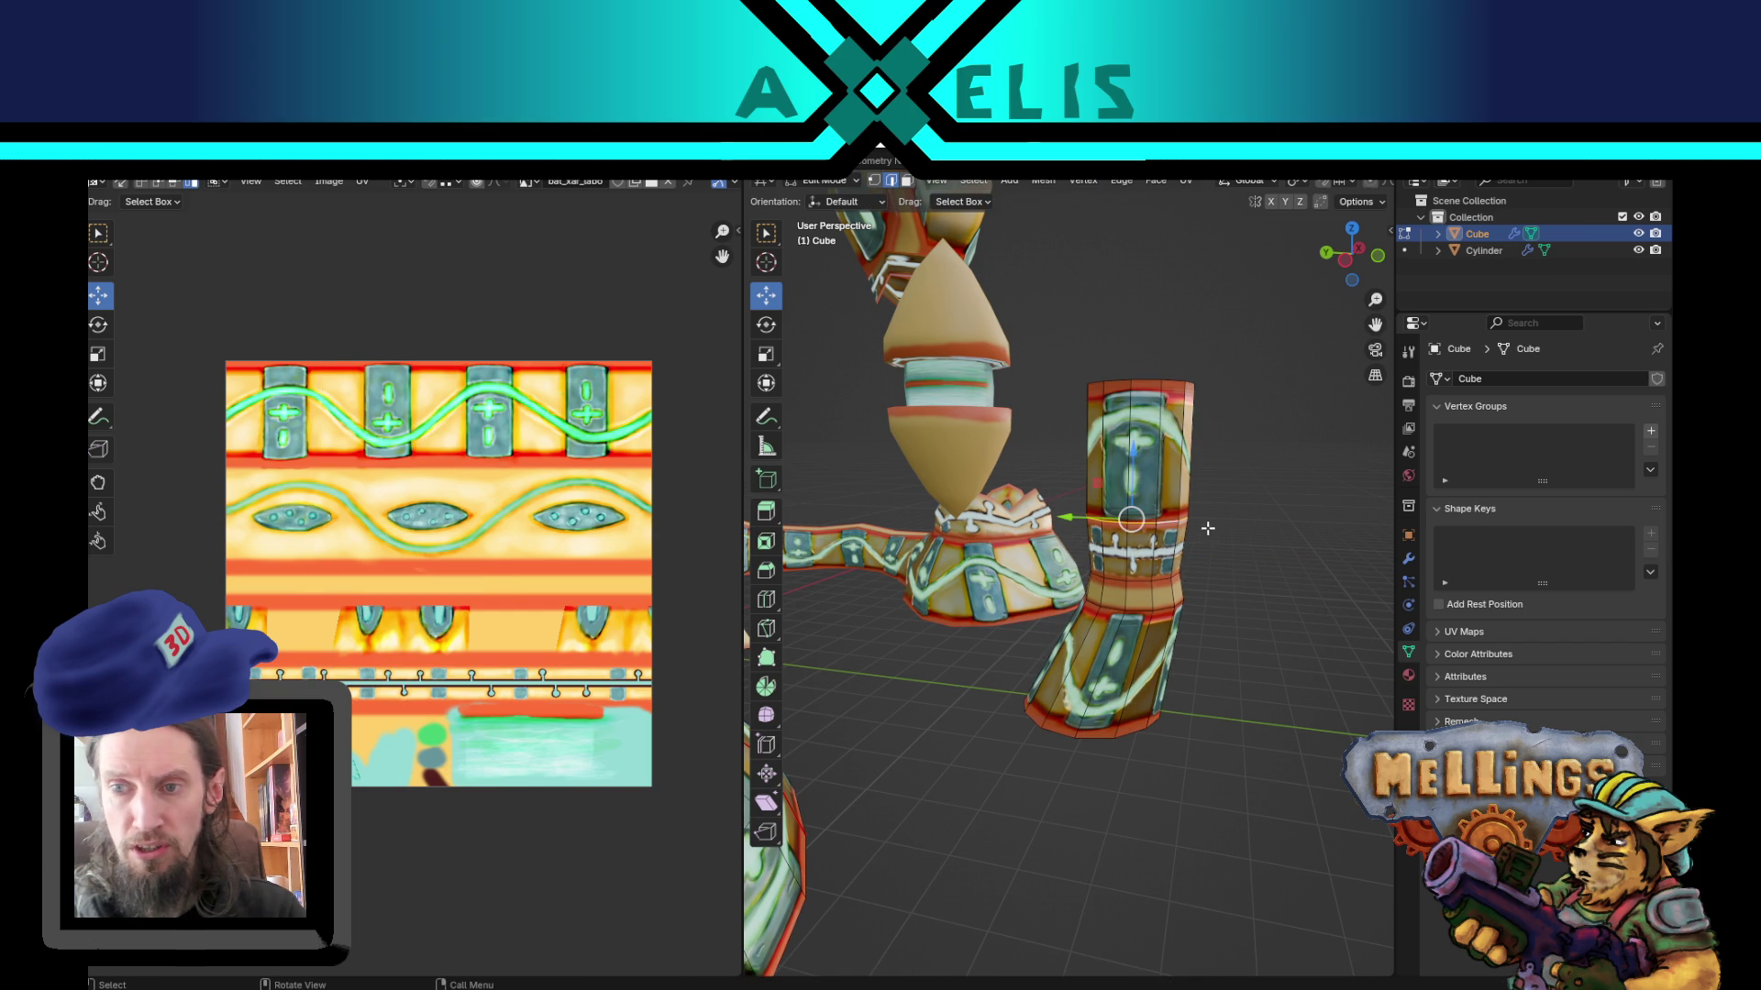
{"action": "key", "text": "s"}
{"action": "right_click", "coordinate": [1235, 527]}
Step: Scale the cylinder's top edge loop down to narrow the top
{"action": "left_click", "coordinate": [1165, 387], "text": "alt"}
{"action": "key", "text": "s"}
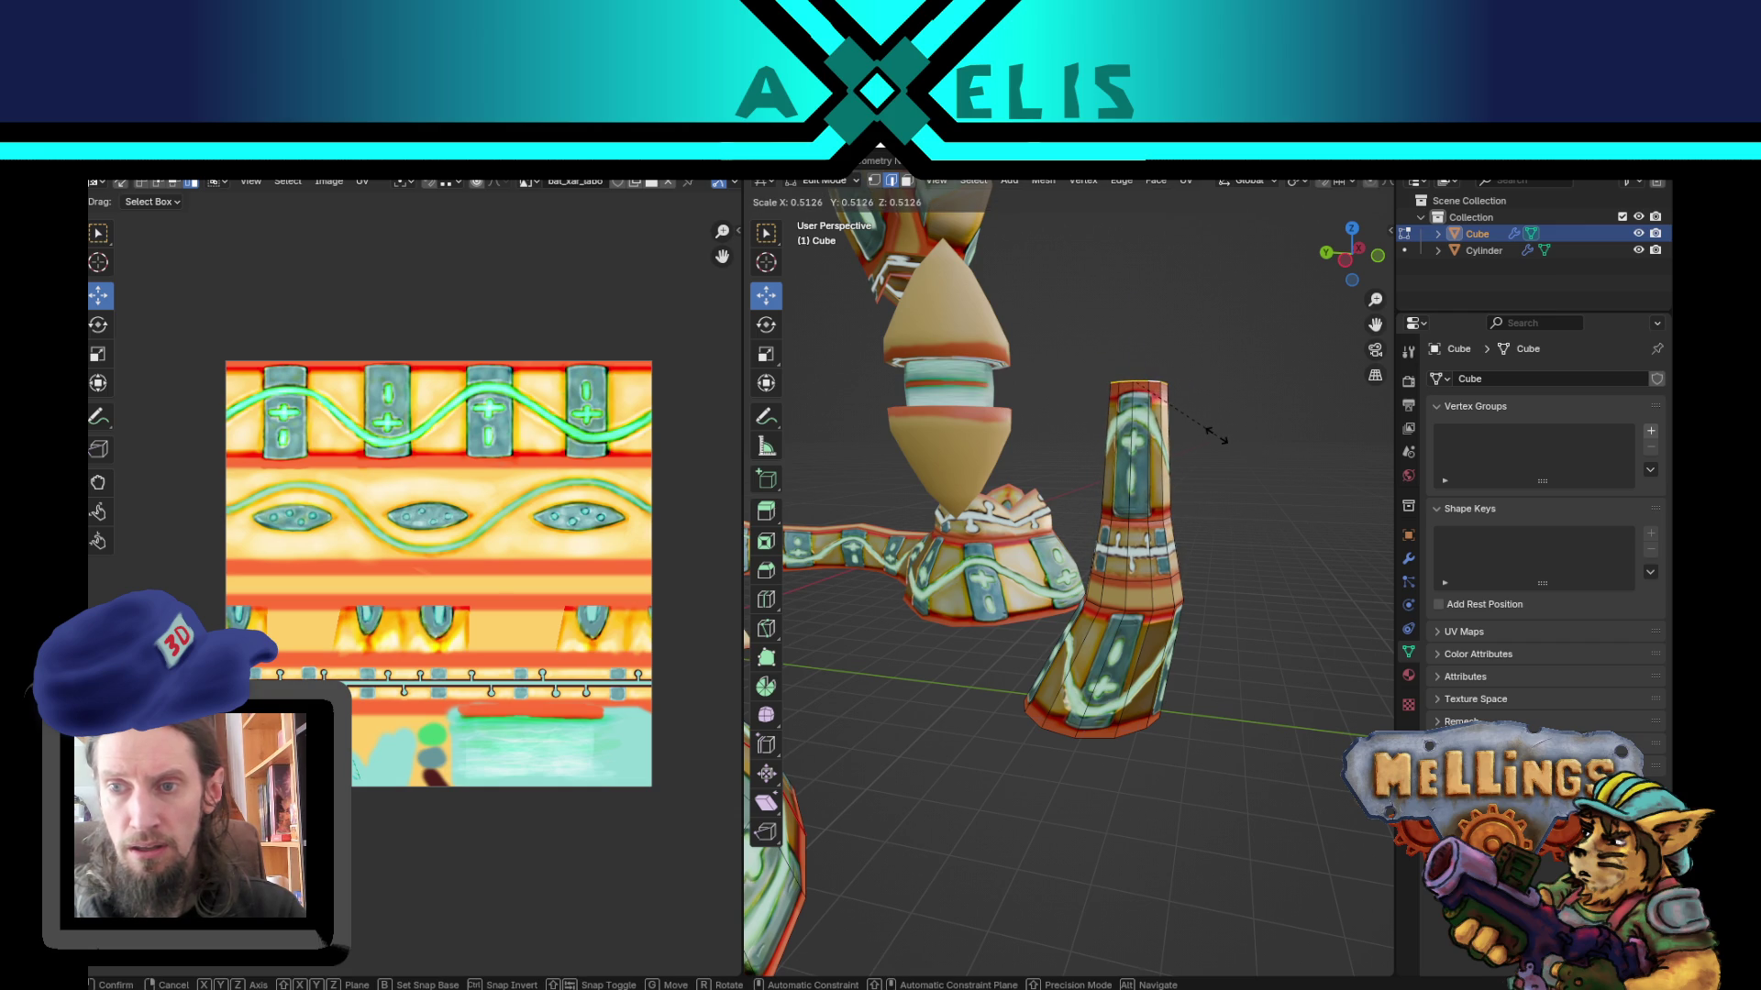
{"action": "left_click", "coordinate": [1222, 441]}
{"action": "mouse_move", "coordinate": [1224, 495]}
{"action": "middle_mouse_down"}
{"action": "mouse_move", "coordinate": [1146, 515]}
{"action": "mouse_move", "coordinate": [1216, 525]}
{"action": "mouse_move", "coordinate": [965, 421]}
{"action": "middle_mouse_up"}
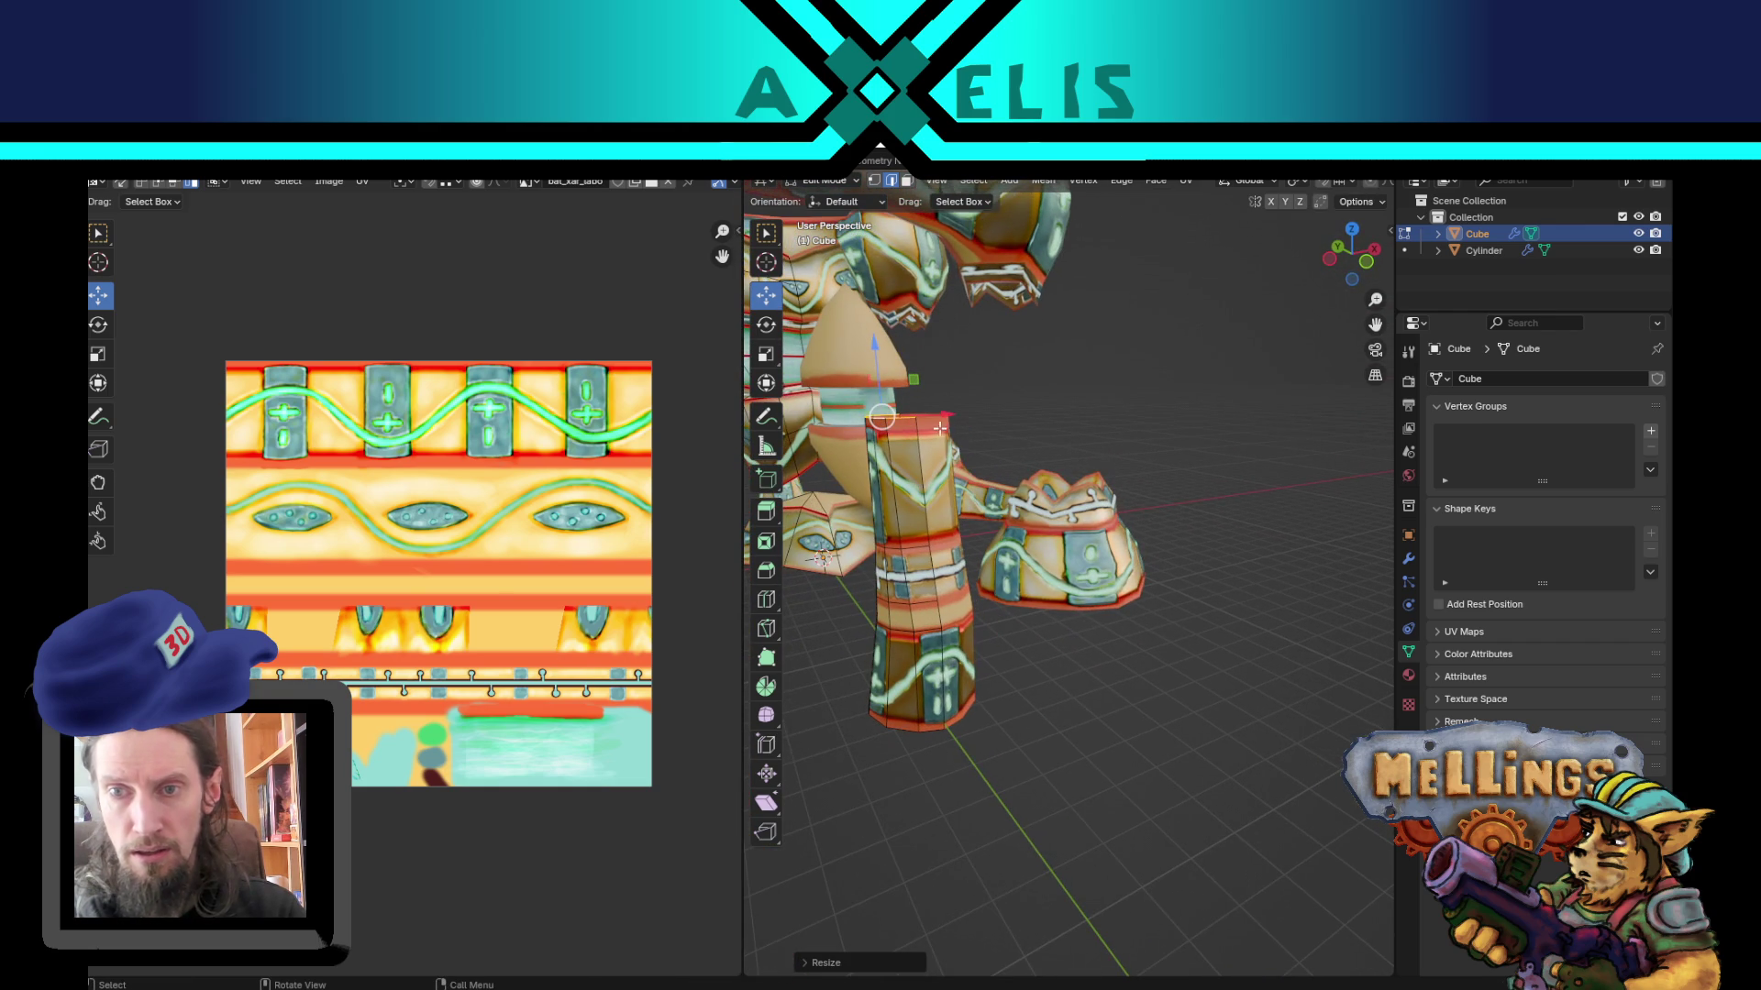
Step: Nudge the top loop and a neighbouring loop sideways, then select the loop near the top
{"action": "left_click_drag", "start_coordinate": [945, 417], "coordinate": [927, 420]}
{"action": "mouse_move", "coordinate": [926, 420]}
{"action": "middle_mouse_down"}
{"action": "mouse_move", "coordinate": [916, 535]}
{"action": "mouse_move", "coordinate": [1068, 495]}
{"action": "middle_mouse_up"}
{"action": "left_click", "coordinate": [1069, 495]}
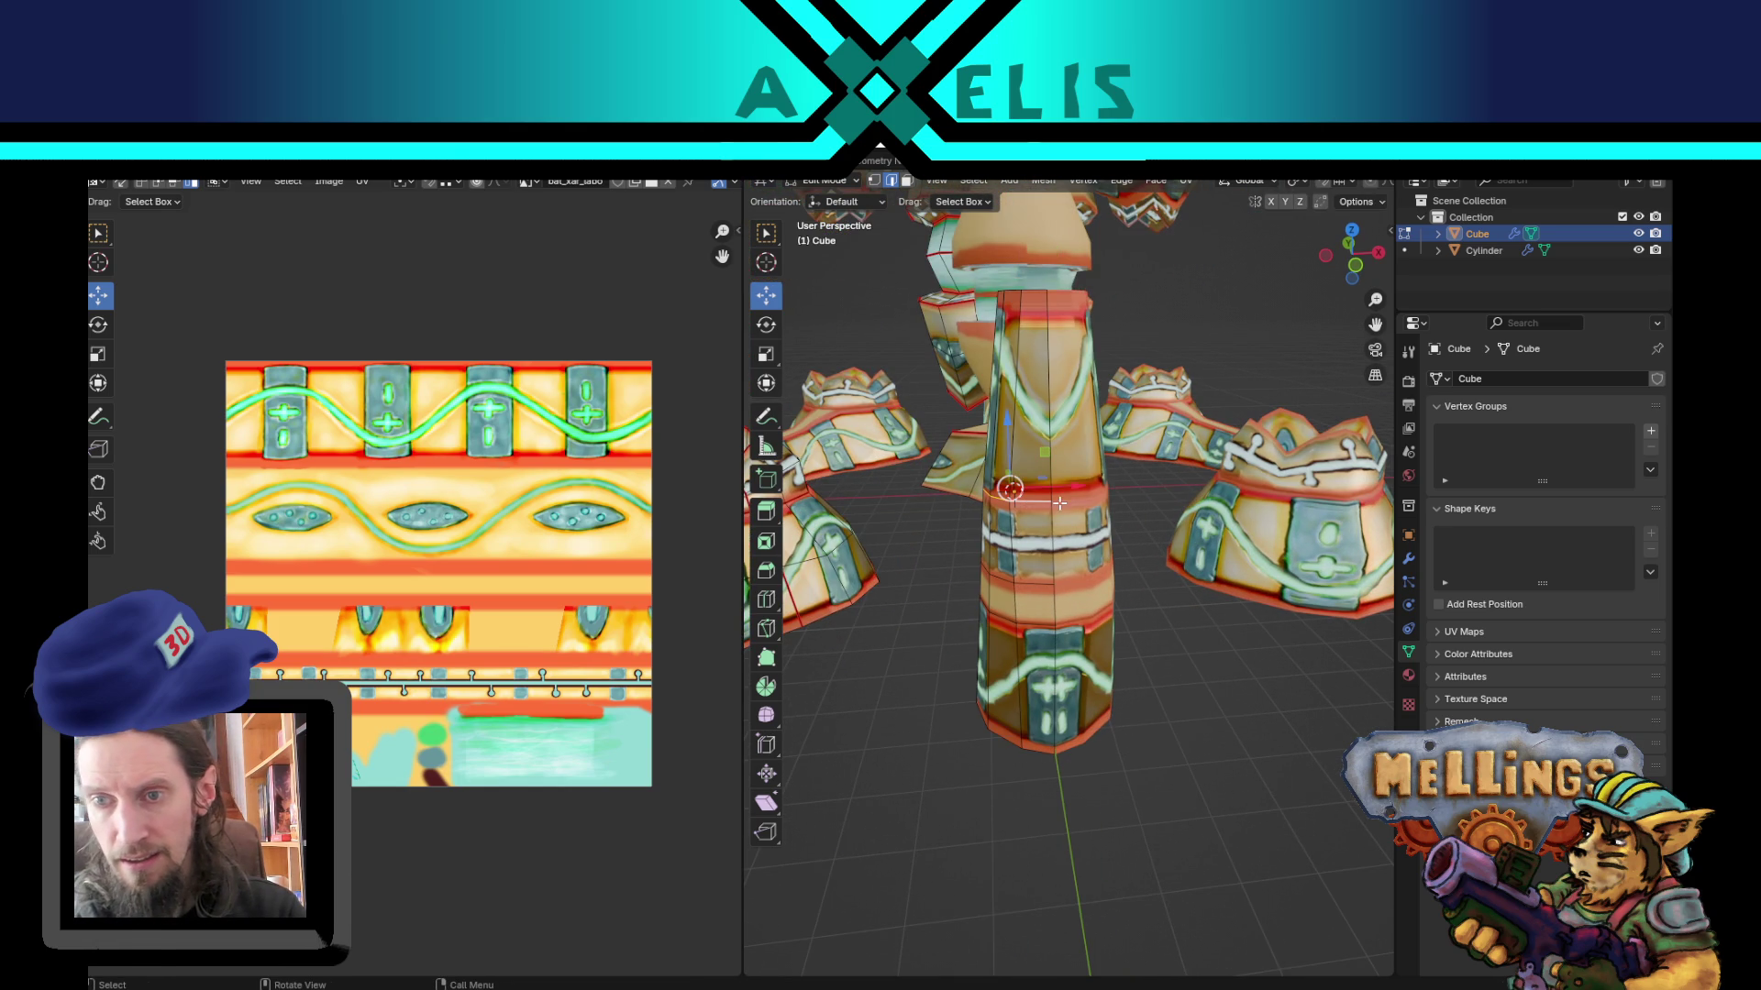
{"action": "left_click_drag", "start_coordinate": [1075, 494], "coordinate": [1064, 494]}
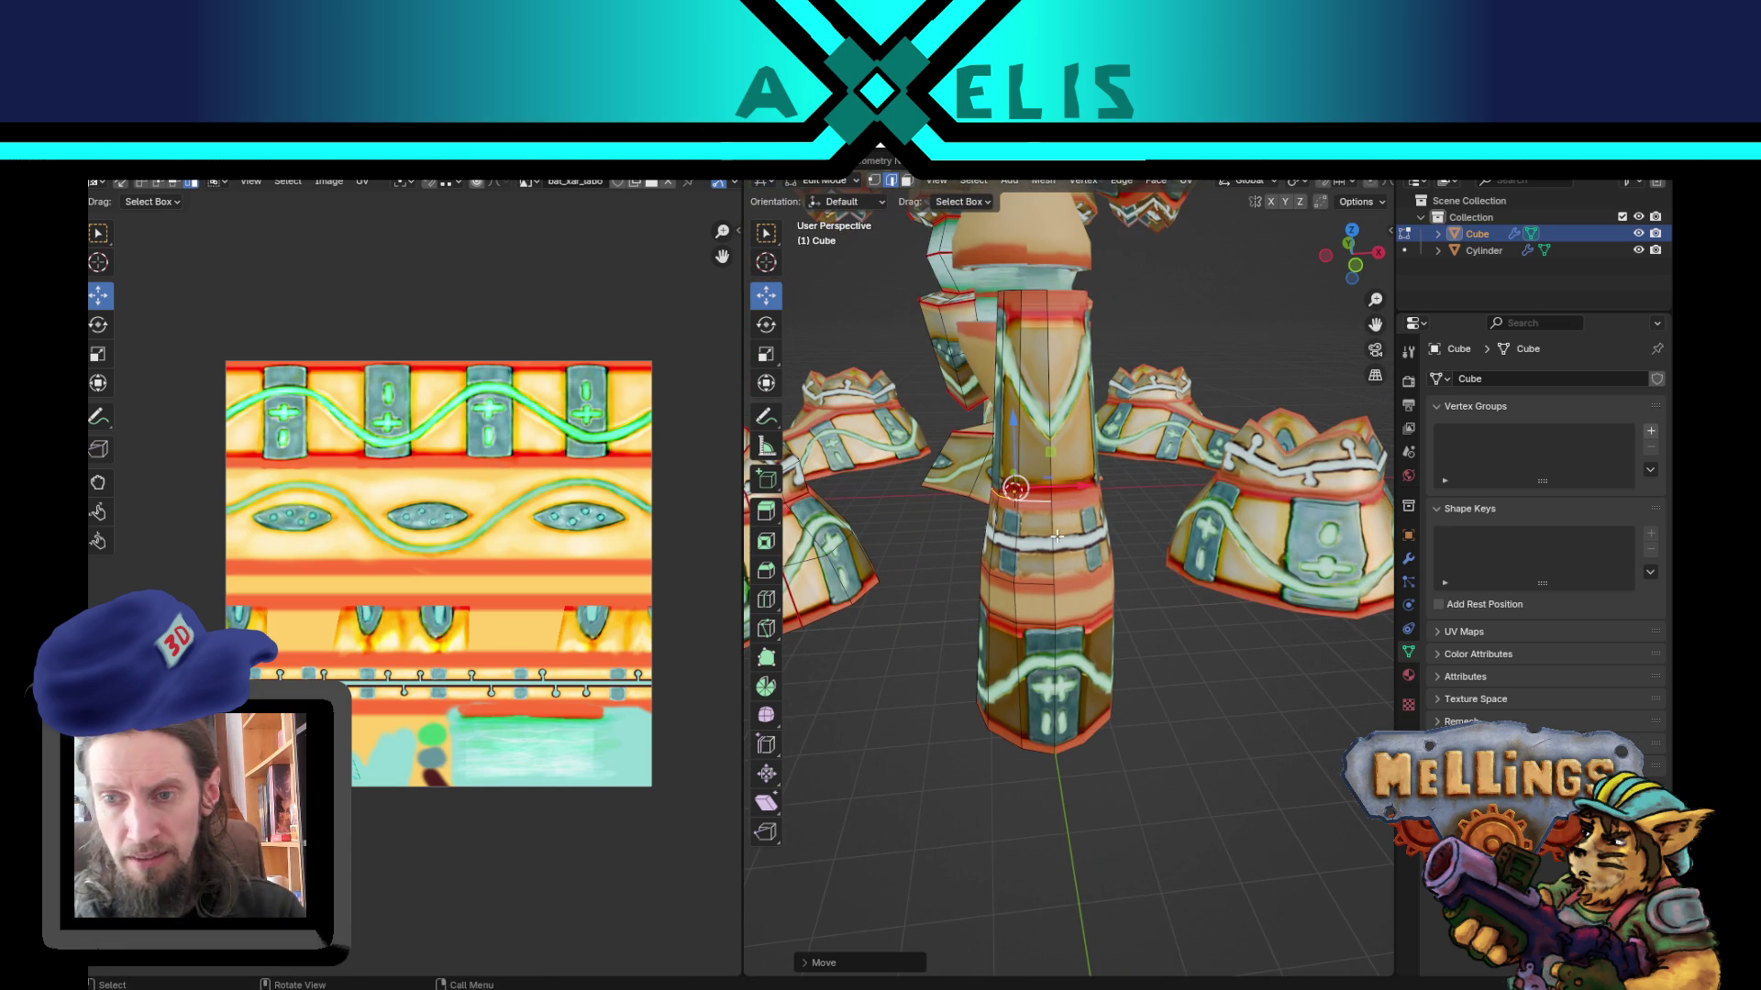
{"action": "left_click", "coordinate": [1035, 586], "text": "alt"}
{"action": "middle_click_drag", "start_coordinate": [1078, 575], "coordinate": [1149, 599]}
{"action": "mouse_move", "coordinate": [1218, 385]}
{"action": "middle_mouse_down"}
{"action": "mouse_move", "coordinate": [1224, 603]}
{"action": "mouse_move", "coordinate": [1111, 497]}
{"action": "middle_mouse_up"}
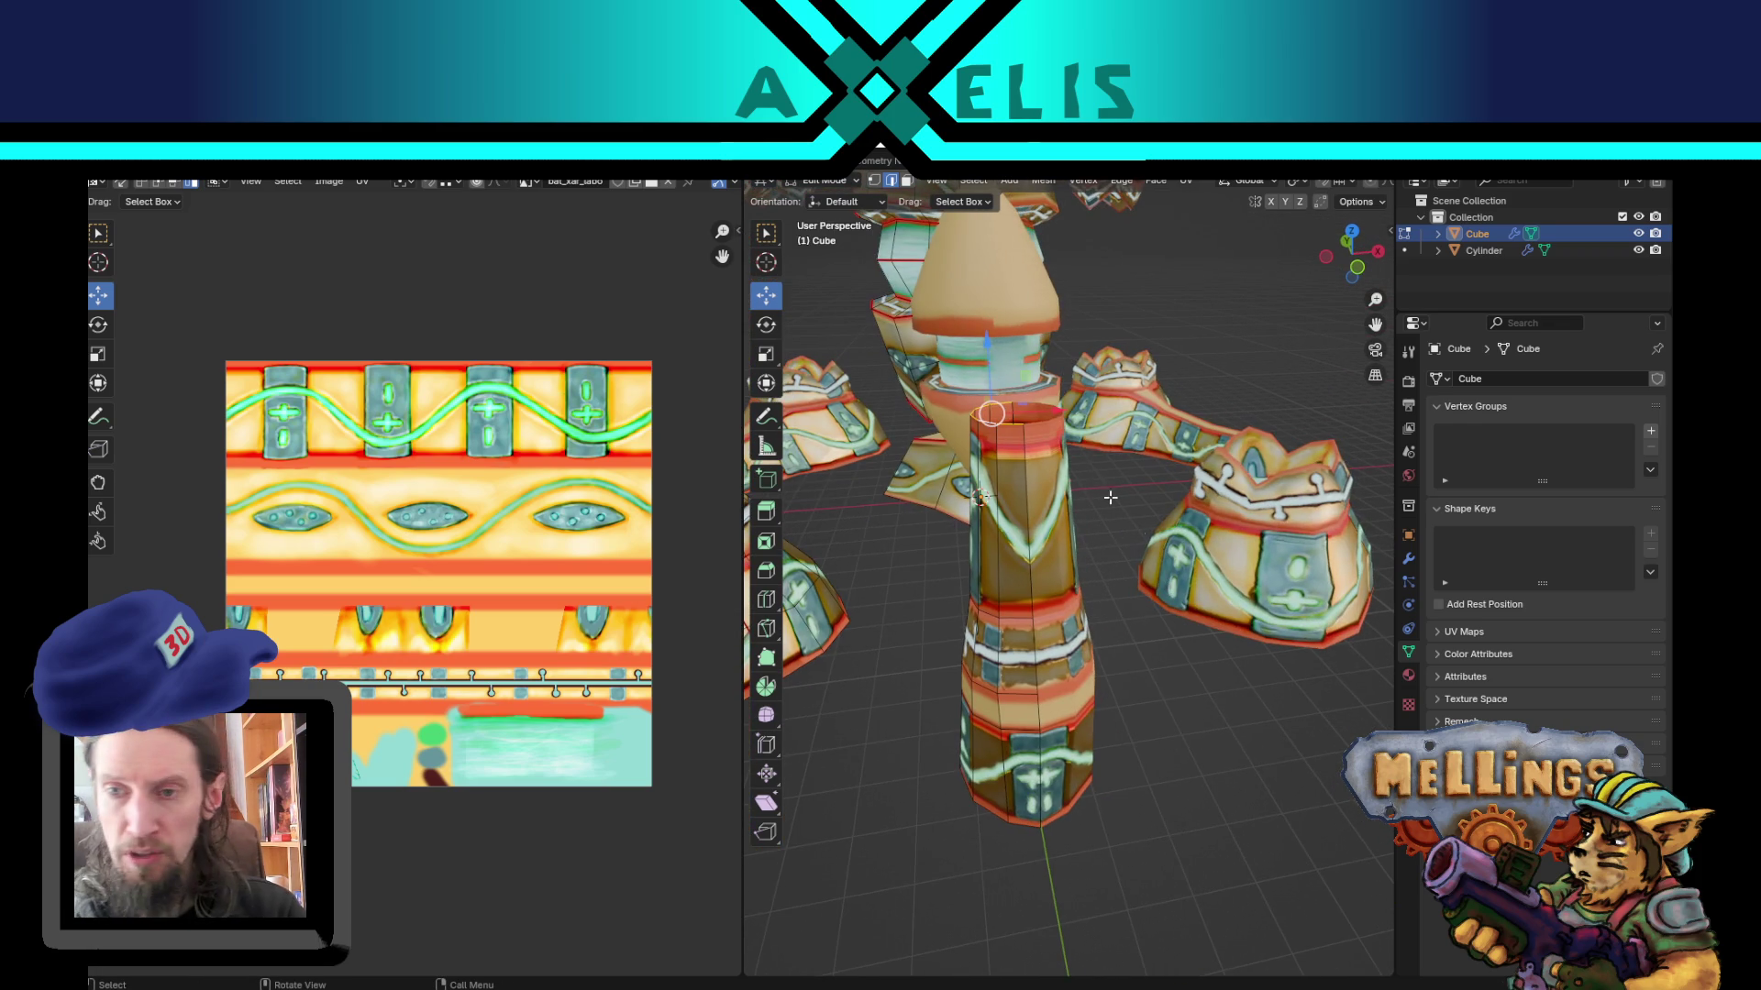
Step: Shift and shrink the top loop, raise it along Z, then shrink it again
{"action": "key", "text": "g"}
{"action": "left_click", "coordinate": [1055, 418]}
{"action": "key", "text": "s"}
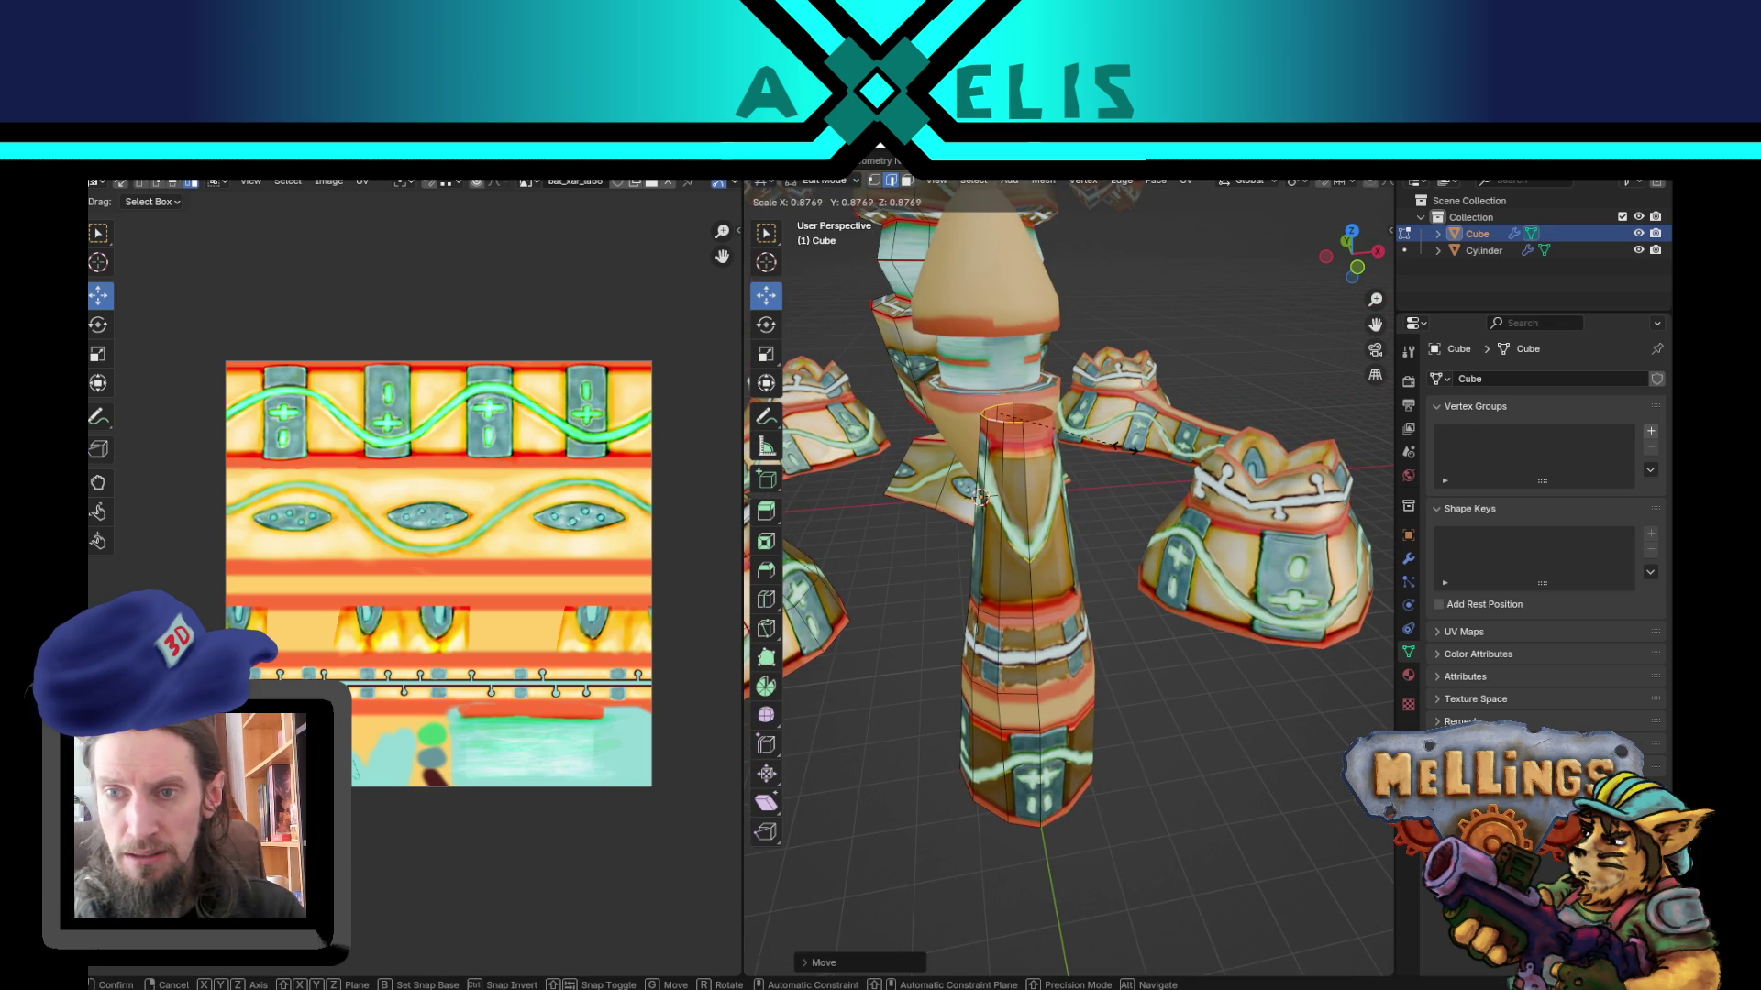
{"action": "left_click", "coordinate": [1126, 449]}
{"action": "key", "text": "g"}
{"action": "key", "text": "z"}
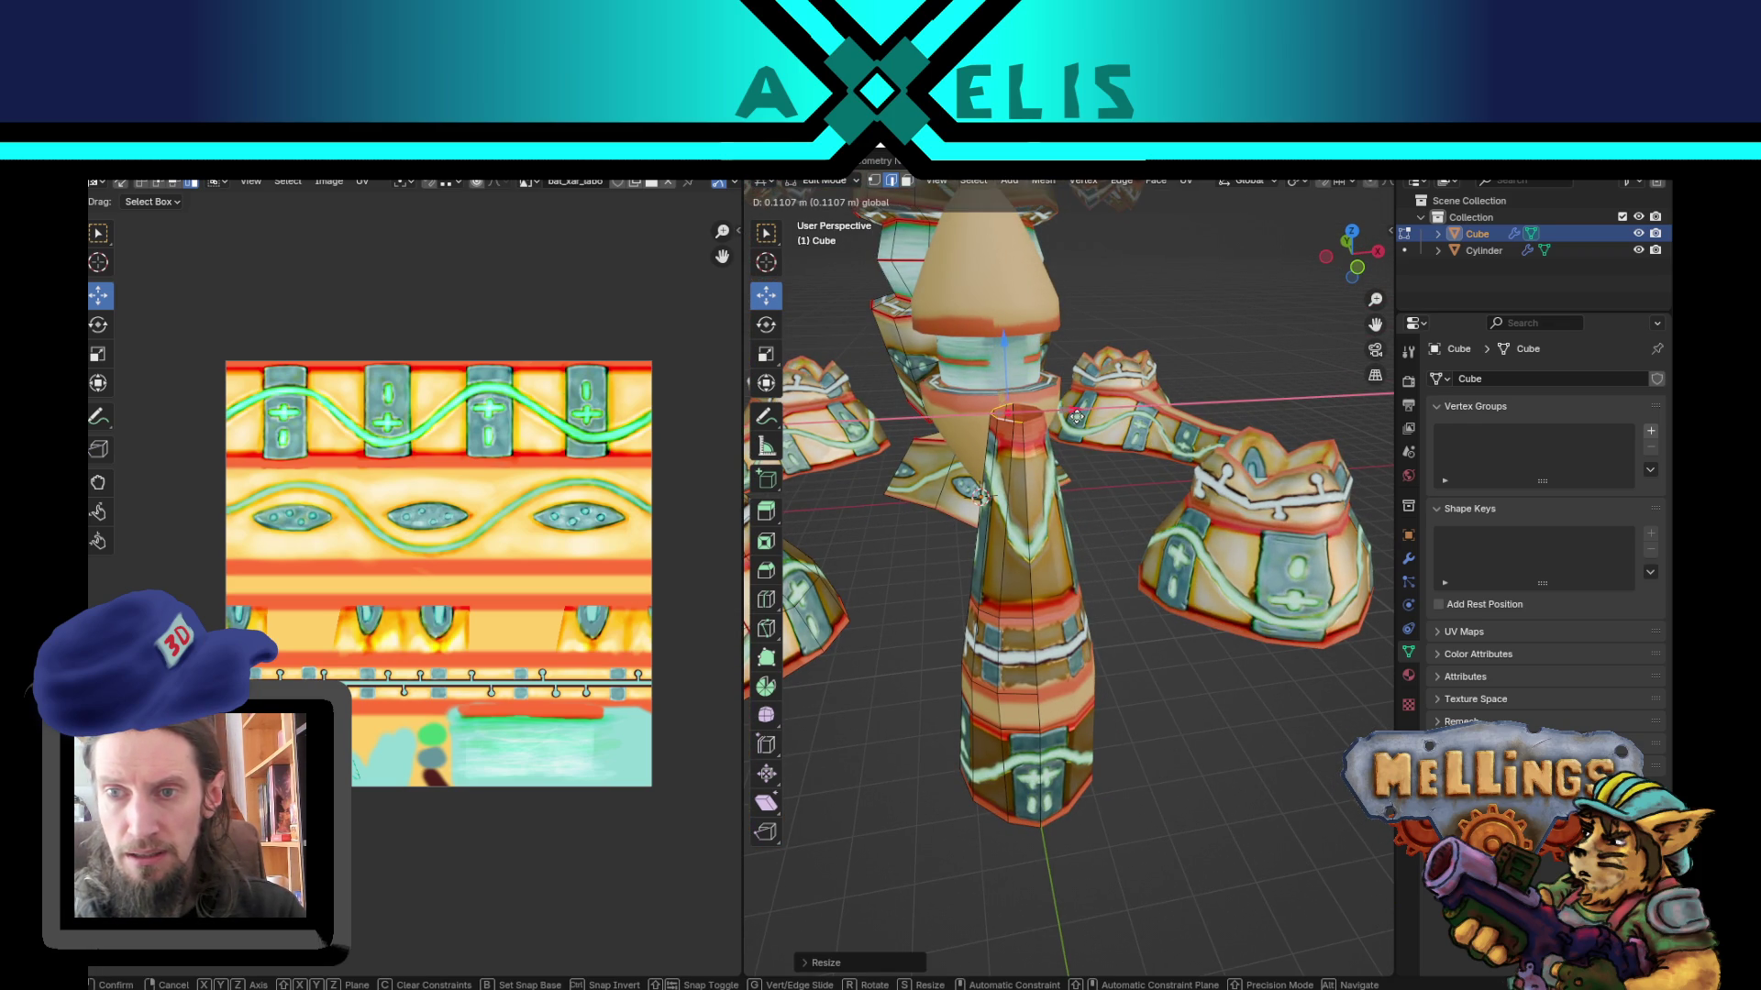
{"action": "left_click", "coordinate": [1075, 419]}
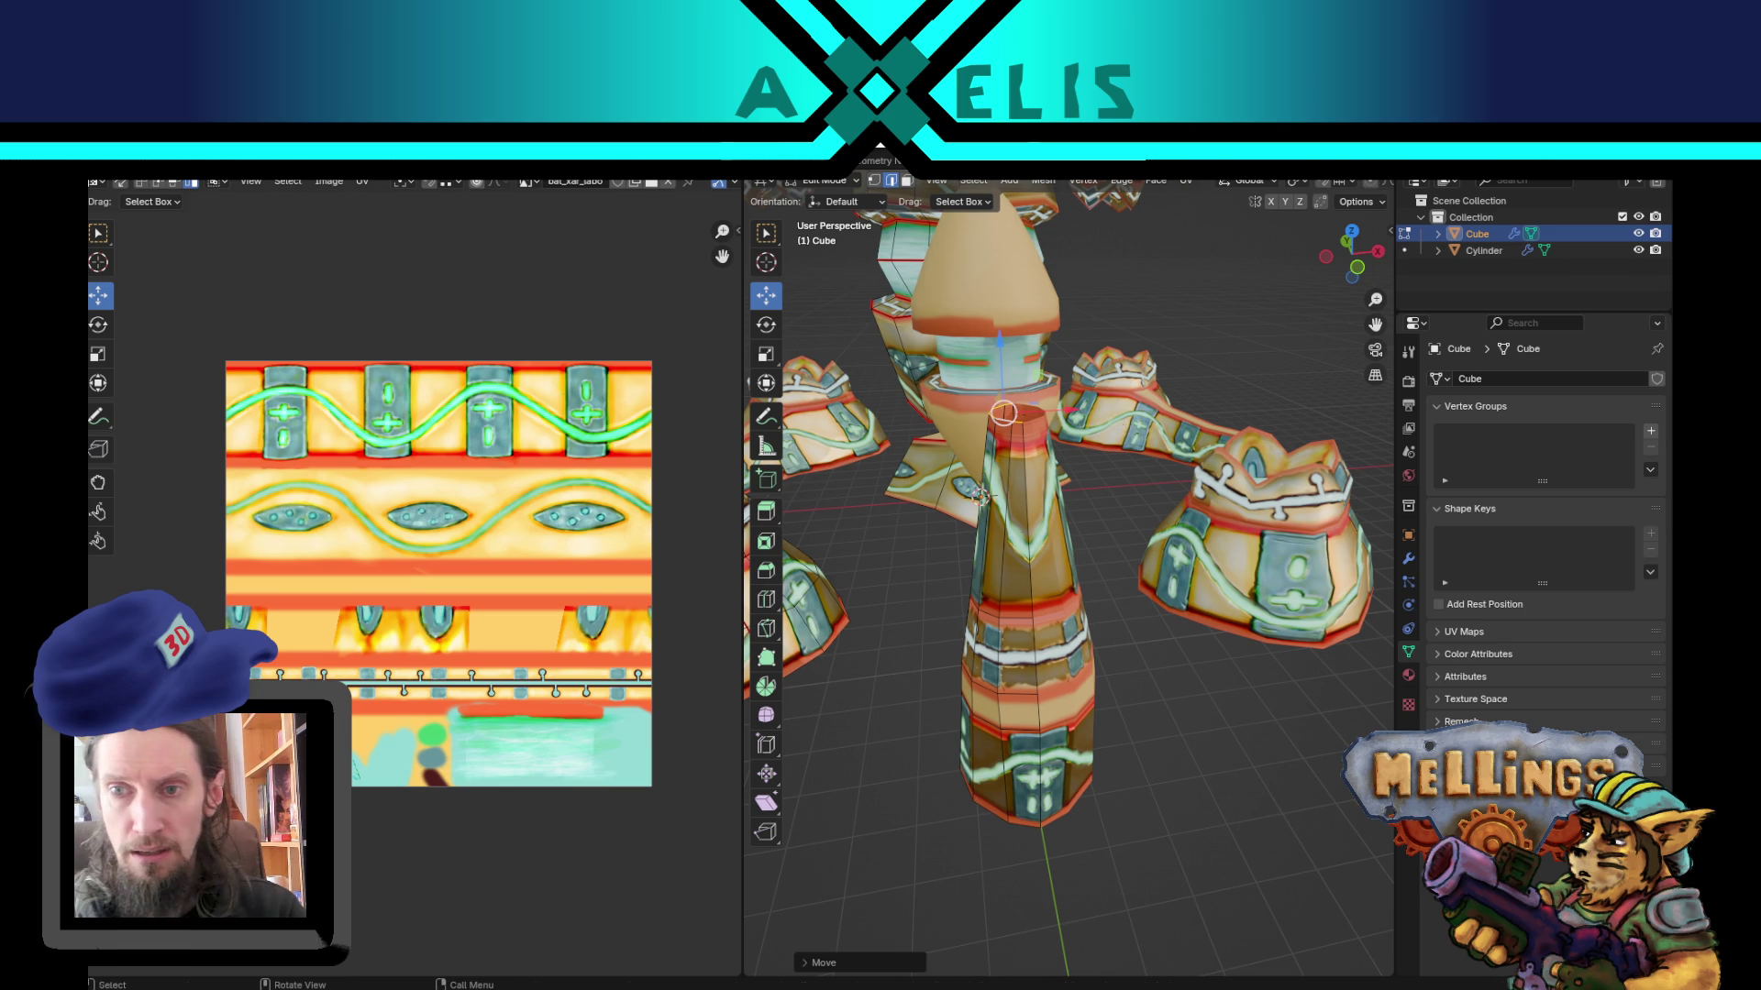
{"action": "key", "text": "s"}
{"action": "left_click", "coordinate": [1104, 484]}
{"action": "mouse_move", "coordinate": [1103, 484]}
{"action": "middle_mouse_down"}
{"action": "mouse_move", "coordinate": [1284, 561]}
{"action": "mouse_move", "coordinate": [1224, 617]}
{"action": "mouse_move", "coordinate": [1065, 628]}
{"action": "mouse_move", "coordinate": [1147, 607]}
{"action": "middle_mouse_up"}
Step: Extrude the top upward and merge it to a point, then undo the collapse
{"action": "key", "text": "e"}
{"action": "left_click", "coordinate": [1177, 525]}
{"action": "key", "text": "m"}
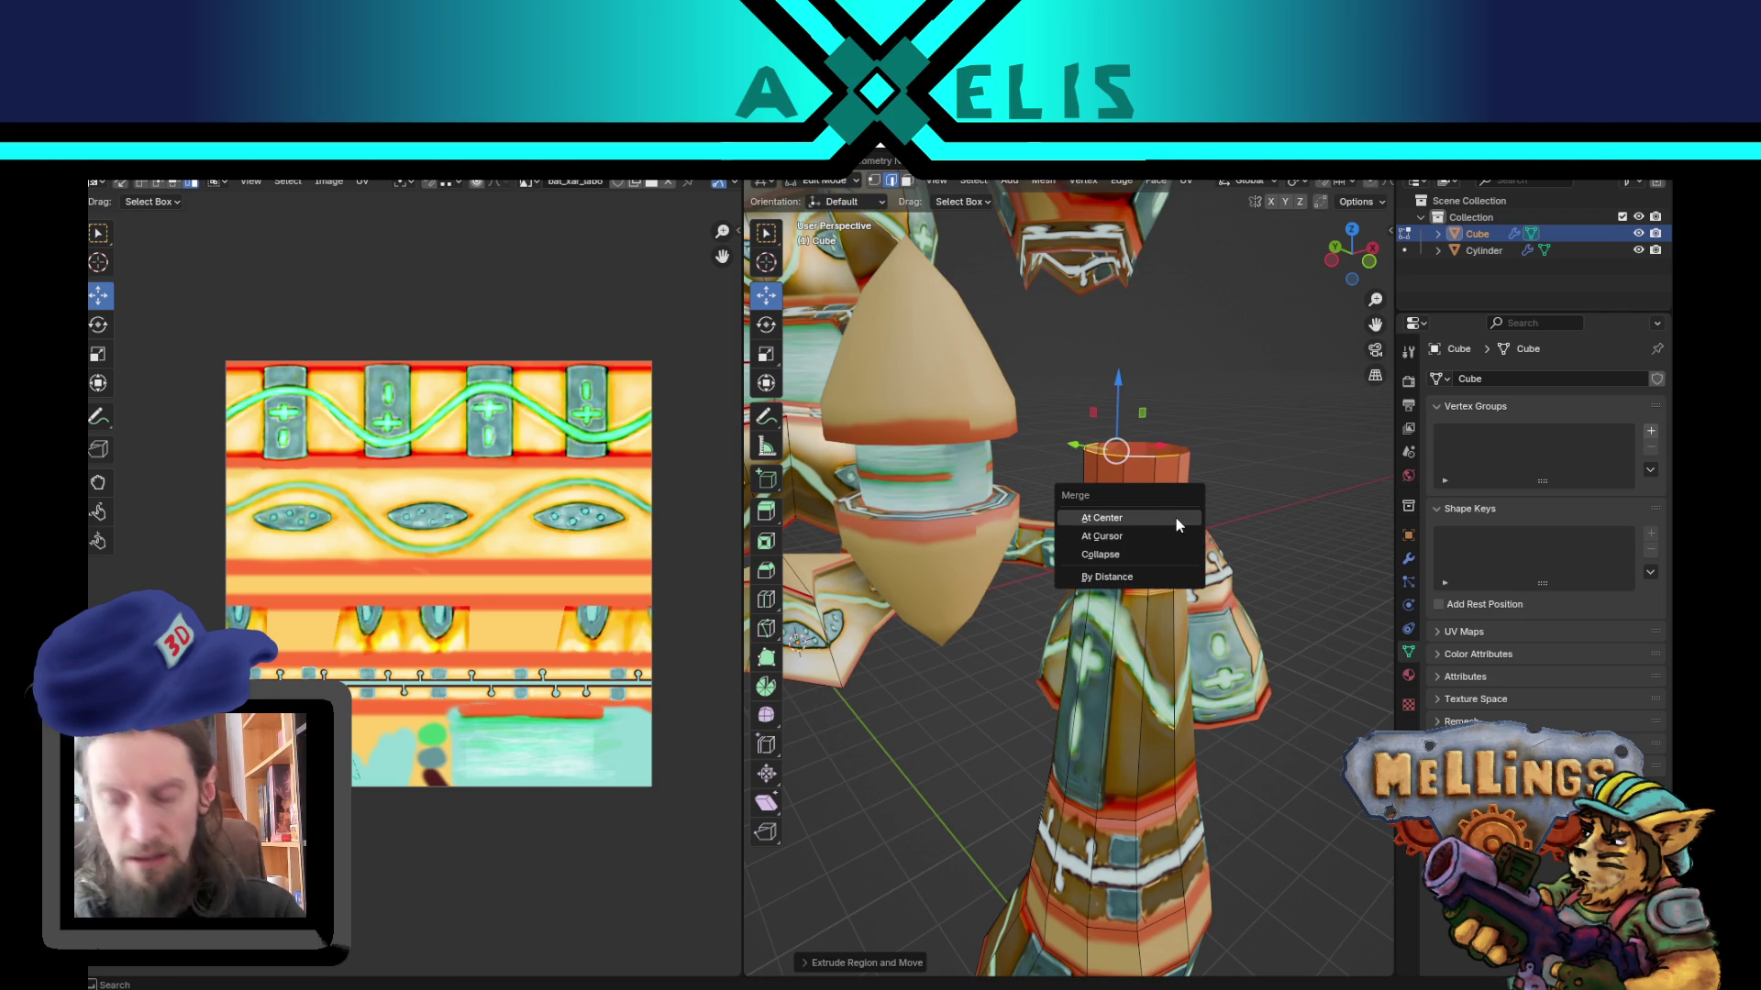
{"action": "left_click", "coordinate": [1177, 521]}
{"action": "key", "text": "g"}
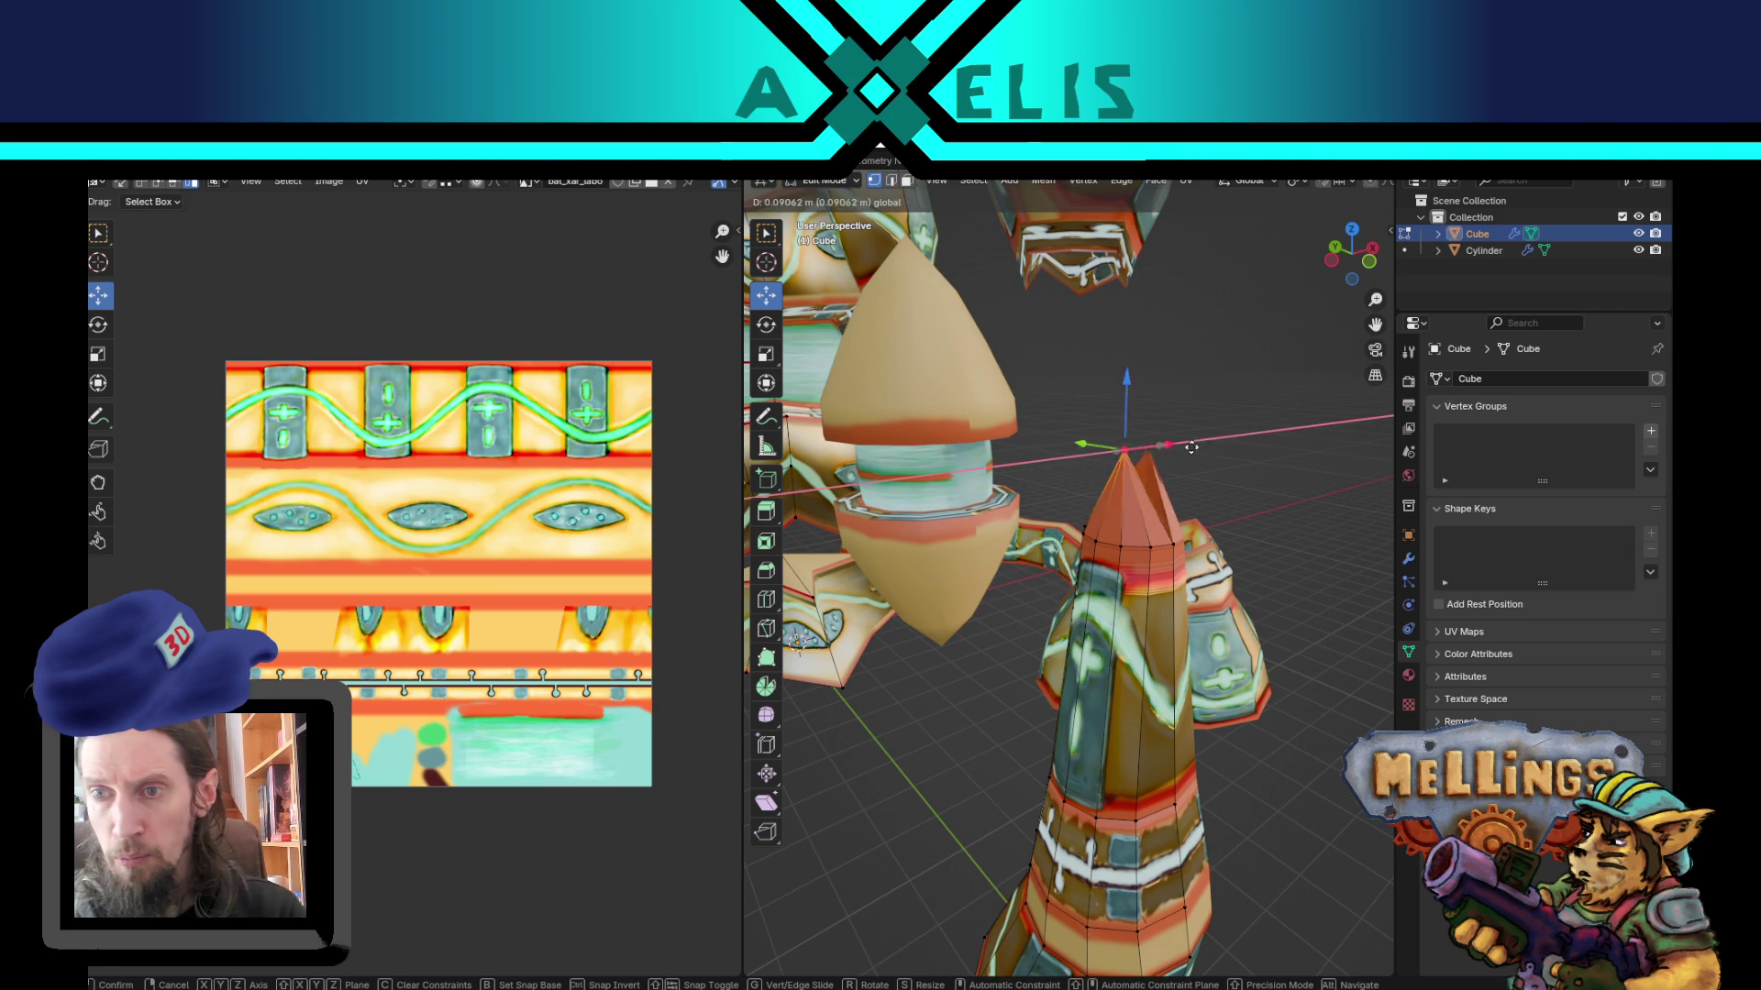
{"action": "left_click", "coordinate": [1183, 445]}
{"action": "mouse_move", "coordinate": [1183, 445]}
{"action": "middle_mouse_down"}
{"action": "mouse_move", "coordinate": [1199, 607]}
{"action": "mouse_move", "coordinate": [1171, 579]}
{"action": "middle_mouse_up"}
{"action": "key", "text": "ctrl+z"}
Step: Raise the top edge loop along Z, merge it At Center into a spike tip, and nudge the tip
{"action": "key", "text": "2"}
{"action": "left_click", "coordinate": [1175, 572], "text": "alt"}
{"action": "middle_click_drag", "start_coordinate": [1174, 572], "coordinate": [1193, 596]}
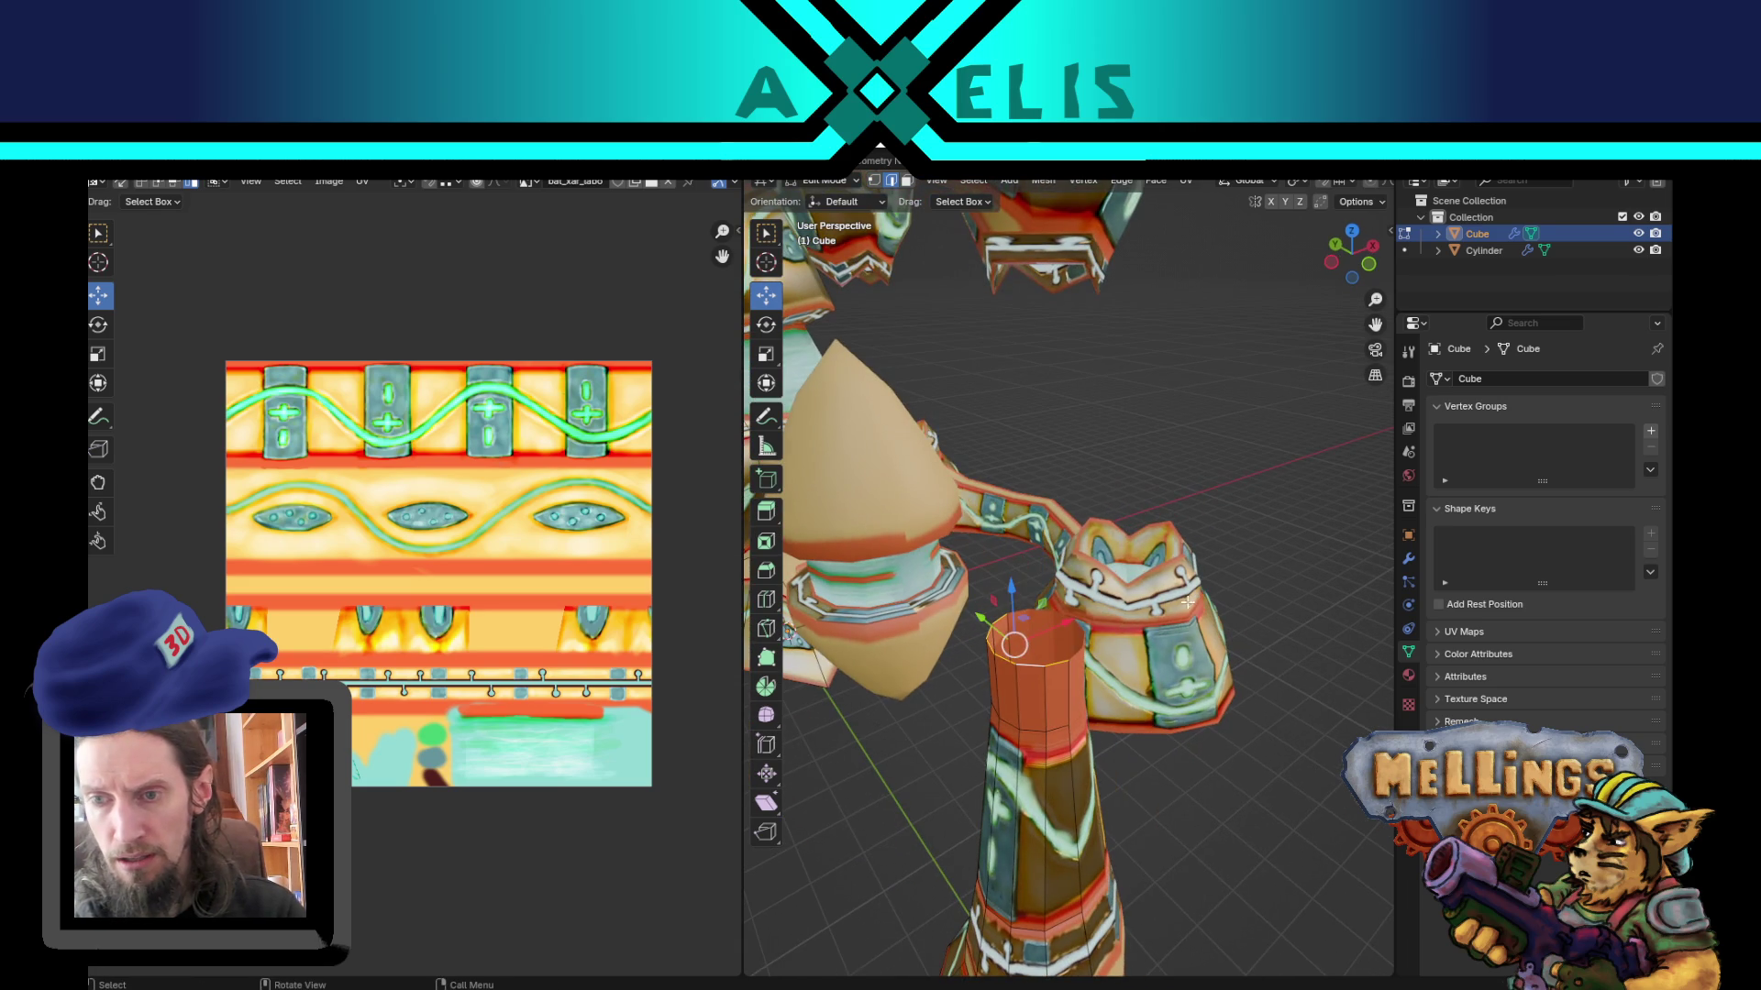
{"action": "key", "text": "g"}
{"action": "key", "text": "z"}
{"action": "left_click", "coordinate": [1193, 562]}
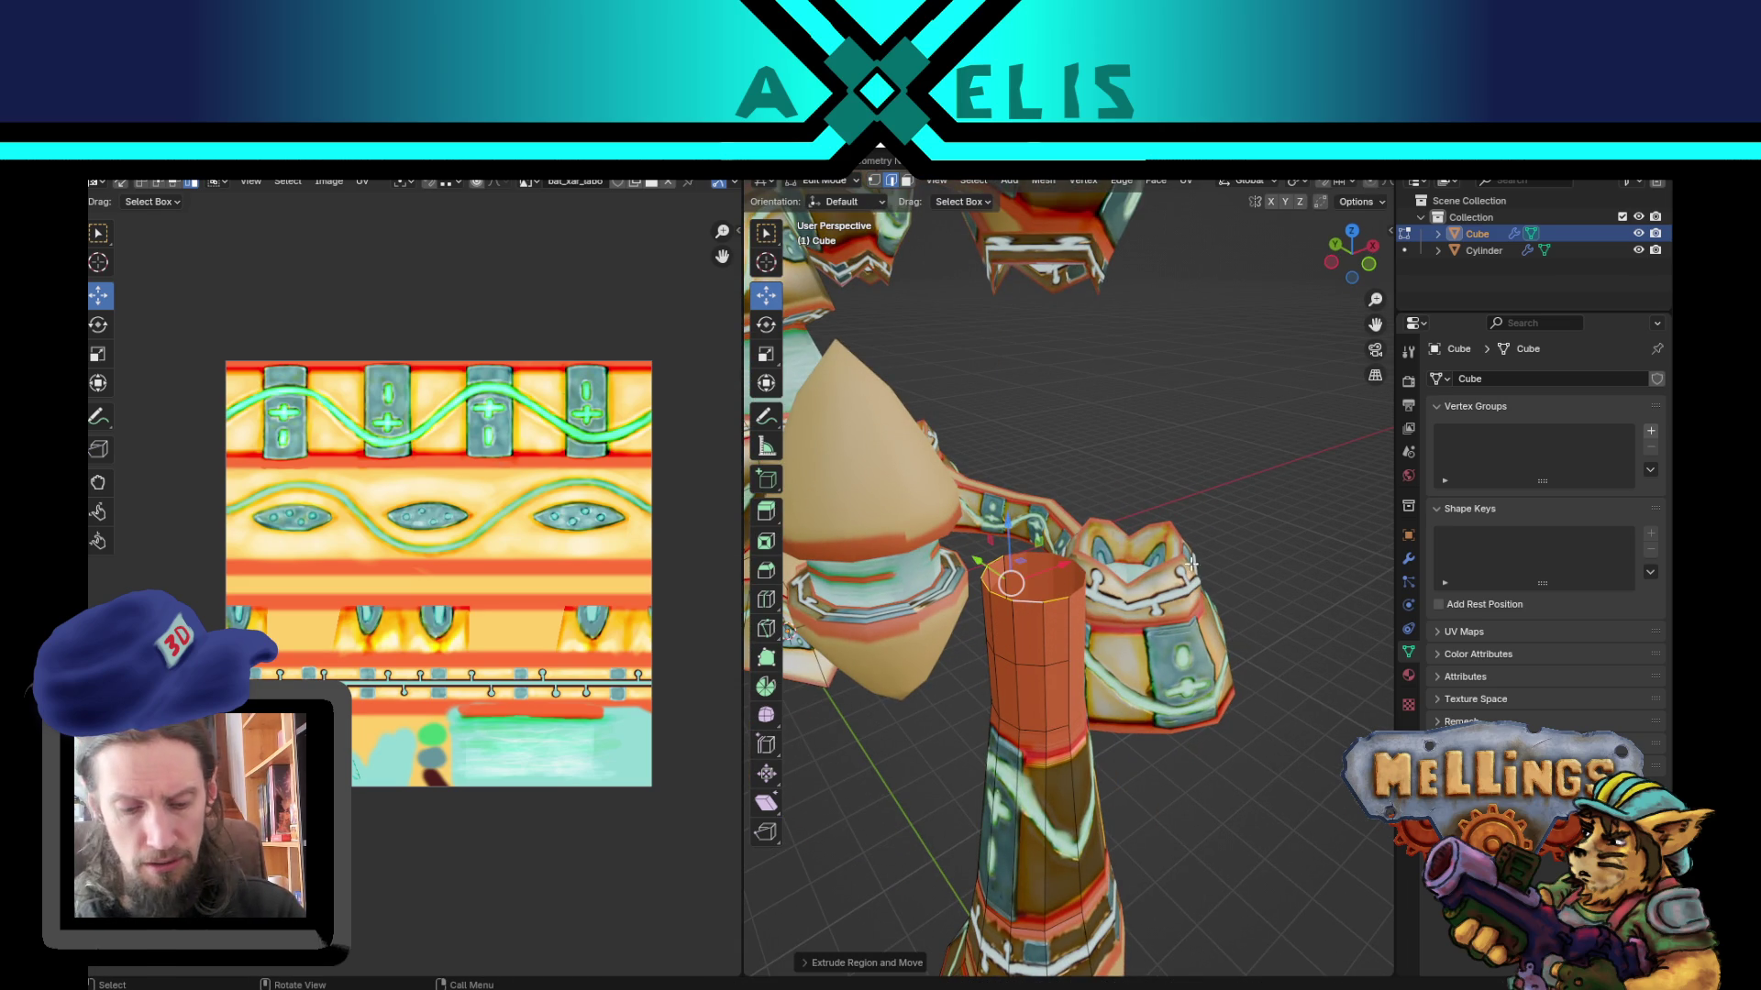
{"action": "key", "text": "m"}
{"action": "left_click", "coordinate": [1174, 586]}
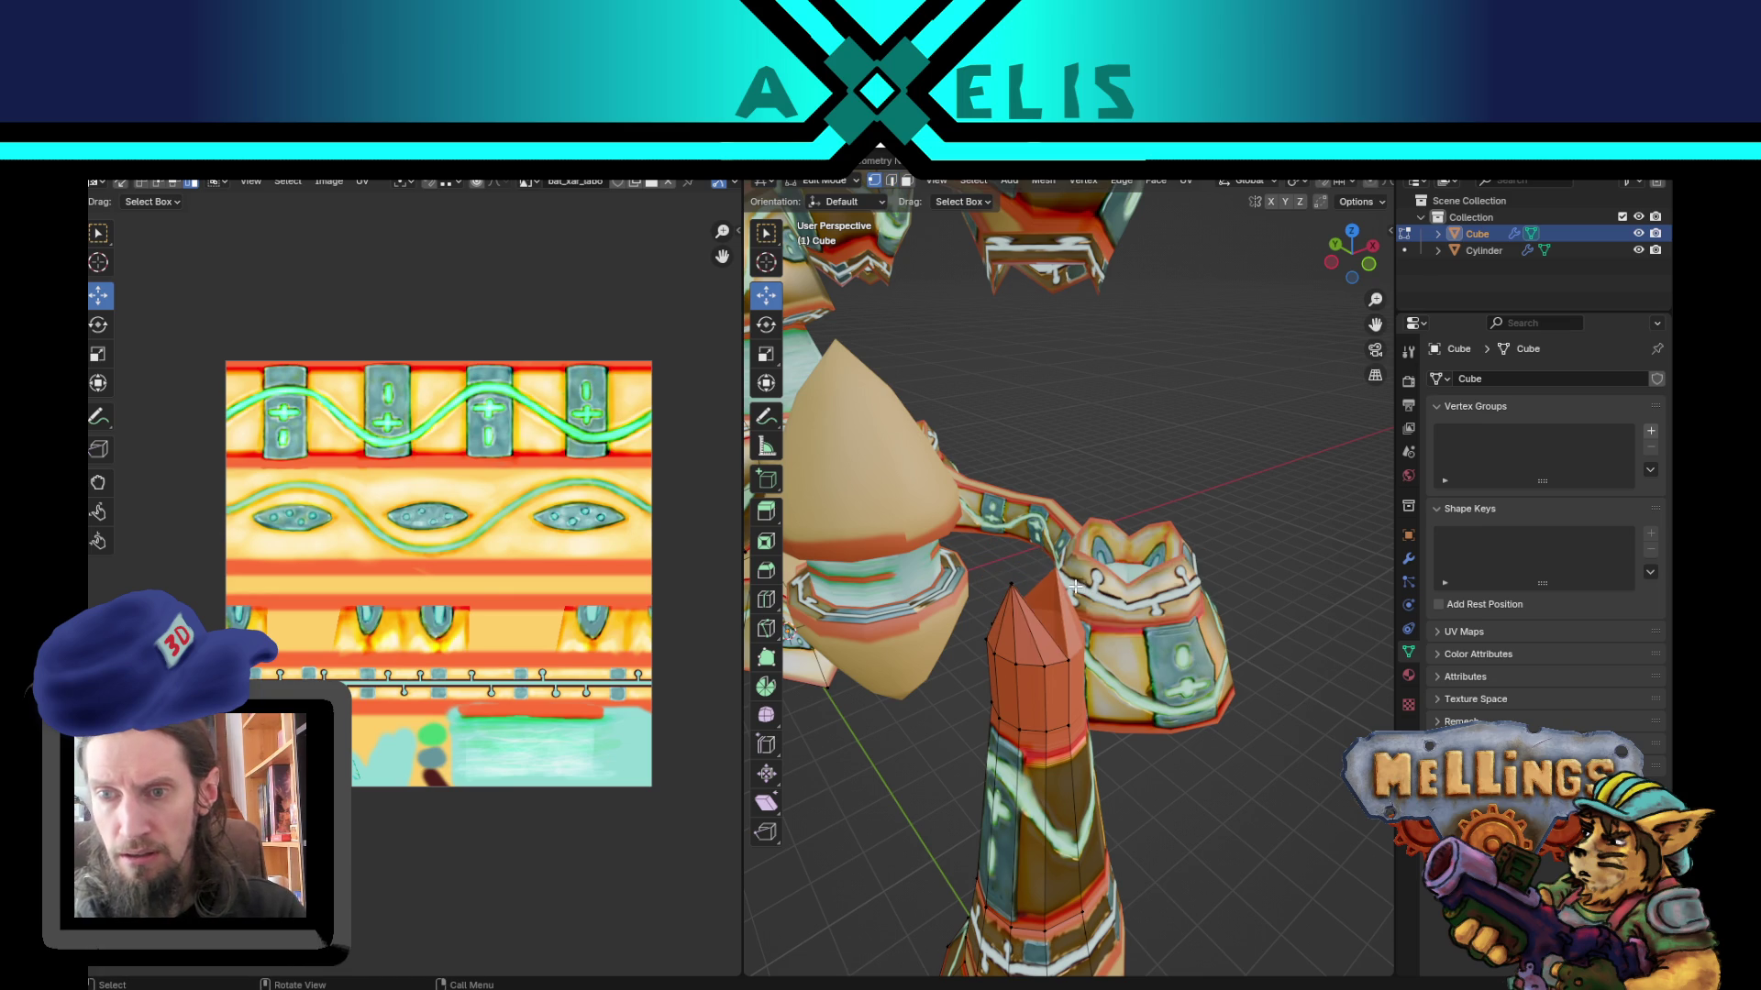
{"action": "left_click", "coordinate": [1011, 583]}
{"action": "key", "text": "g"}
{"action": "left_click", "coordinate": [1216, 598]}
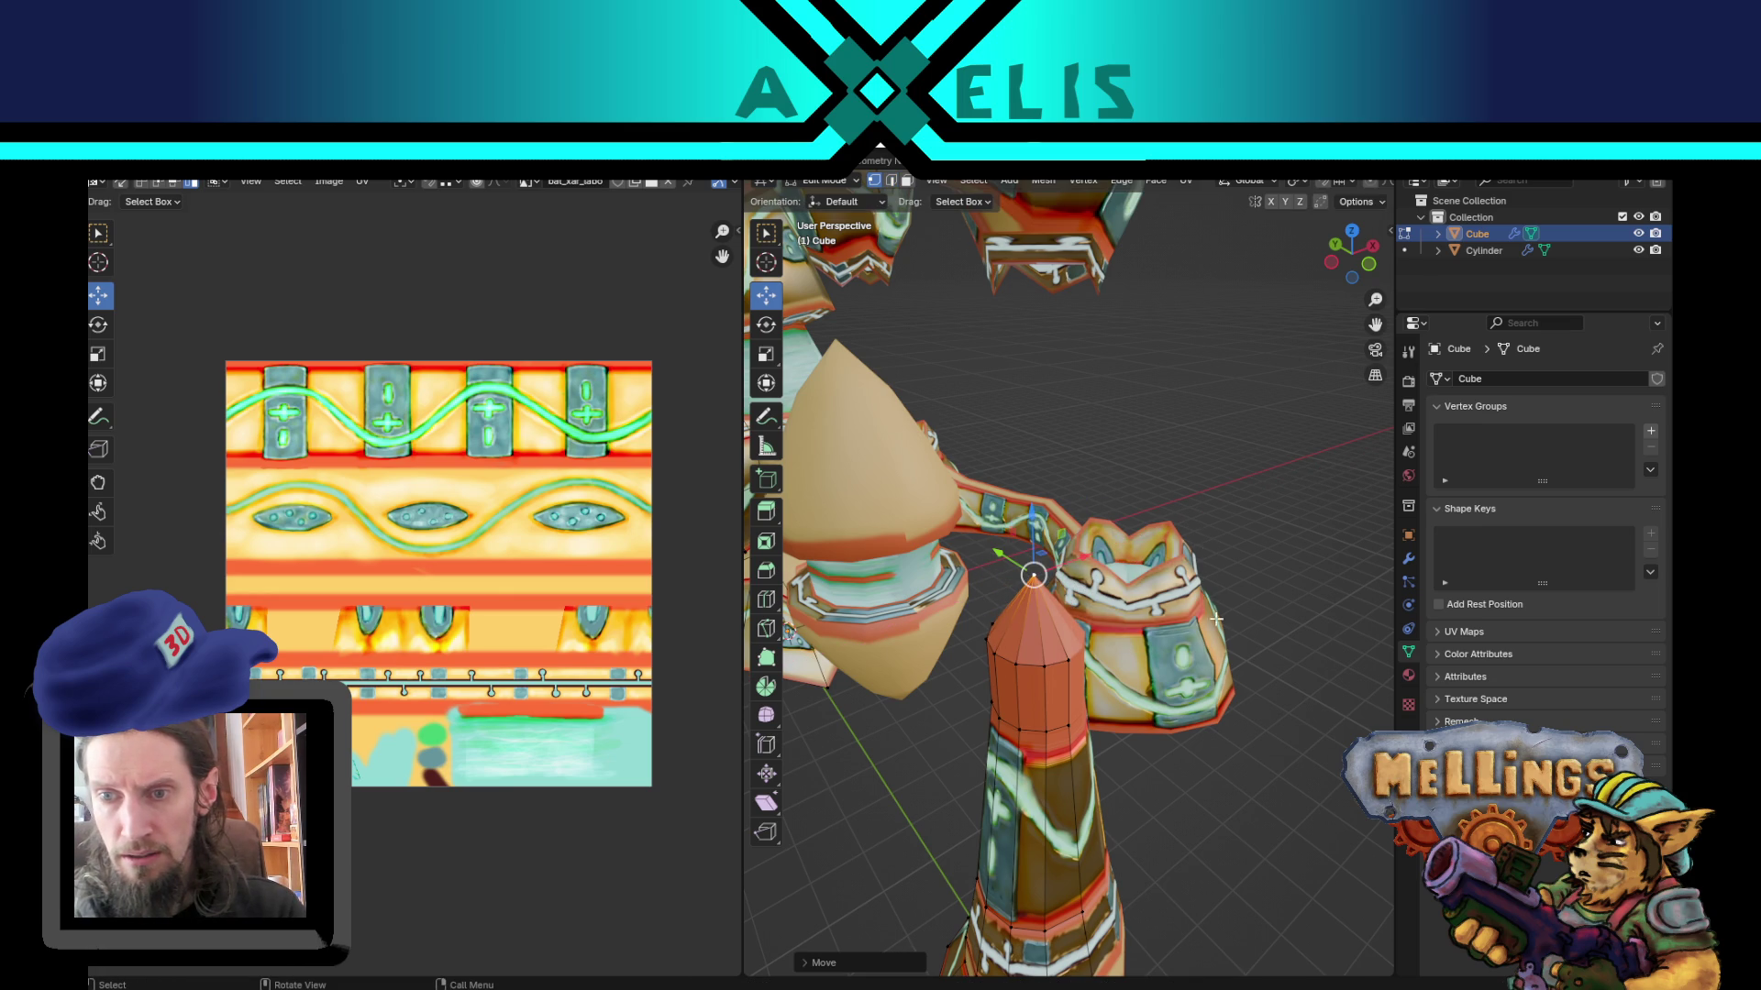
Step: Inspect the spike from several angles beside the feet, then switch to Unity
{"action": "key", "text": "2"}
{"action": "left_click", "coordinate": [1049, 661], "text": "alt"}
{"action": "middle_click_drag", "start_coordinate": [1113, 704], "coordinate": [1155, 644]}
{"action": "mouse_move", "coordinate": [1165, 553]}
{"action": "middle_mouse_down"}
{"action": "mouse_move", "coordinate": [1183, 541]}
{"action": "mouse_move", "coordinate": [1141, 573]}
{"action": "middle_mouse_up"}
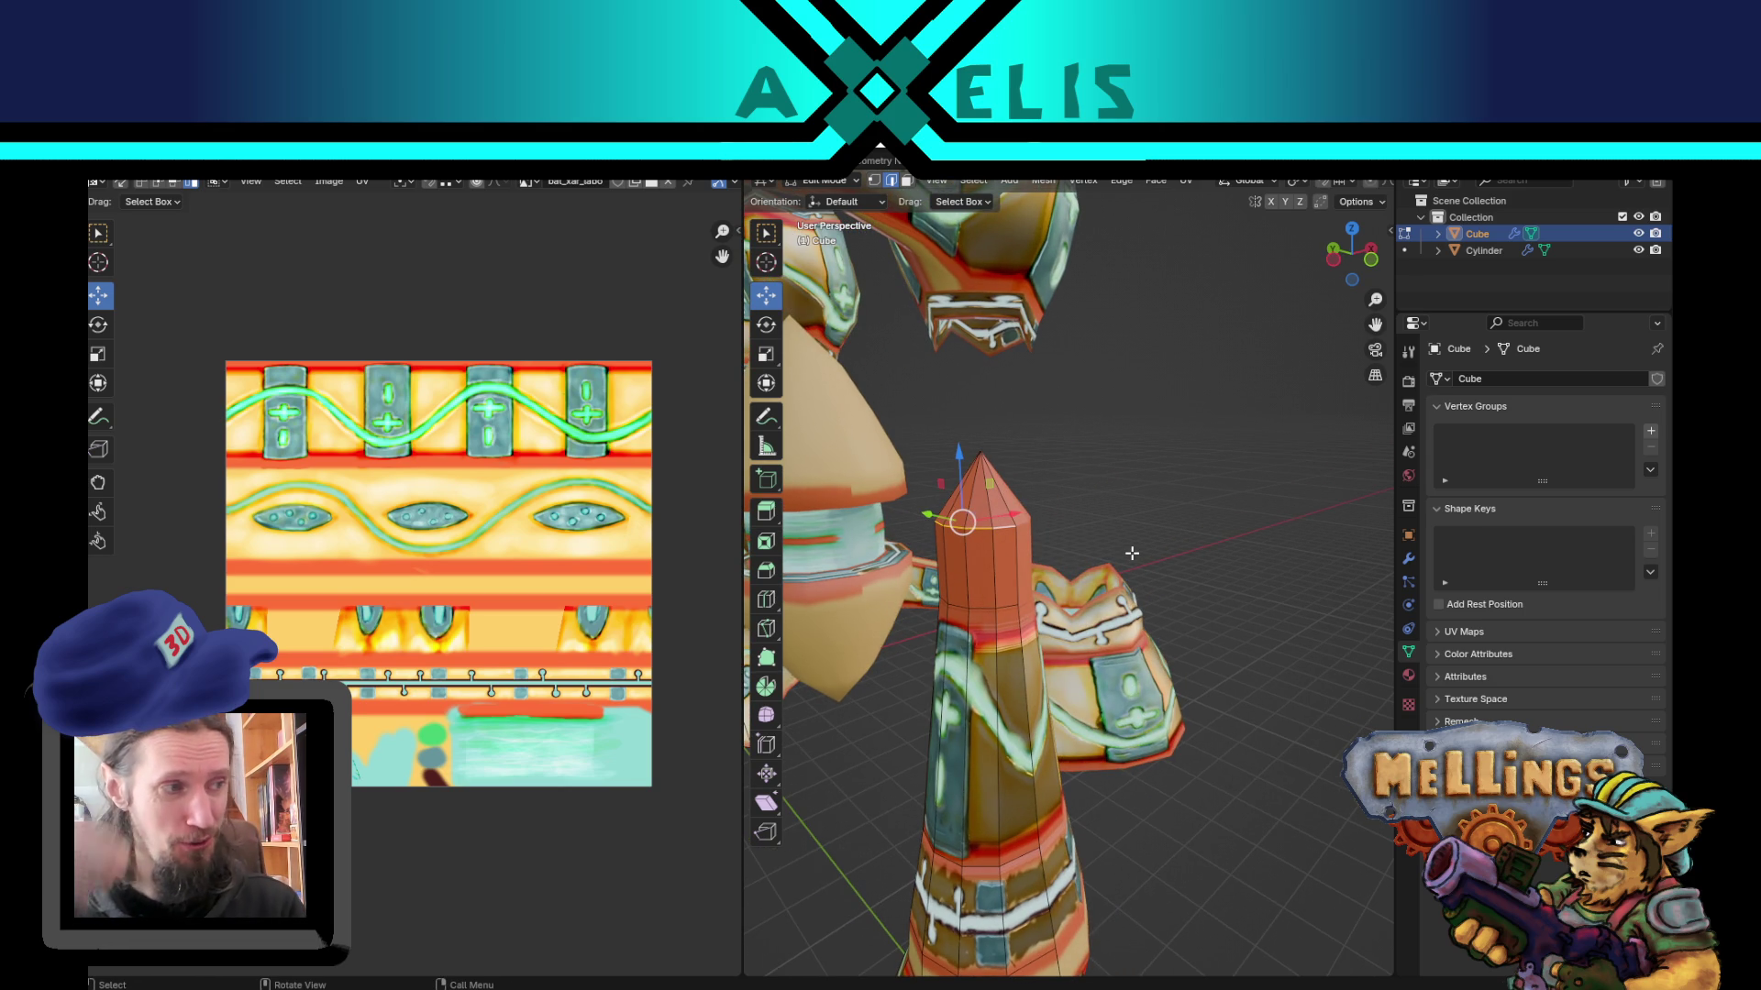
{"action": "mouse_move", "coordinate": [1052, 523]}
{"action": "middle_mouse_down"}
{"action": "mouse_move", "coordinate": [1015, 532]}
{"action": "mouse_move", "coordinate": [1027, 561]}
{"action": "middle_mouse_up"}
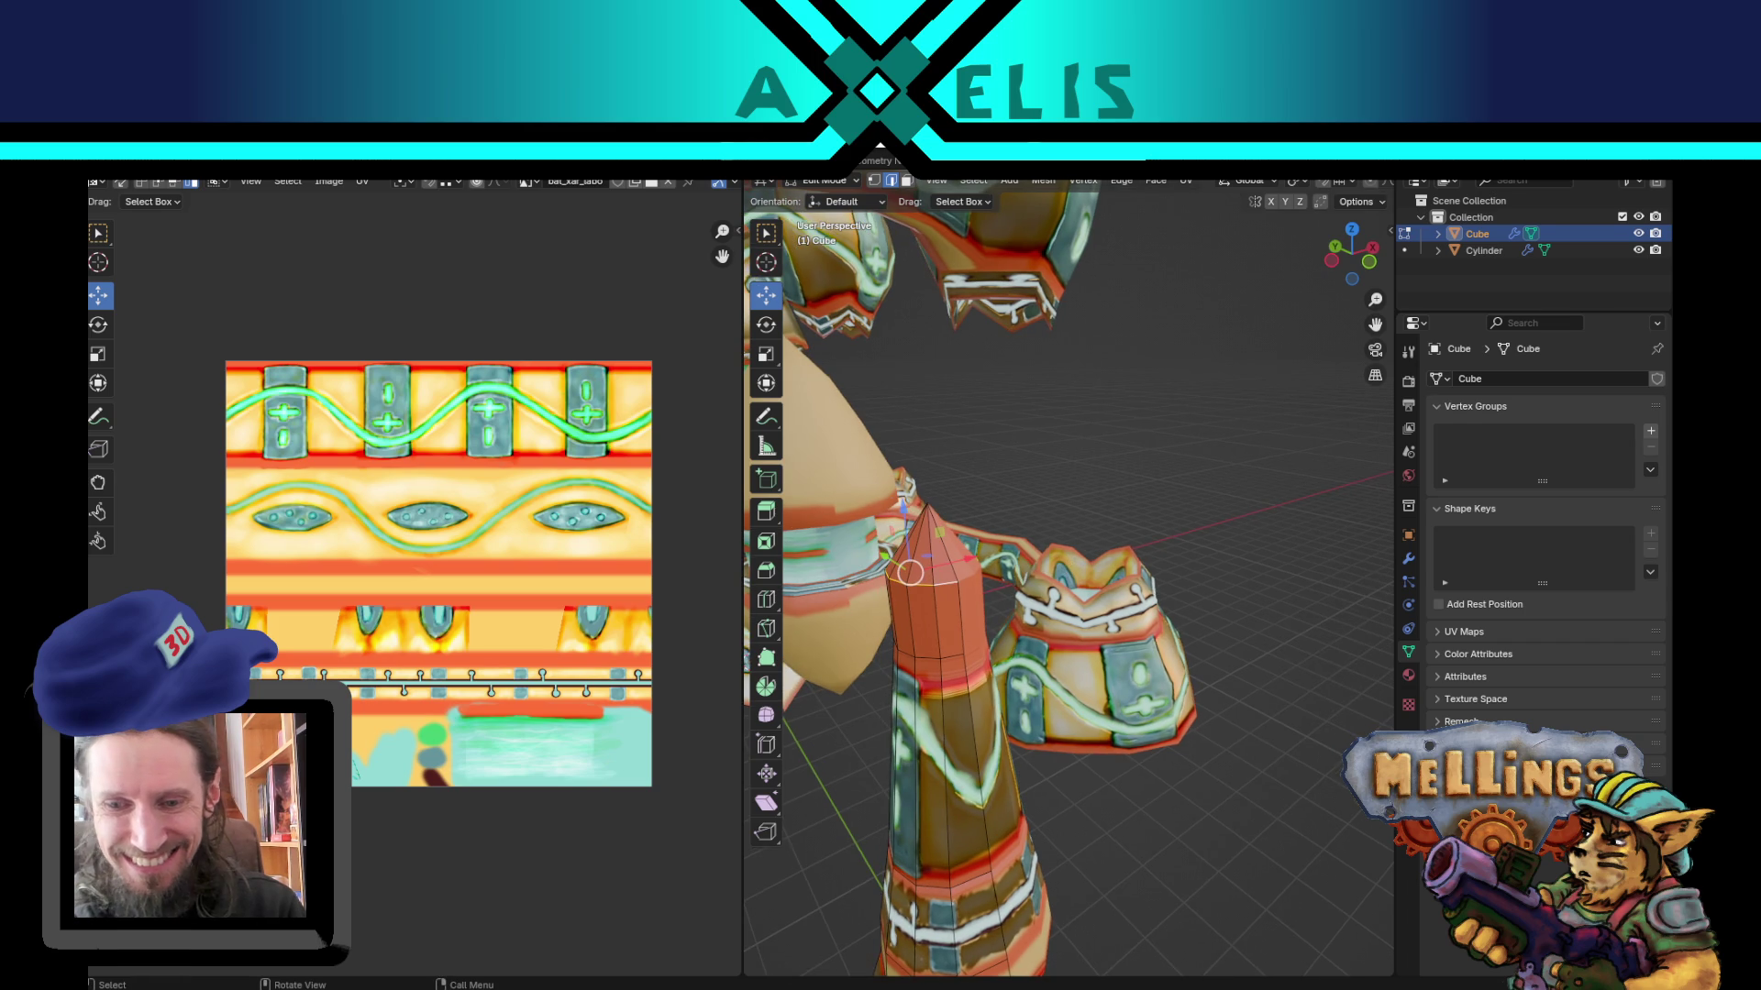
{"action": "key", "text": "alt+Tab"}
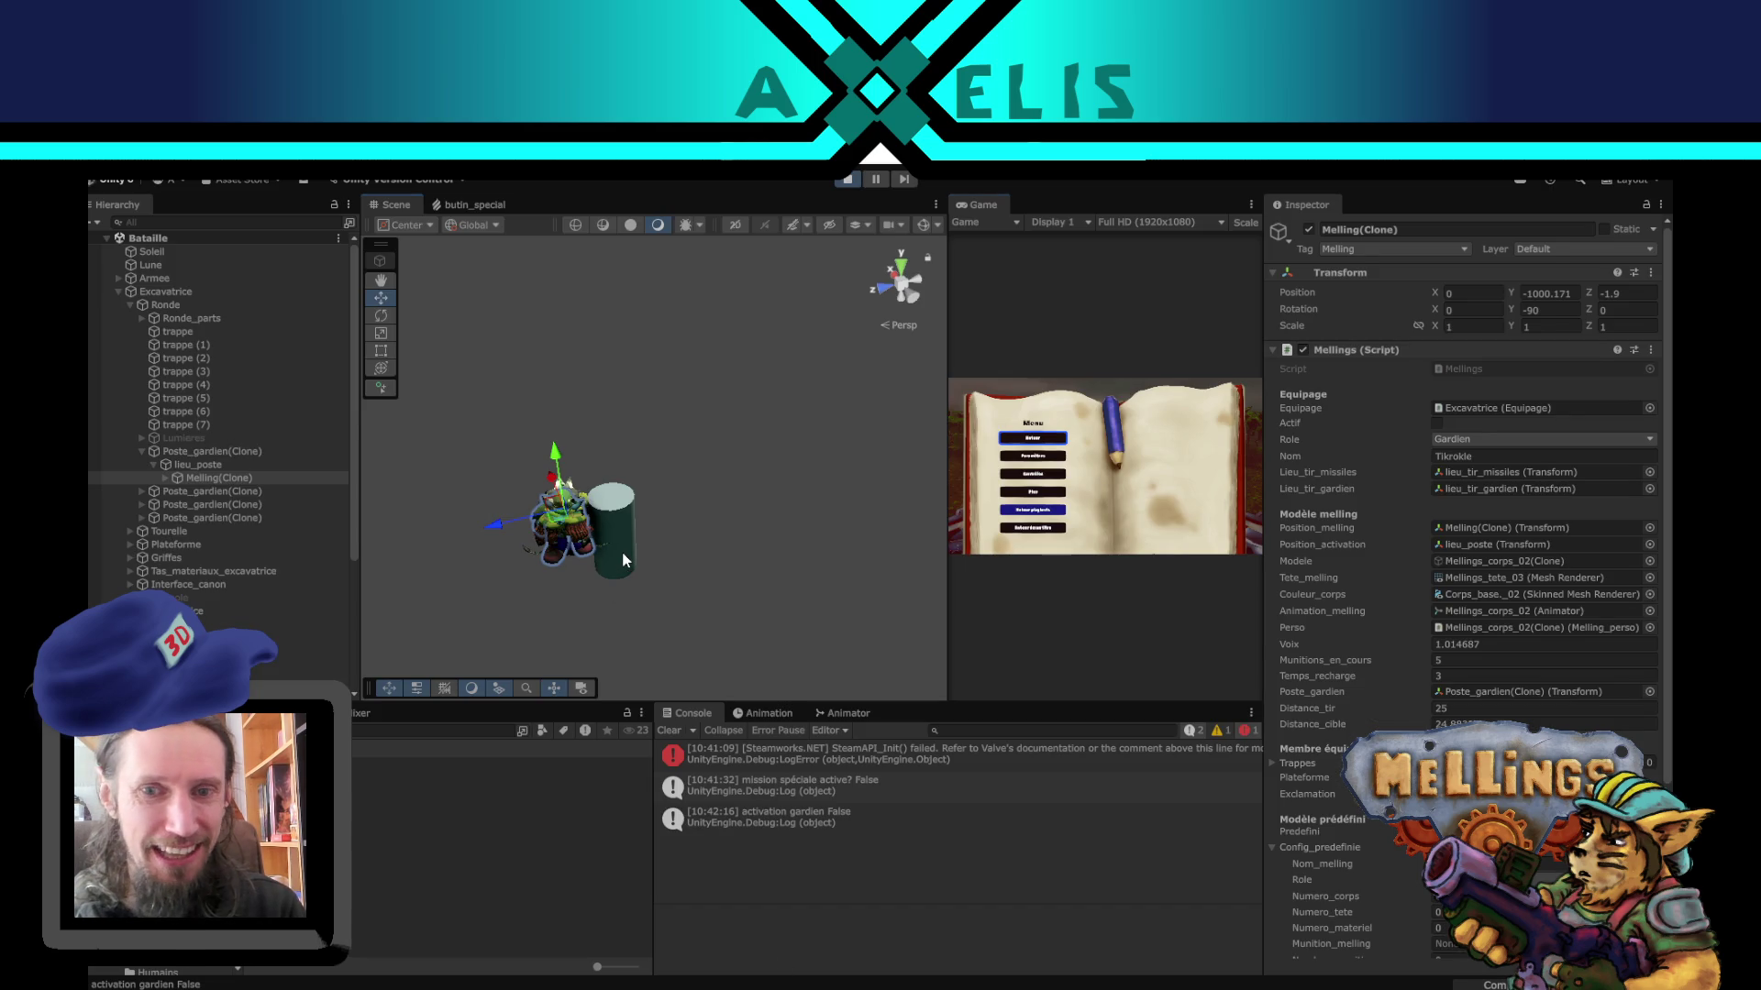
Step: Select the placeholder cylinder and the Machine a cafe object, then stop play mode
{"action": "left_click", "coordinate": [622, 552]}
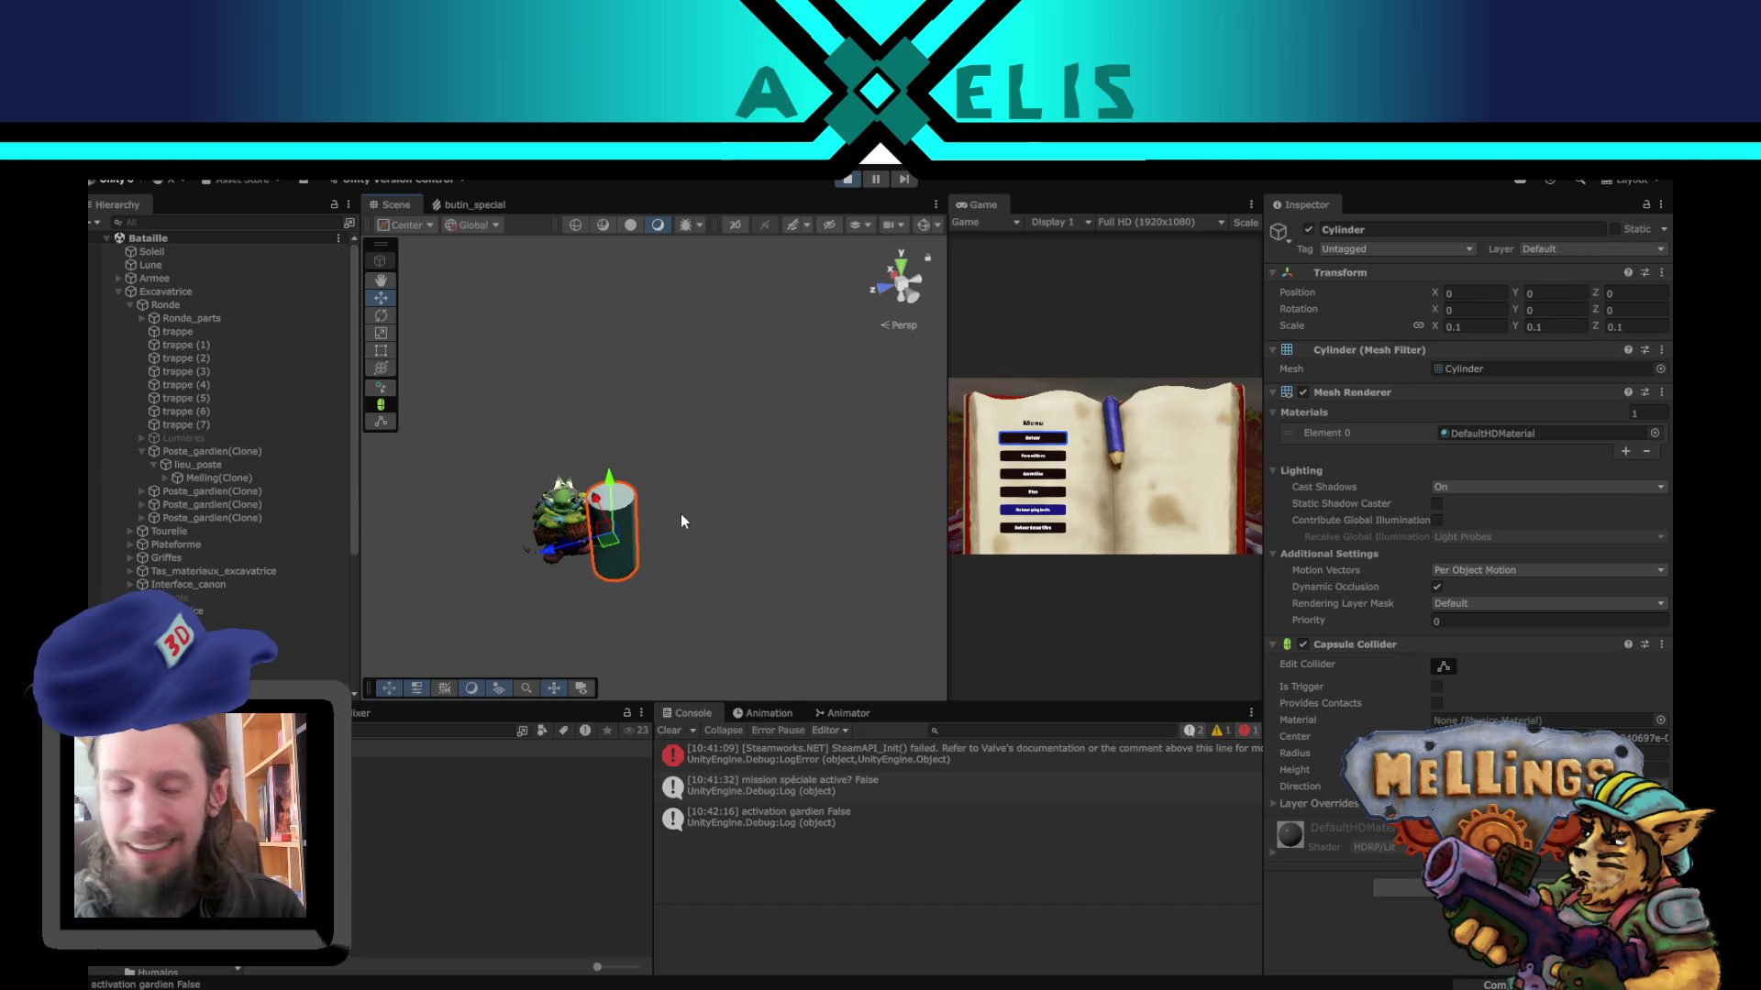
{"action": "scroll", "coordinate": [229, 559], "scroll_direction": "down", "scroll_amount": 5}
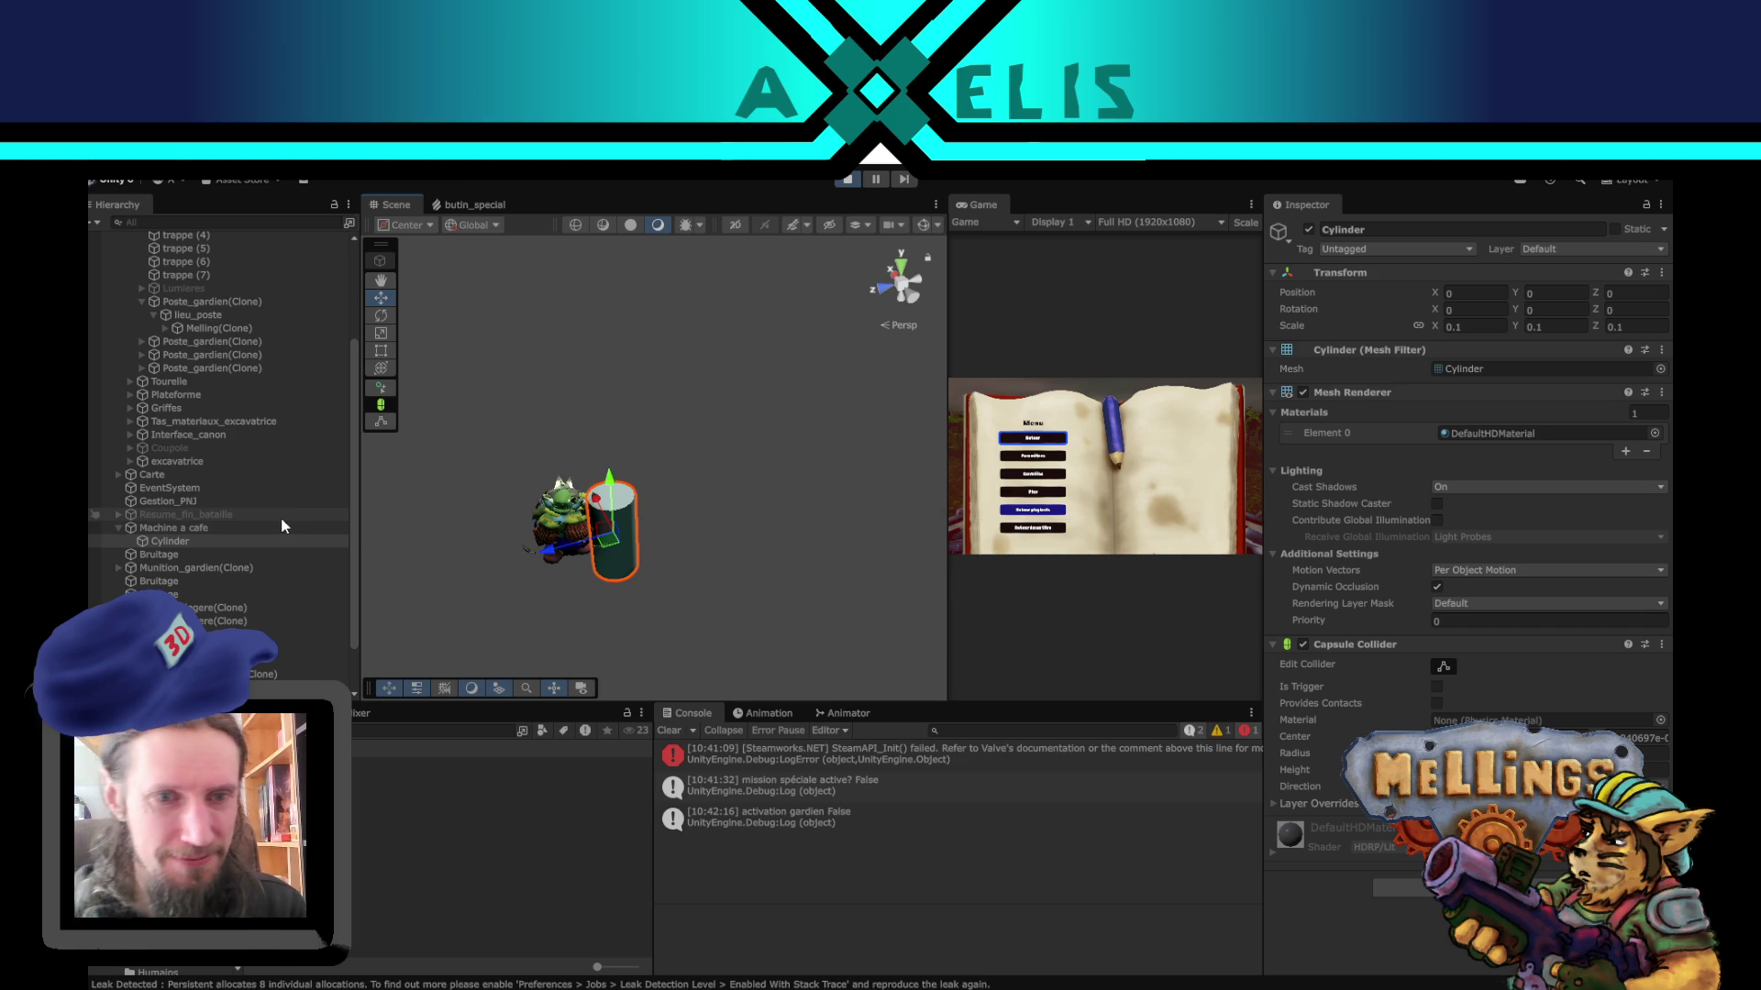
{"action": "left_click", "coordinate": [281, 523]}
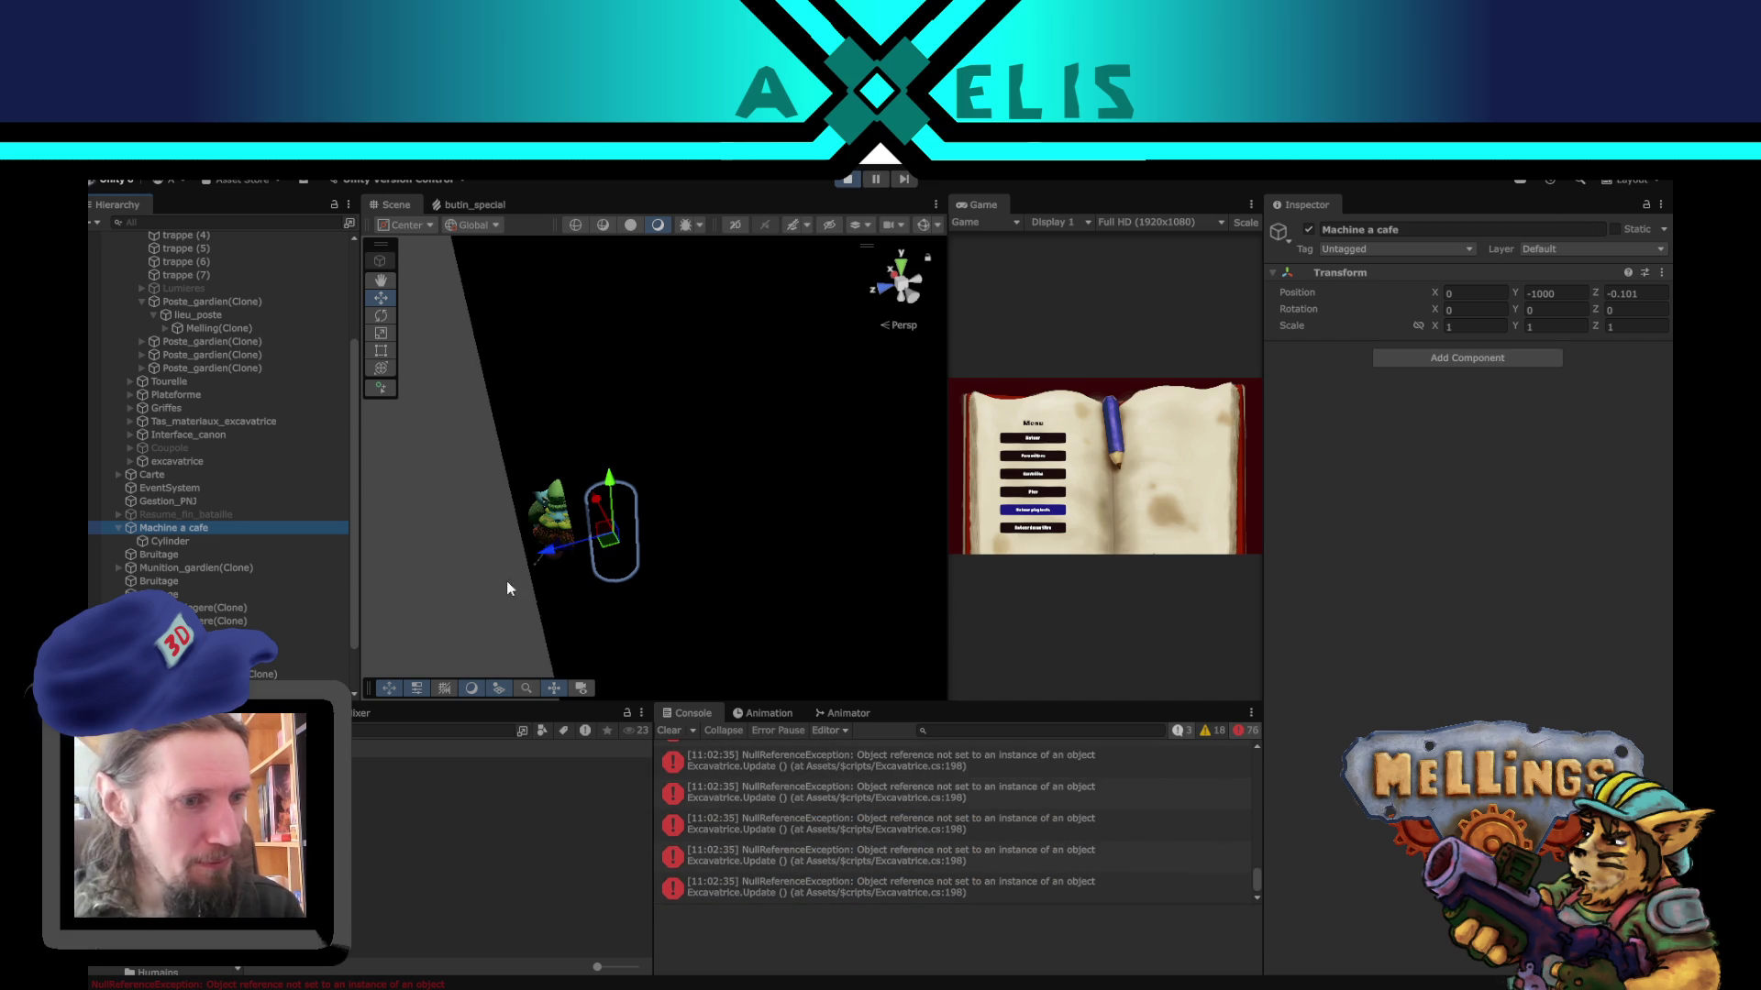
{"action": "left_click", "coordinate": [849, 179]}
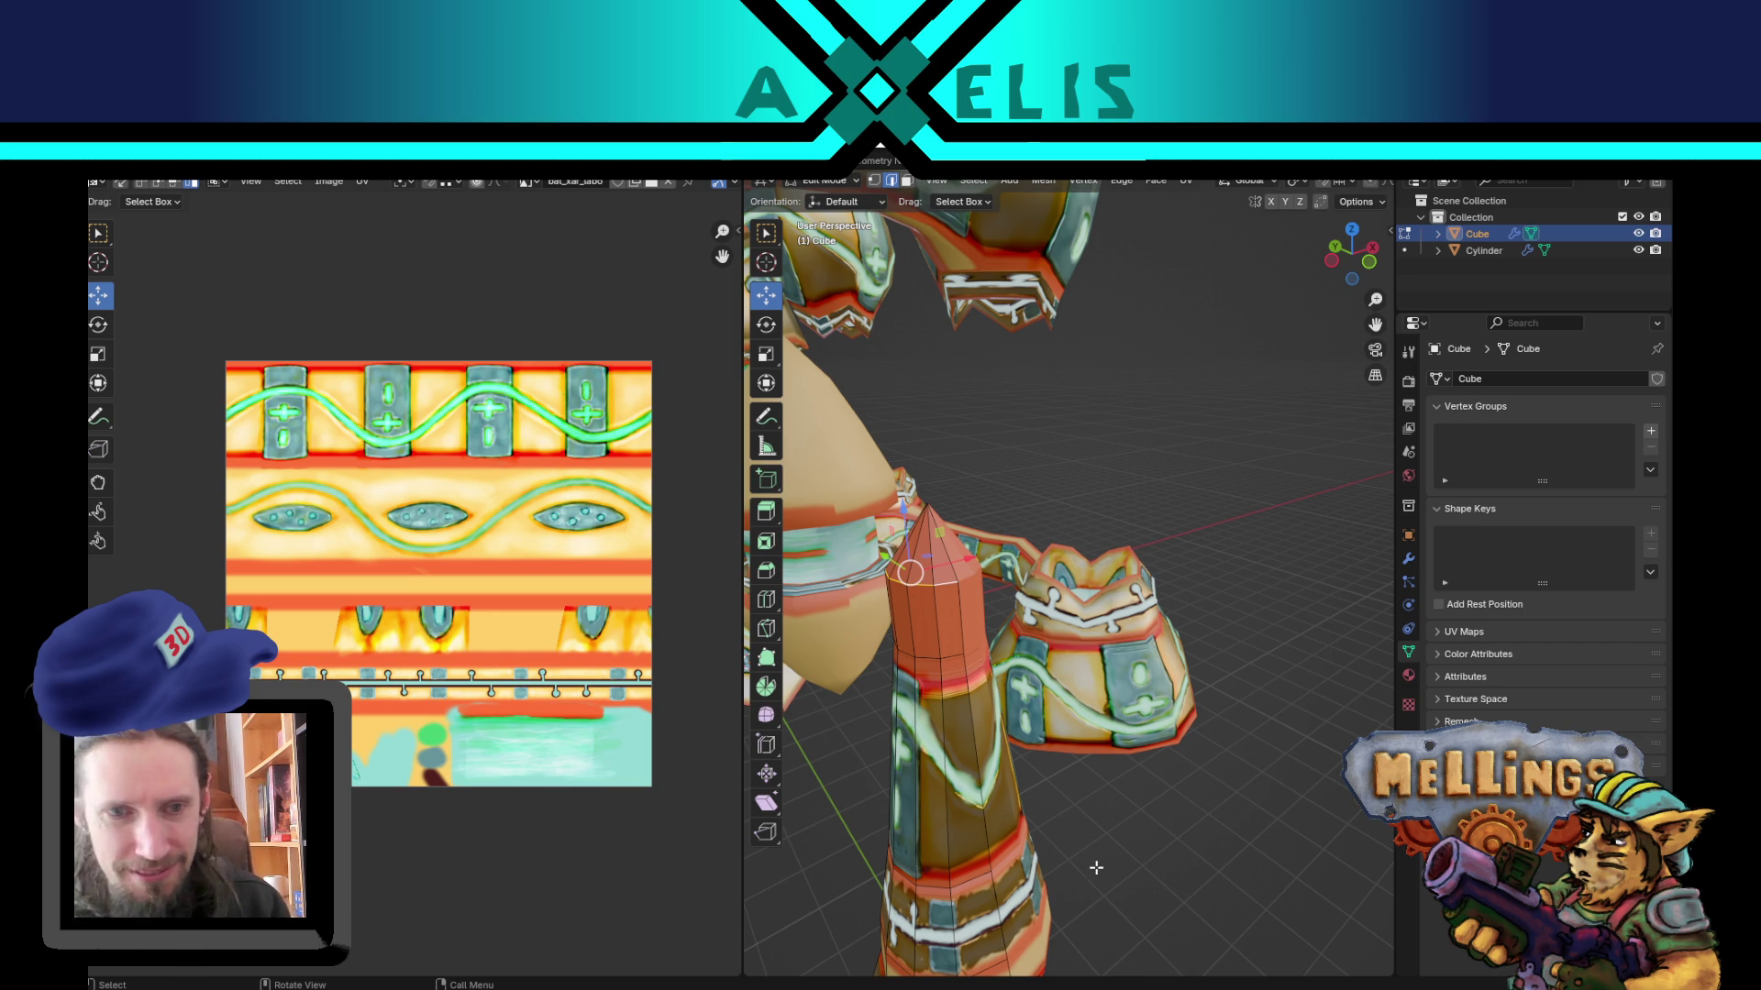
Step: Resize the selected loop and shift the cone's apex vertex along Y
{"action": "mouse_move", "coordinate": [984, 695]}
{"action": "middle_mouse_down"}
{"action": "mouse_move", "coordinate": [1073, 632]}
{"action": "mouse_move", "coordinate": [1027, 594]}
{"action": "mouse_move", "coordinate": [966, 584]}
{"action": "mouse_move", "coordinate": [1000, 621]}
{"action": "mouse_move", "coordinate": [1072, 539]}
{"action": "middle_mouse_up"}
{"action": "key", "text": "s"}
{"action": "left_click", "coordinate": [1097, 608]}
{"action": "key", "text": "g"}
{"action": "left_click", "coordinate": [915, 574]}
{"action": "left_click_drag", "start_coordinate": [1071, 539], "coordinate": [1068, 528]}
{"action": "key", "text": "1"}
{"action": "left_click", "coordinate": [1084, 471]}
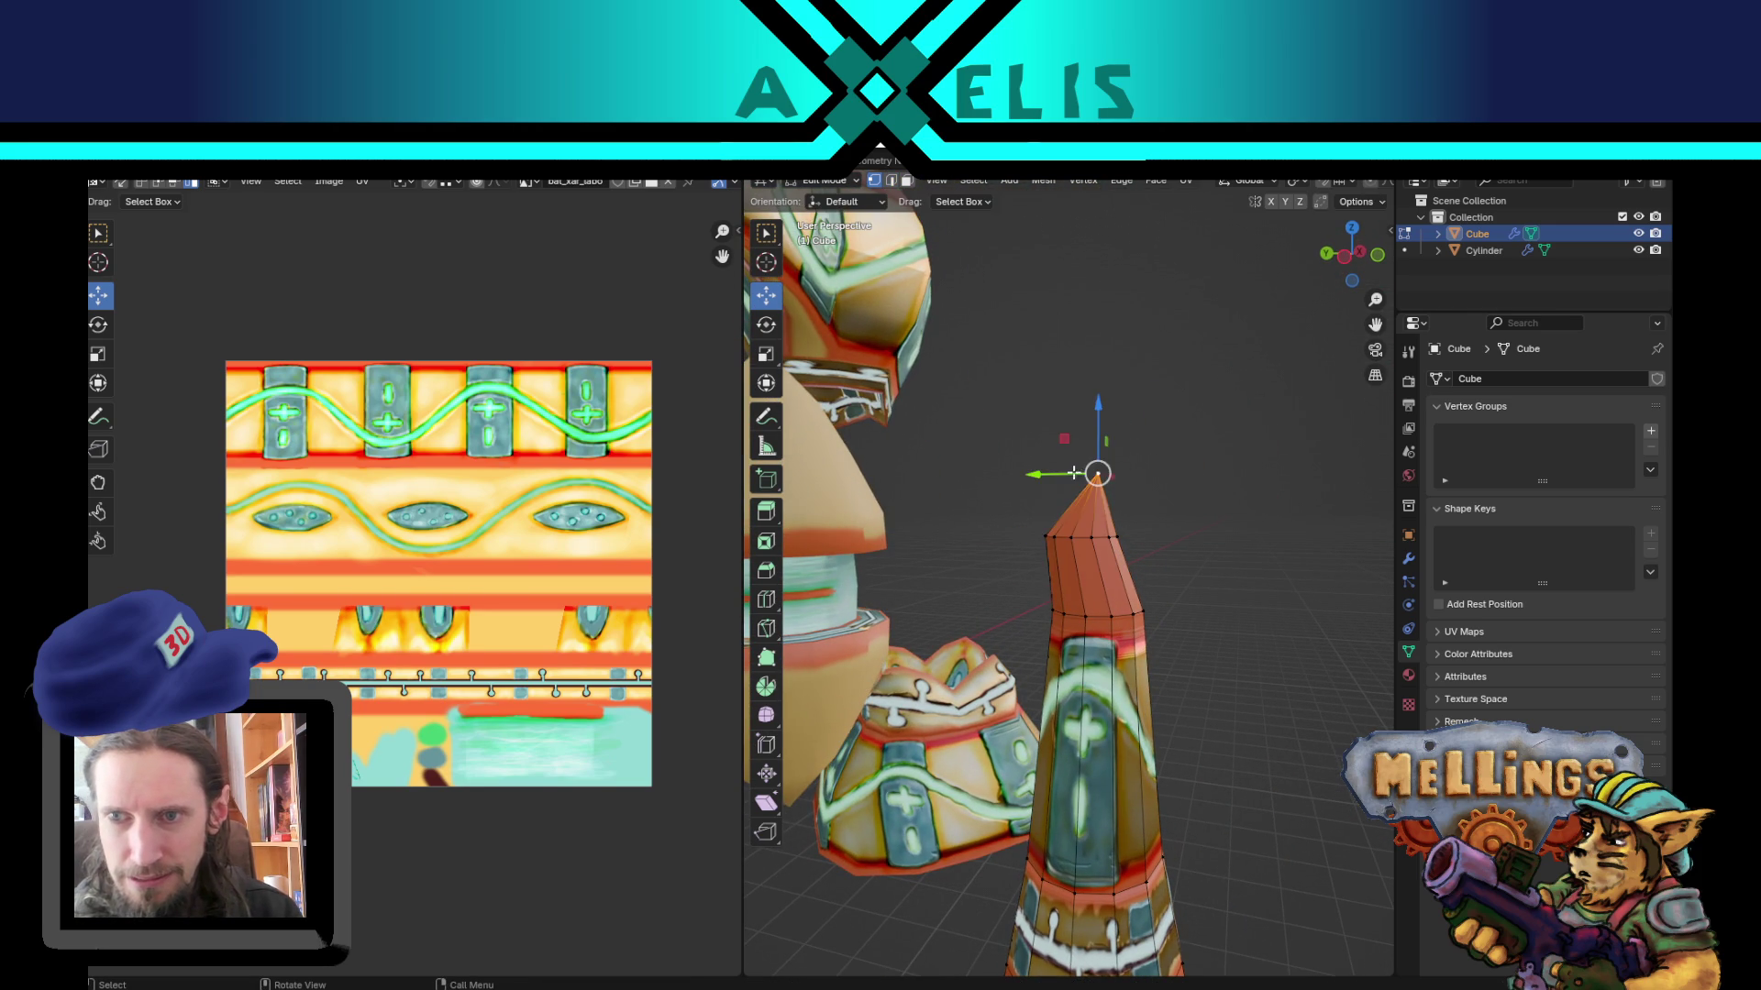
{"action": "key", "text": "g"}
{"action": "key", "text": "y"}
{"action": "left_click", "coordinate": [1064, 472]}
Step: Move three edge loops along Y to bend the spike into a curved horn
{"action": "mouse_move", "coordinate": [1063, 472]}
{"action": "middle_mouse_down"}
{"action": "mouse_move", "coordinate": [1111, 608]}
{"action": "mouse_move", "coordinate": [1092, 631]}
{"action": "middle_mouse_up"}
{"action": "left_click", "coordinate": [1092, 631], "text": "alt"}
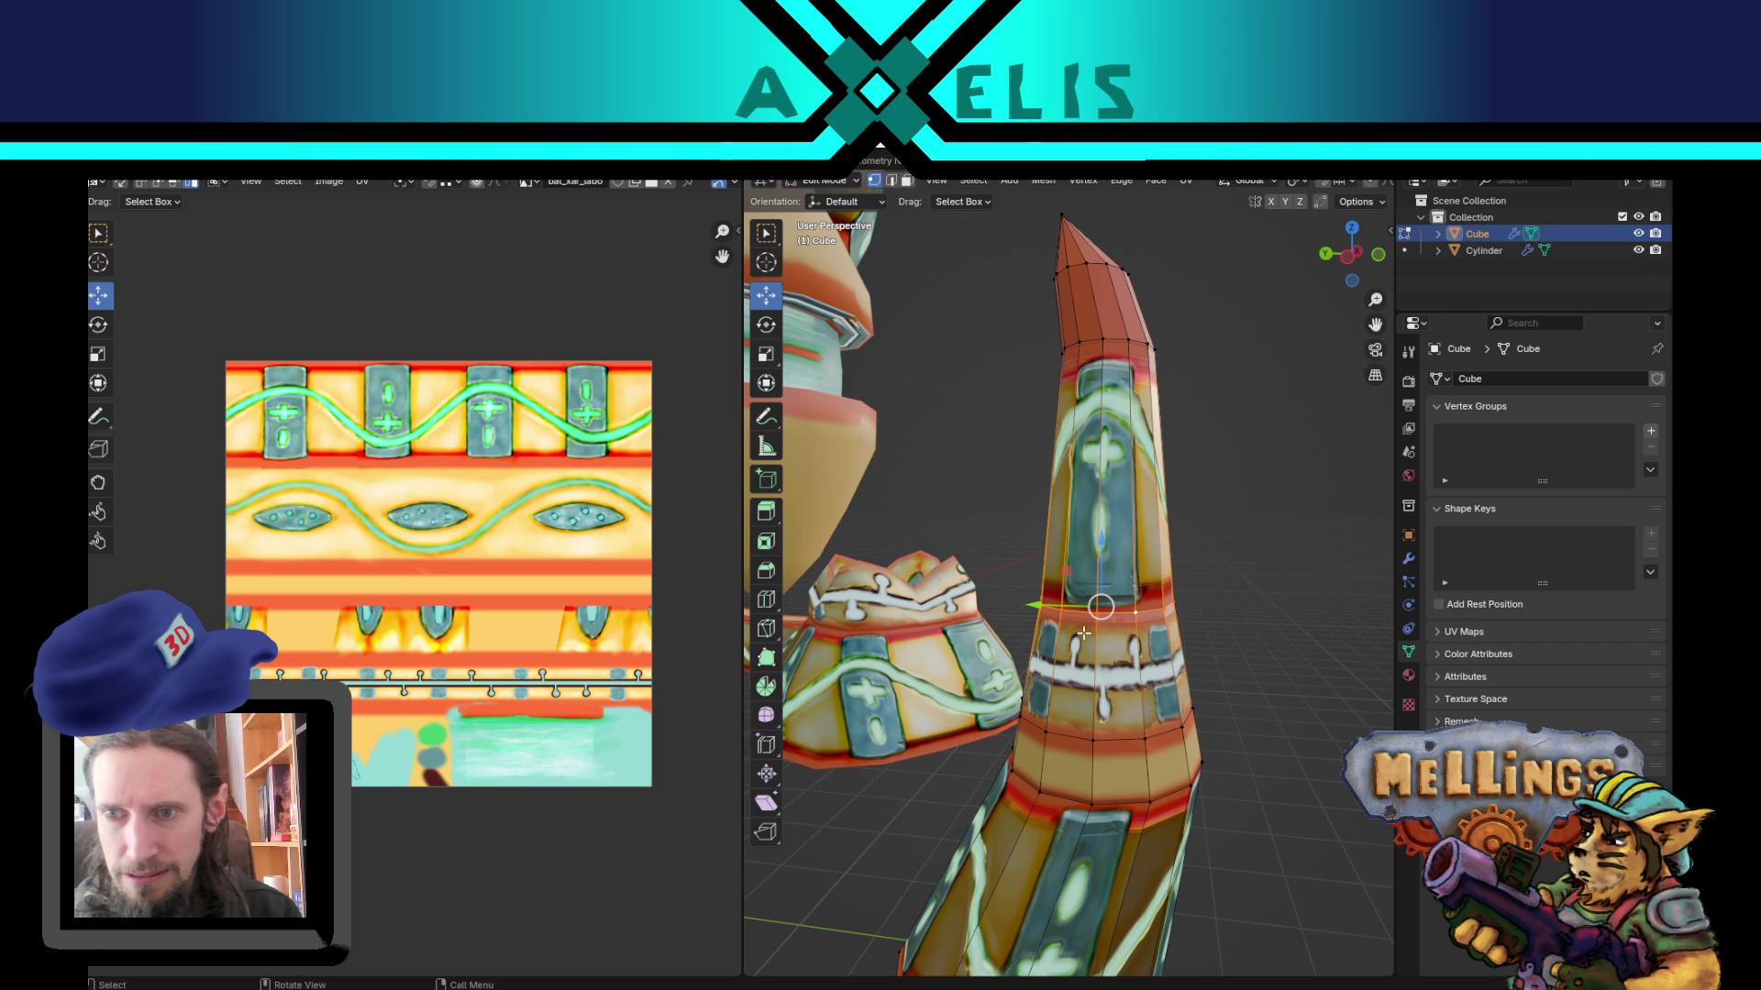
{"action": "key", "text": "g"}
{"action": "left_click", "coordinate": [1096, 616]}
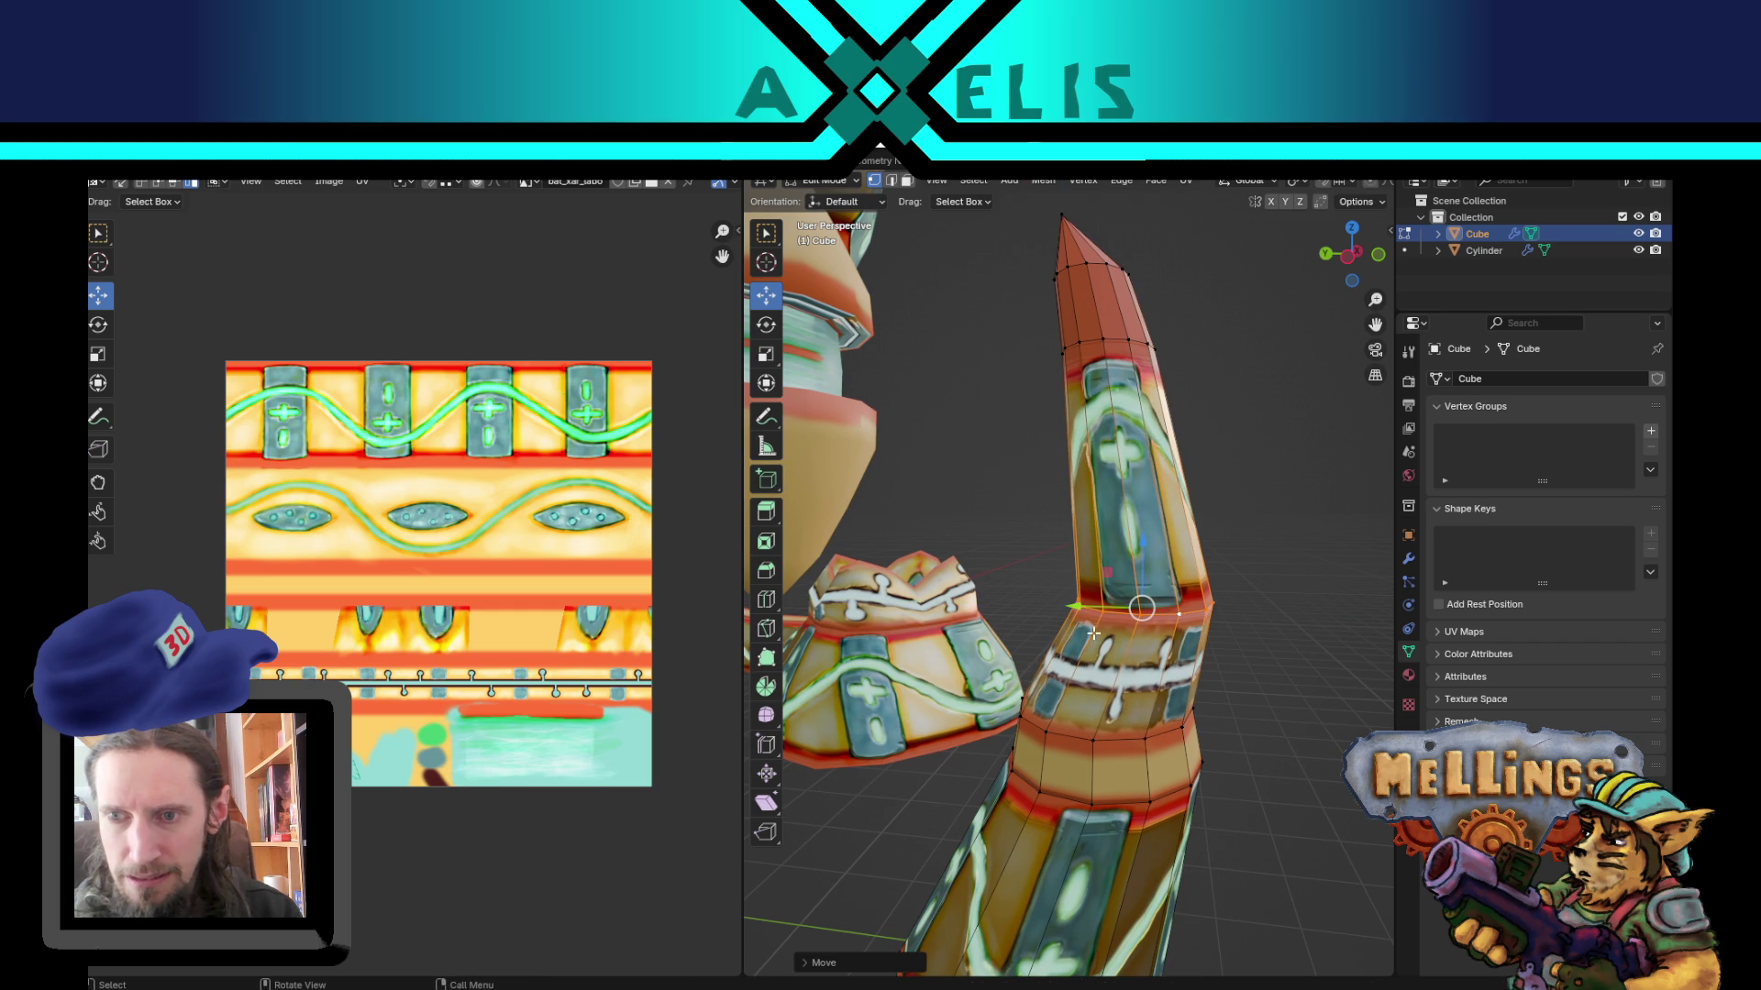
{"action": "left_click", "coordinate": [1095, 722], "text": "alt"}
{"action": "key", "text": "g"}
{"action": "key", "text": "y"}
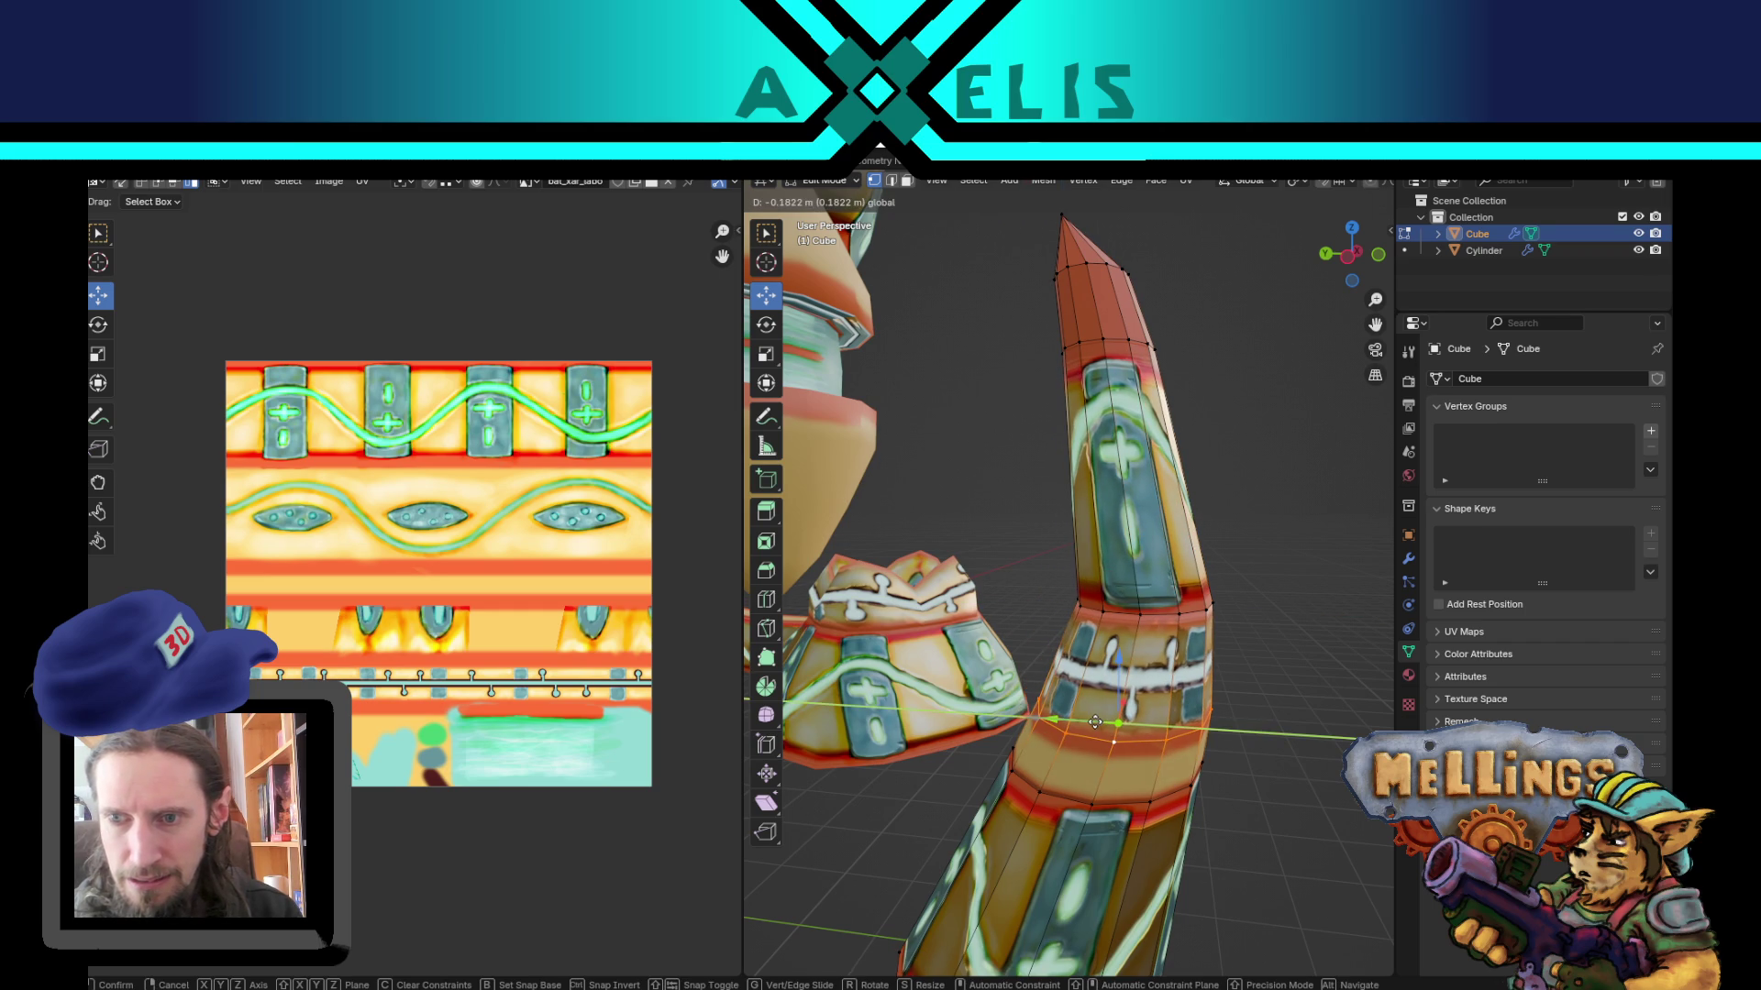
{"action": "left_click", "coordinate": [1095, 721]}
{"action": "left_click", "coordinate": [1165, 616], "text": "alt"}
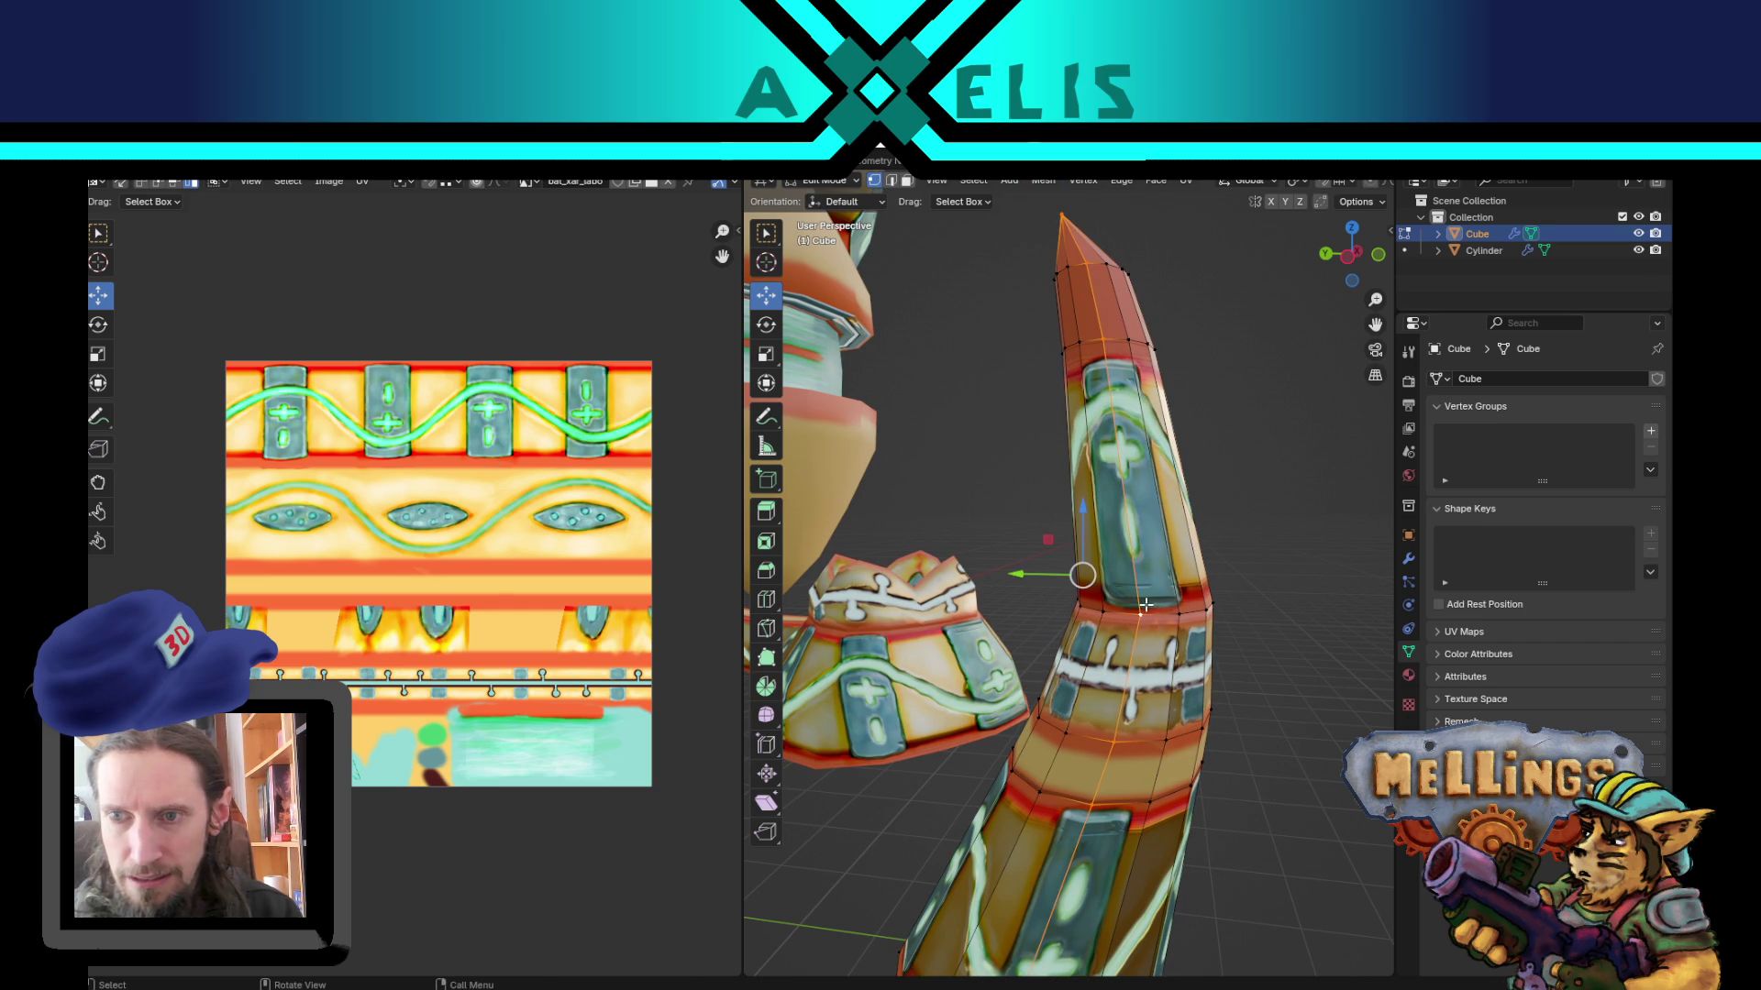
{"action": "key", "text": "g"}
{"action": "key", "text": "y"}
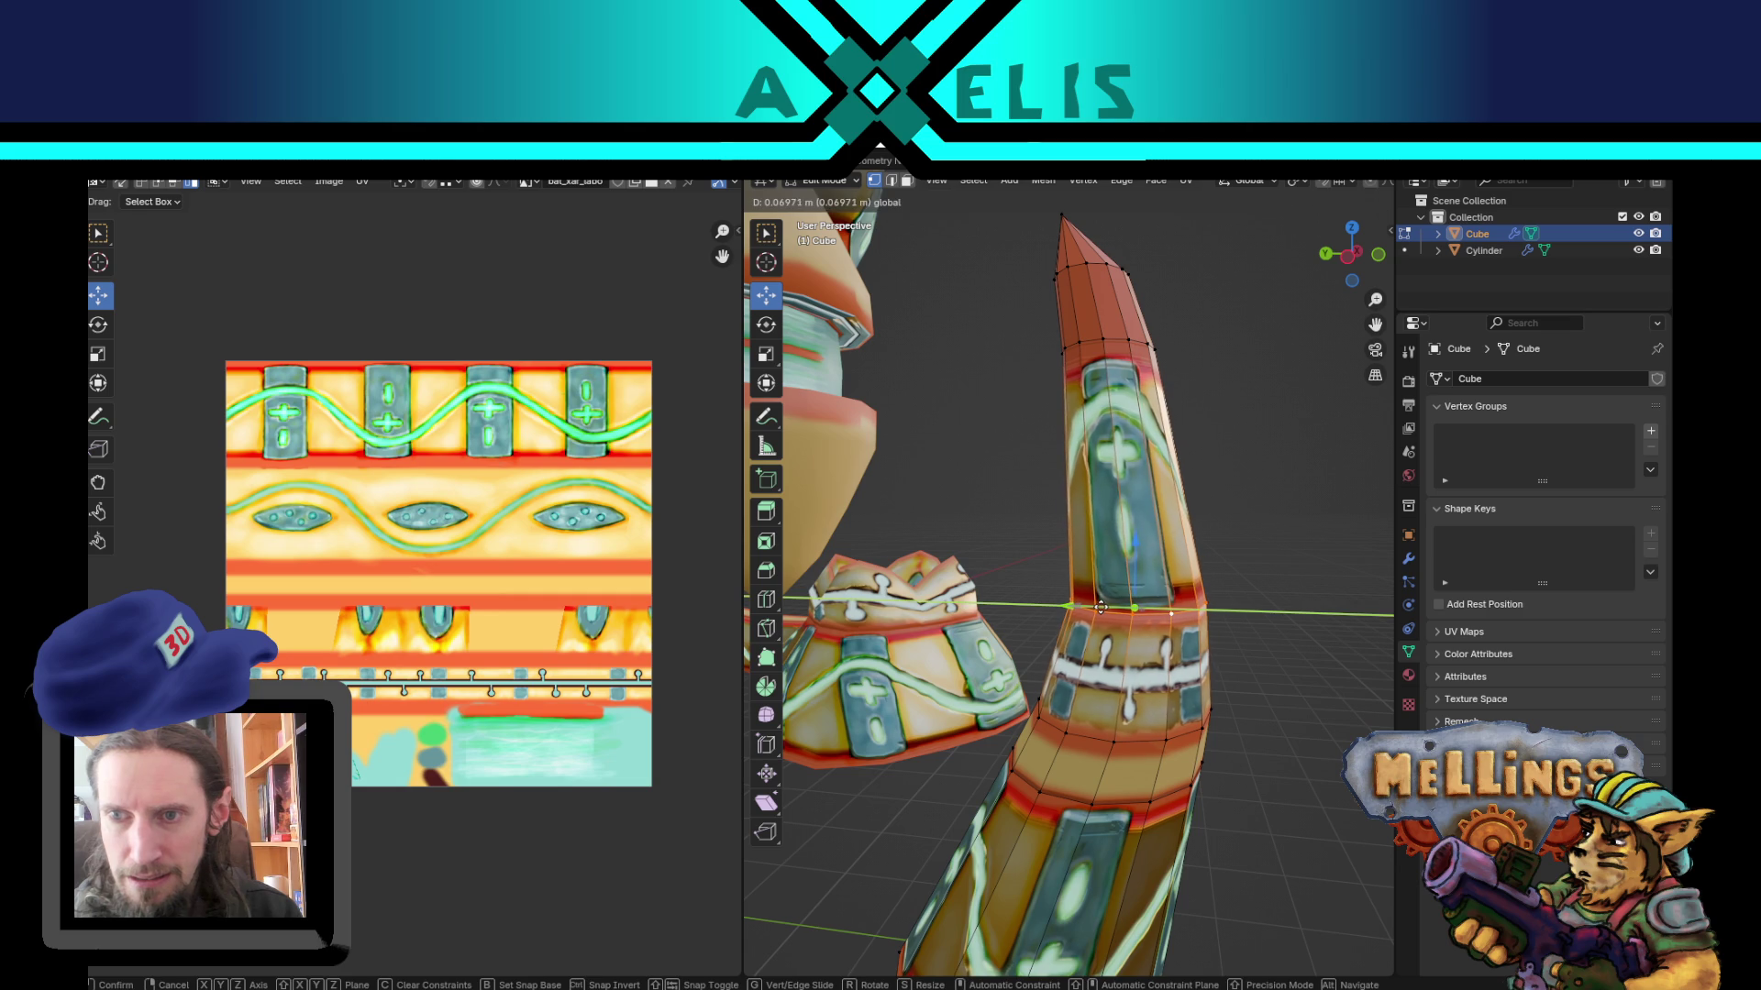
{"action": "left_click", "coordinate": [1098, 609]}
Step: Return to Object Mode and save bat_xar_labo.blend
{"action": "middle_click_drag", "start_coordinate": [1098, 608], "coordinate": [1155, 532]}
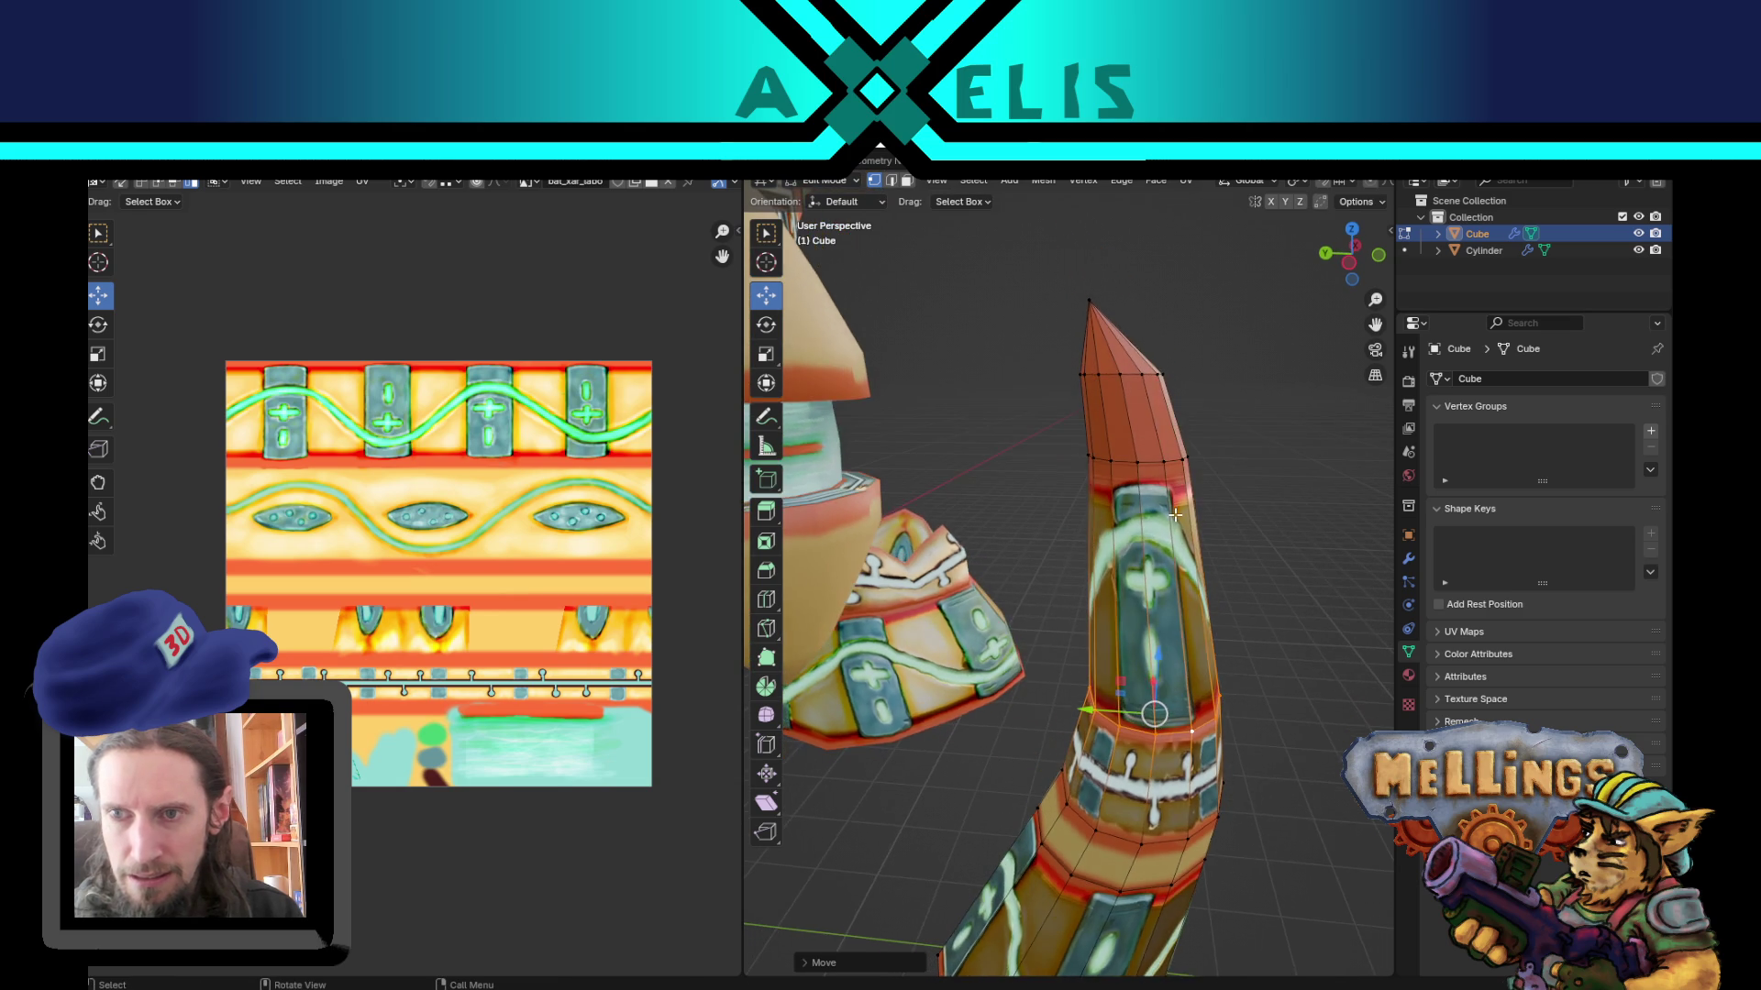
{"action": "scroll", "coordinate": [1177, 501], "scroll_direction": "down", "scroll_amount": 3}
{"action": "key", "text": "Tab"}
{"action": "key", "text": "ctrl+s"}
{"action": "middle_click_drag", "start_coordinate": [1225, 679], "coordinate": [1187, 668]}
{"action": "scroll", "coordinate": [1181, 655], "scroll_direction": "up", "scroll_amount": 3}
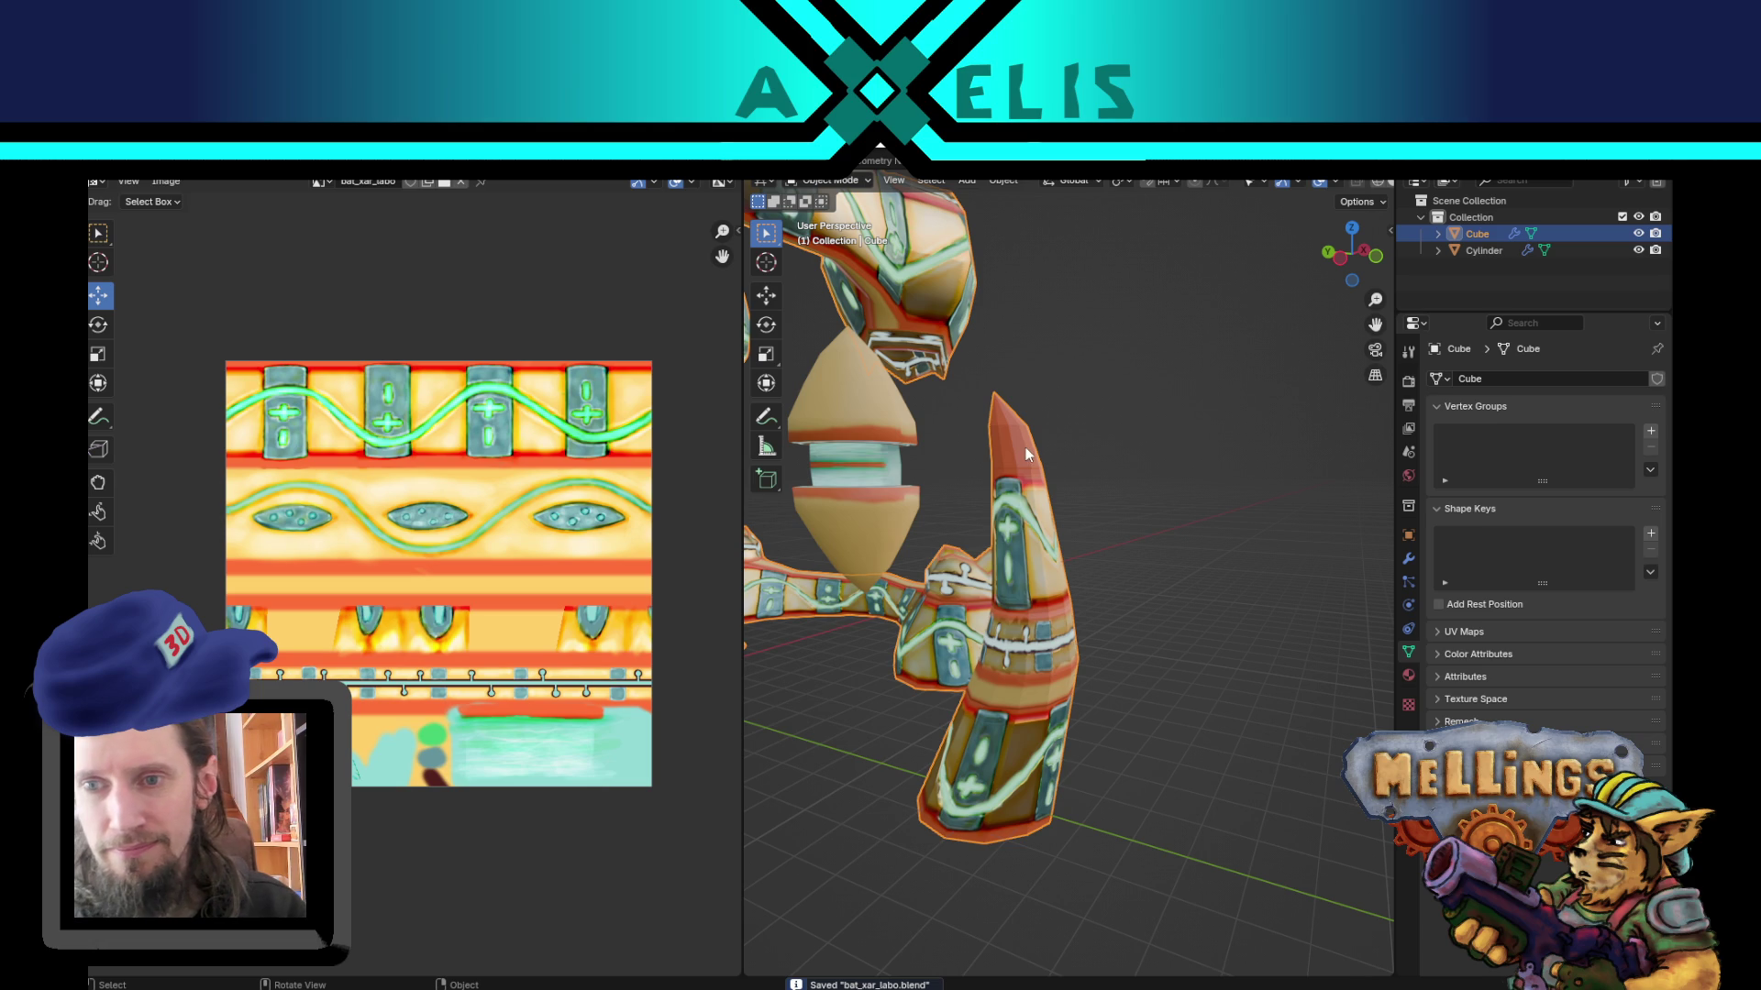
Step: Select the whole horn mesh and shade its faces smooth
{"action": "key", "text": "Tab"}
{"action": "key", "text": "2"}
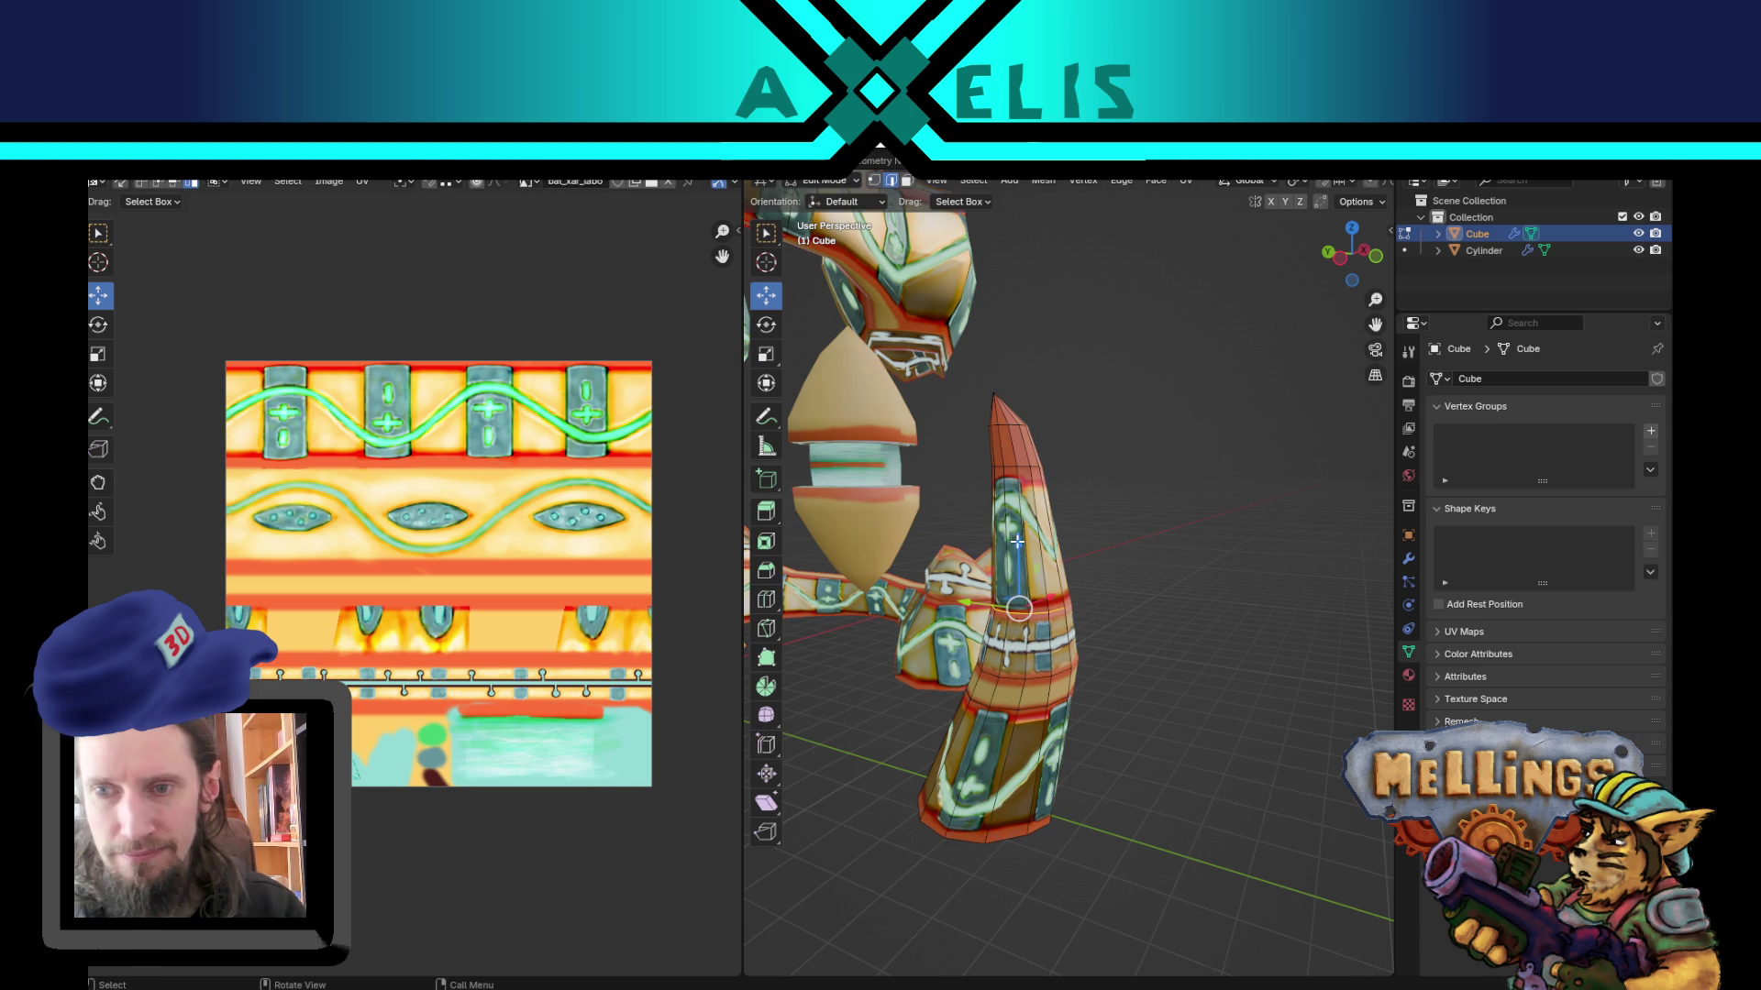
{"action": "key", "text": "l"}
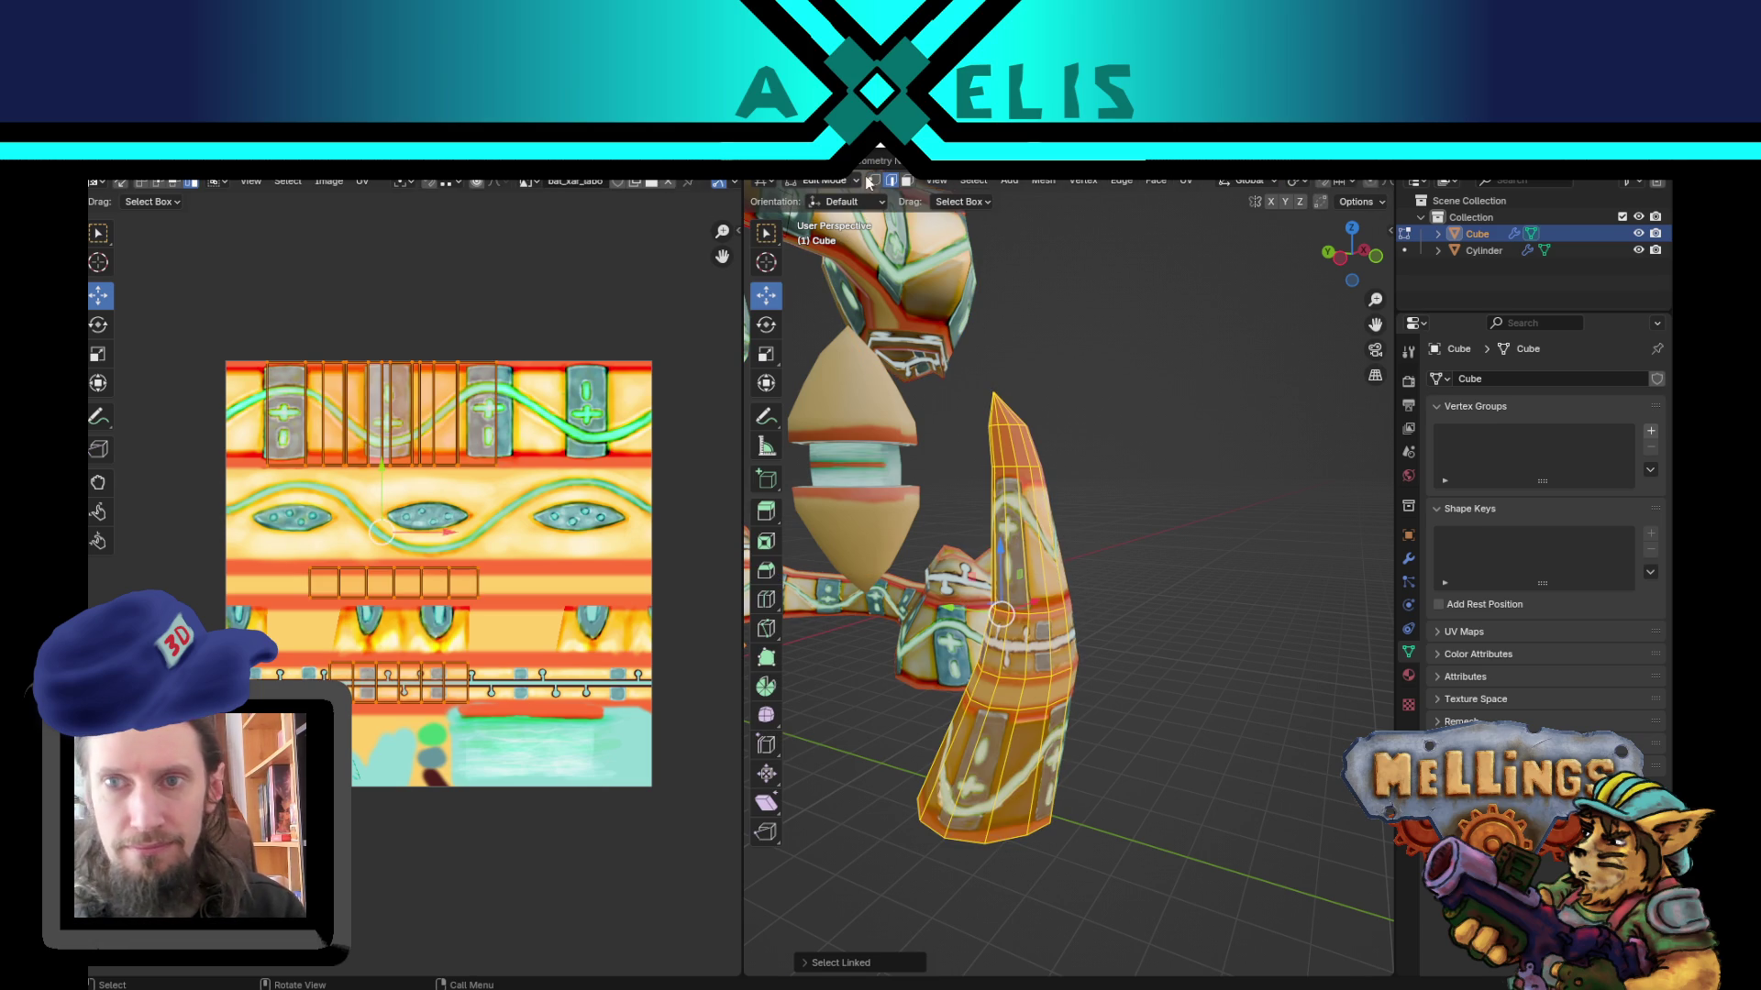
{"action": "left_click", "coordinate": [1044, 180]}
{"action": "mouse_move", "coordinate": [1118, 539]}
{"action": "mouse_move", "coordinate": [1118, 471]}
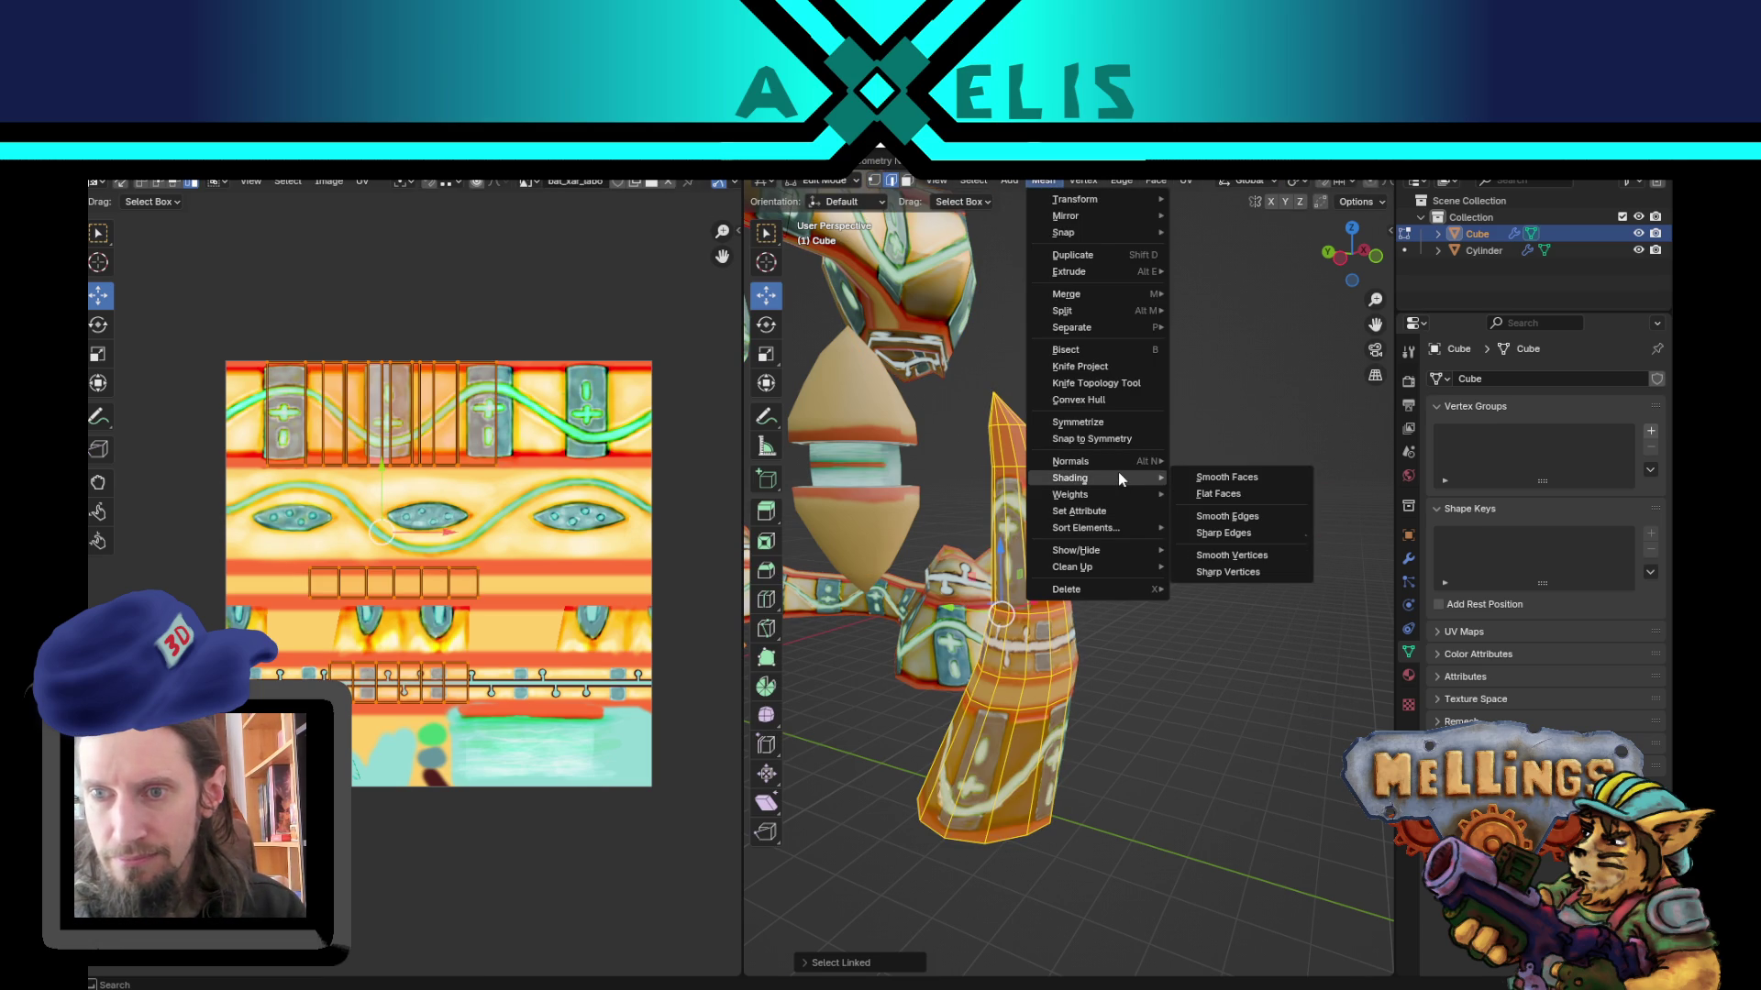
{"action": "left_click", "coordinate": [1201, 472]}
Step: Select the faces at the horn tip and unwrap them
{"action": "left_click", "coordinate": [1022, 449]}
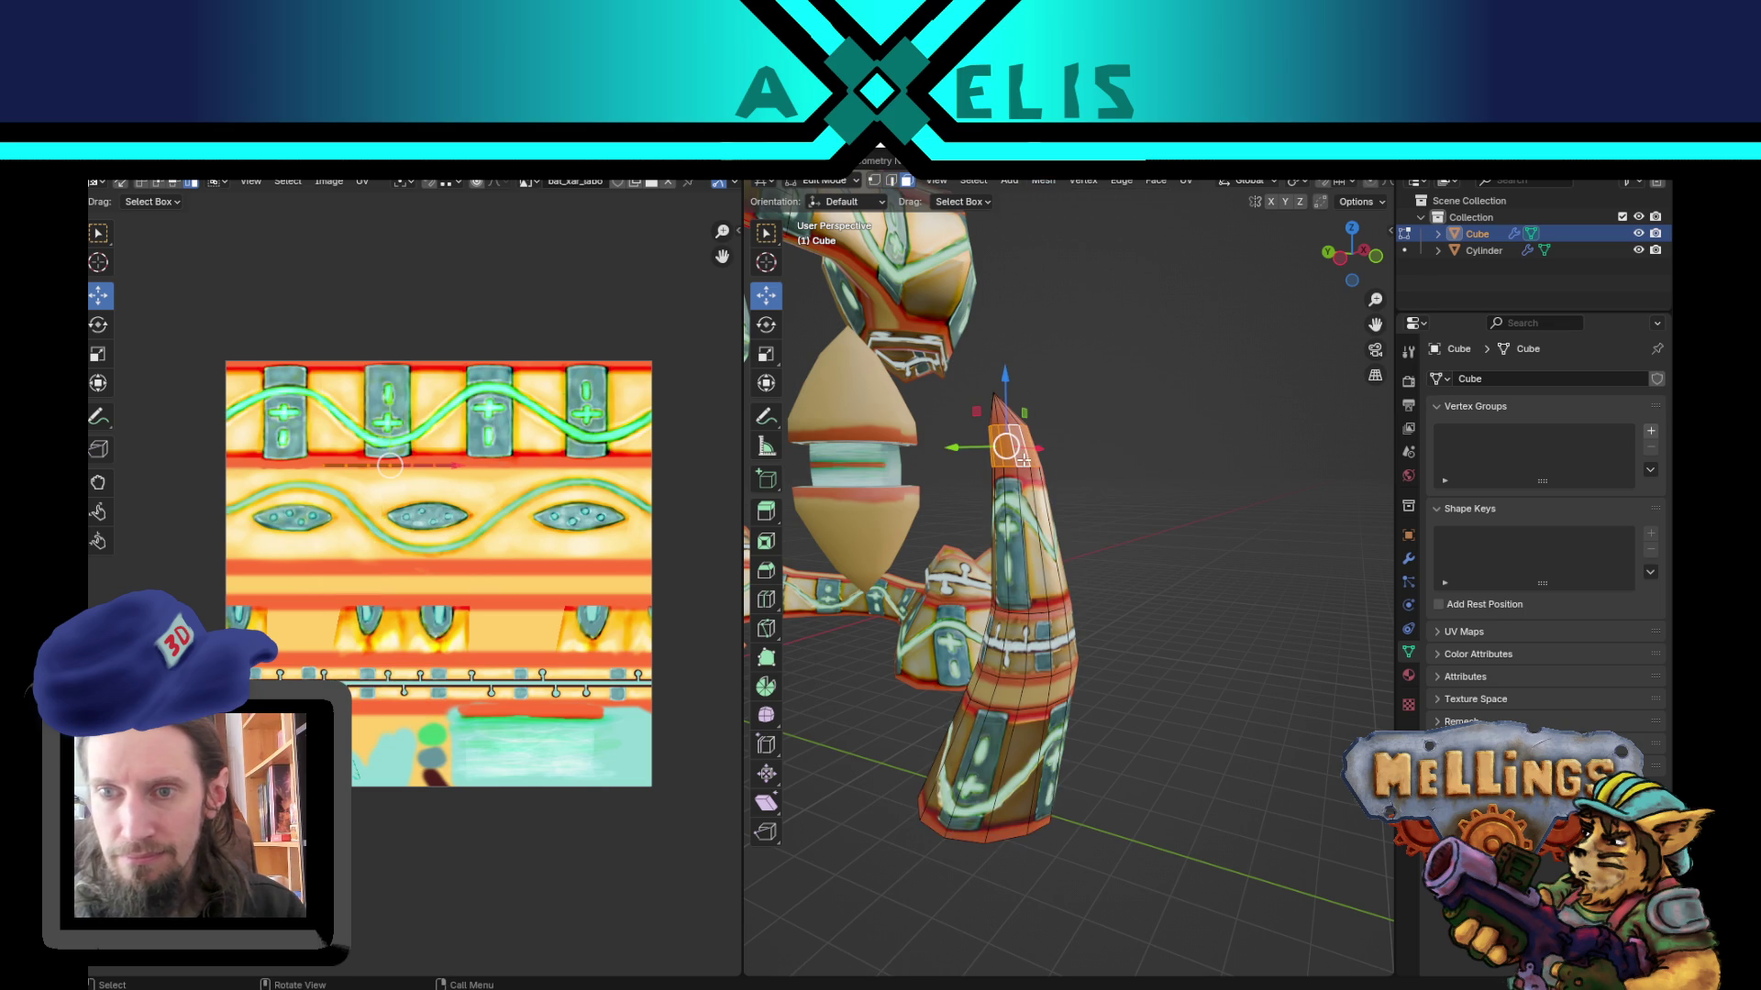
{"action": "middle_click_drag", "start_coordinate": [1023, 450], "coordinate": [1054, 459]}
{"action": "key", "text": "u"}
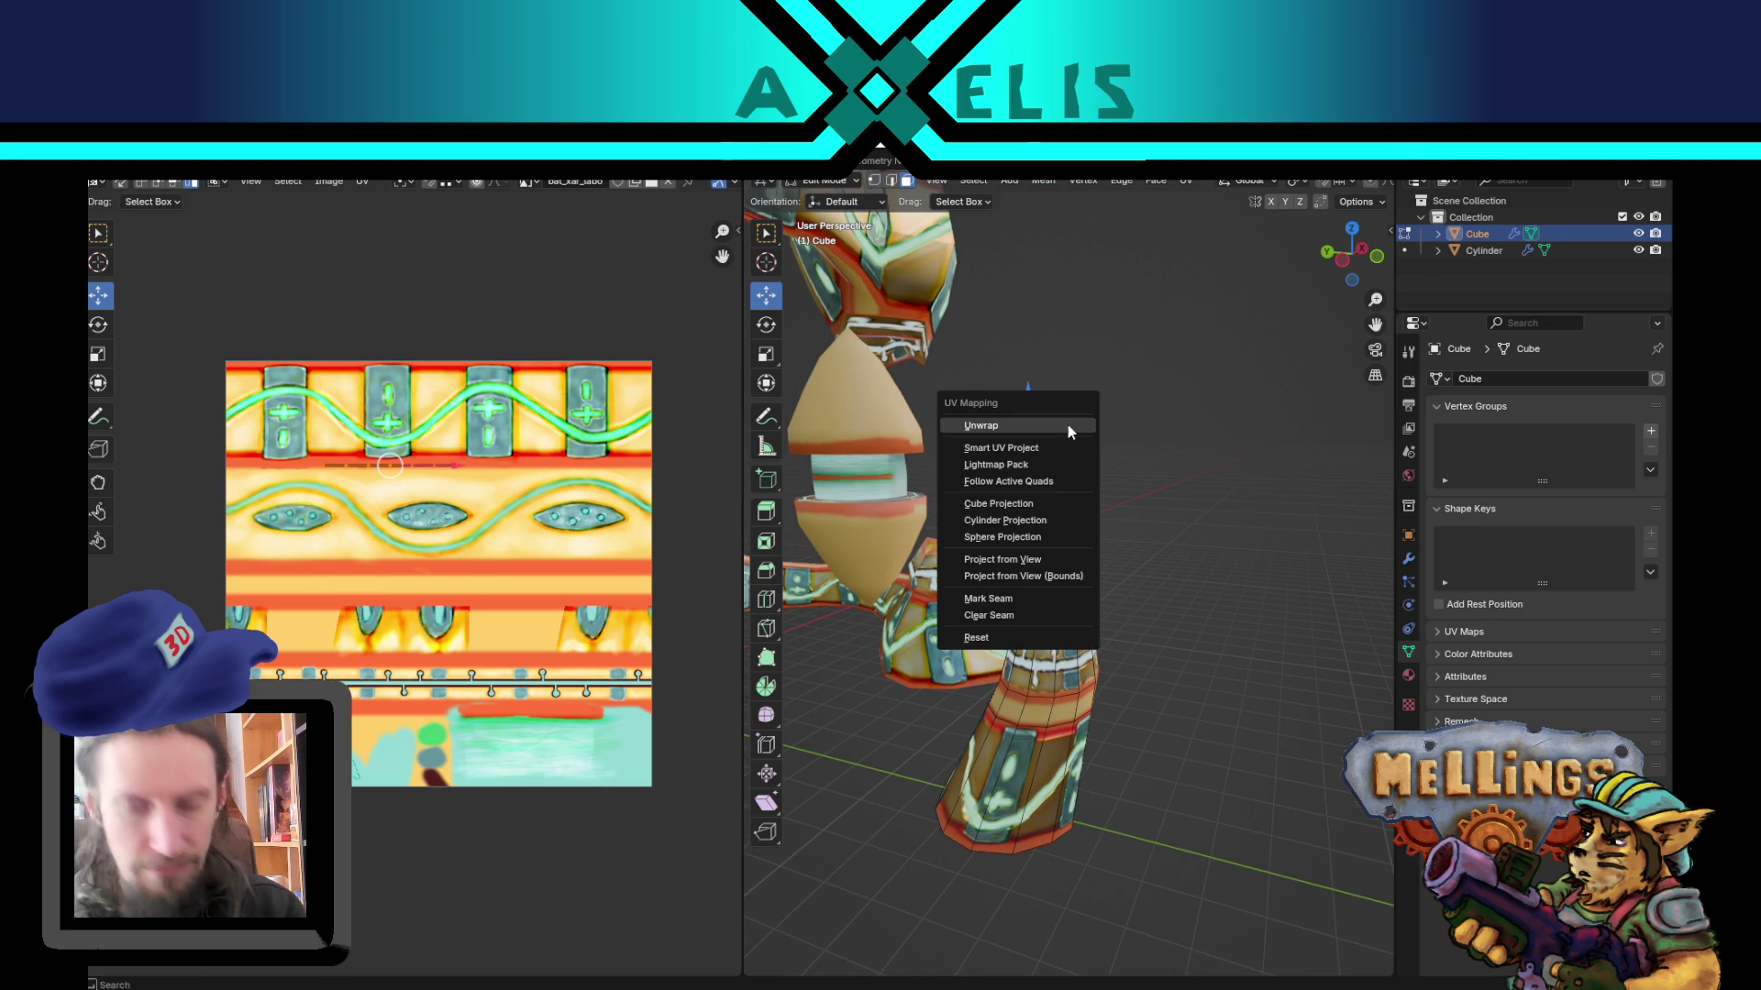
{"action": "left_click", "coordinate": [1068, 425]}
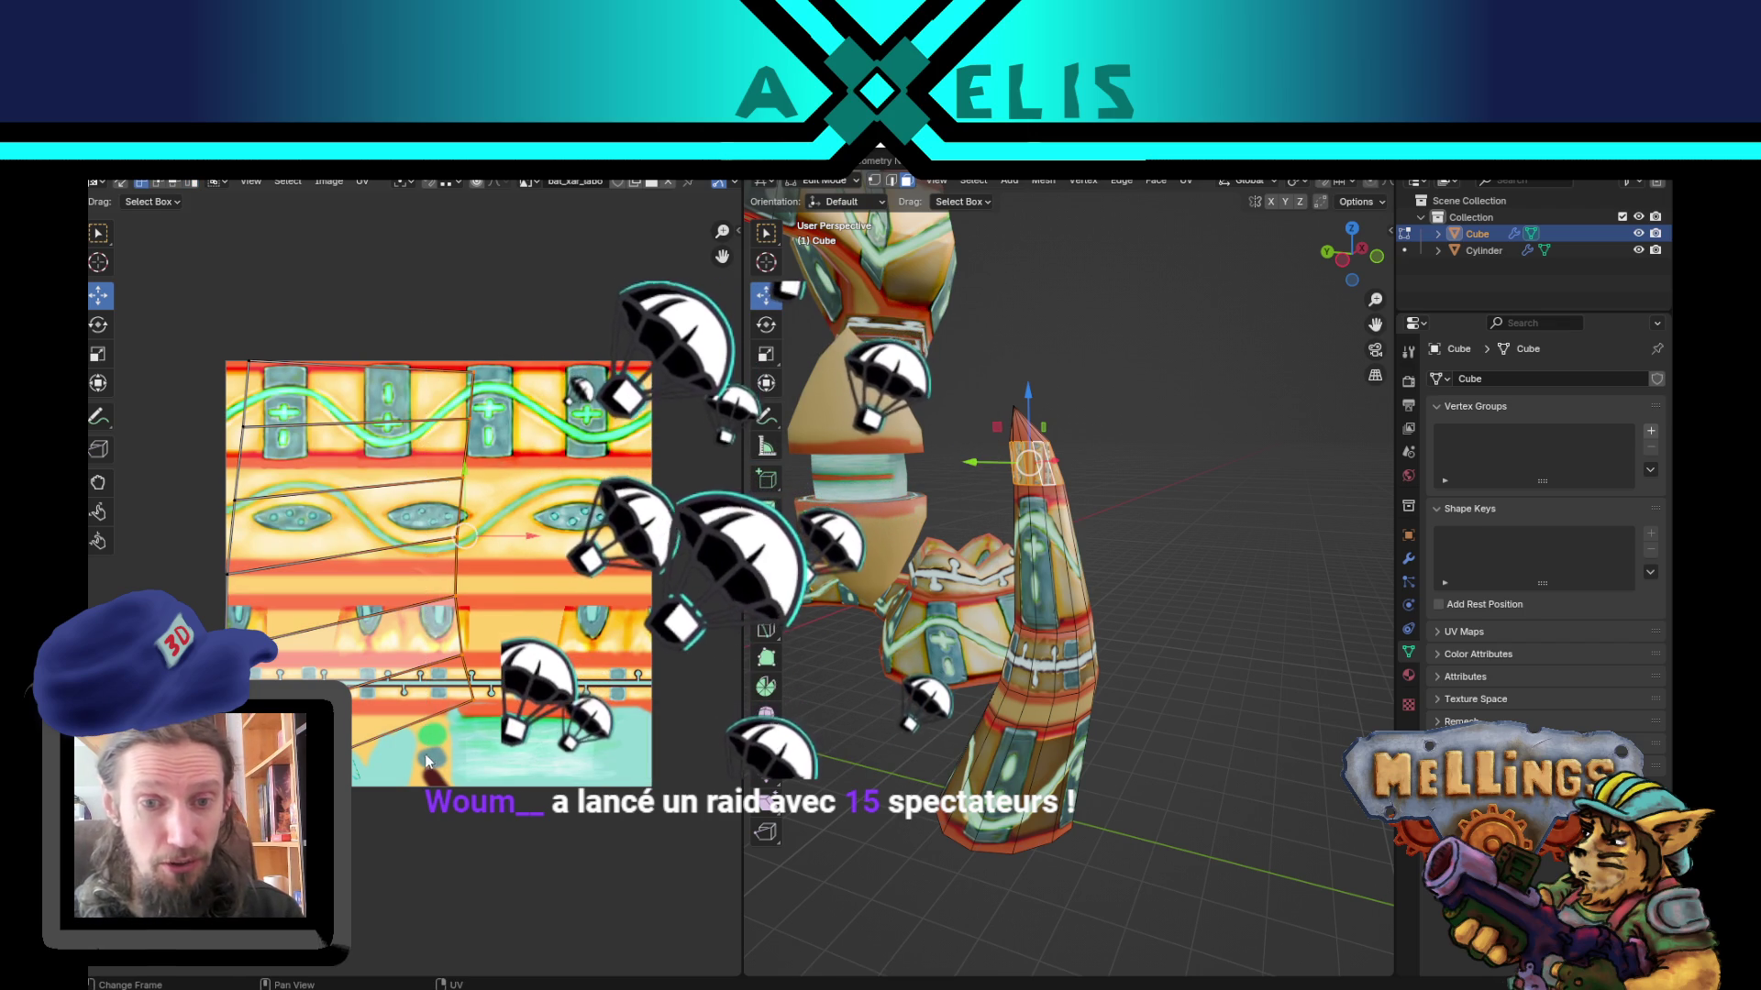
Step: Straighten the unwrapped UV edges into vertical lines and adjust the right edge
{"action": "key", "text": "s"}
{"action": "key", "text": "x"}
{"action": "key", "text": "0"}
{"action": "key", "text": "Return"}
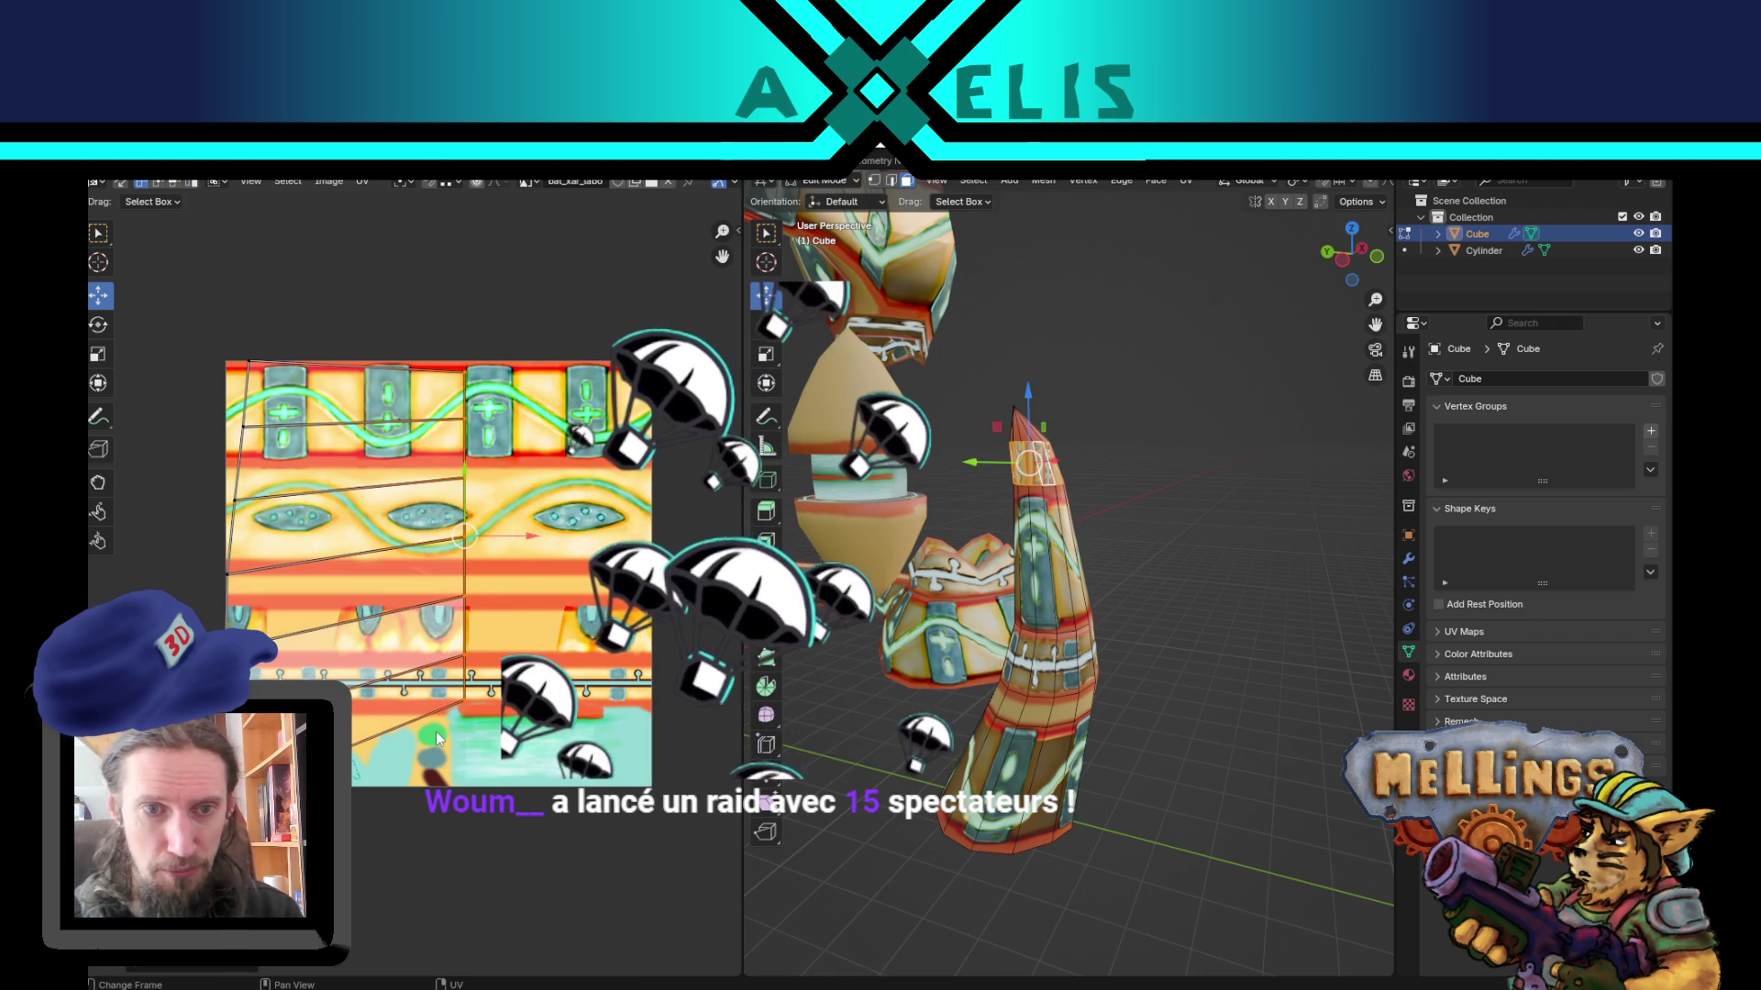
{"action": "left_click_drag", "start_coordinate": [158, 319], "coordinate": [317, 629]}
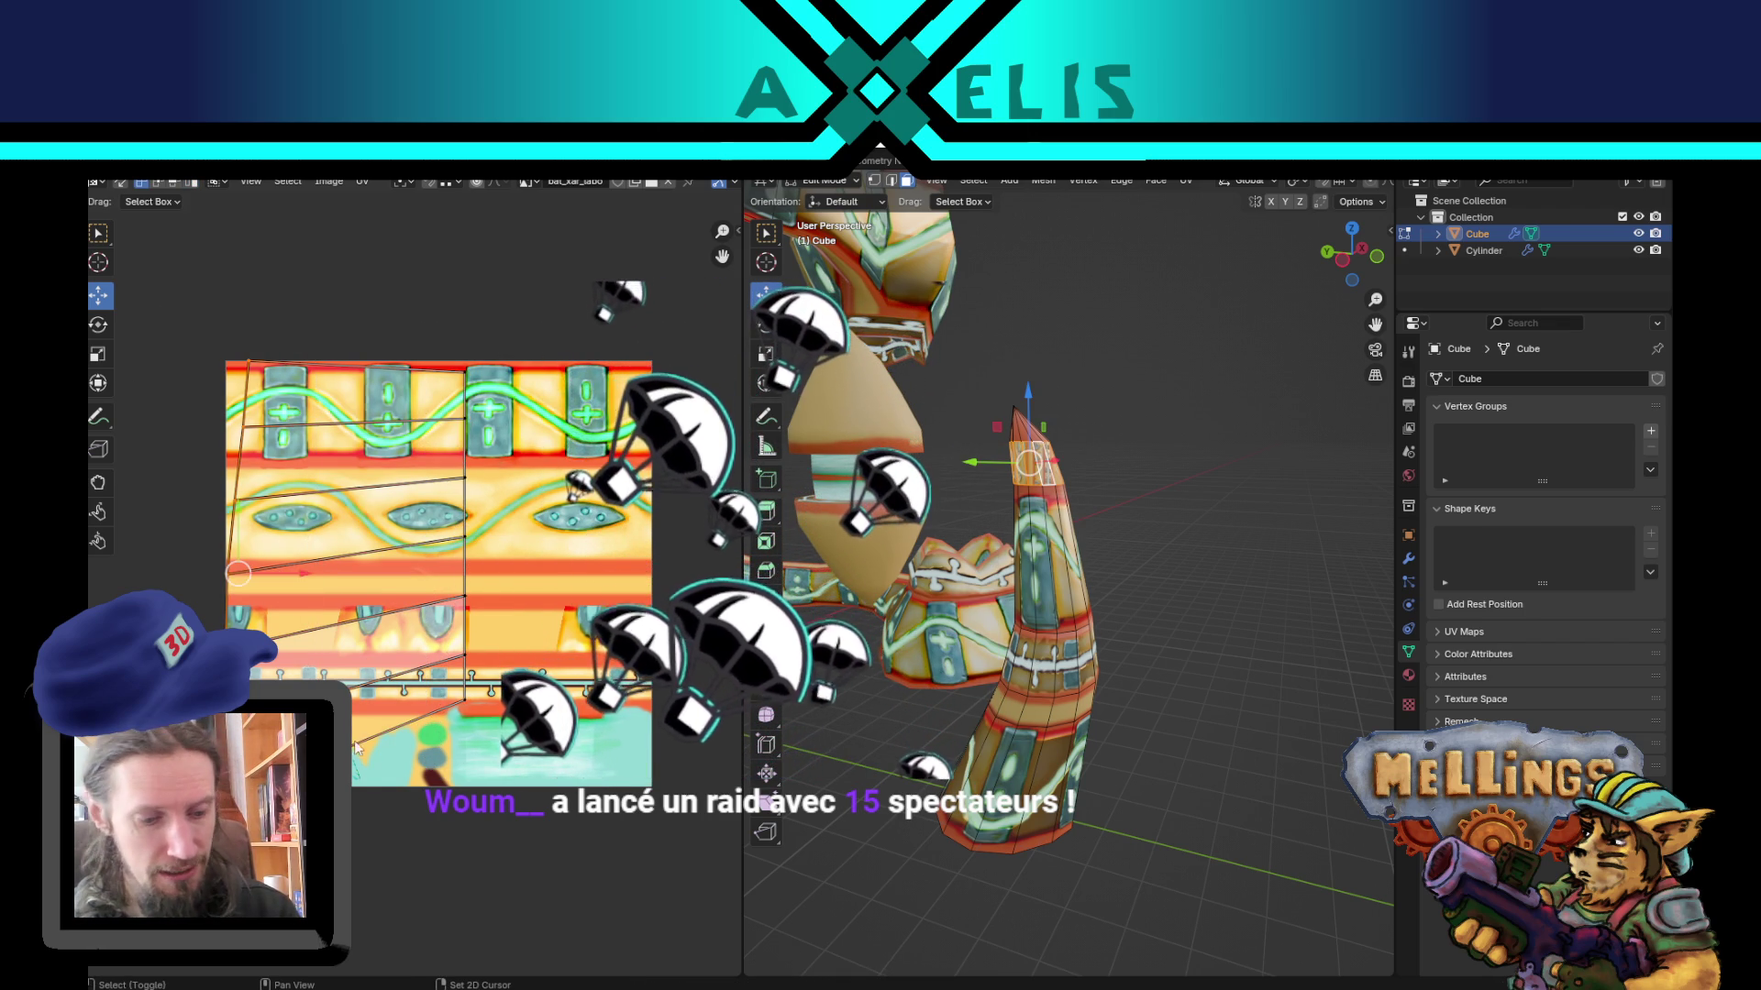
{"action": "key", "text": "s"}
{"action": "key", "text": "x"}
{"action": "key", "text": "0"}
{"action": "key", "text": "Return"}
{"action": "left_click_drag", "start_coordinate": [450, 310], "coordinate": [518, 563]}
{"action": "key", "text": "s"}
{"action": "left_click", "coordinate": [542, 543]}
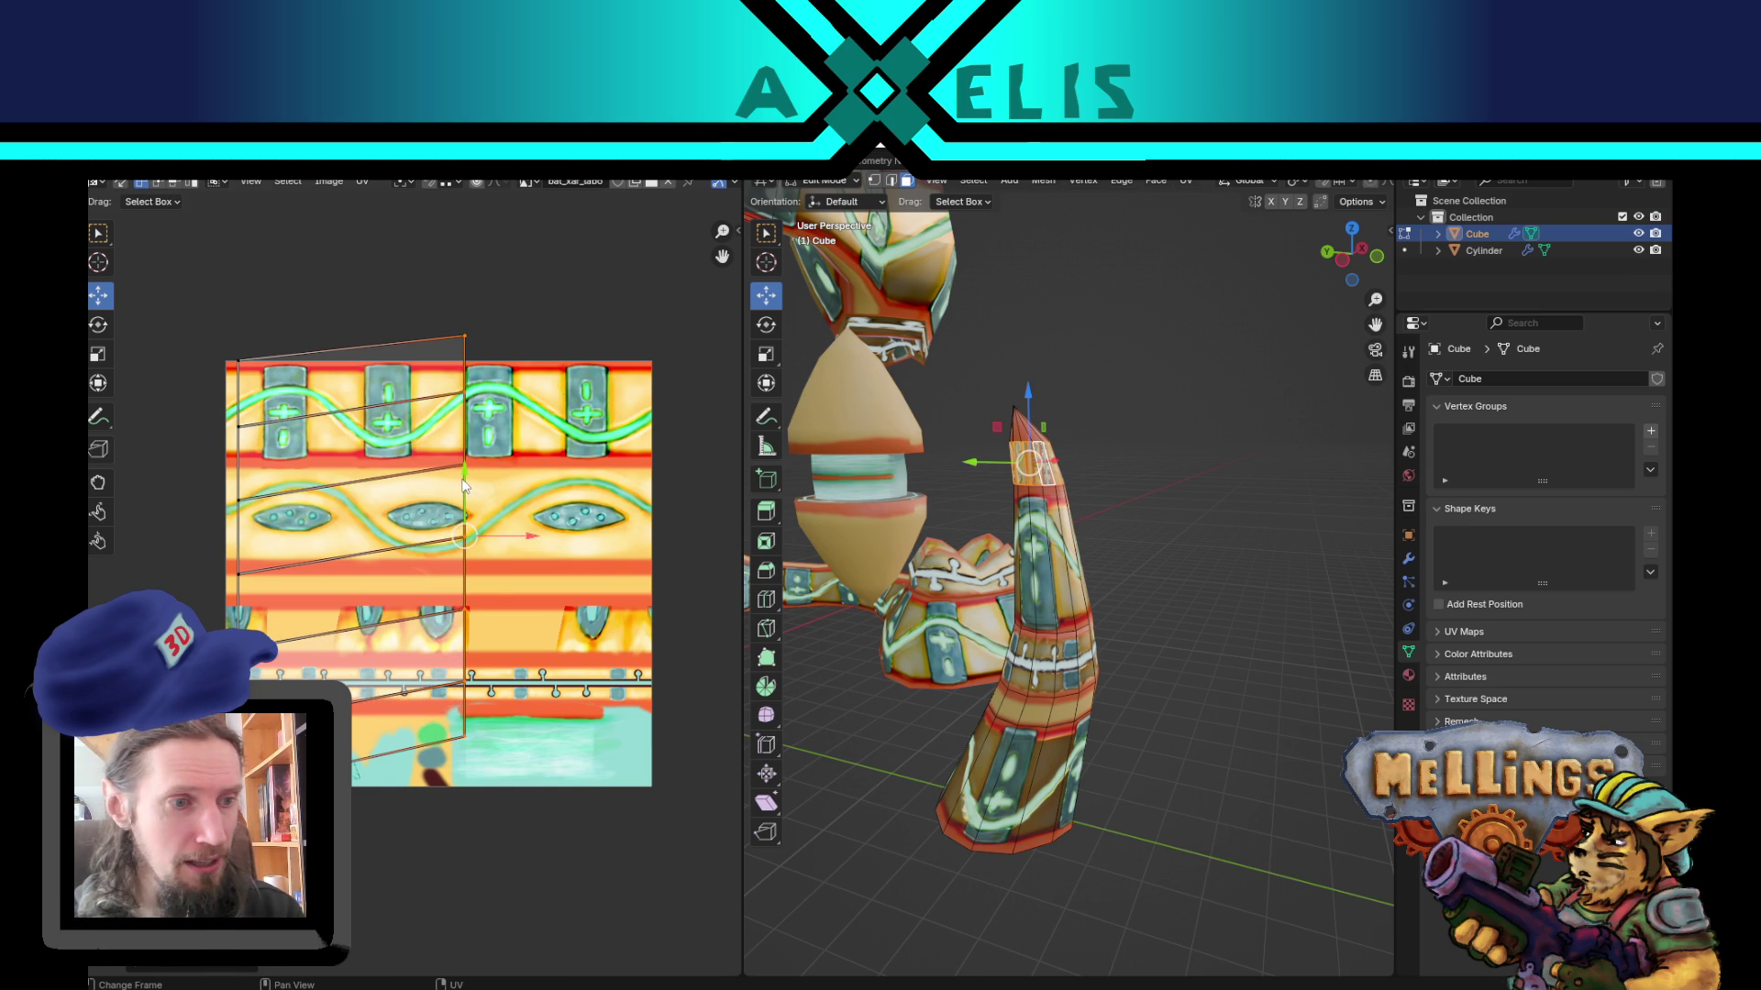
{"action": "left_click_drag", "start_coordinate": [465, 492], "coordinate": [461, 521]}
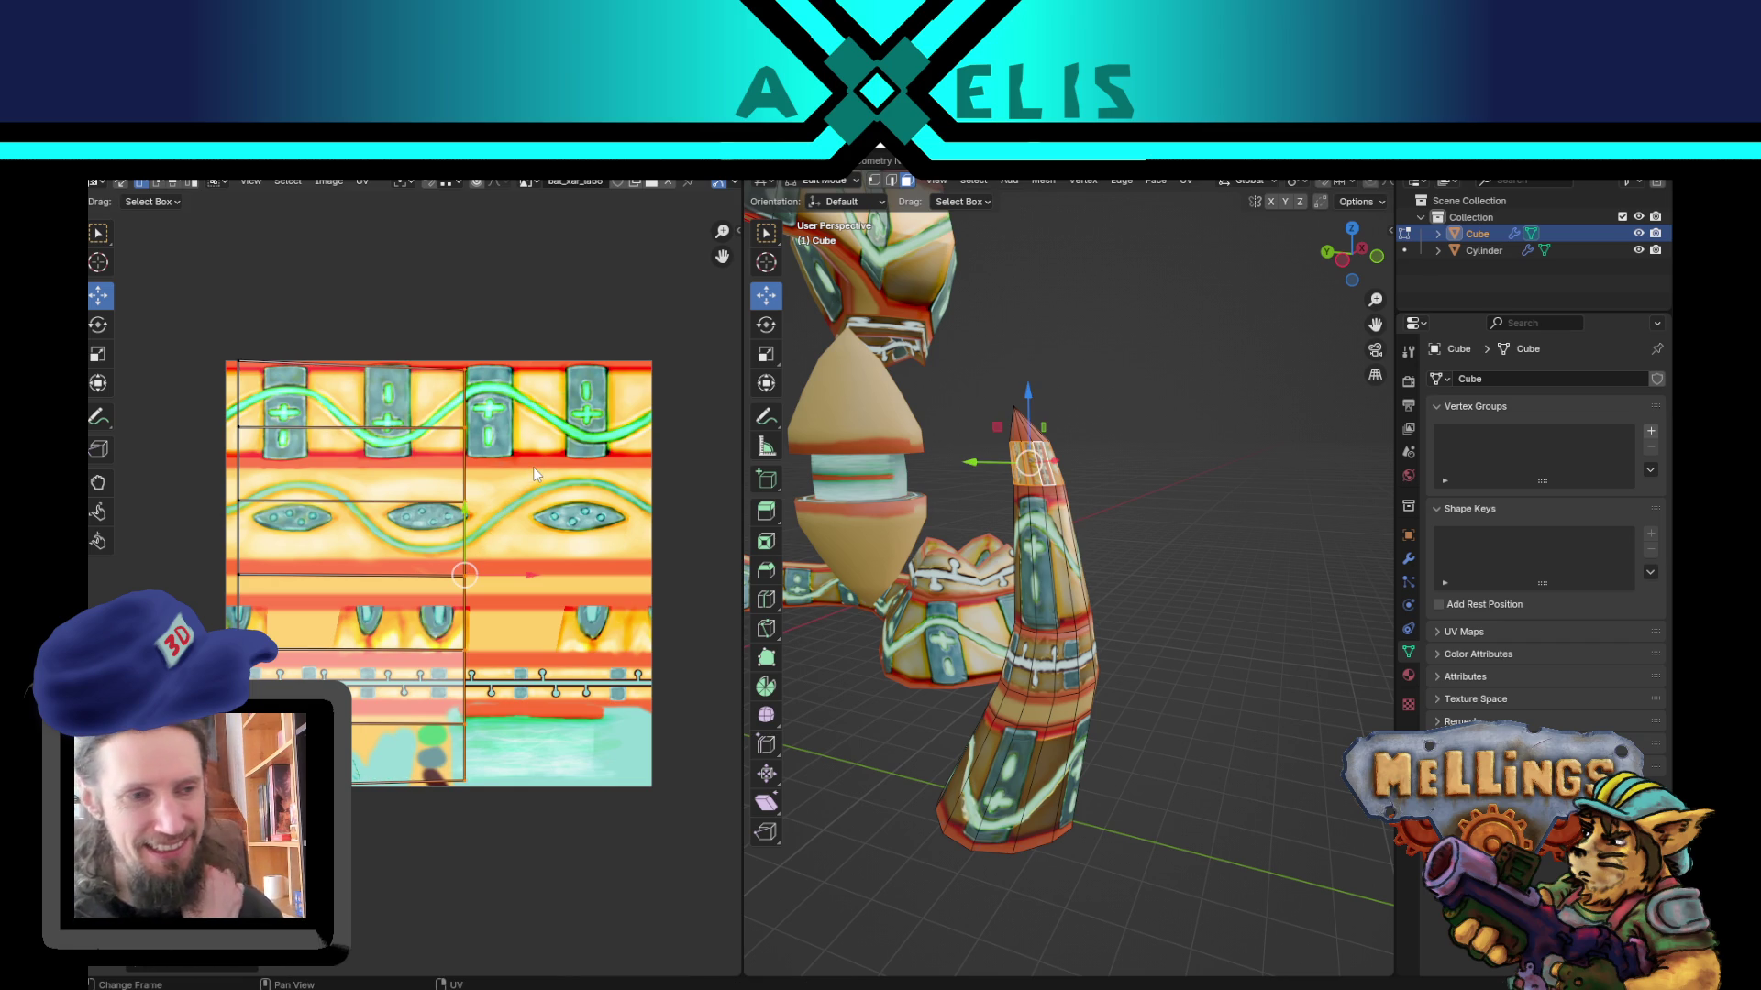
Step: Rotate the tip's UV islands upright, shrink them and move them onto the orange band
{"action": "left_click_drag", "start_coordinate": [213, 295], "coordinate": [516, 844]}
{"action": "key", "text": "r"}
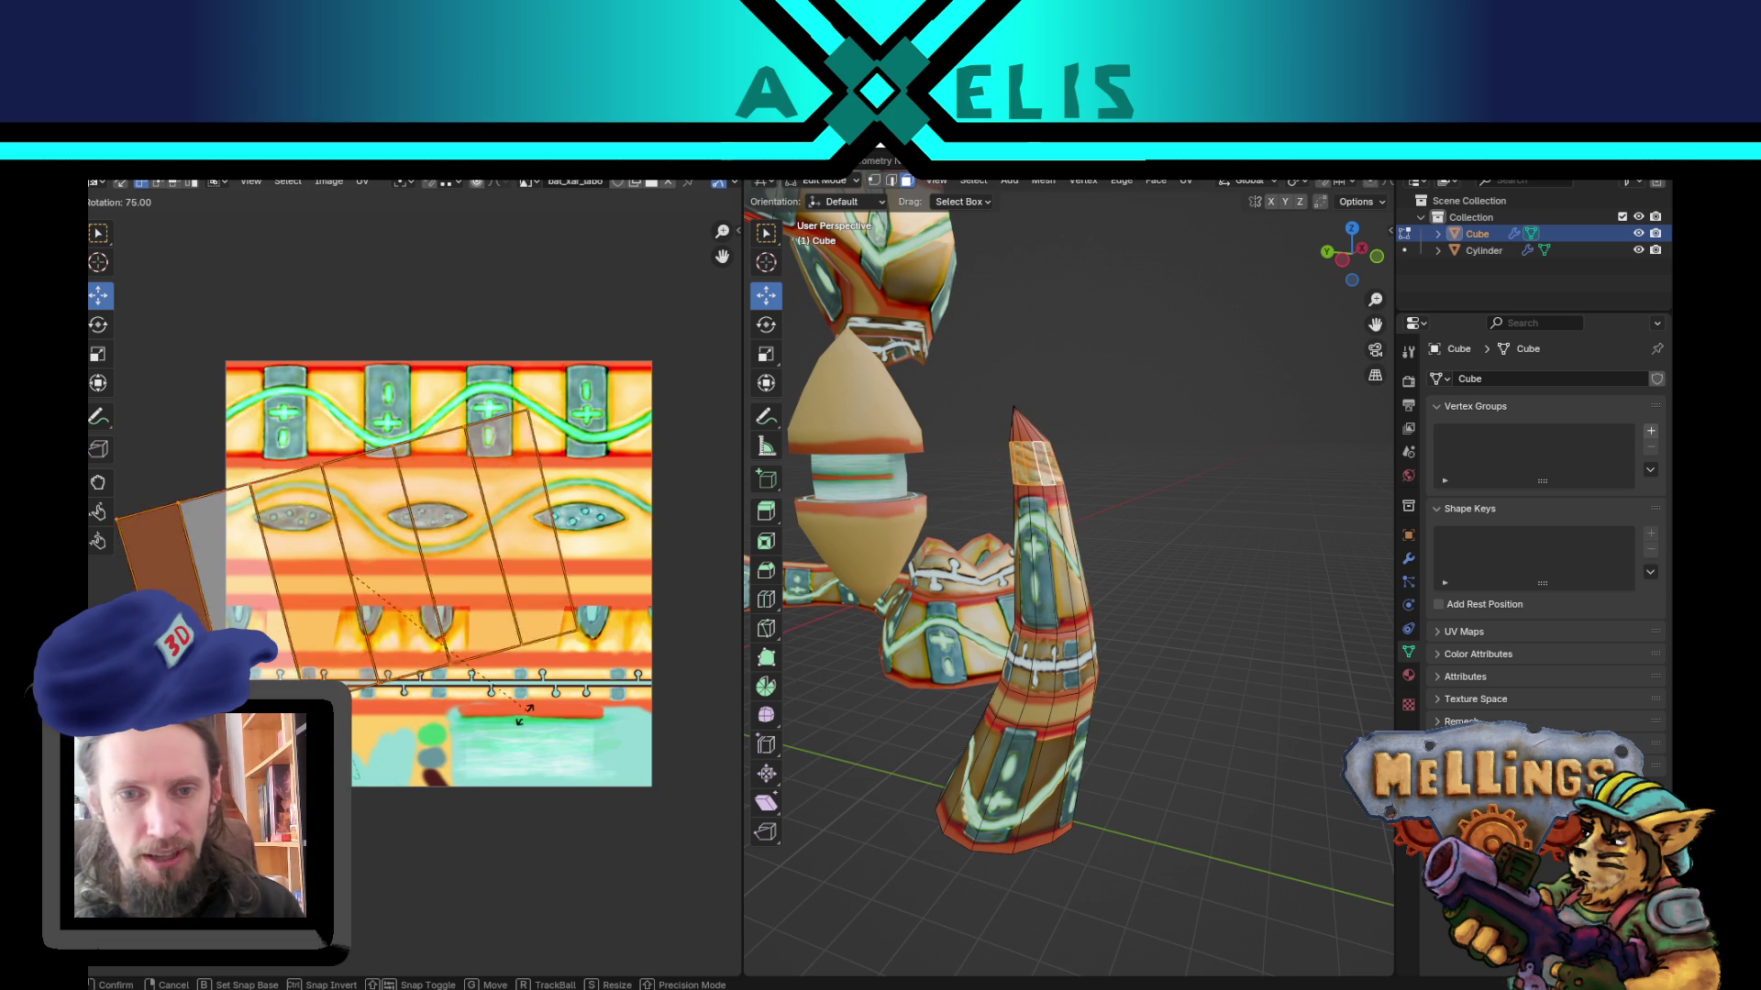
{"action": "left_click", "coordinate": [641, 516]}
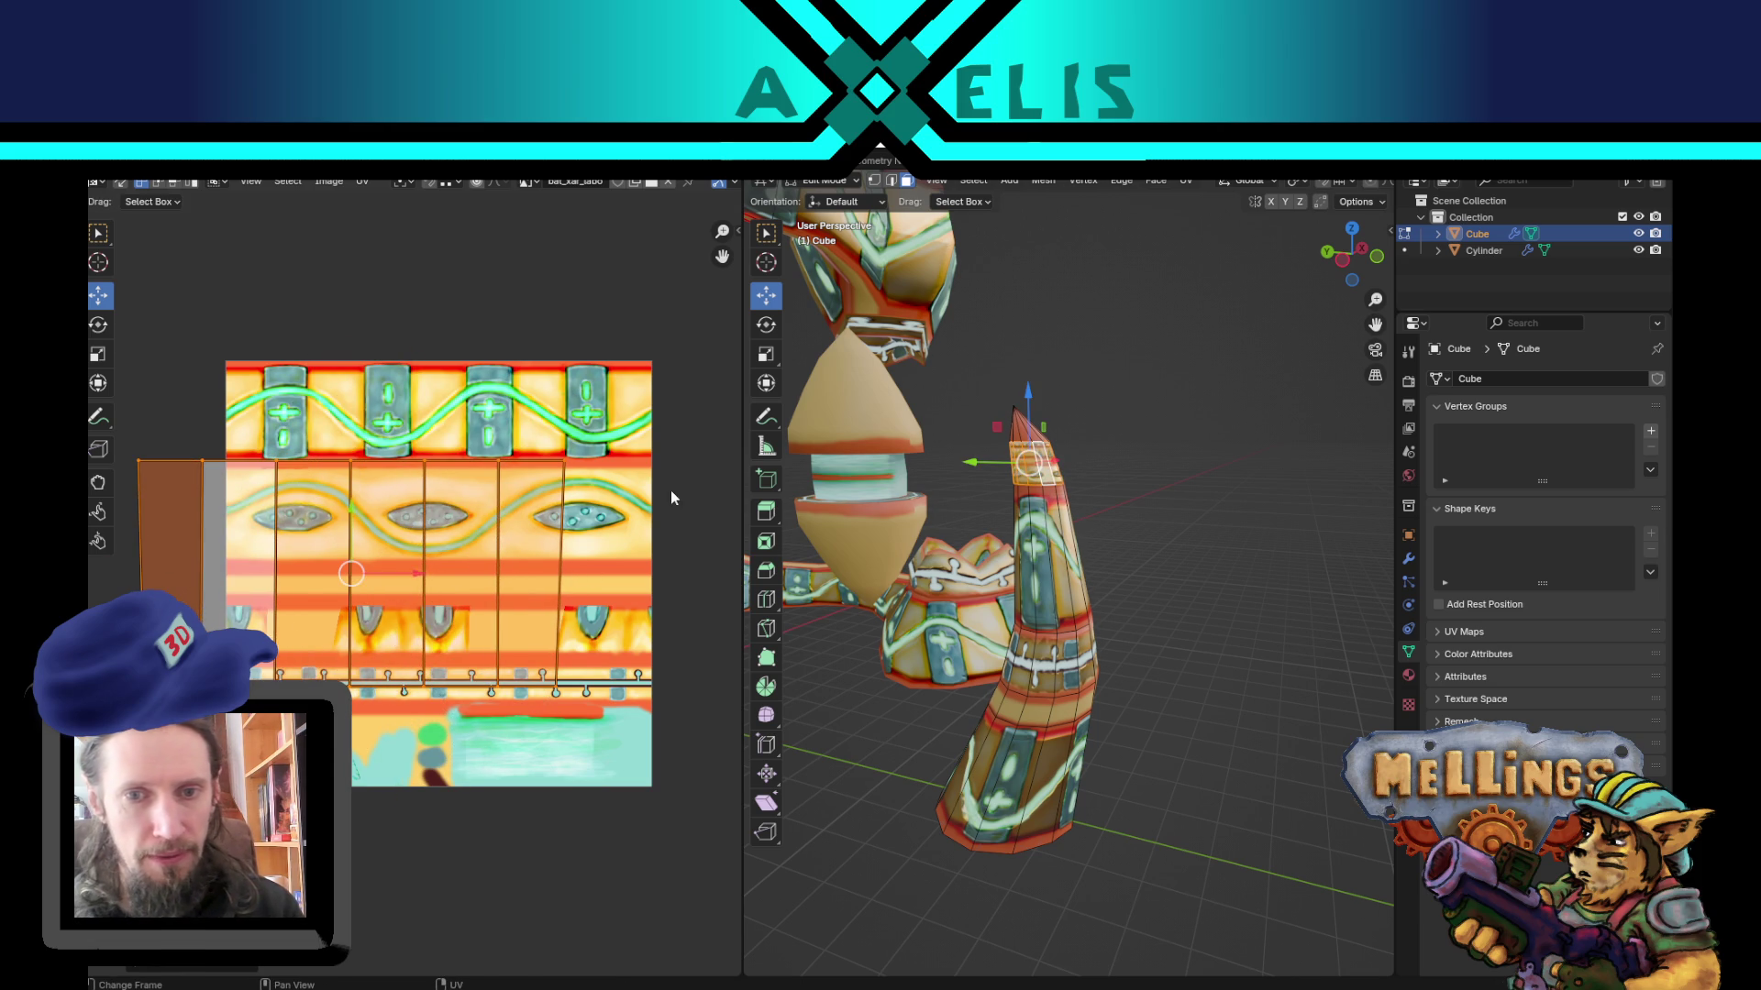
{"action": "key", "text": "s"}
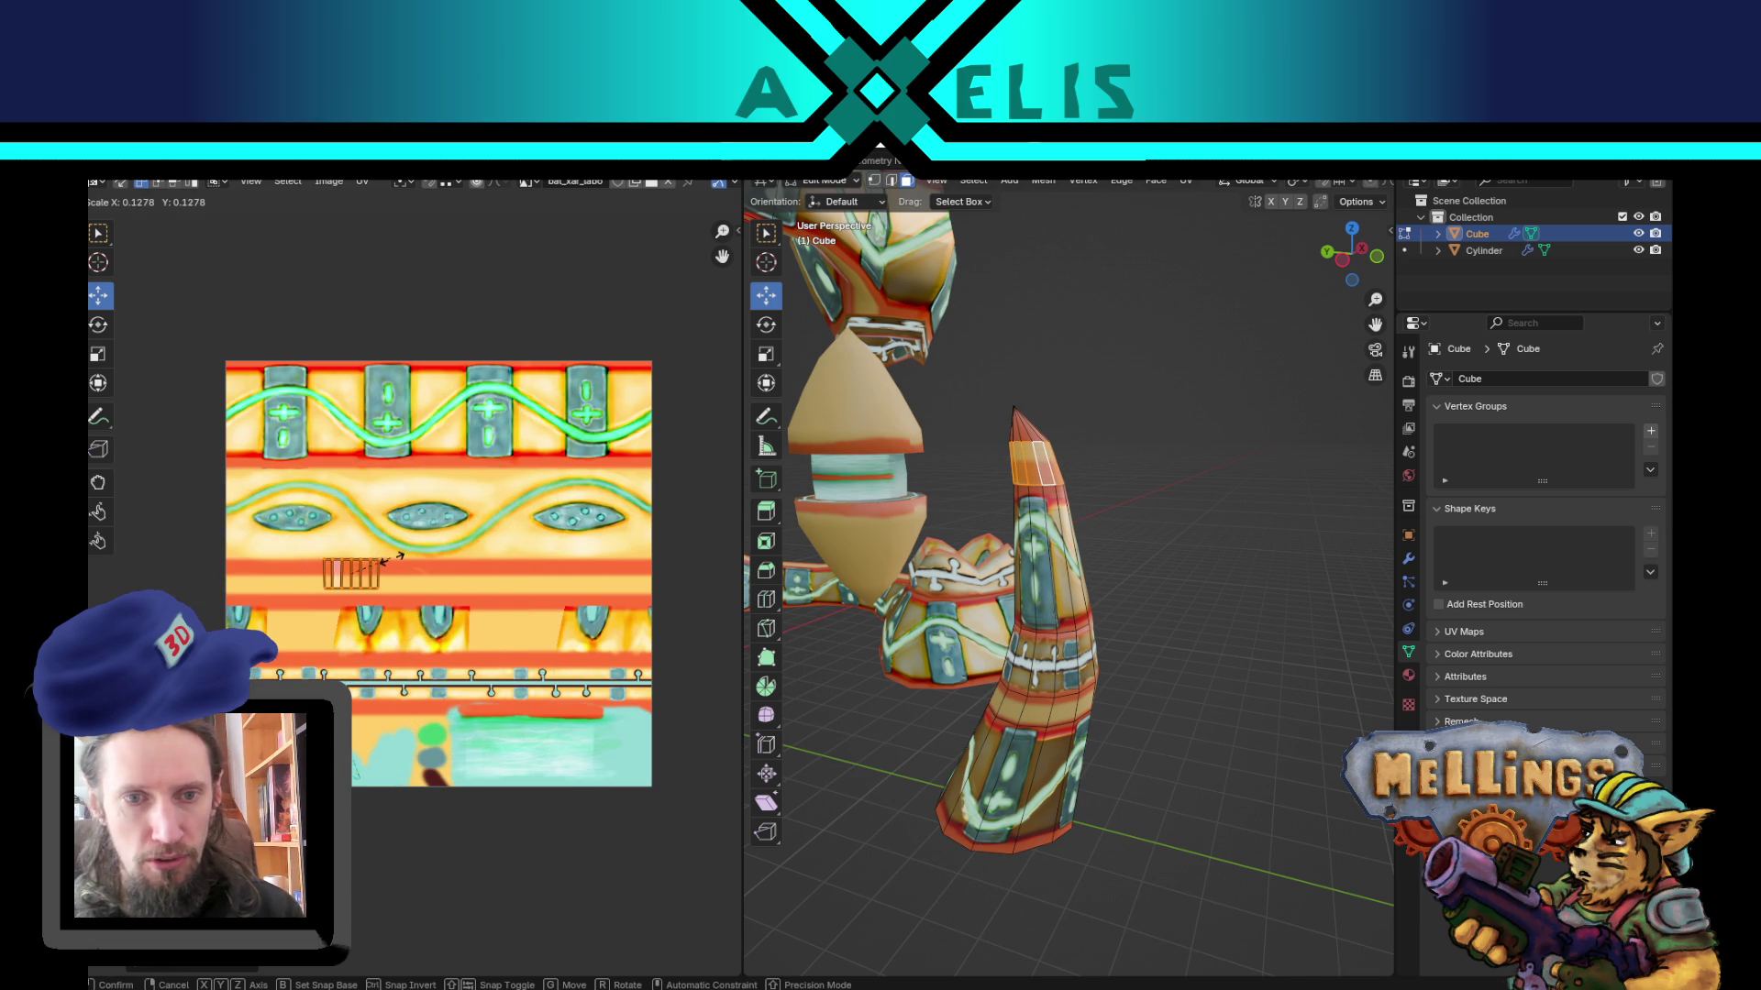
{"action": "key", "text": "g"}
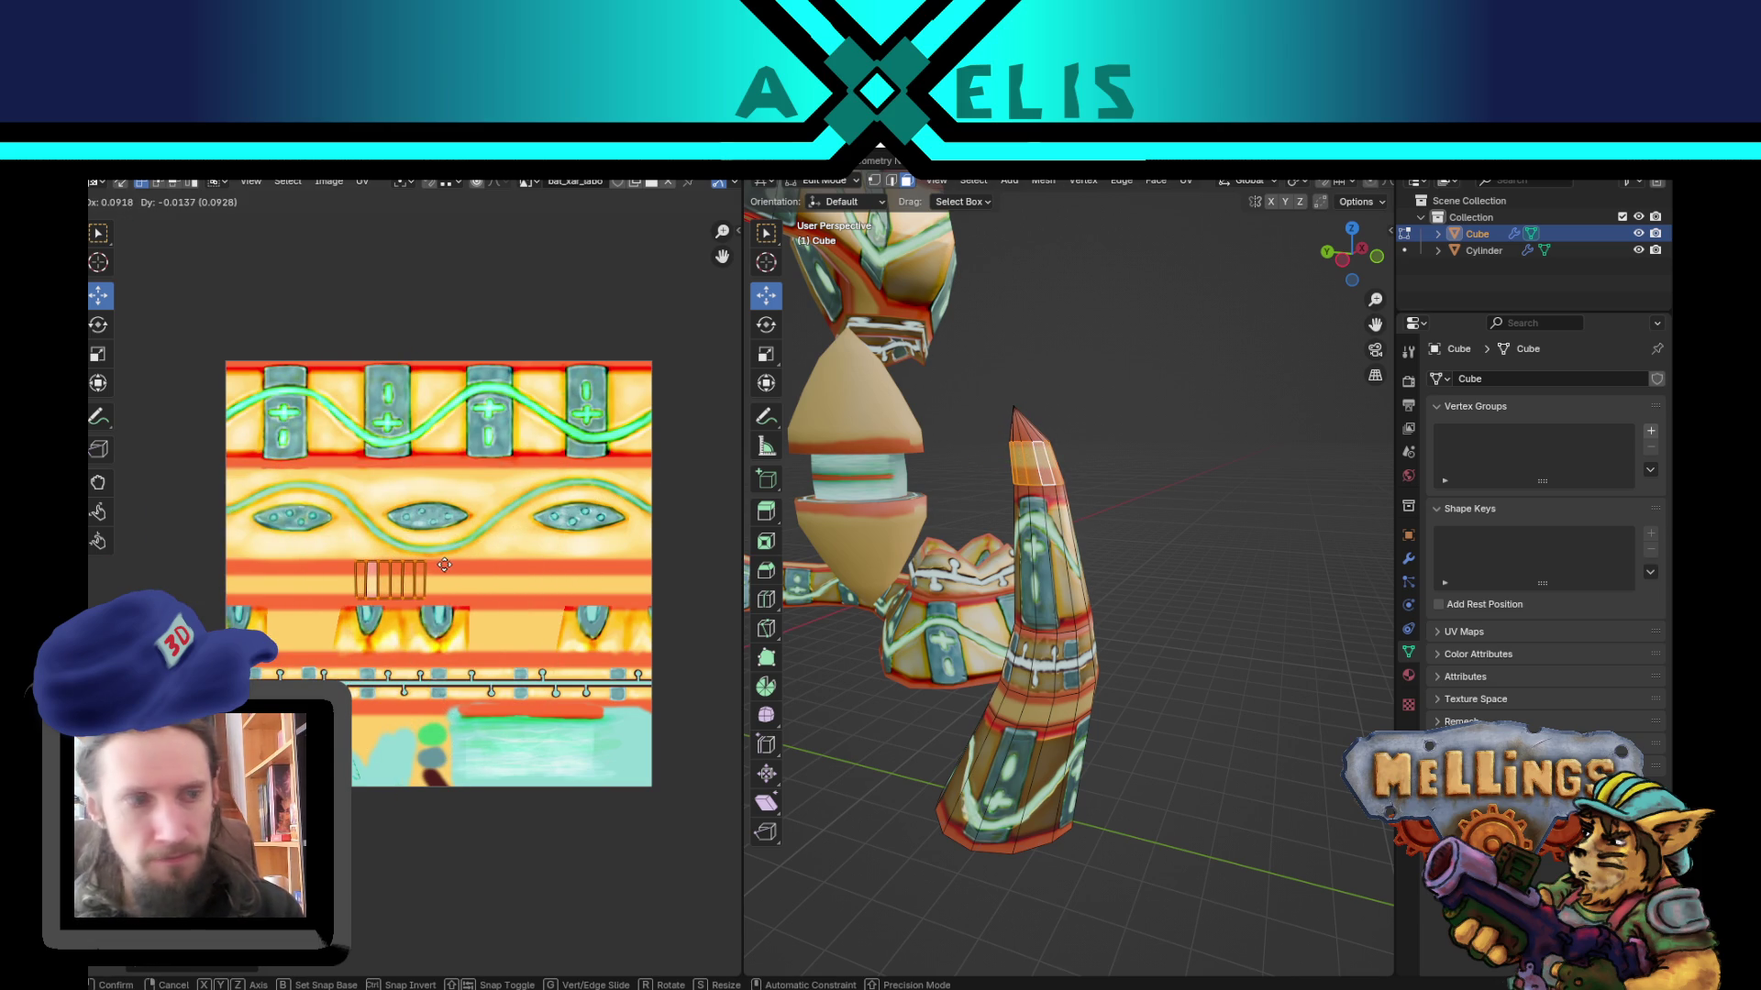
{"action": "left_click", "coordinate": [444, 565]}
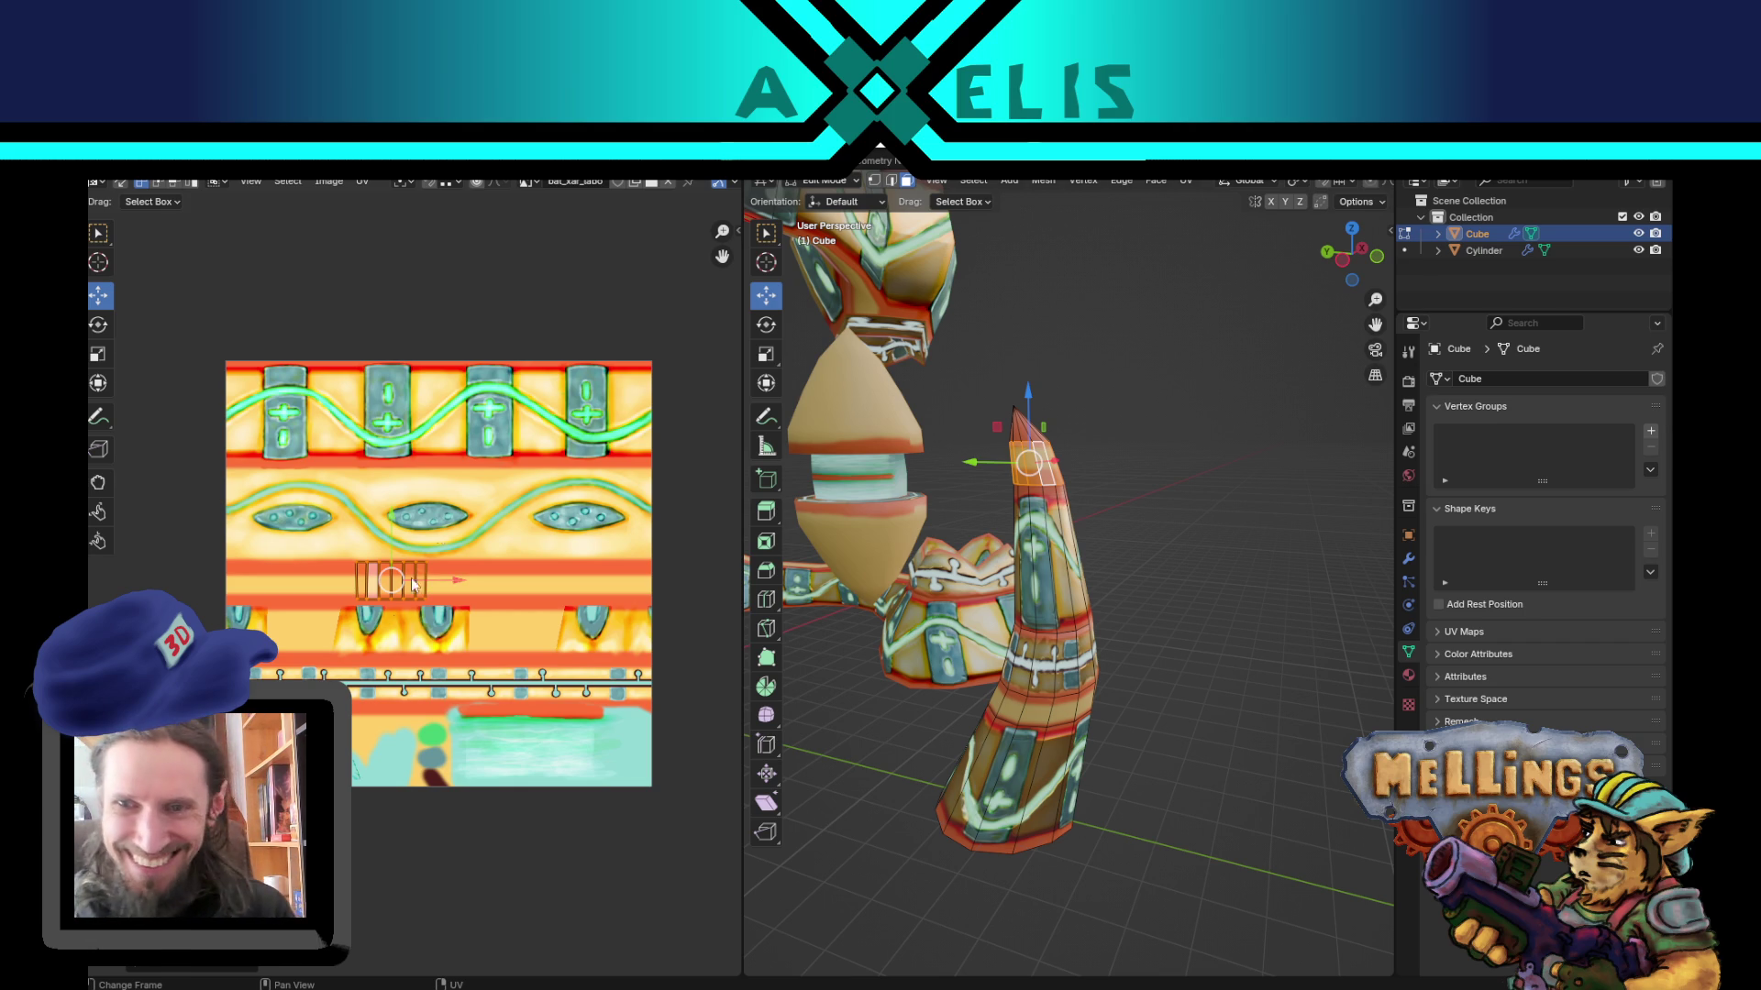
Step: Stretch the UV islands wider horizontally along the band and frame them
{"action": "key", "text": "g"}
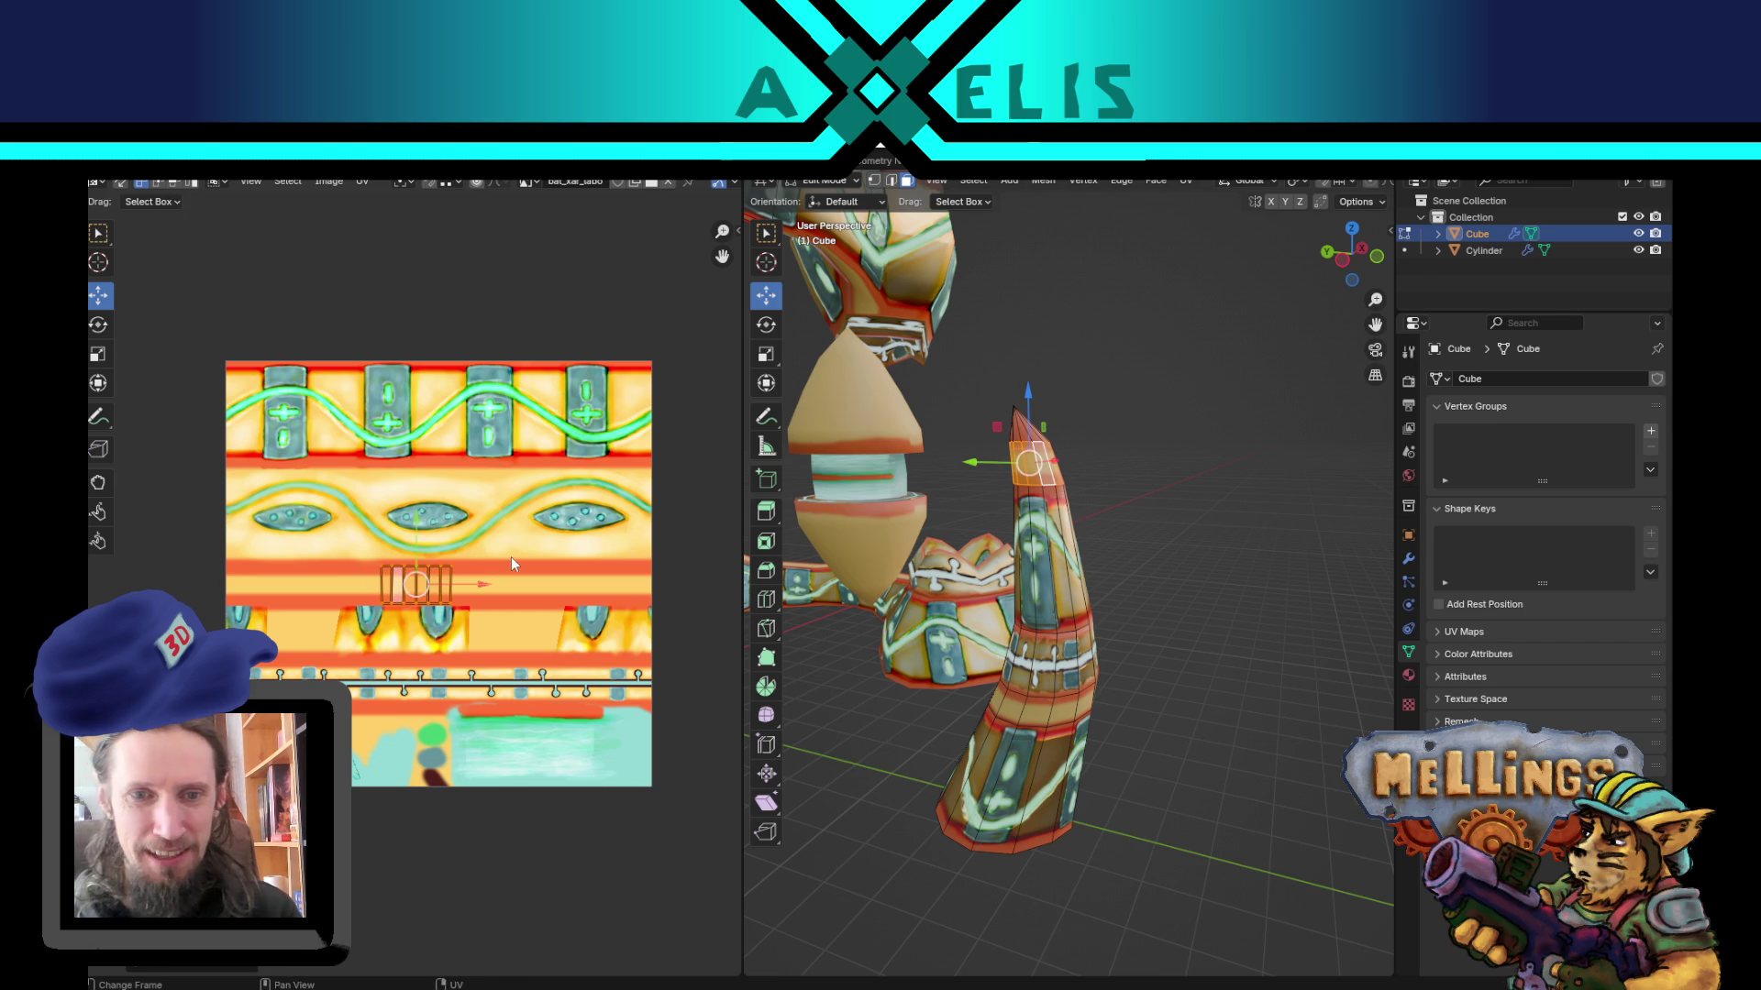
{"action": "key", "text": "s"}
{"action": "key", "text": "x"}
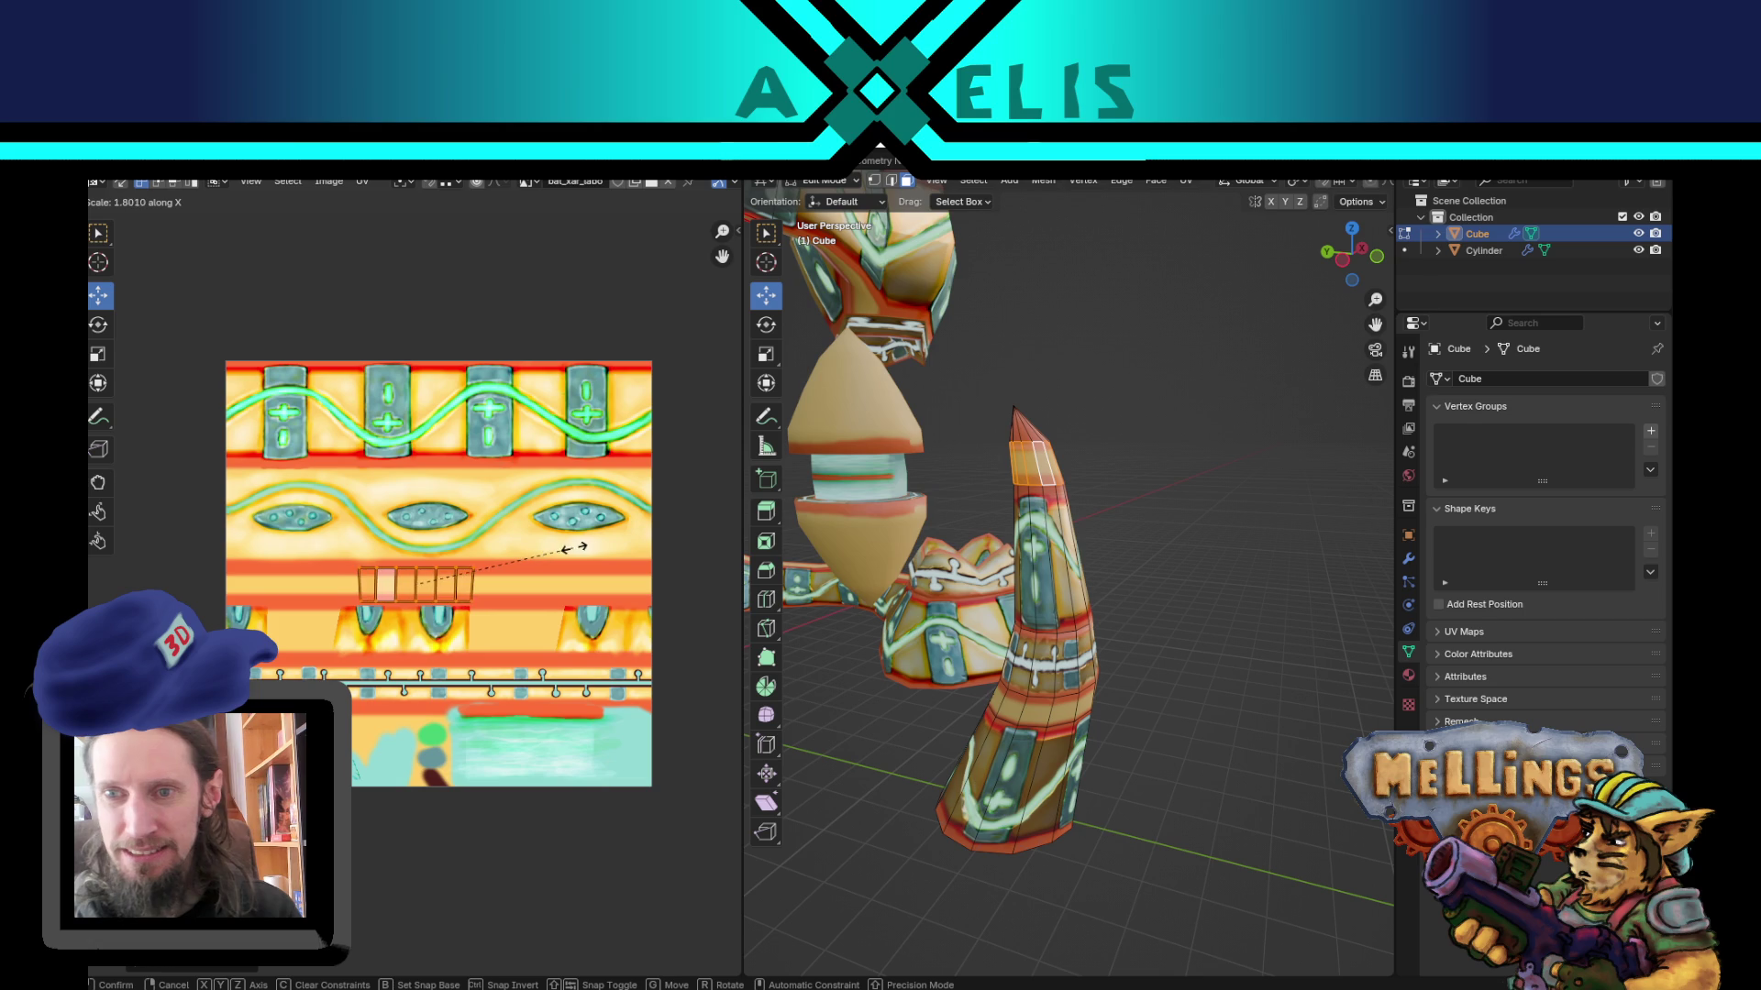
{"action": "left_click", "coordinate": [583, 556]}
{"action": "key", "text": "KP_Decimal"}
{"action": "scroll", "coordinate": [469, 600], "scroll_direction": "down", "scroll_amount": 2}
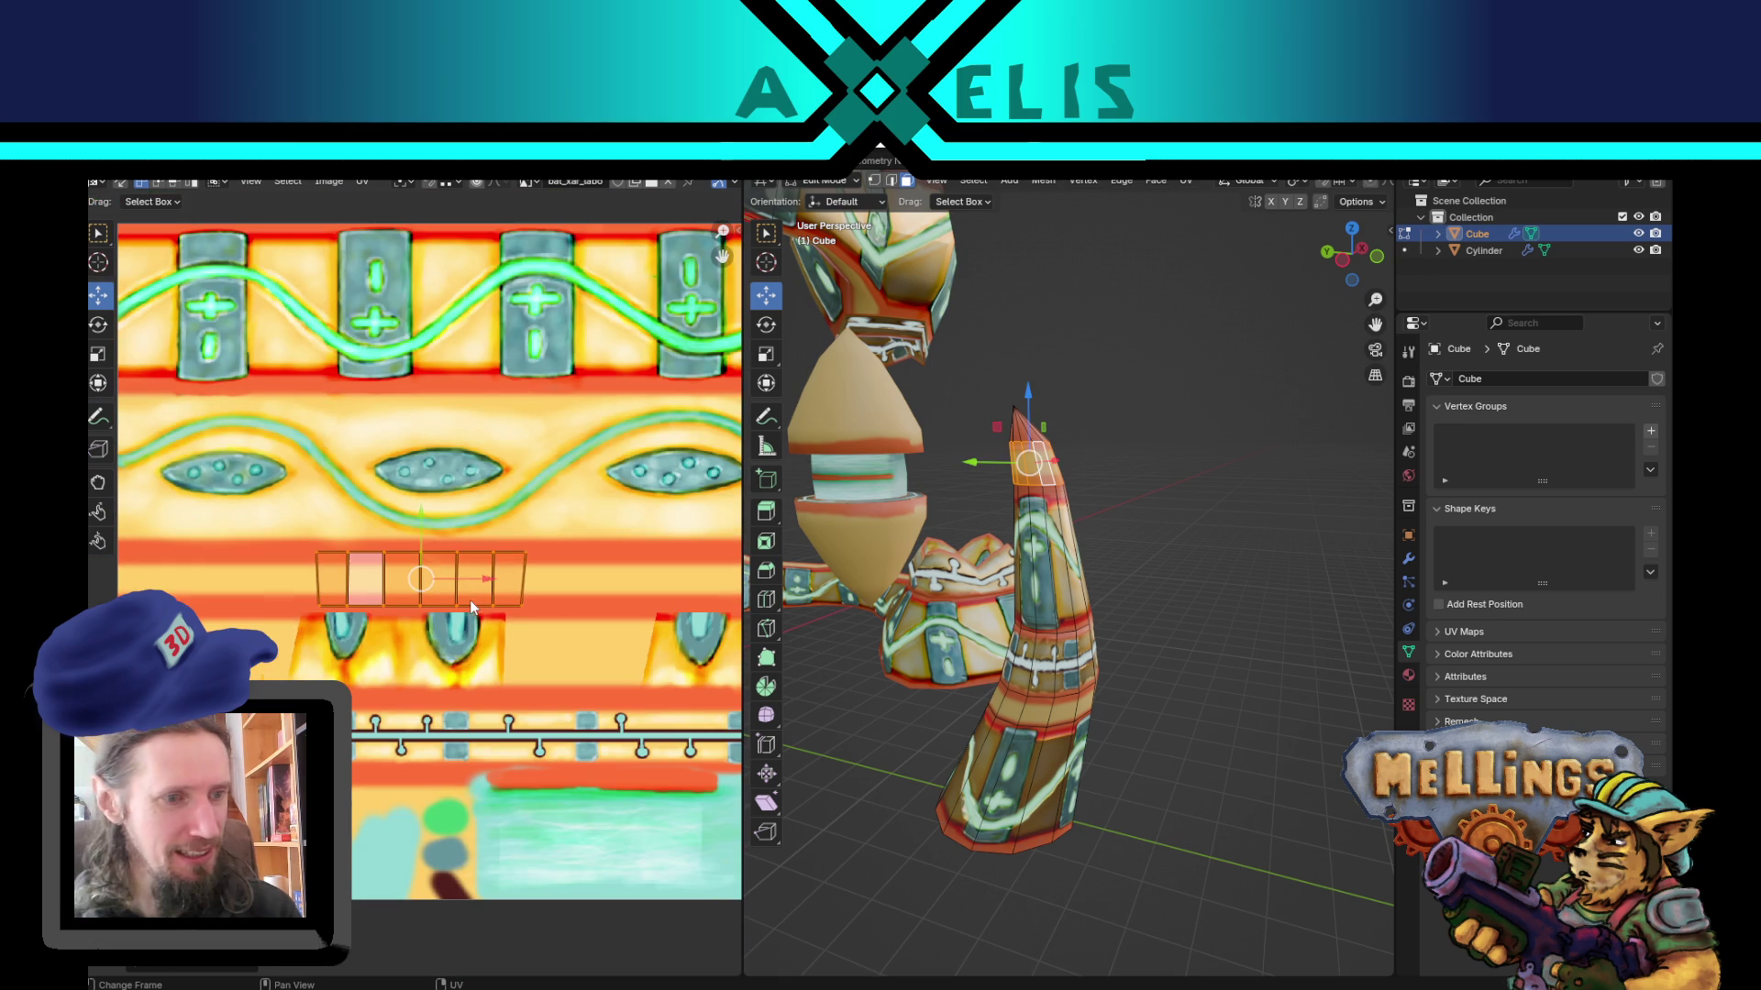
{"action": "mouse_move", "coordinate": [986, 633]}
{"action": "middle_mouse_down"}
{"action": "mouse_move", "coordinate": [1006, 645]}
{"action": "mouse_move", "coordinate": [1064, 624]}
{"action": "middle_mouse_up"}
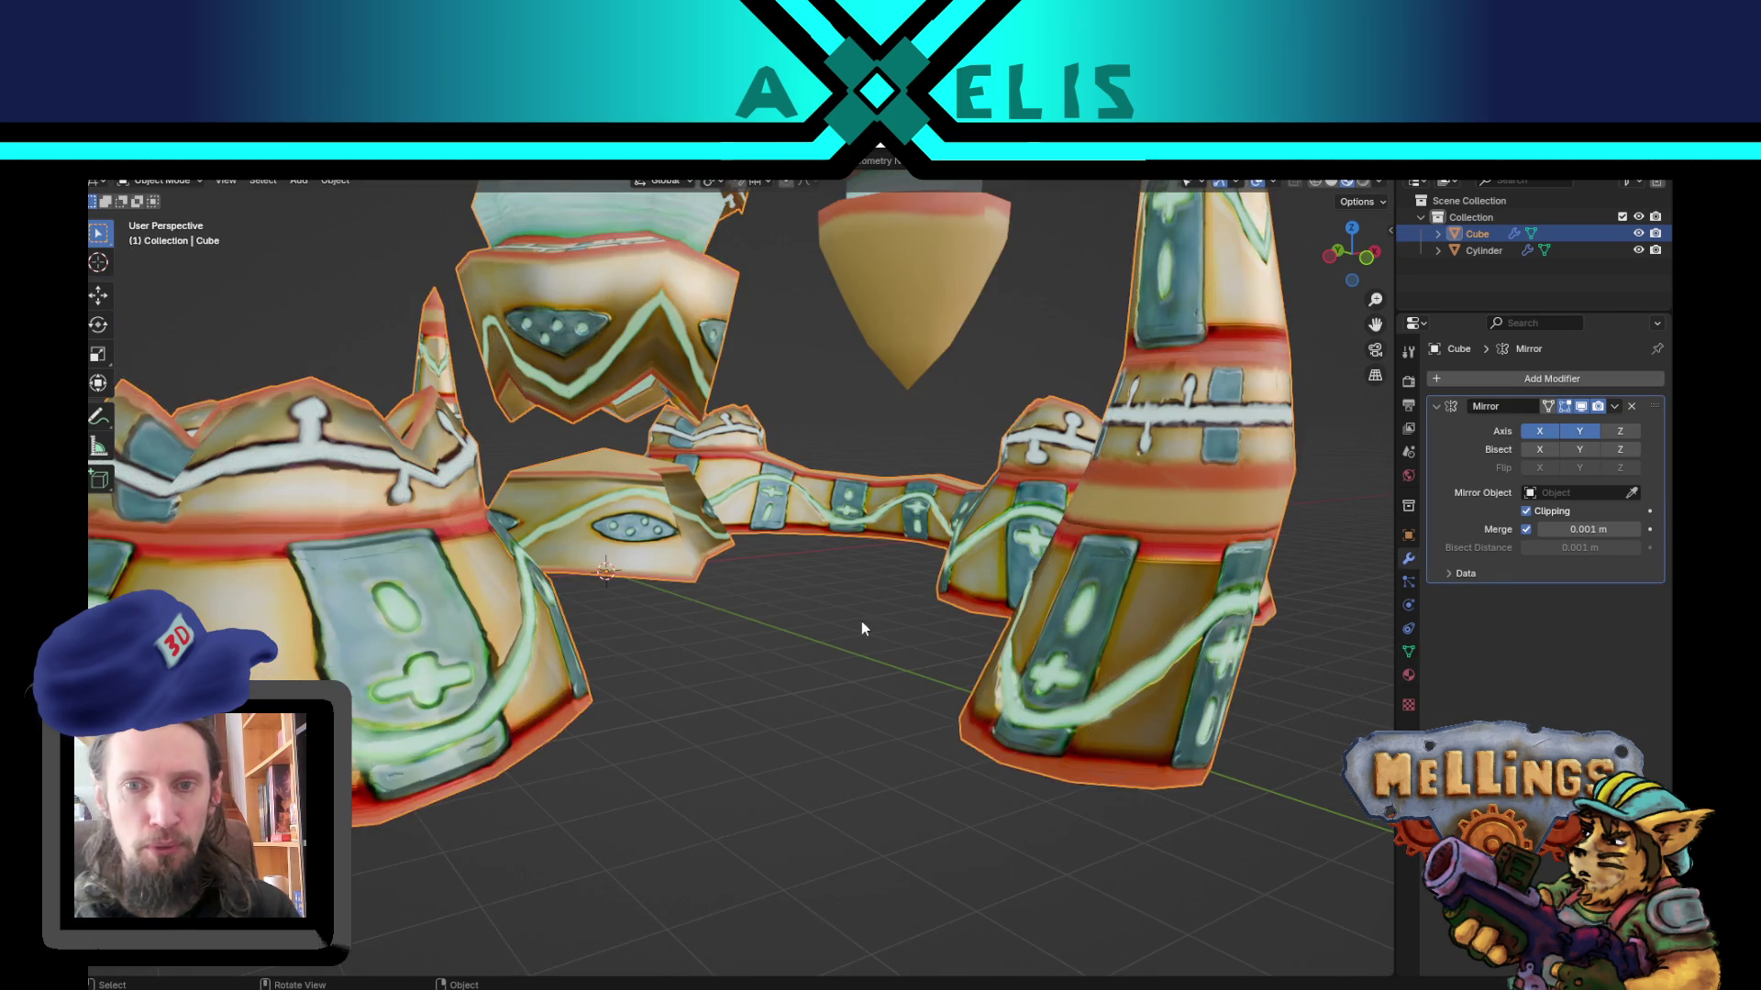
Step: Return to Object Mode and save bat_xar_labo.blend
{"action": "scroll", "coordinate": [802, 659], "scroll_direction": "down", "scroll_amount": 5}
{"action": "mouse_move", "coordinate": [802, 660]}
{"action": "middle_mouse_down"}
{"action": "mouse_move", "coordinate": [759, 669]}
{"action": "mouse_move", "coordinate": [818, 696]}
{"action": "mouse_move", "coordinate": [1001, 714]}
{"action": "middle_mouse_up"}
{"action": "key", "text": "Tab"}
{"action": "key", "text": "ctrl+s"}
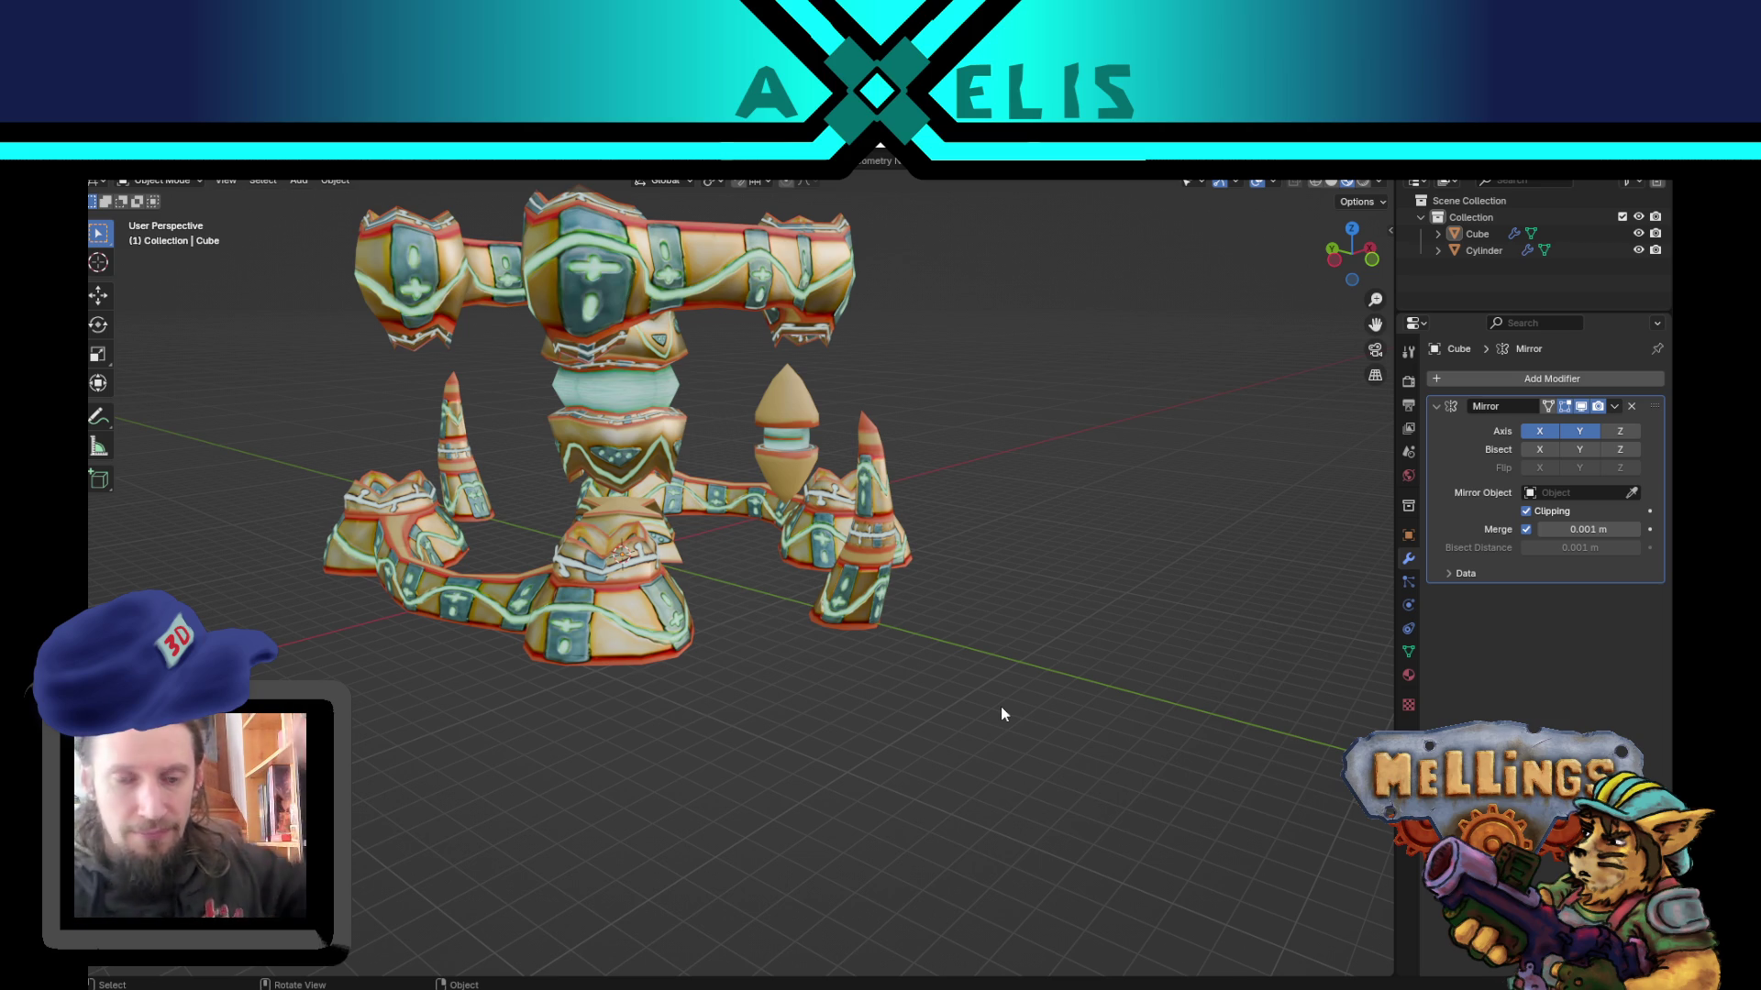
Step: Orbit and zoom to inspect the whole mirrored model from the front
{"action": "mouse_move", "coordinate": [1185, 548]}
{"action": "middle_mouse_down"}
{"action": "mouse_move", "coordinate": [956, 577]}
{"action": "mouse_move", "coordinate": [1064, 533]}
{"action": "mouse_move", "coordinate": [1093, 574]}
{"action": "mouse_move", "coordinate": [1031, 602]}
{"action": "mouse_move", "coordinate": [834, 642]}
{"action": "mouse_move", "coordinate": [667, 639]}
{"action": "mouse_move", "coordinate": [663, 658]}
{"action": "mouse_move", "coordinate": [580, 671]}
{"action": "mouse_move", "coordinate": [911, 655]}
{"action": "mouse_move", "coordinate": [903, 623]}
{"action": "mouse_move", "coordinate": [786, 642]}
{"action": "mouse_move", "coordinate": [715, 543]}
{"action": "mouse_move", "coordinate": [809, 561]}
{"action": "mouse_move", "coordinate": [750, 523]}
{"action": "mouse_move", "coordinate": [660, 550]}
{"action": "mouse_move", "coordinate": [730, 569]}
{"action": "mouse_move", "coordinate": [821, 547]}
{"action": "mouse_move", "coordinate": [759, 552]}
{"action": "mouse_move", "coordinate": [779, 552]}
{"action": "middle_mouse_up"}
{"action": "scroll", "coordinate": [1094, 578], "scroll_direction": "up", "scroll_amount": 5}
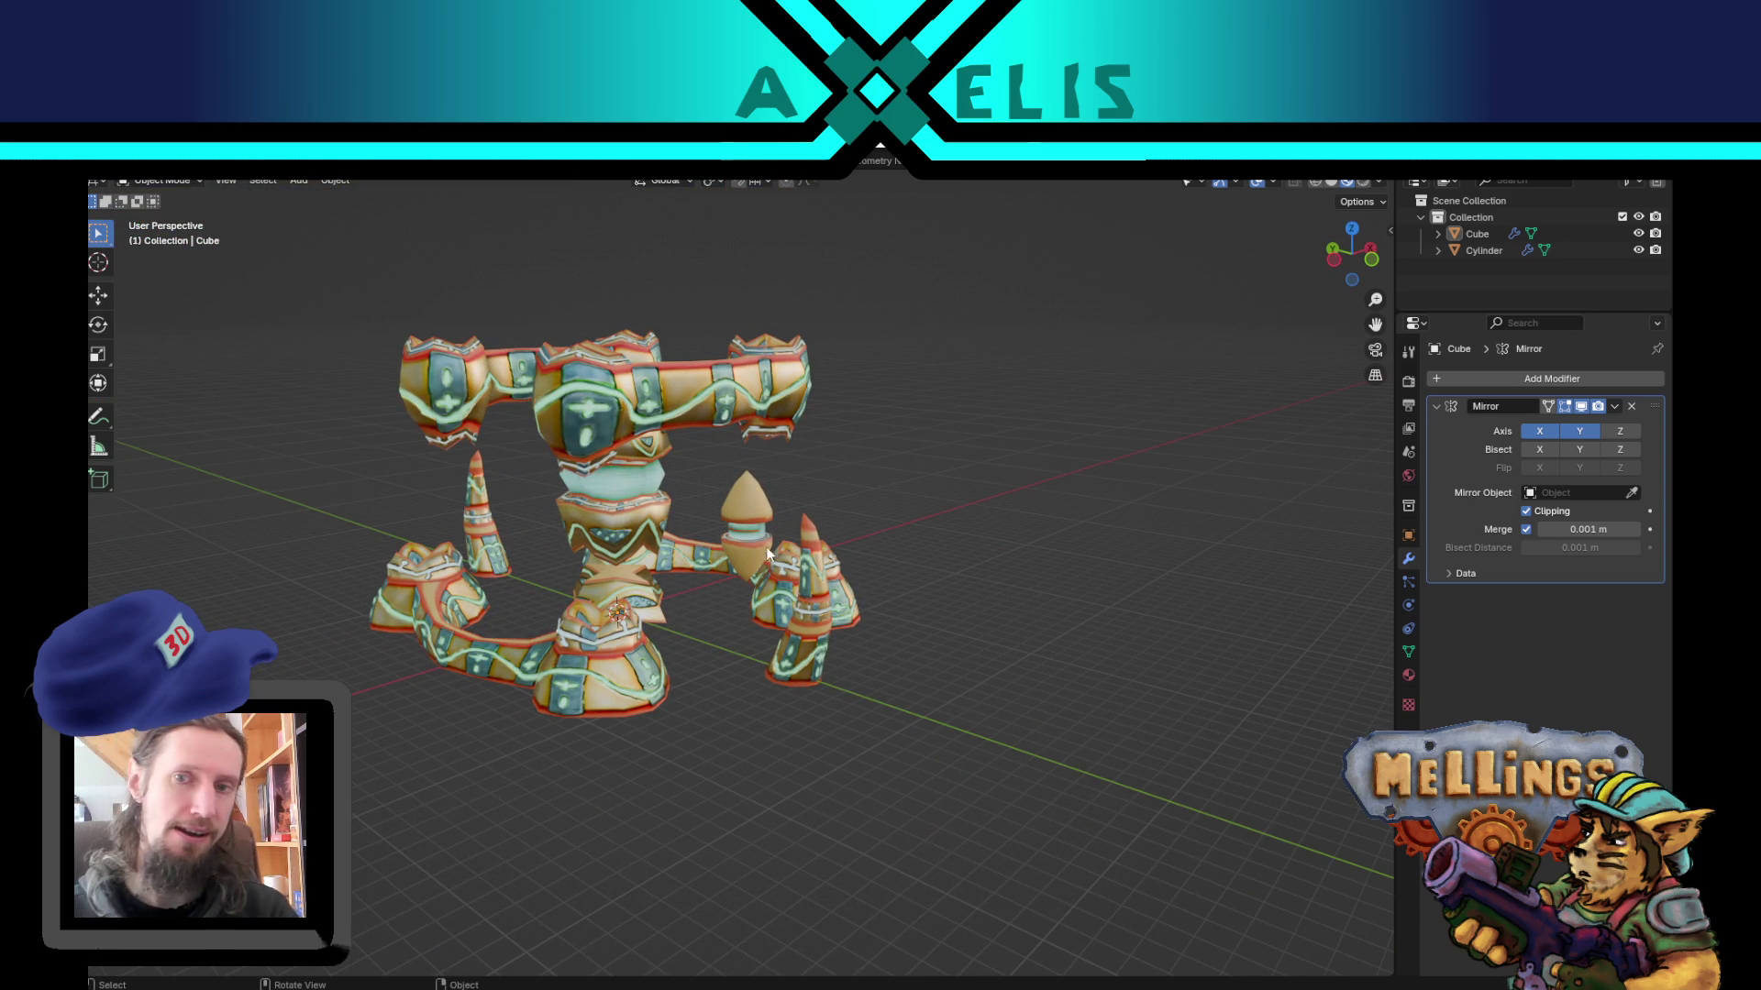
{"action": "scroll", "coordinate": [779, 555], "scroll_direction": "up", "scroll_amount": 3}
Step: Select the Cube, enter Edit Mode, and select its whole cone spike
{"action": "left_click", "coordinate": [785, 461]}
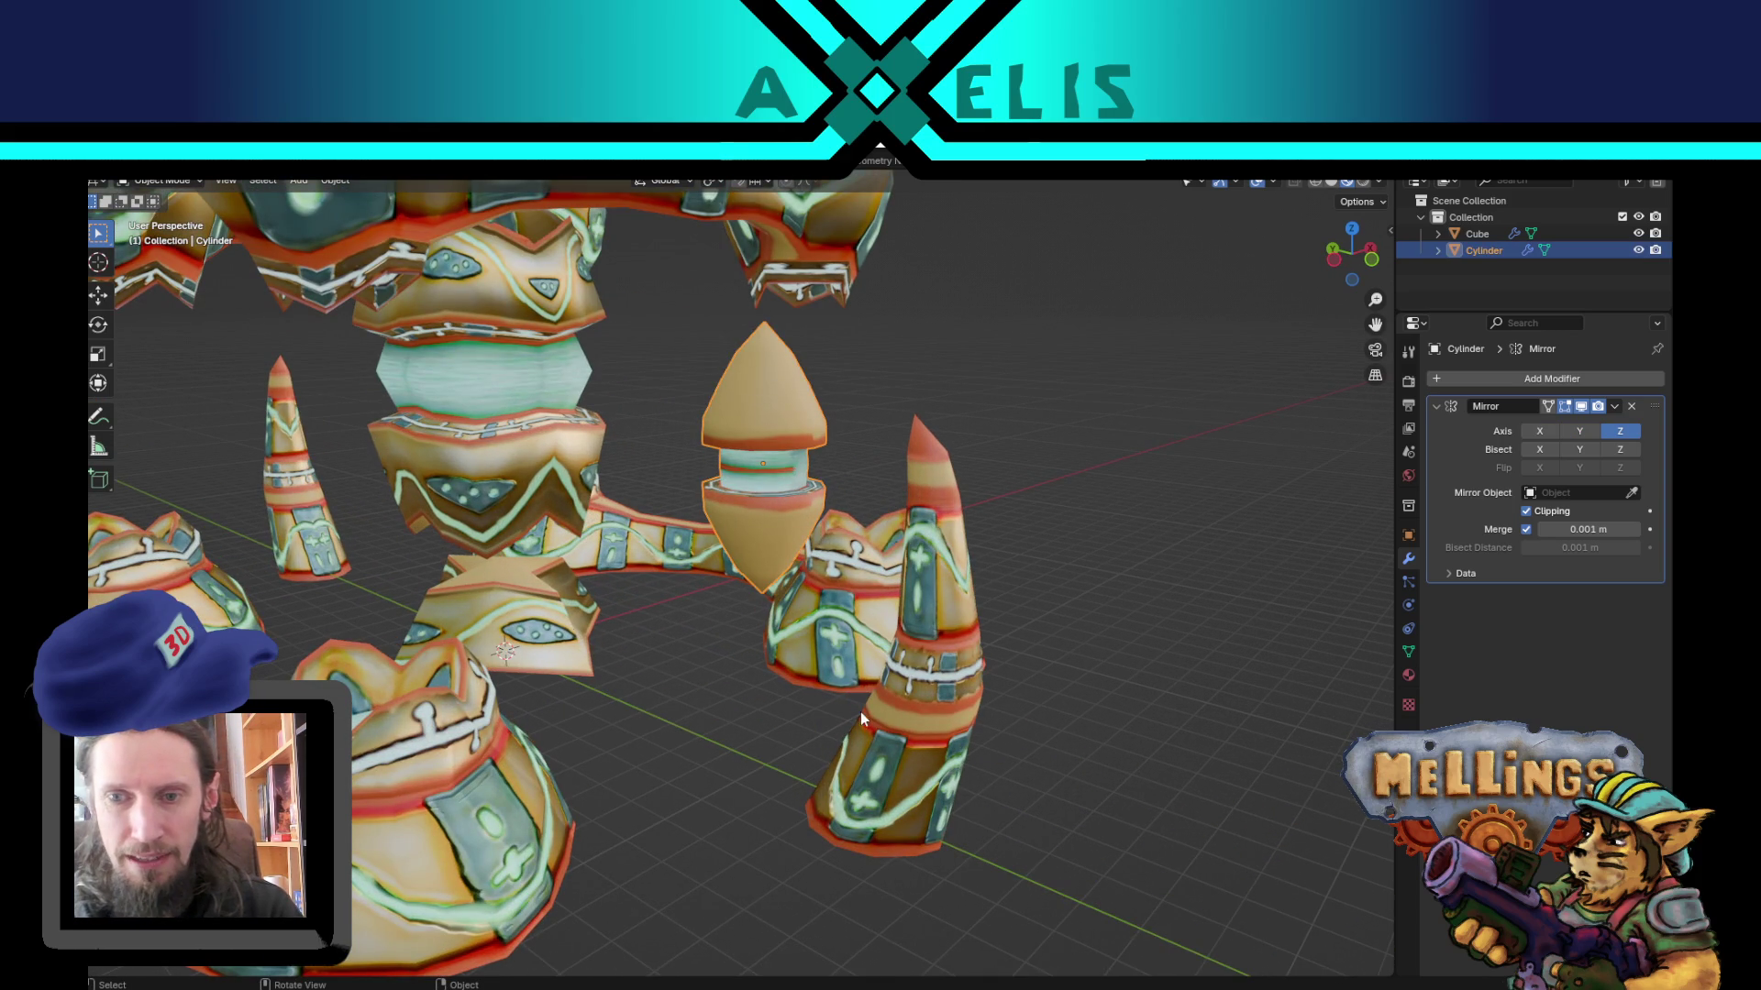
{"action": "scroll", "coordinate": [860, 712], "scroll_direction": "down", "scroll_amount": 2}
{"action": "middle_click_drag", "start_coordinate": [824, 678], "coordinate": [795, 675]}
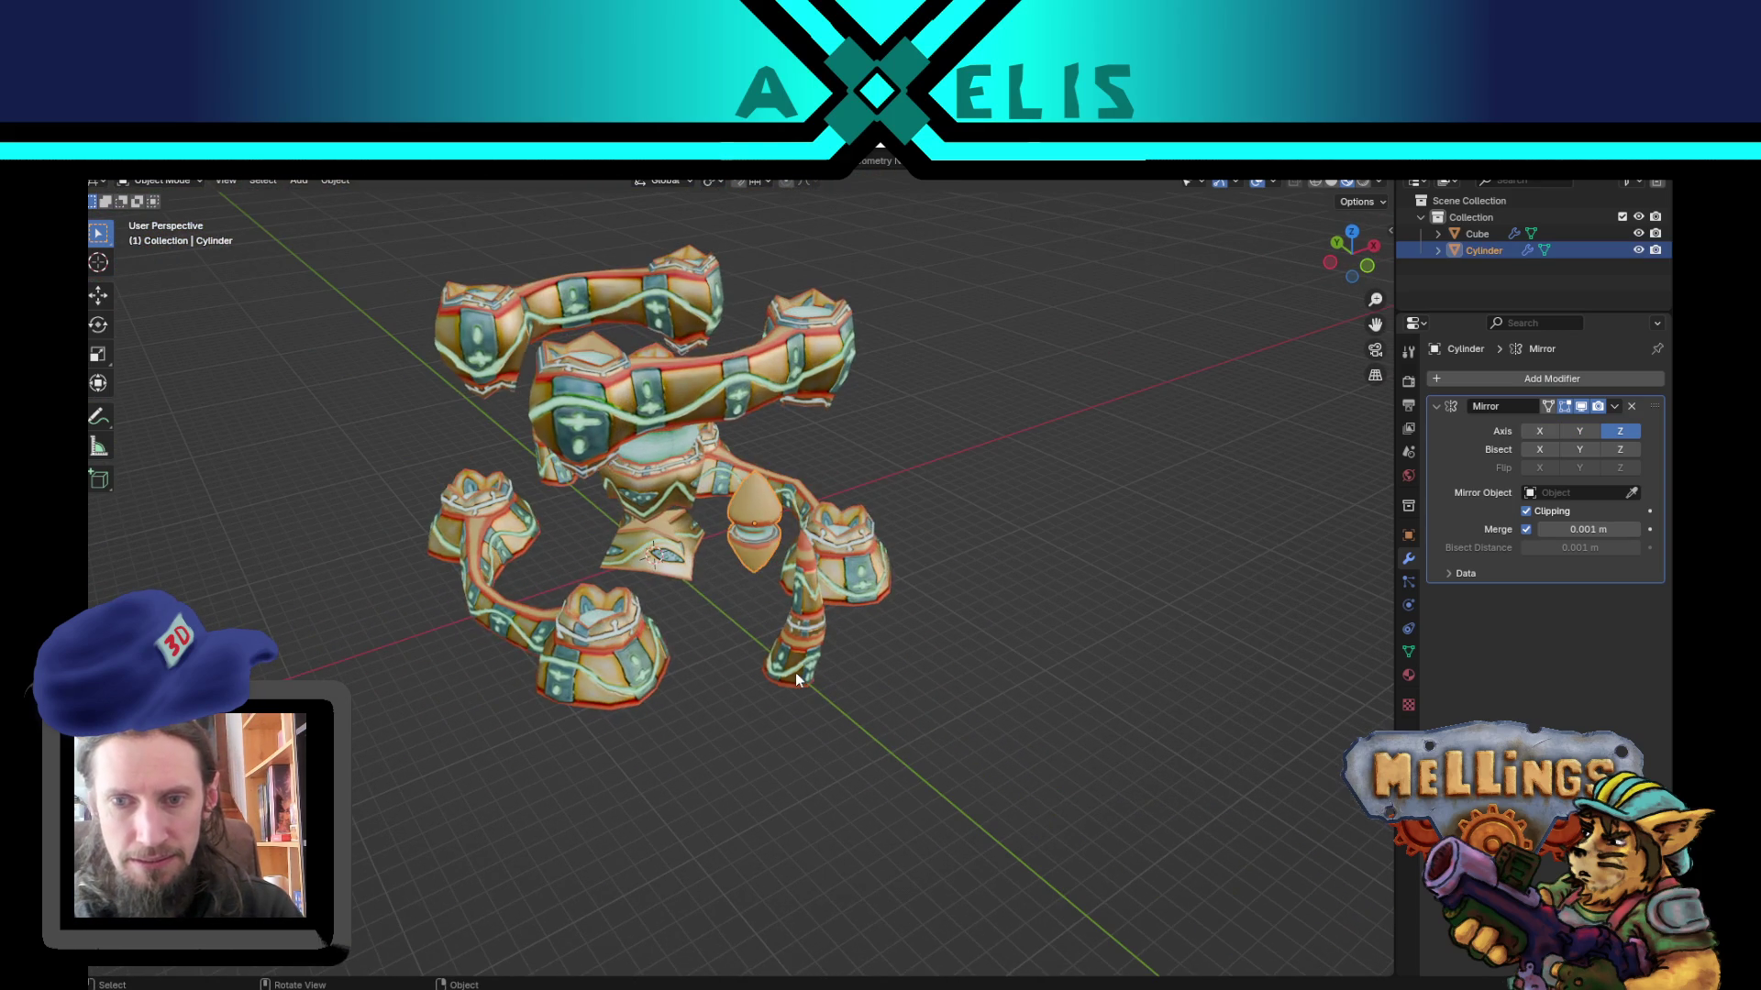
{"action": "left_click", "coordinate": [795, 675]}
{"action": "key", "text": "Tab"}
{"action": "key", "text": "l"}
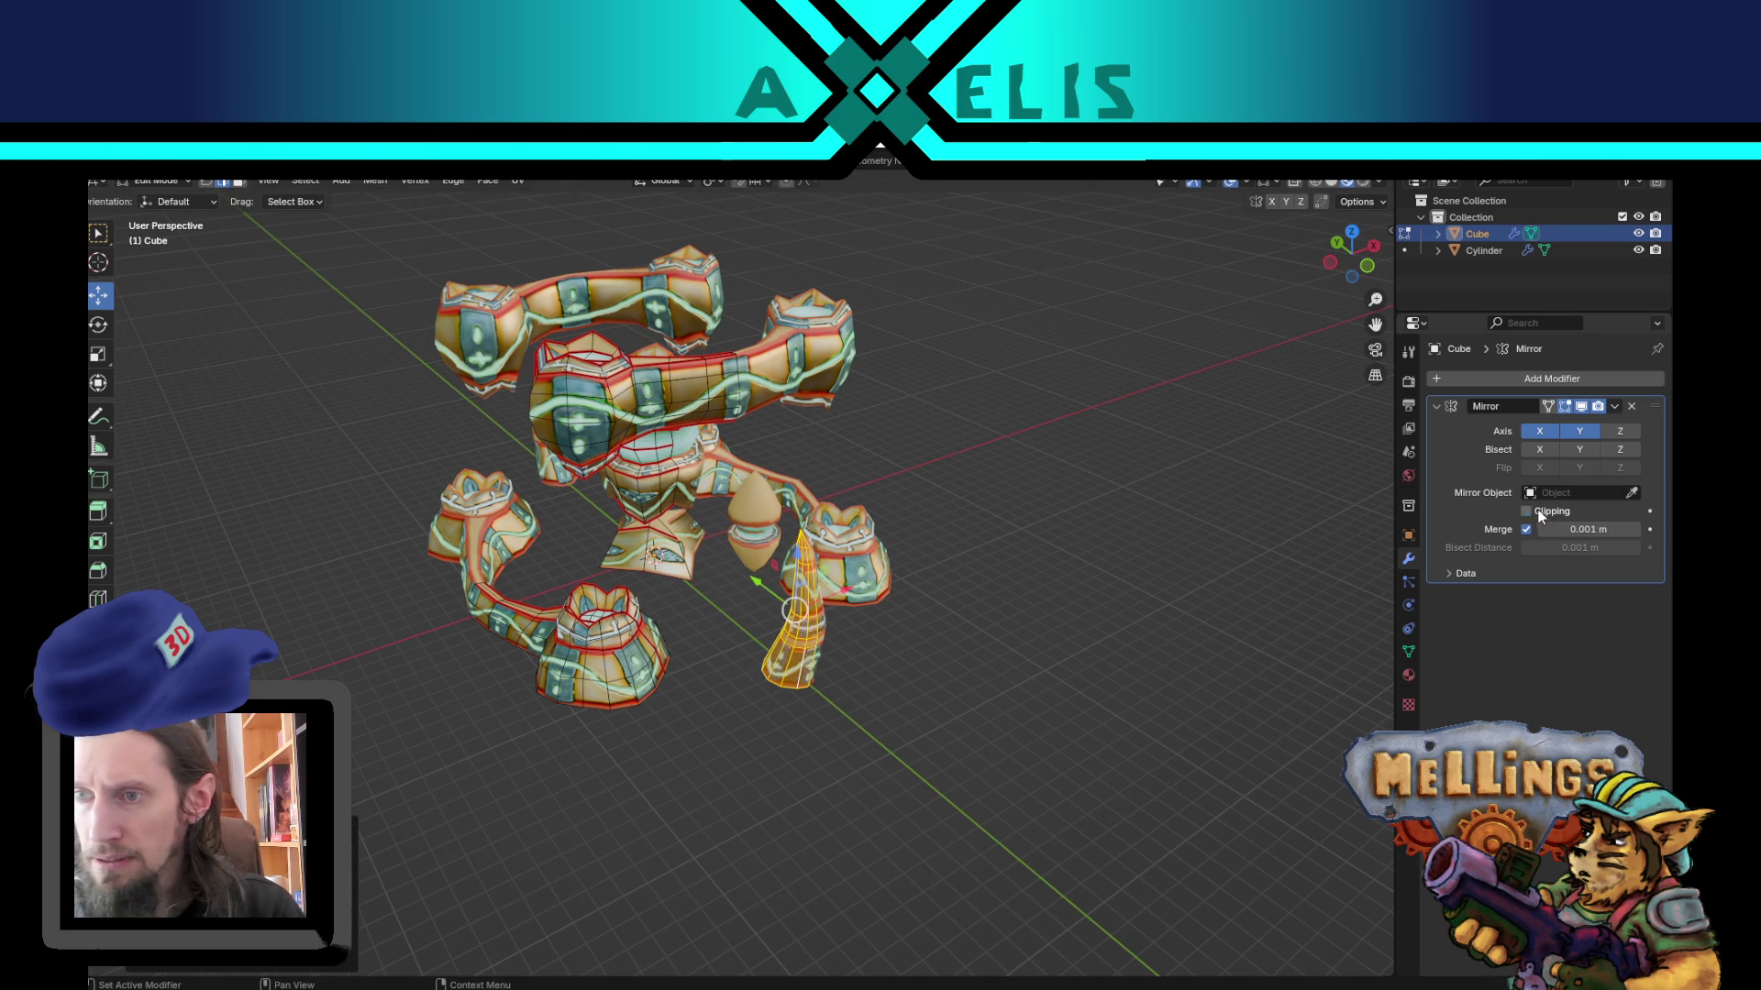
Step: Move the cone, narrow it along X, and rotate it around Z
{"action": "mouse_move", "coordinate": [933, 672]}
{"action": "middle_mouse_down"}
{"action": "mouse_move", "coordinate": [872, 754]}
{"action": "mouse_move", "coordinate": [806, 622]}
{"action": "middle_mouse_up"}
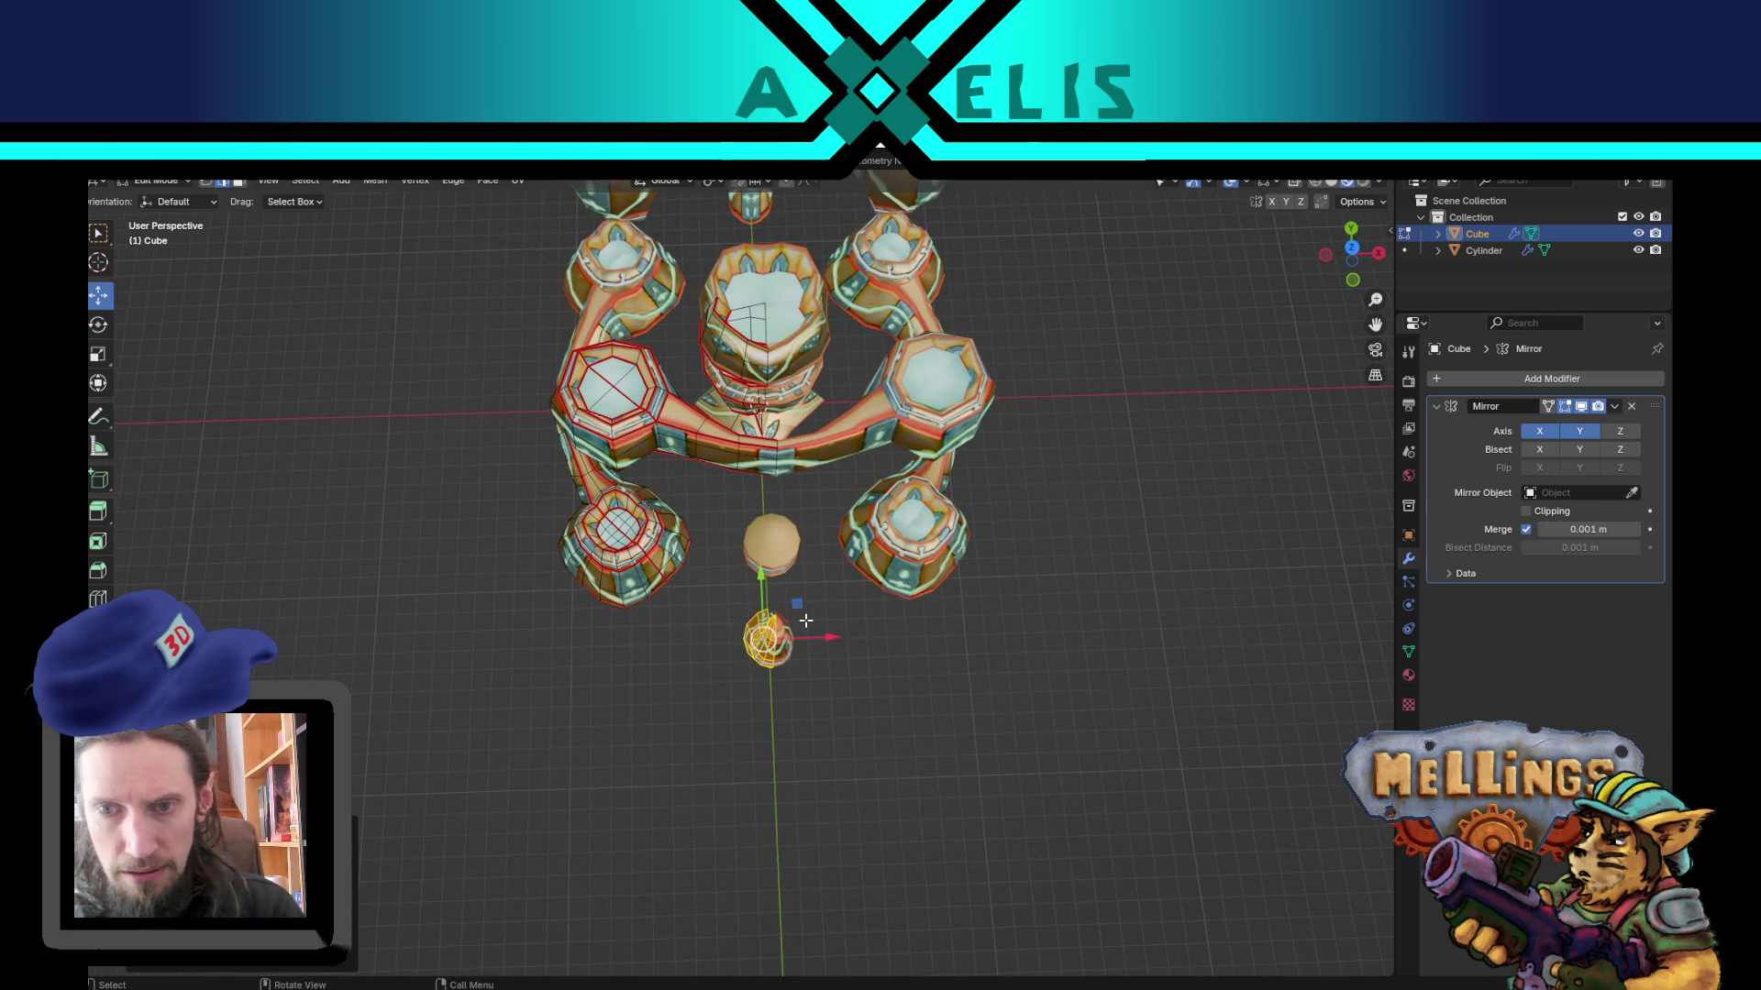
{"action": "key", "text": "g"}
{"action": "left_click", "coordinate": [428, 483]}
{"action": "middle_click_drag", "start_coordinate": [428, 484], "coordinate": [766, 439]}
{"action": "key", "text": "s"}
{"action": "key", "text": "x"}
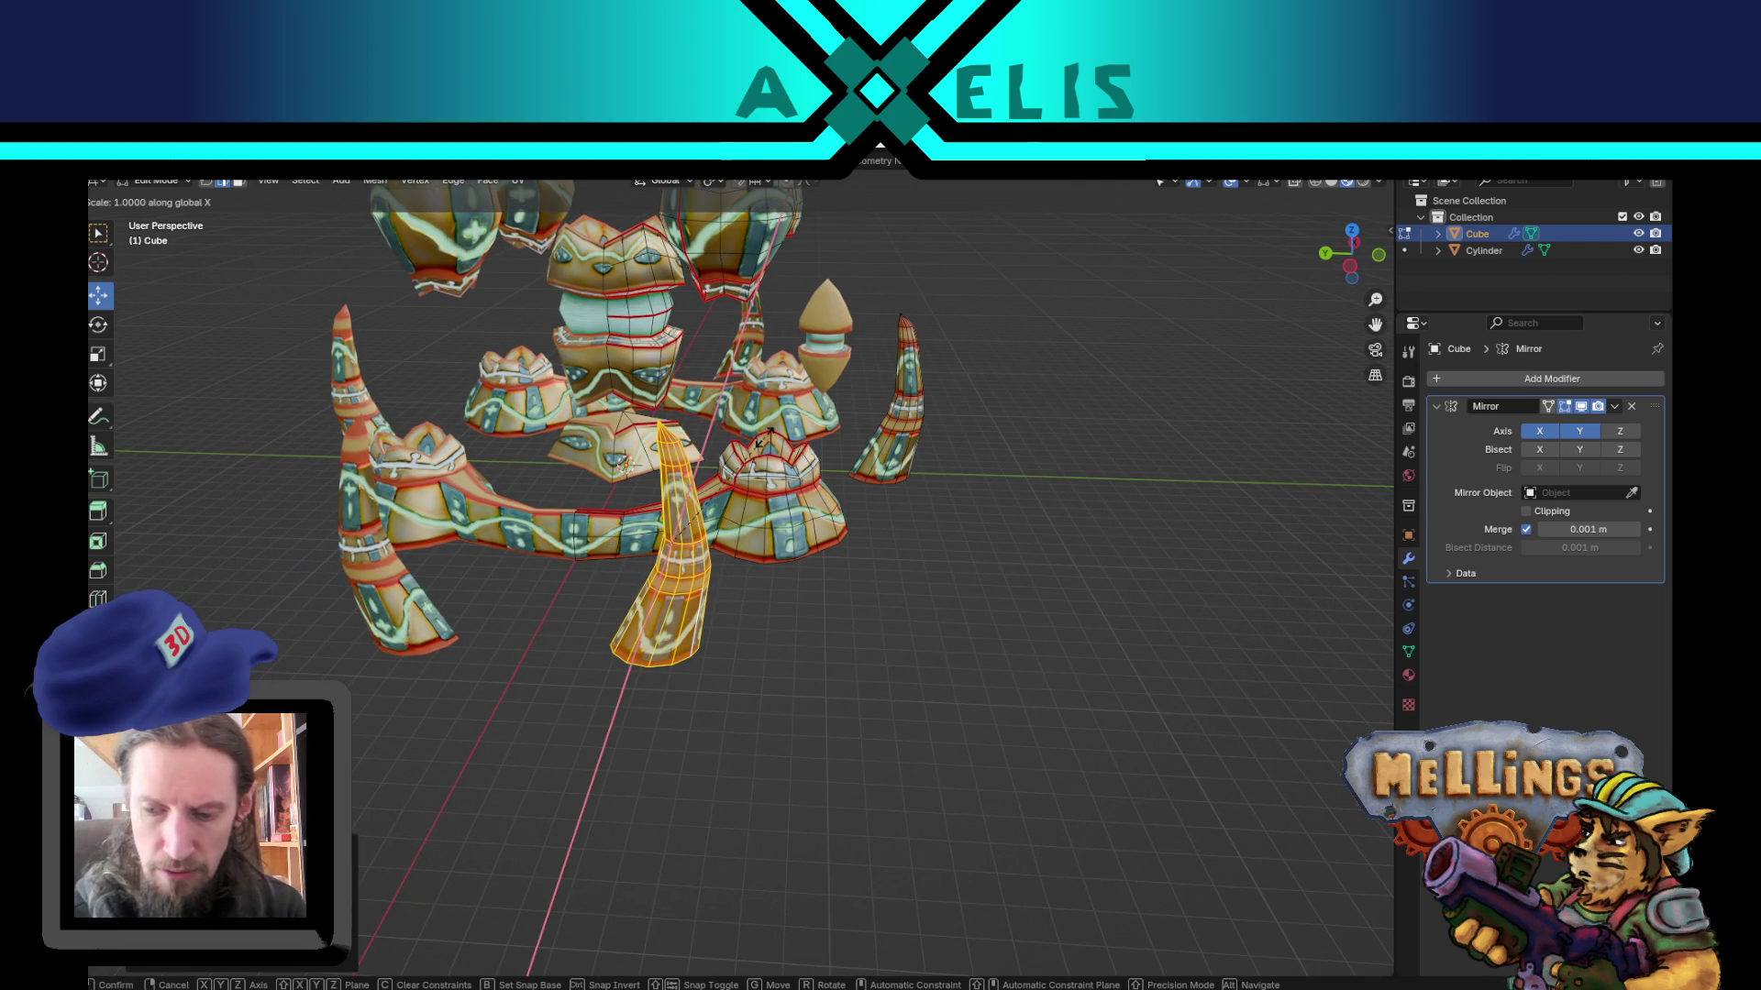
{"action": "left_click", "coordinate": [765, 439]}
{"action": "key", "text": "r"}
{"action": "key", "text": "z"}
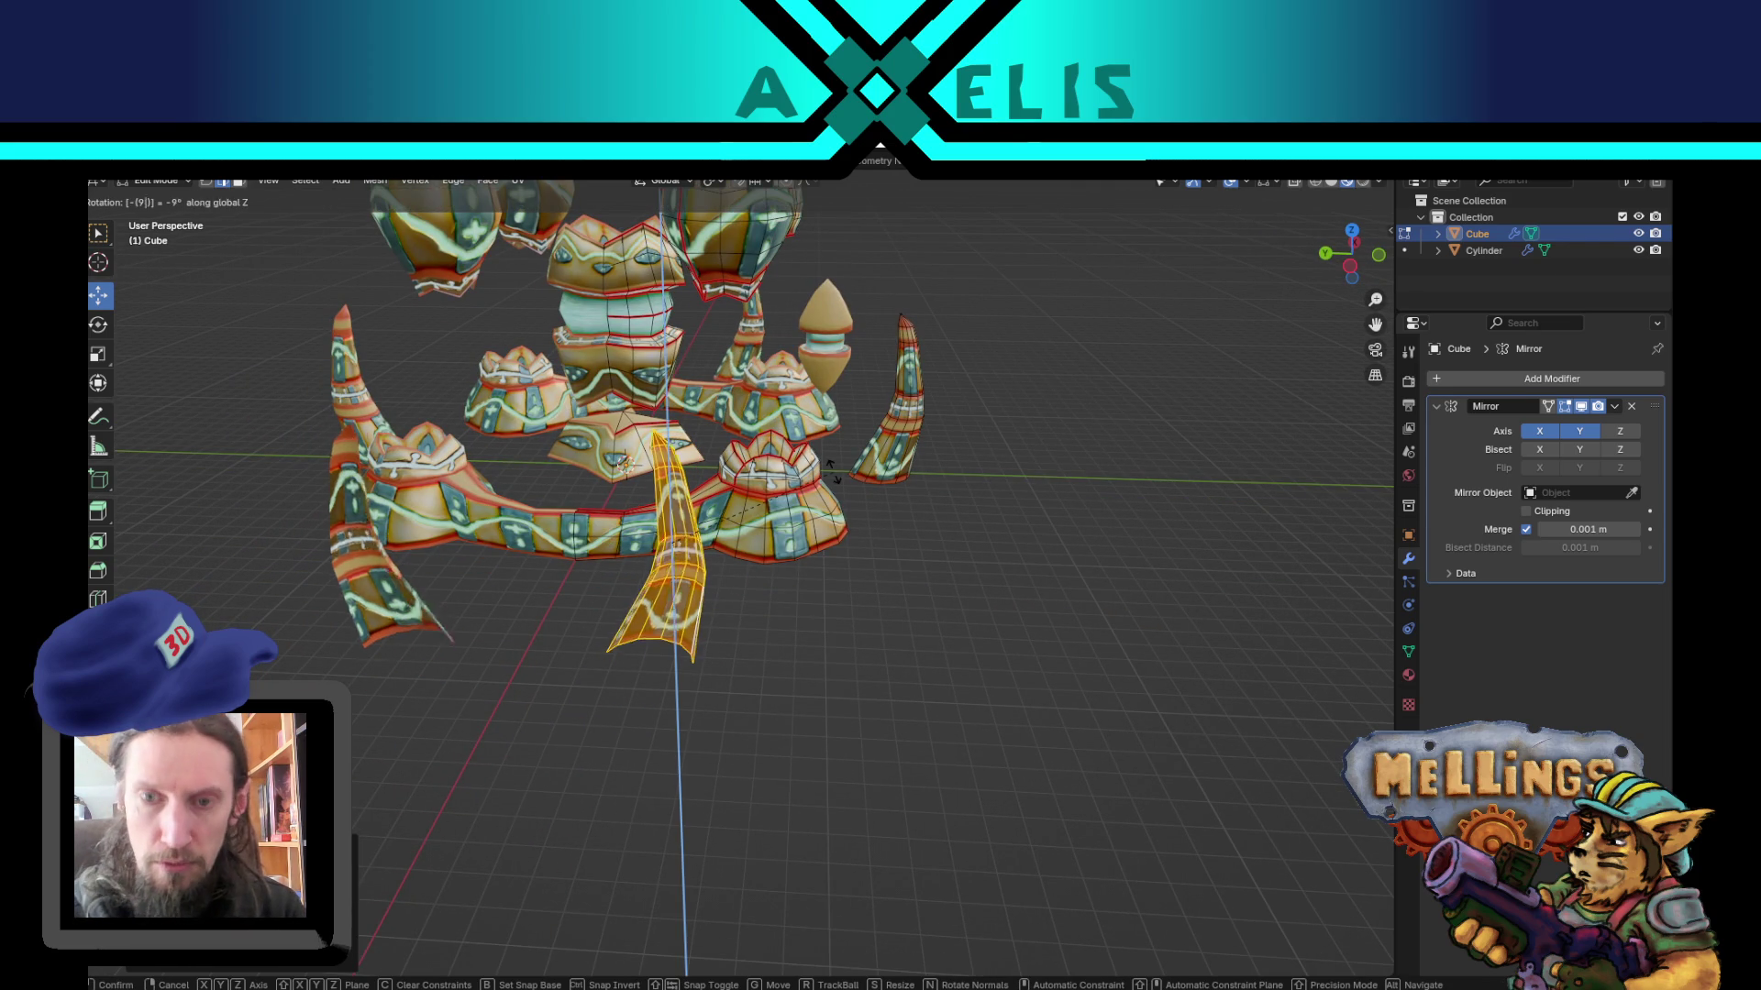
{"action": "left_click", "coordinate": [830, 473]}
Step: Shift the cone toward the model's centre and enable Clipping on the Mirror modifier
{"action": "scroll", "coordinate": [833, 472], "scroll_direction": "up", "scroll_amount": 4}
{"action": "scroll", "coordinate": [889, 462], "scroll_direction": "down", "scroll_amount": 5}
{"action": "mouse_move", "coordinate": [959, 444]}
{"action": "middle_mouse_down"}
{"action": "mouse_move", "coordinate": [951, 492]}
{"action": "mouse_move", "coordinate": [837, 542]}
{"action": "mouse_move", "coordinate": [809, 584]}
{"action": "middle_mouse_up"}
{"action": "mouse_move", "coordinate": [798, 591]}
{"action": "left_mouse_down"}
{"action": "mouse_move", "coordinate": [687, 605]}
{"action": "mouse_move", "coordinate": [700, 620]}
{"action": "left_mouse_up"}
{"action": "left_click", "coordinate": [1526, 511]}
{"action": "scroll", "coordinate": [691, 608], "scroll_direction": "up", "scroll_amount": 4}
Step: Return to Object Mode, inspect the mirrored horns, and save bat_xar_labo.blend
{"action": "key", "text": "Tab"}
{"action": "mouse_move", "coordinate": [951, 660]}
{"action": "middle_mouse_down"}
{"action": "mouse_move", "coordinate": [806, 637]}
{"action": "mouse_move", "coordinate": [1014, 708]}
{"action": "mouse_move", "coordinate": [971, 674]}
{"action": "mouse_move", "coordinate": [572, 651]}
{"action": "middle_mouse_up"}
{"action": "scroll", "coordinate": [971, 674], "scroll_direction": "down", "scroll_amount": 3}
{"action": "mouse_move", "coordinate": [697, 631]}
{"action": "middle_mouse_down"}
{"action": "mouse_move", "coordinate": [833, 567]}
{"action": "mouse_move", "coordinate": [754, 583]}
{"action": "mouse_move", "coordinate": [778, 668]}
{"action": "mouse_move", "coordinate": [707, 834]}
{"action": "middle_mouse_up"}
{"action": "scroll", "coordinate": [831, 562], "scroll_direction": "up", "scroll_amount": 4}
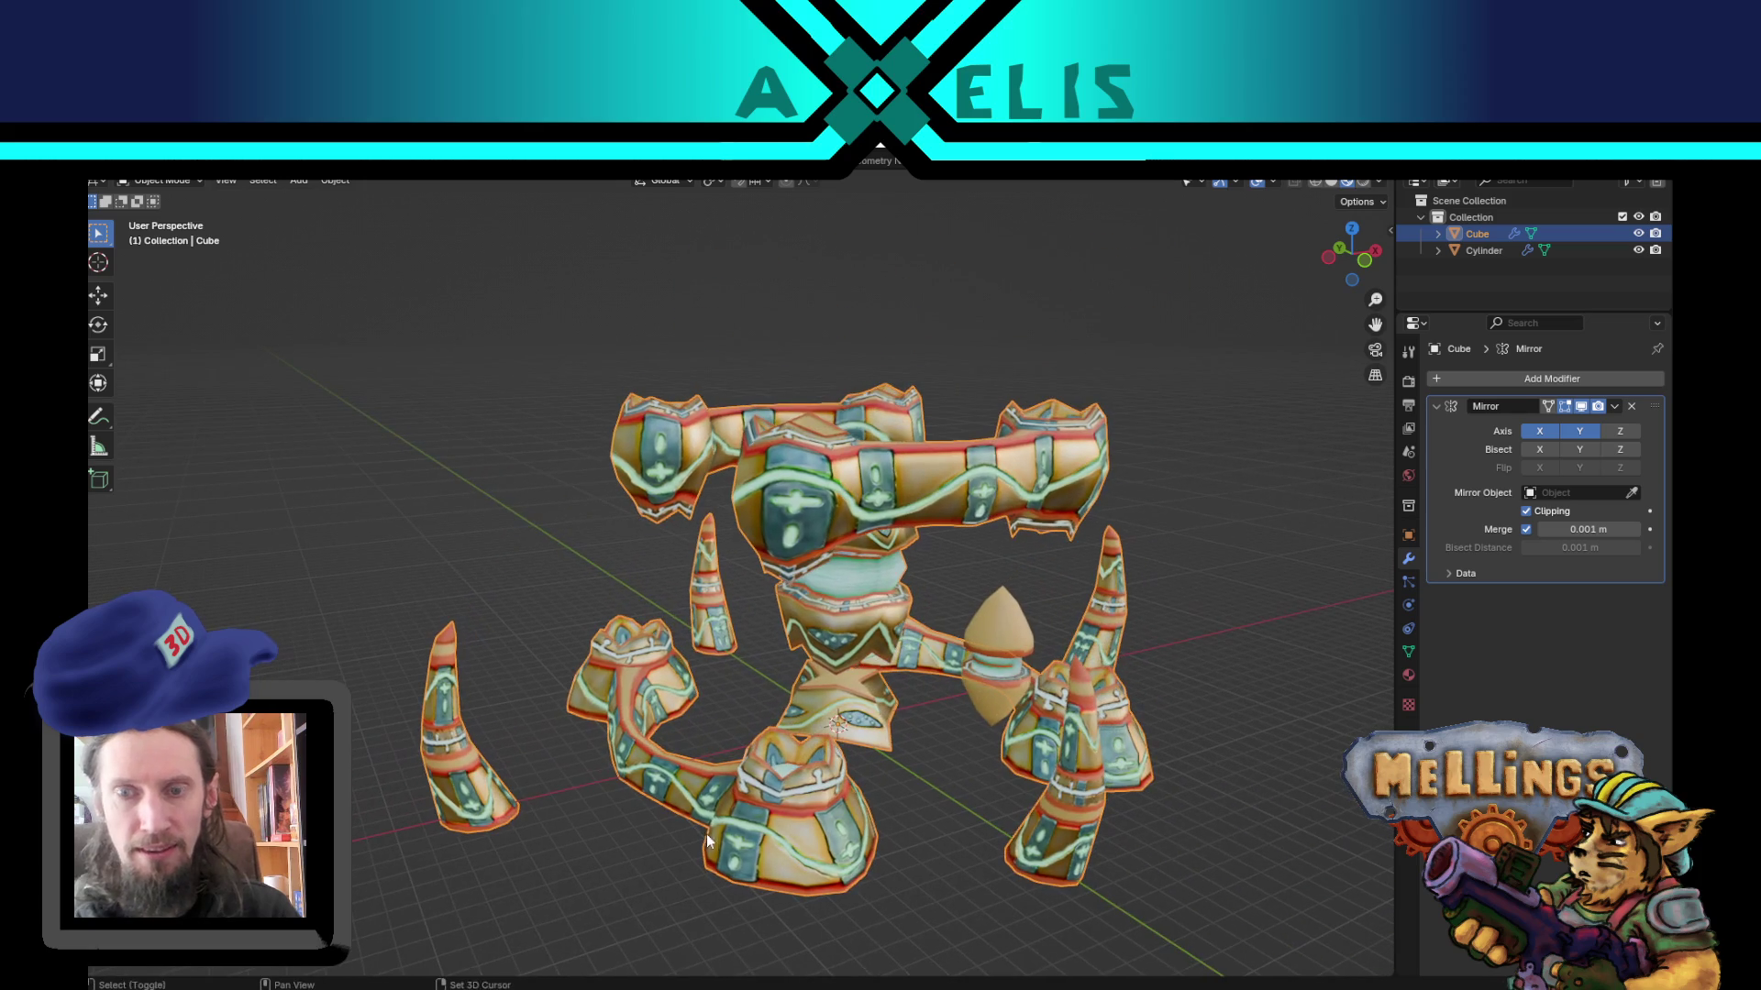
{"action": "key", "text": "ctrl+s"}
Step: In Edit Mode, select the left horn and keep only its upper faces selected
{"action": "mouse_move", "coordinate": [701, 697]}
{"action": "middle_mouse_down"}
{"action": "mouse_move", "coordinate": [762, 541]}
{"action": "mouse_move", "coordinate": [516, 604]}
{"action": "mouse_move", "coordinate": [572, 602]}
{"action": "middle_mouse_up"}
{"action": "key", "text": "Tab"}
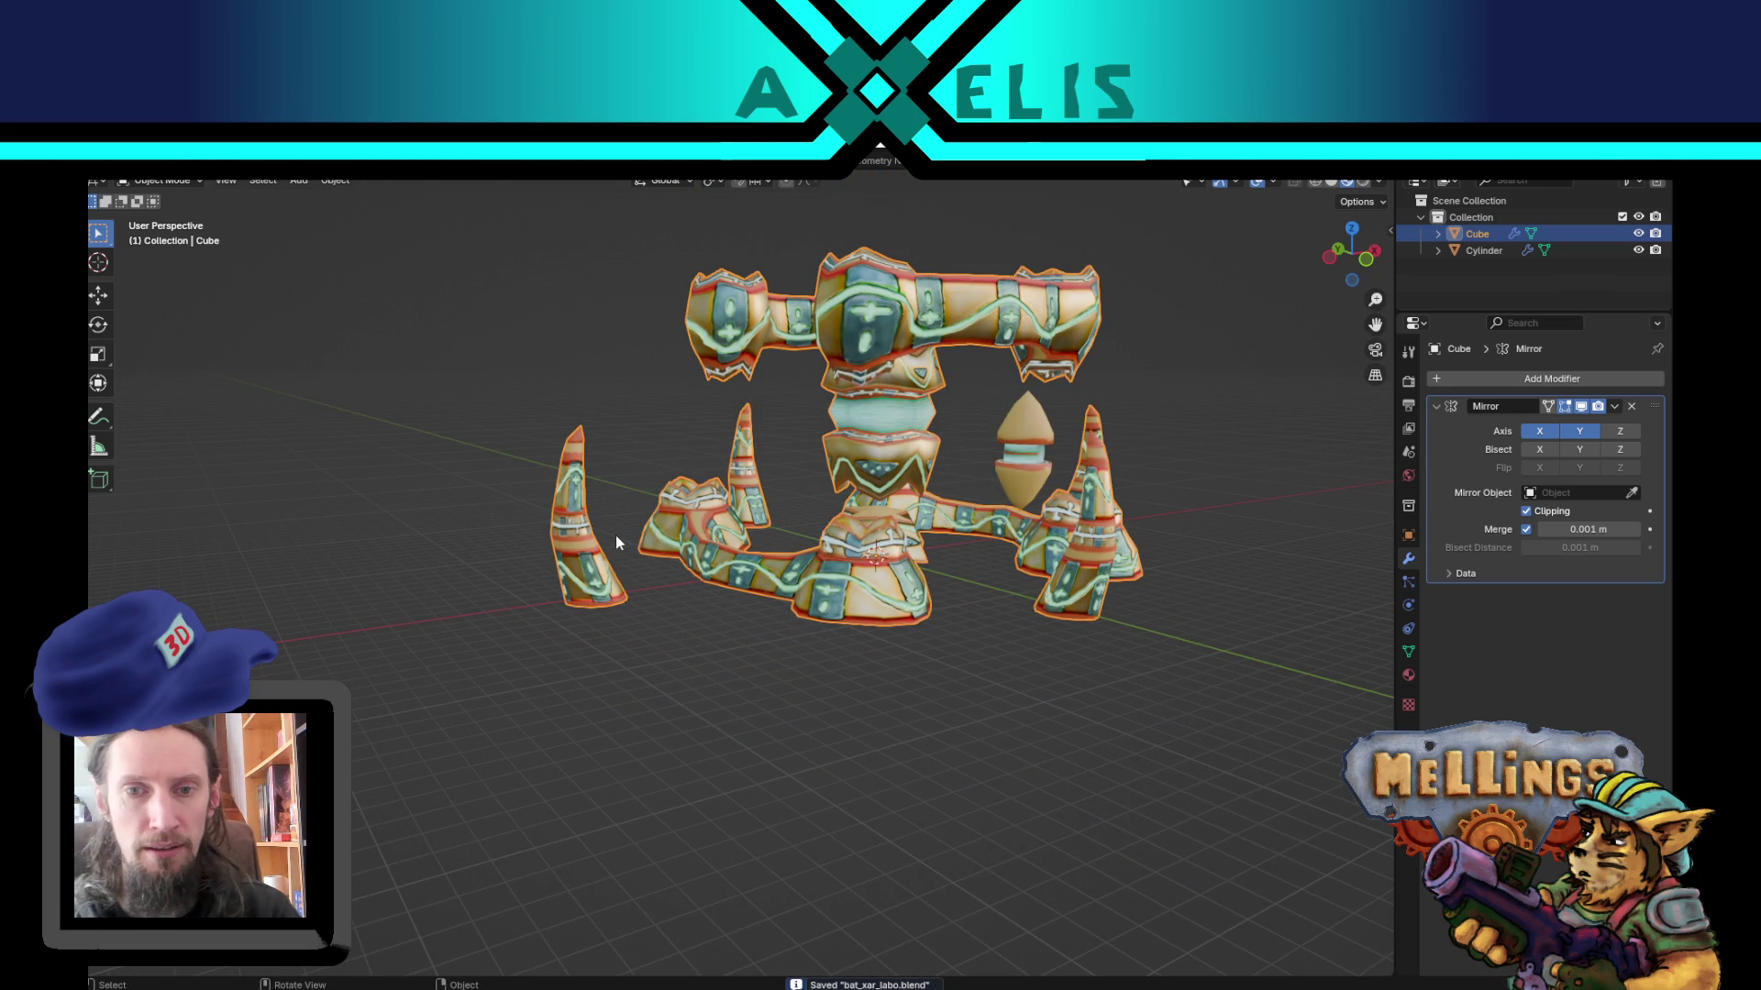
{"action": "left_click", "coordinate": [588, 559]}
{"action": "key", "text": "l"}
{"action": "left_click", "coordinate": [546, 495]}
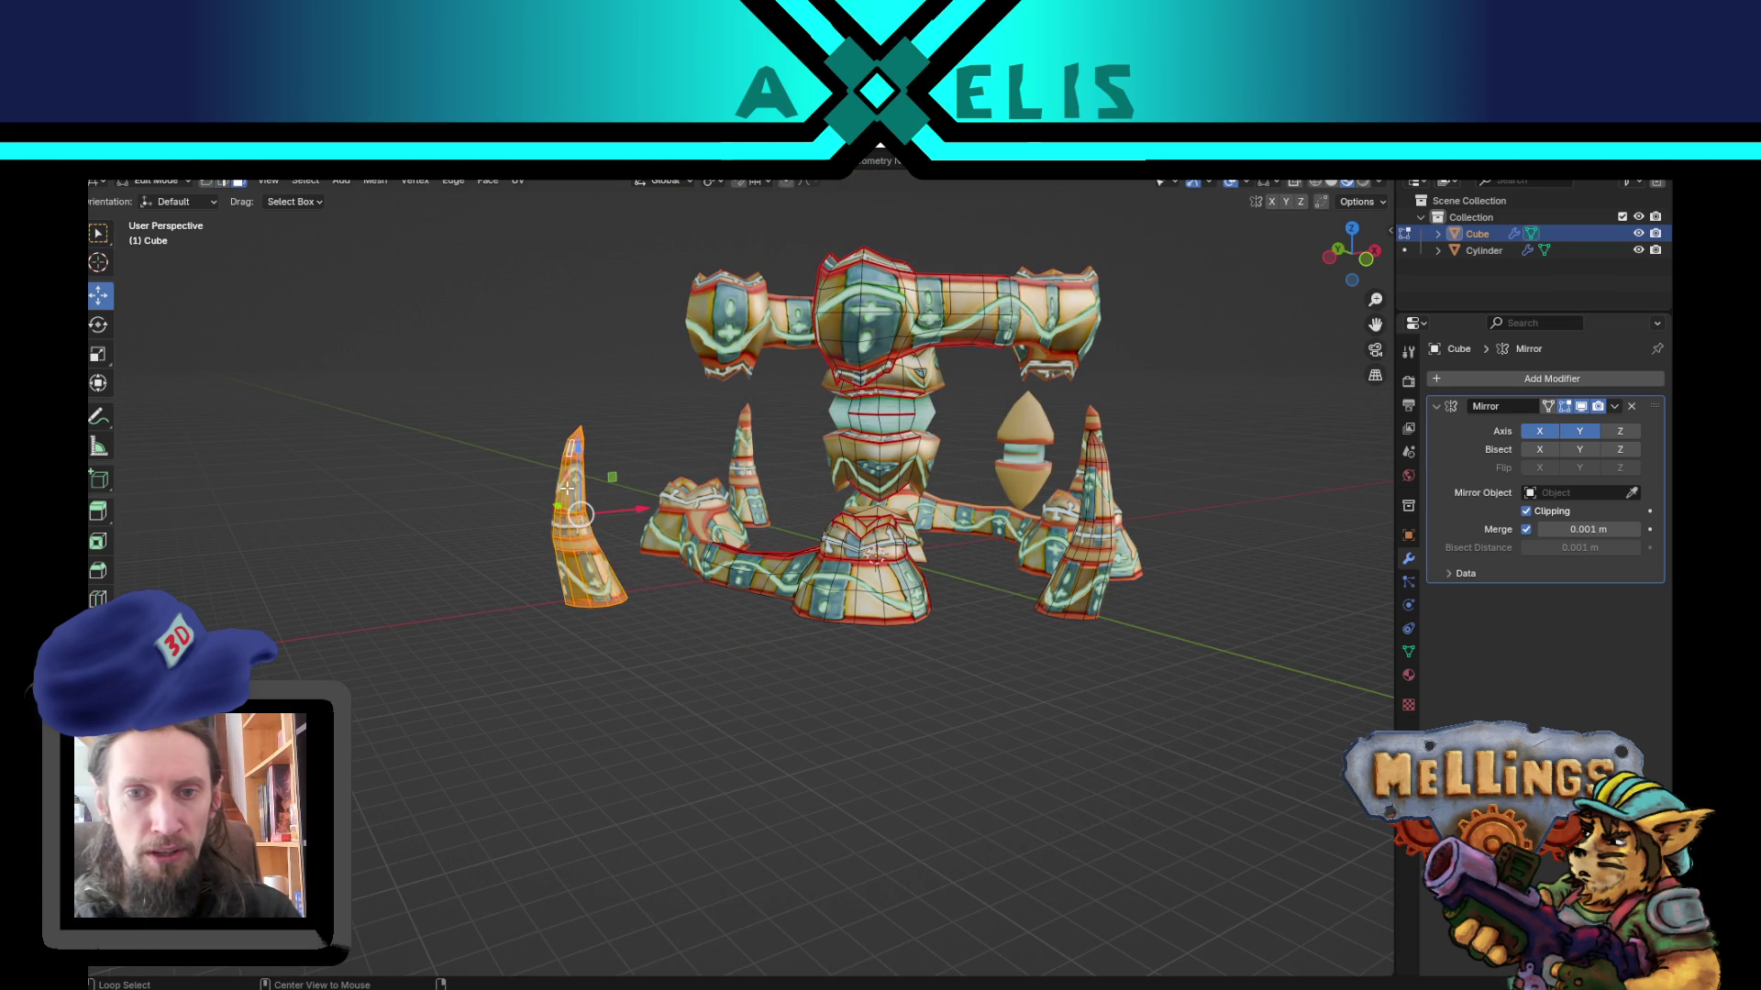
Step: In the UV Editing layout, move the horn's upper-face UV island down the circuit texture
{"action": "scroll", "coordinate": [529, 232], "scroll_direction": "up", "scroll_amount": 2}
{"action": "left_click", "coordinate": [481, 165]}
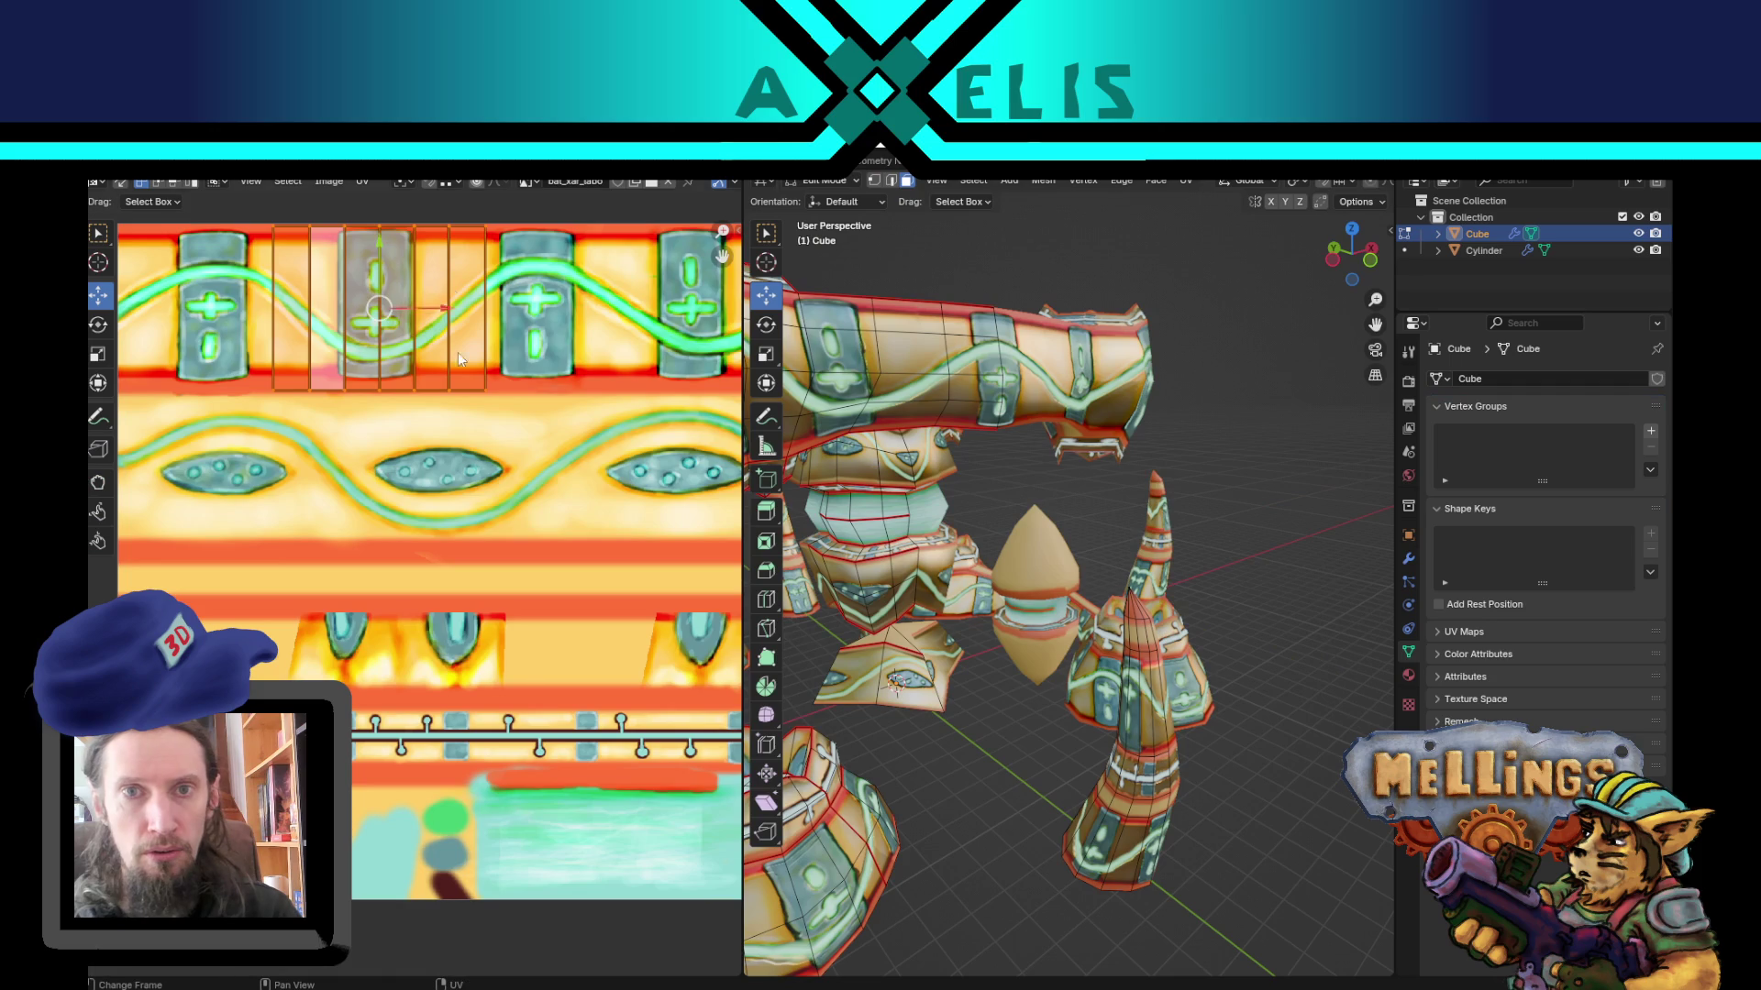
{"action": "mouse_move", "coordinate": [1009, 550]}
{"action": "middle_mouse_down"}
{"action": "mouse_move", "coordinate": [1147, 569]}
{"action": "mouse_move", "coordinate": [1256, 533]}
{"action": "middle_mouse_up"}
{"action": "scroll", "coordinate": [1069, 614], "scroll_direction": "down", "scroll_amount": 2}
{"action": "middle_click_drag", "start_coordinate": [1069, 614], "coordinate": [965, 528]}
{"action": "key", "text": "Tab"}
{"action": "key", "text": "Tab"}
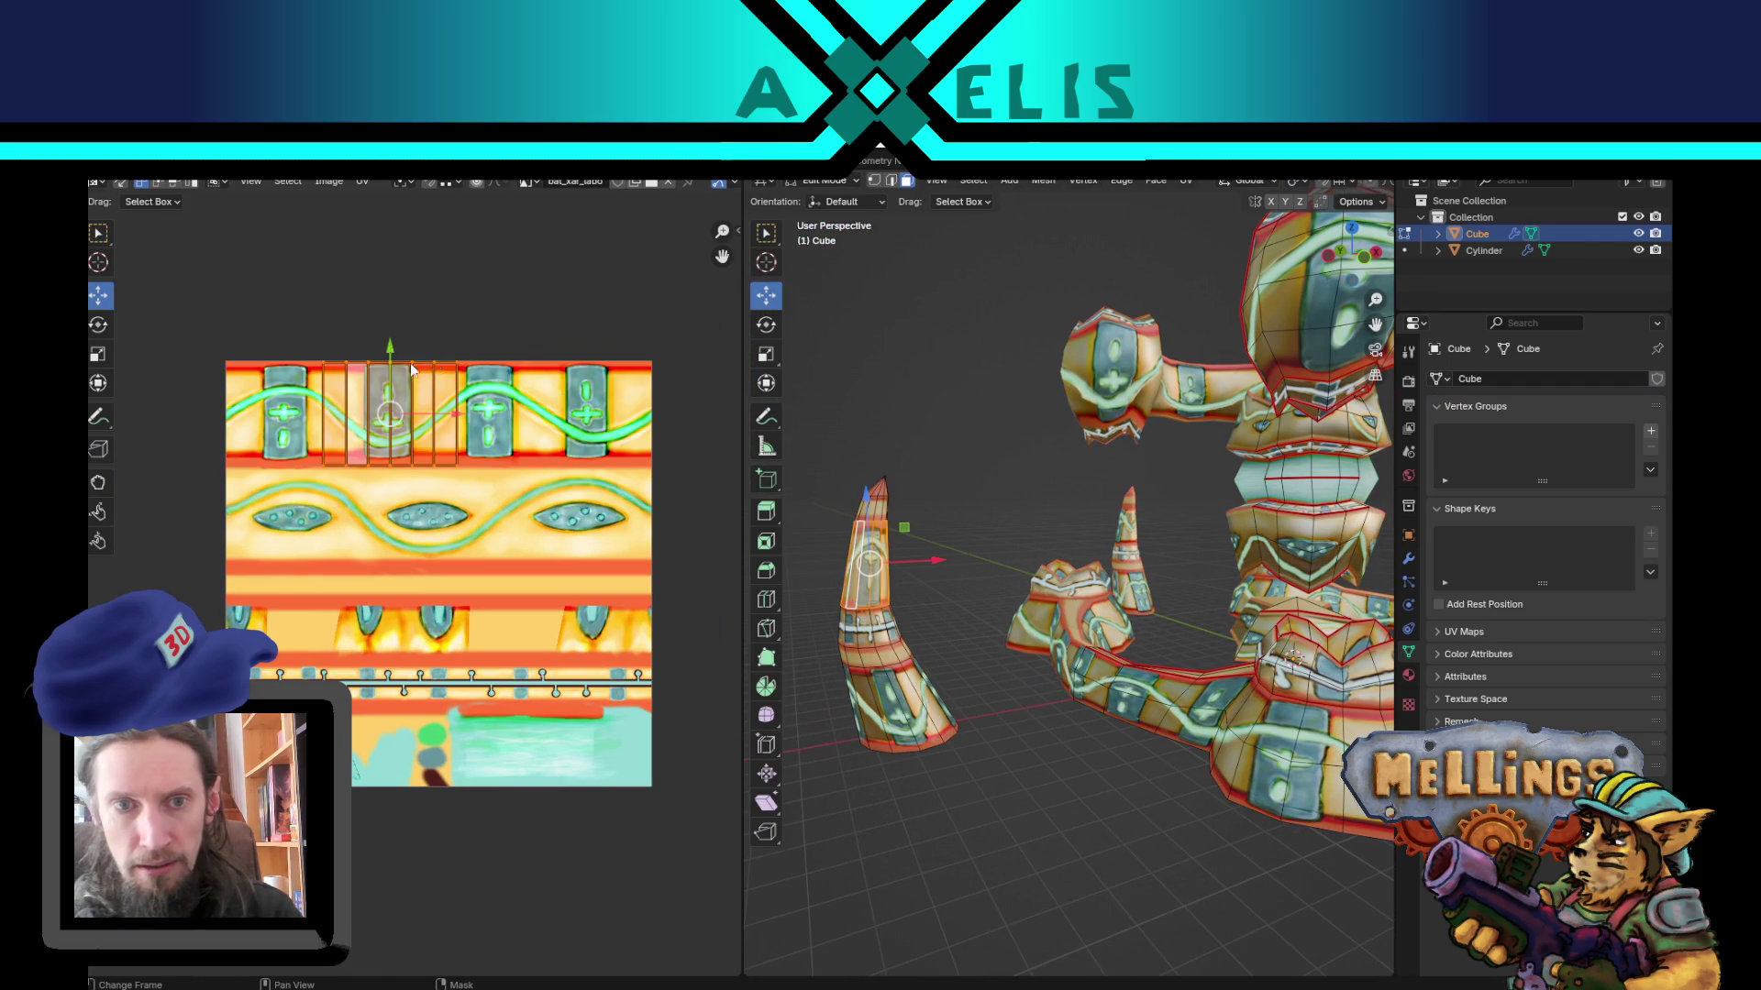
{"action": "mouse_move", "coordinate": [390, 365]}
{"action": "left_mouse_down"}
{"action": "mouse_move", "coordinate": [399, 465]}
{"action": "mouse_move", "coordinate": [449, 517]}
{"action": "mouse_move", "coordinate": [487, 519]}
{"action": "left_mouse_up"}
{"action": "key", "text": "Tab"}
{"action": "mouse_move", "coordinate": [899, 535]}
{"action": "middle_mouse_down"}
{"action": "mouse_move", "coordinate": [1047, 664]}
{"action": "mouse_move", "coordinate": [954, 642]}
{"action": "mouse_move", "coordinate": [1216, 657]}
{"action": "mouse_move", "coordinate": [1023, 641]}
{"action": "mouse_move", "coordinate": [939, 679]}
{"action": "middle_mouse_up"}
{"action": "key", "text": "Tab"}
Step: Select the cone's base ring, then move, narrow and slide its UV strip onto the eye band
{"action": "middle_click_drag", "start_coordinate": [1094, 738], "coordinate": [1032, 689]}
{"action": "left_click", "coordinate": [1124, 748], "text": "alt"}
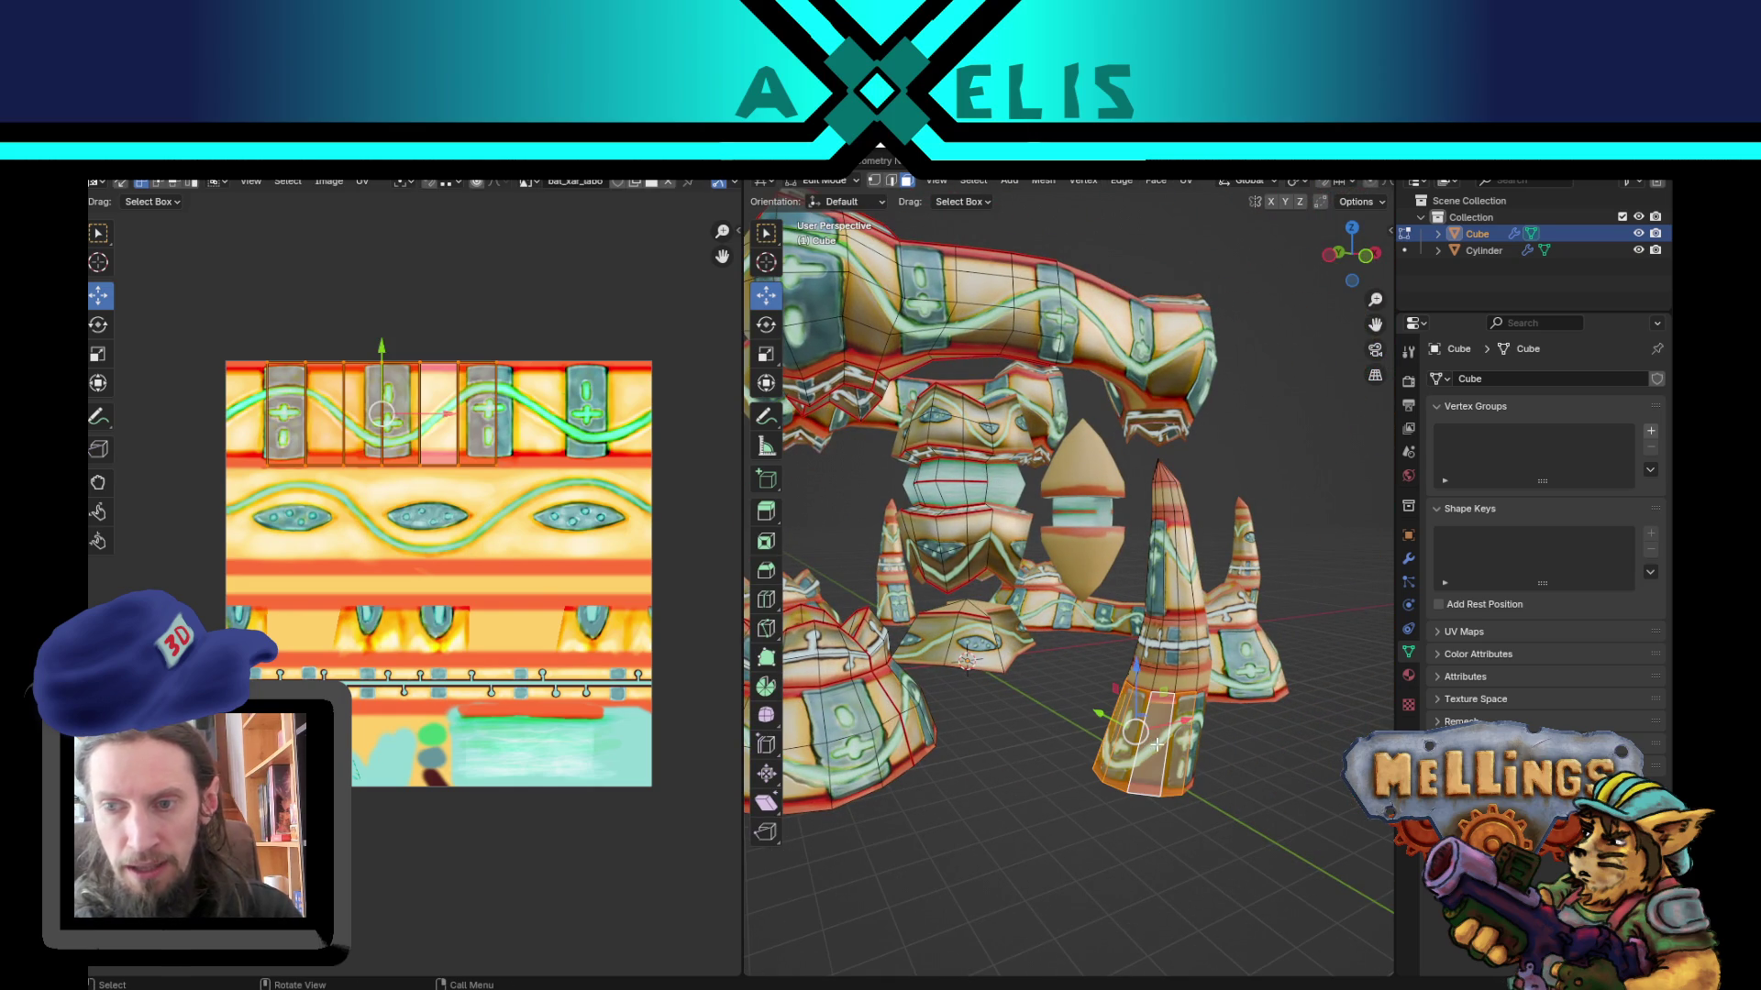
{"action": "mouse_move", "coordinate": [384, 404]}
{"action": "left_mouse_down"}
{"action": "mouse_move", "coordinate": [504, 490]}
{"action": "mouse_move", "coordinate": [371, 496]}
{"action": "left_mouse_up"}
{"action": "key", "text": "s"}
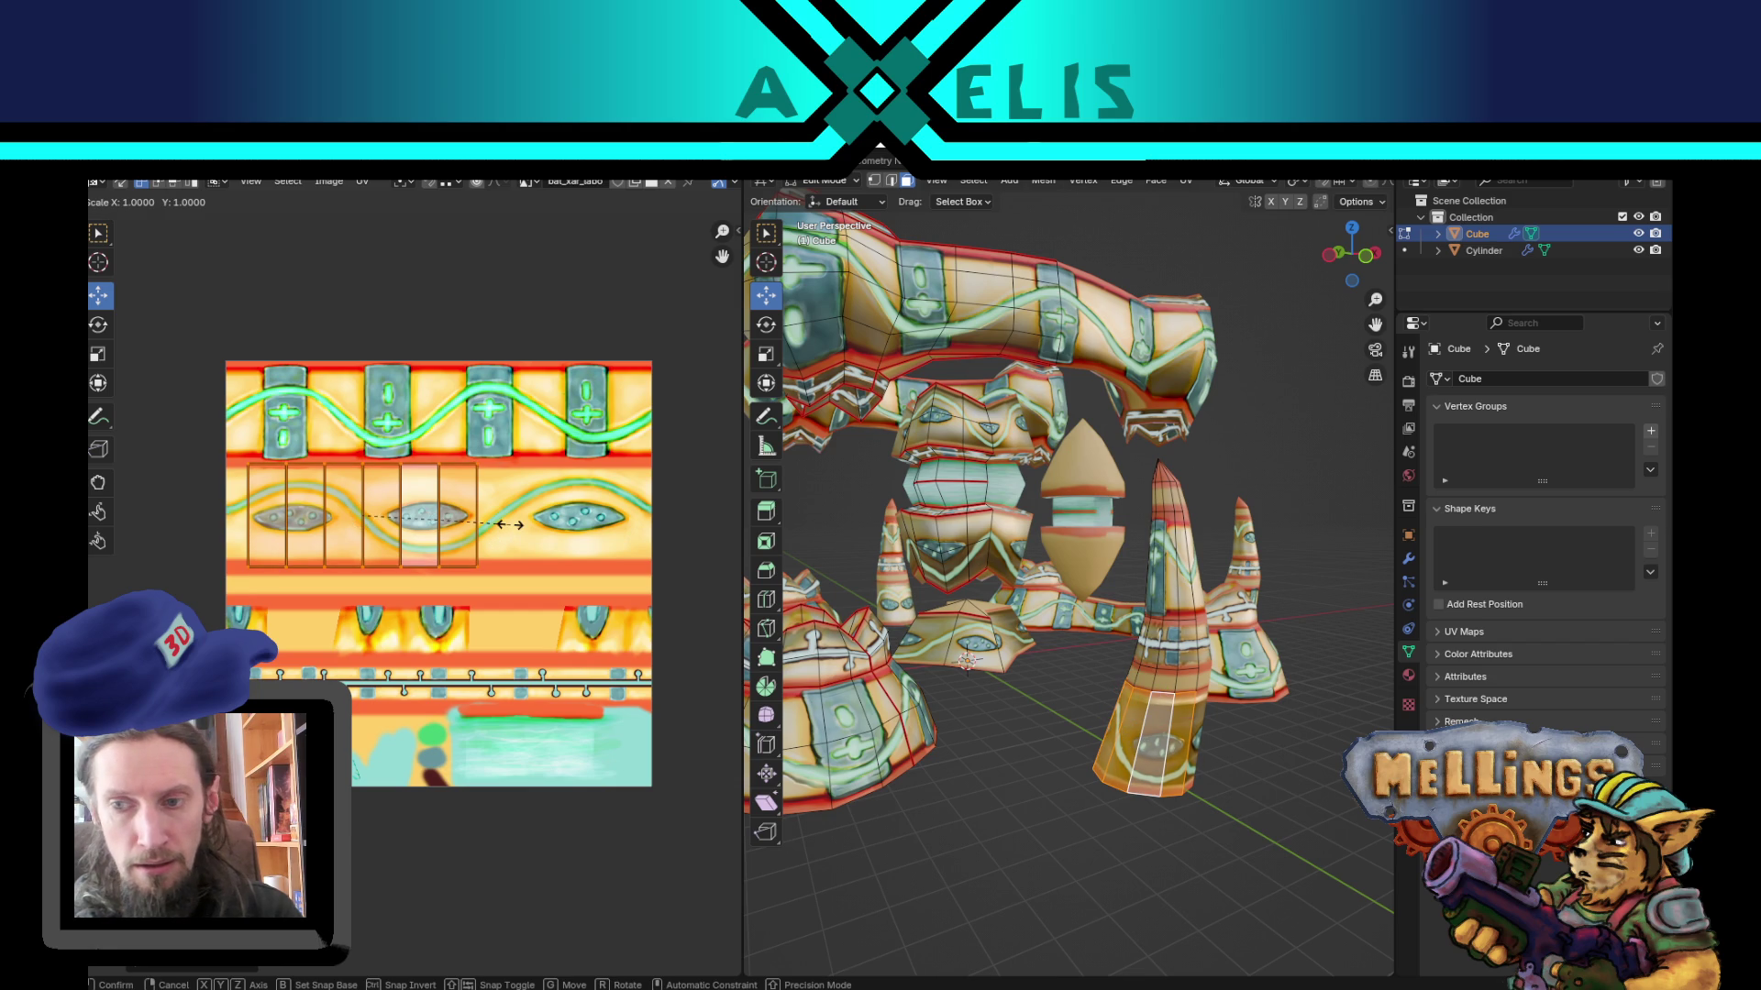
{"action": "key", "text": "x"}
{"action": "left_click", "coordinate": [452, 525]}
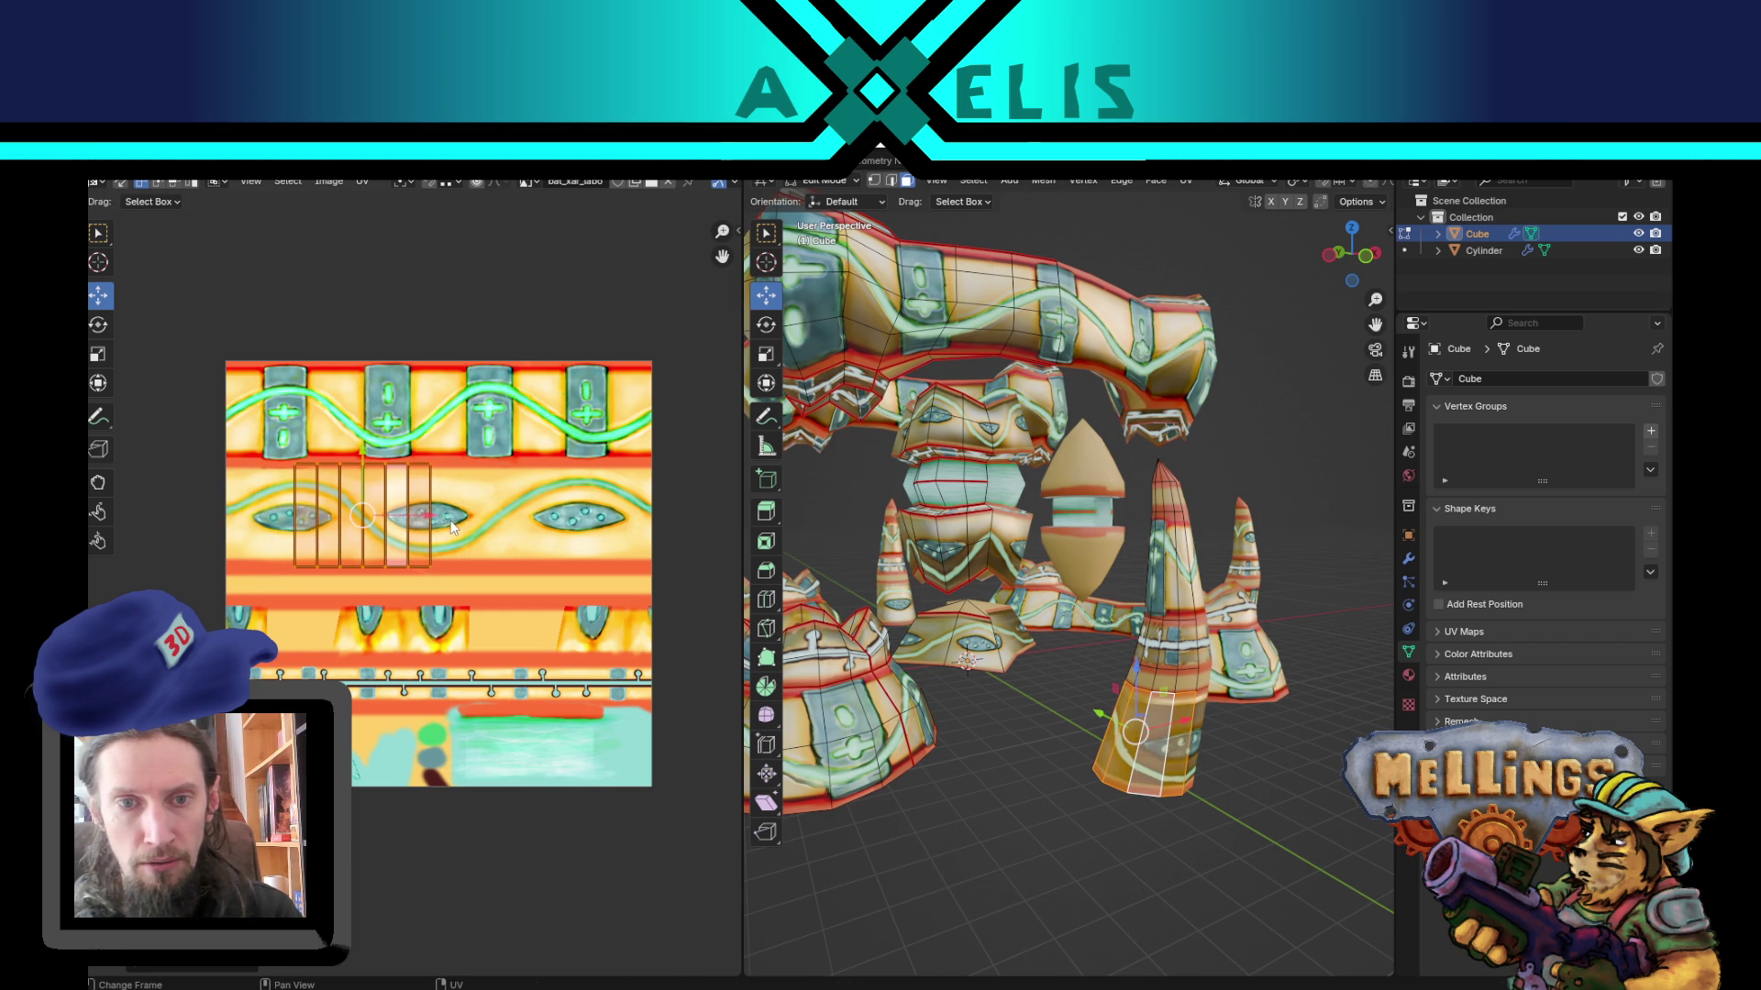
{"action": "left_click_drag", "start_coordinate": [415, 520], "coordinate": [628, 520]}
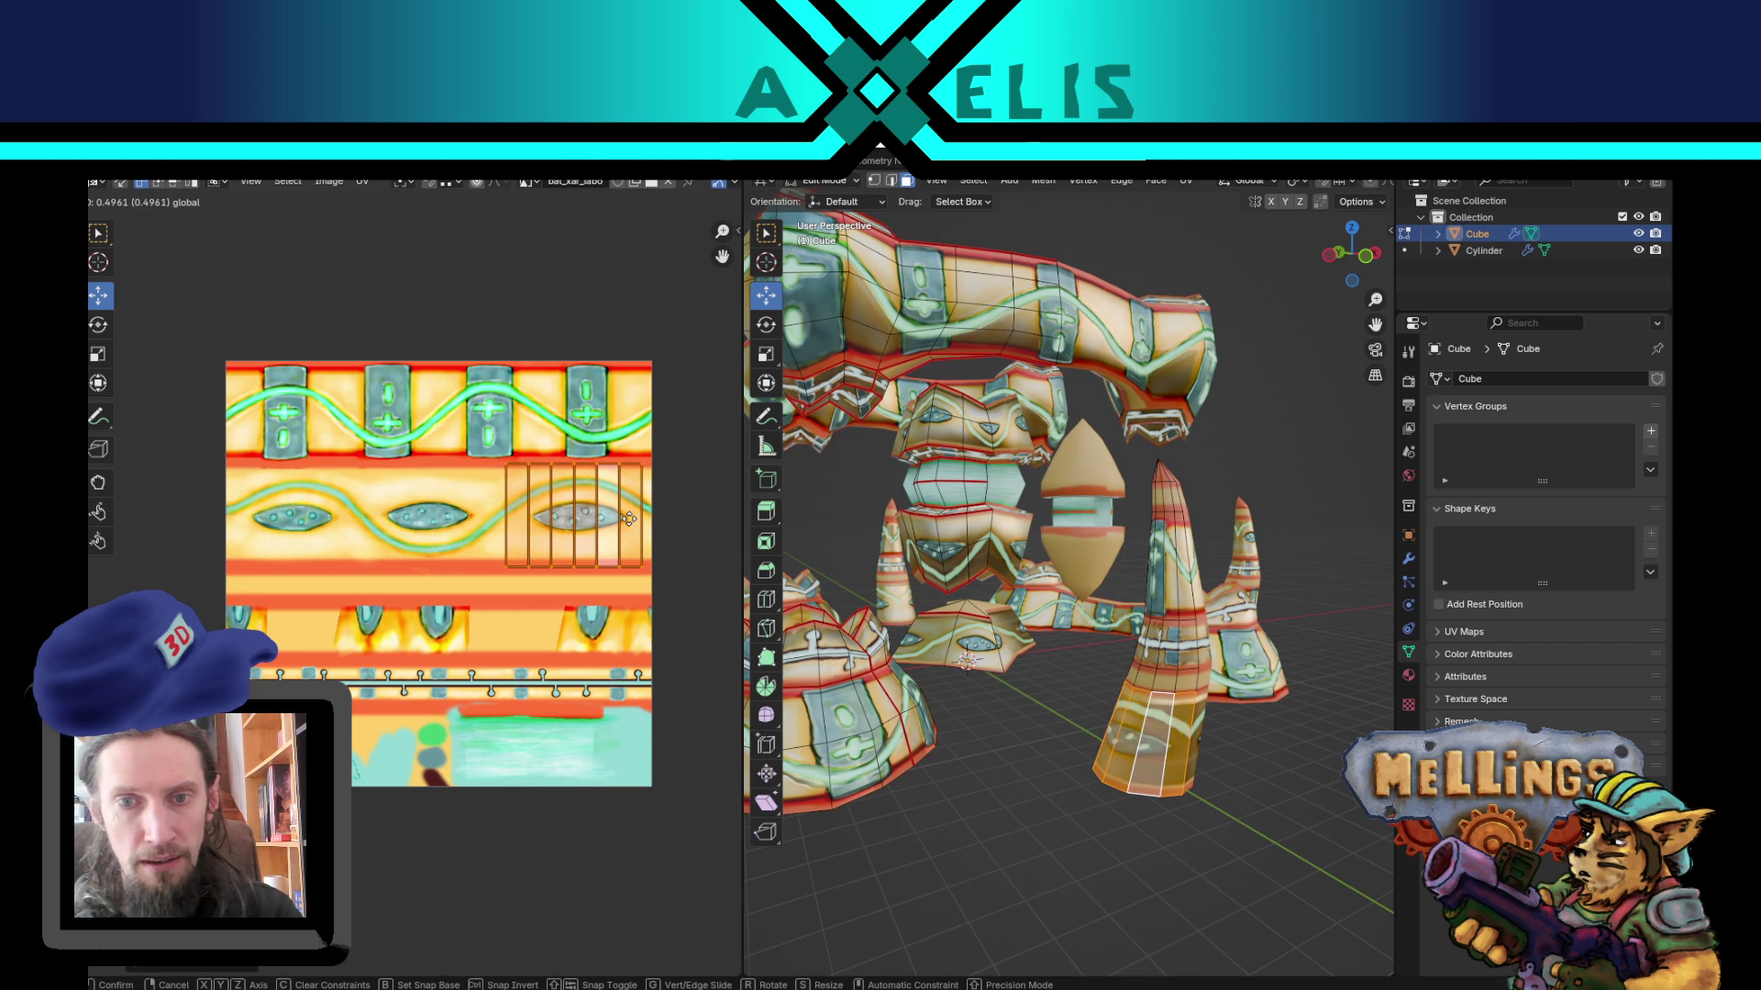
{"action": "left_click", "coordinate": [628, 519]}
Step: Return to Object Mode and inspect the newly textured horn up close
{"action": "middle_click_drag", "start_coordinate": [1137, 724], "coordinate": [1187, 729]}
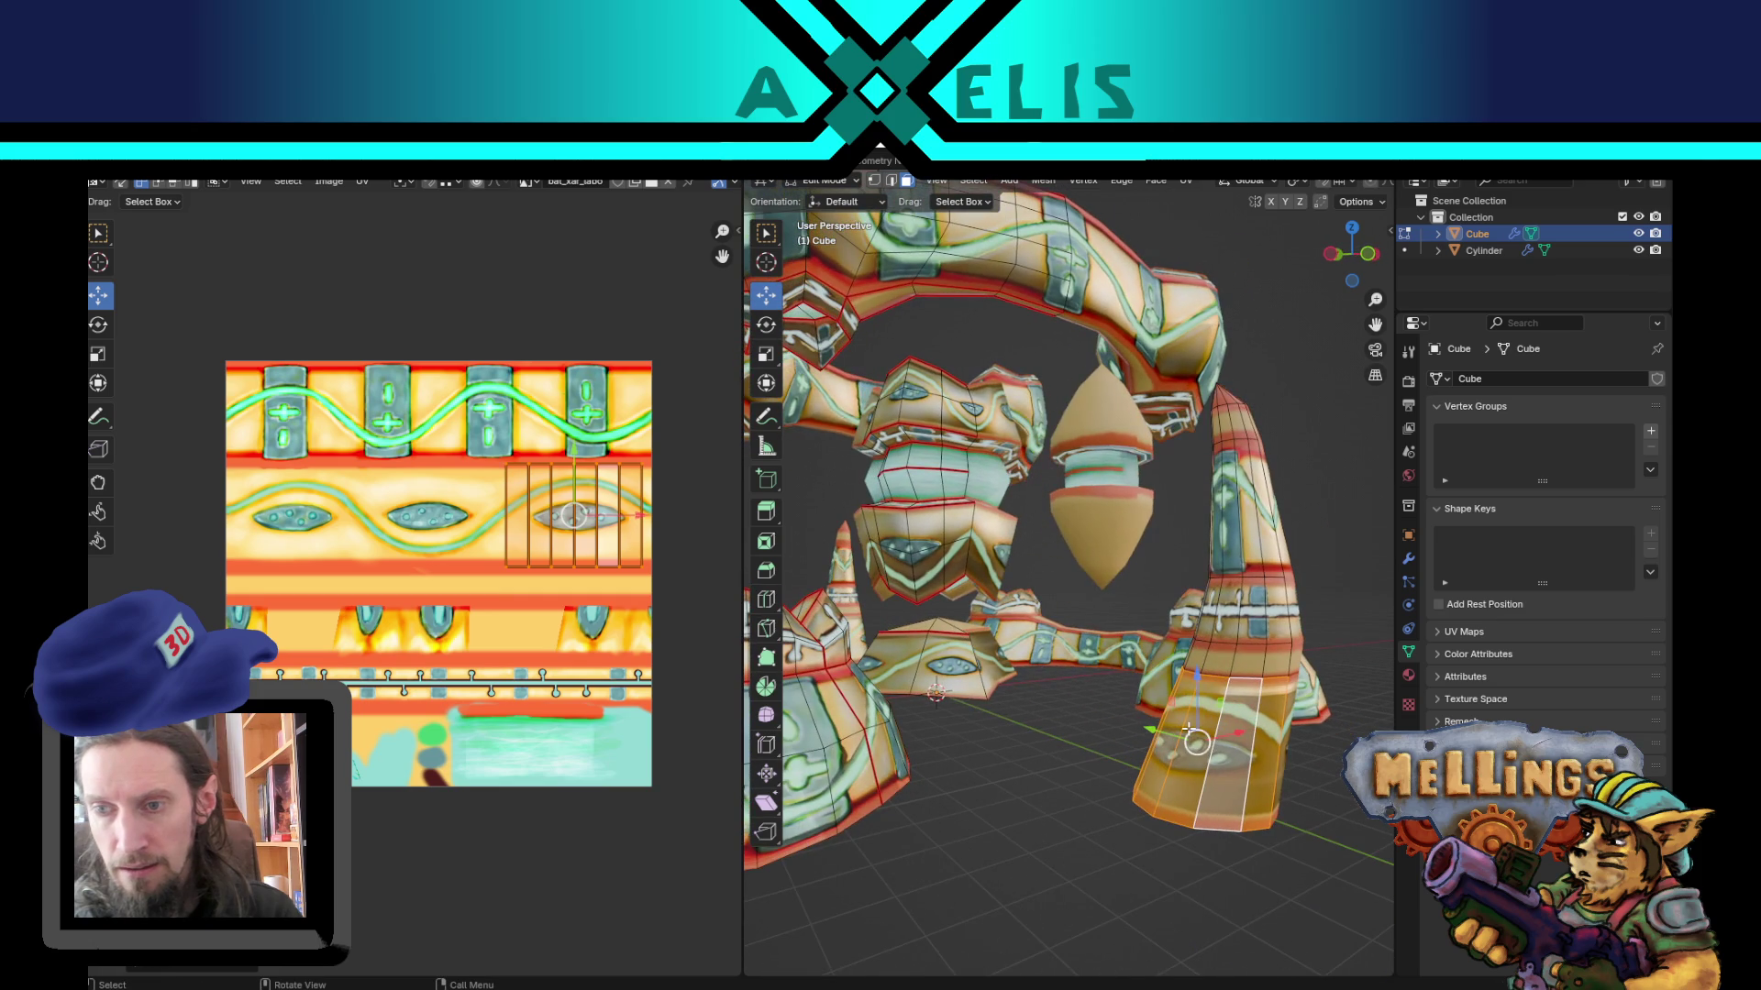
{"action": "key", "text": "Tab"}
{"action": "middle_click_drag", "start_coordinate": [998, 647], "coordinate": [993, 669]}
{"action": "scroll", "coordinate": [1270, 601], "scroll_direction": "up", "scroll_amount": 5}
{"action": "scroll", "coordinate": [1167, 580], "scroll_direction": "down", "scroll_amount": 6}
{"action": "scroll", "coordinate": [1106, 584], "scroll_direction": "up", "scroll_amount": 2}
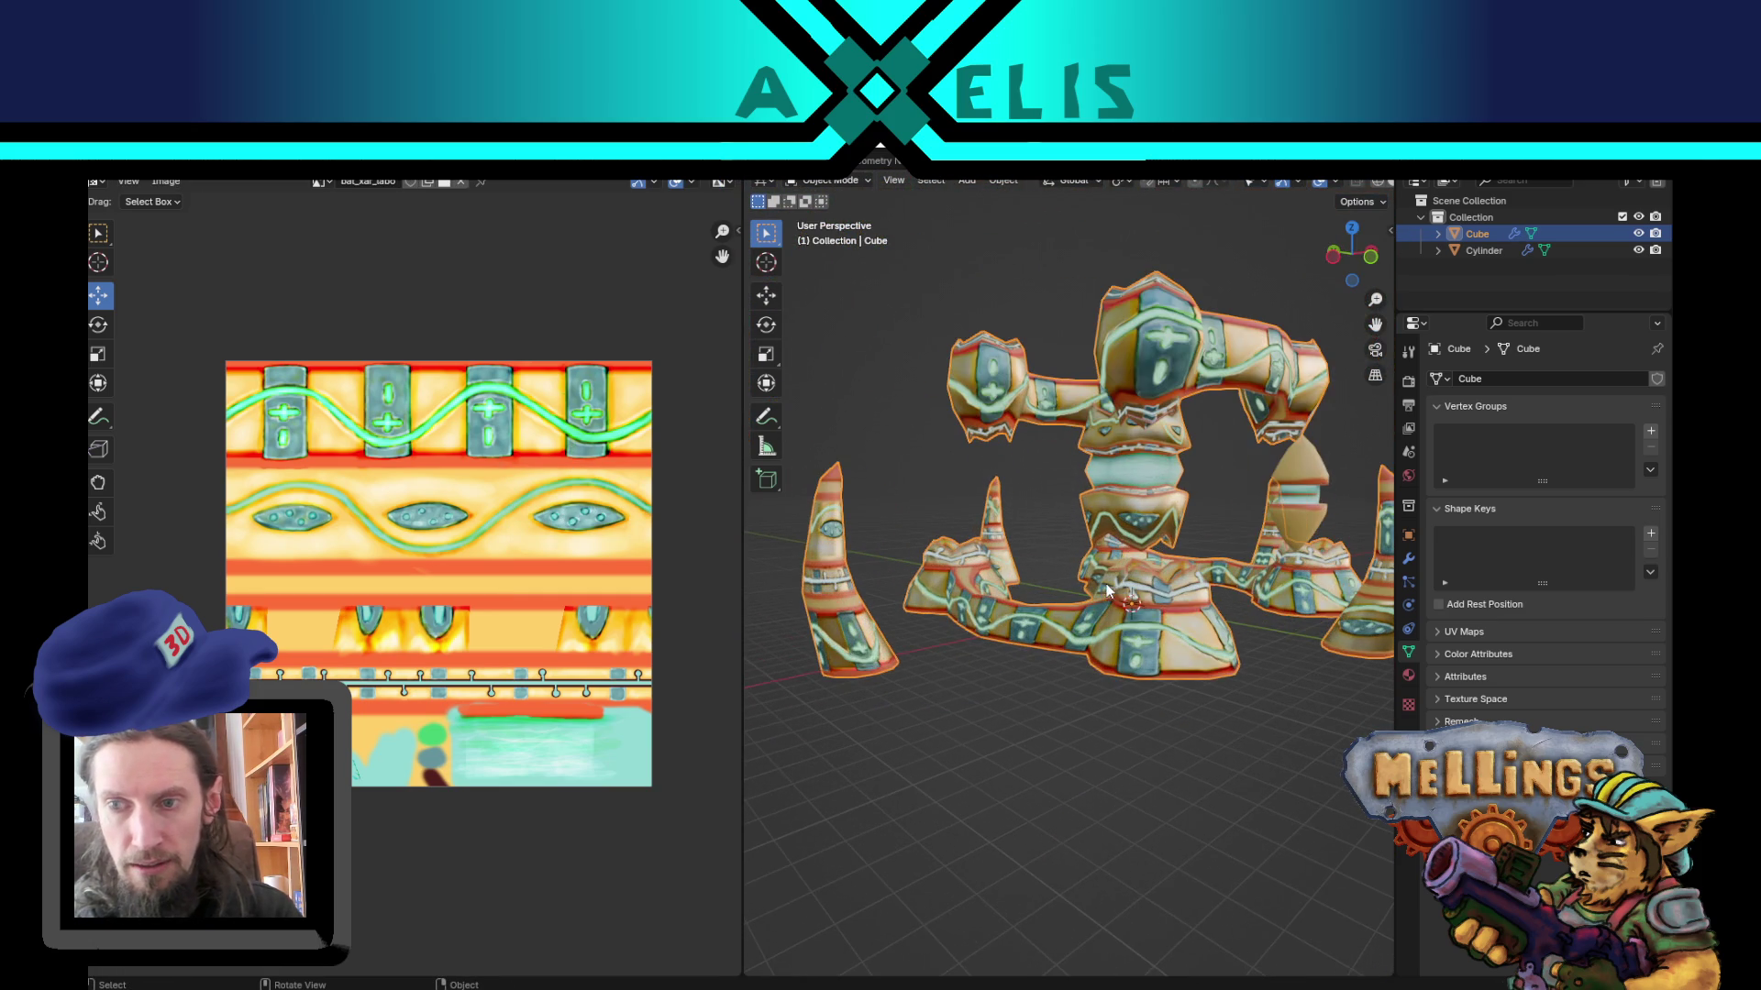
{"action": "middle_click_drag", "start_coordinate": [1106, 584], "coordinate": [1045, 678]}
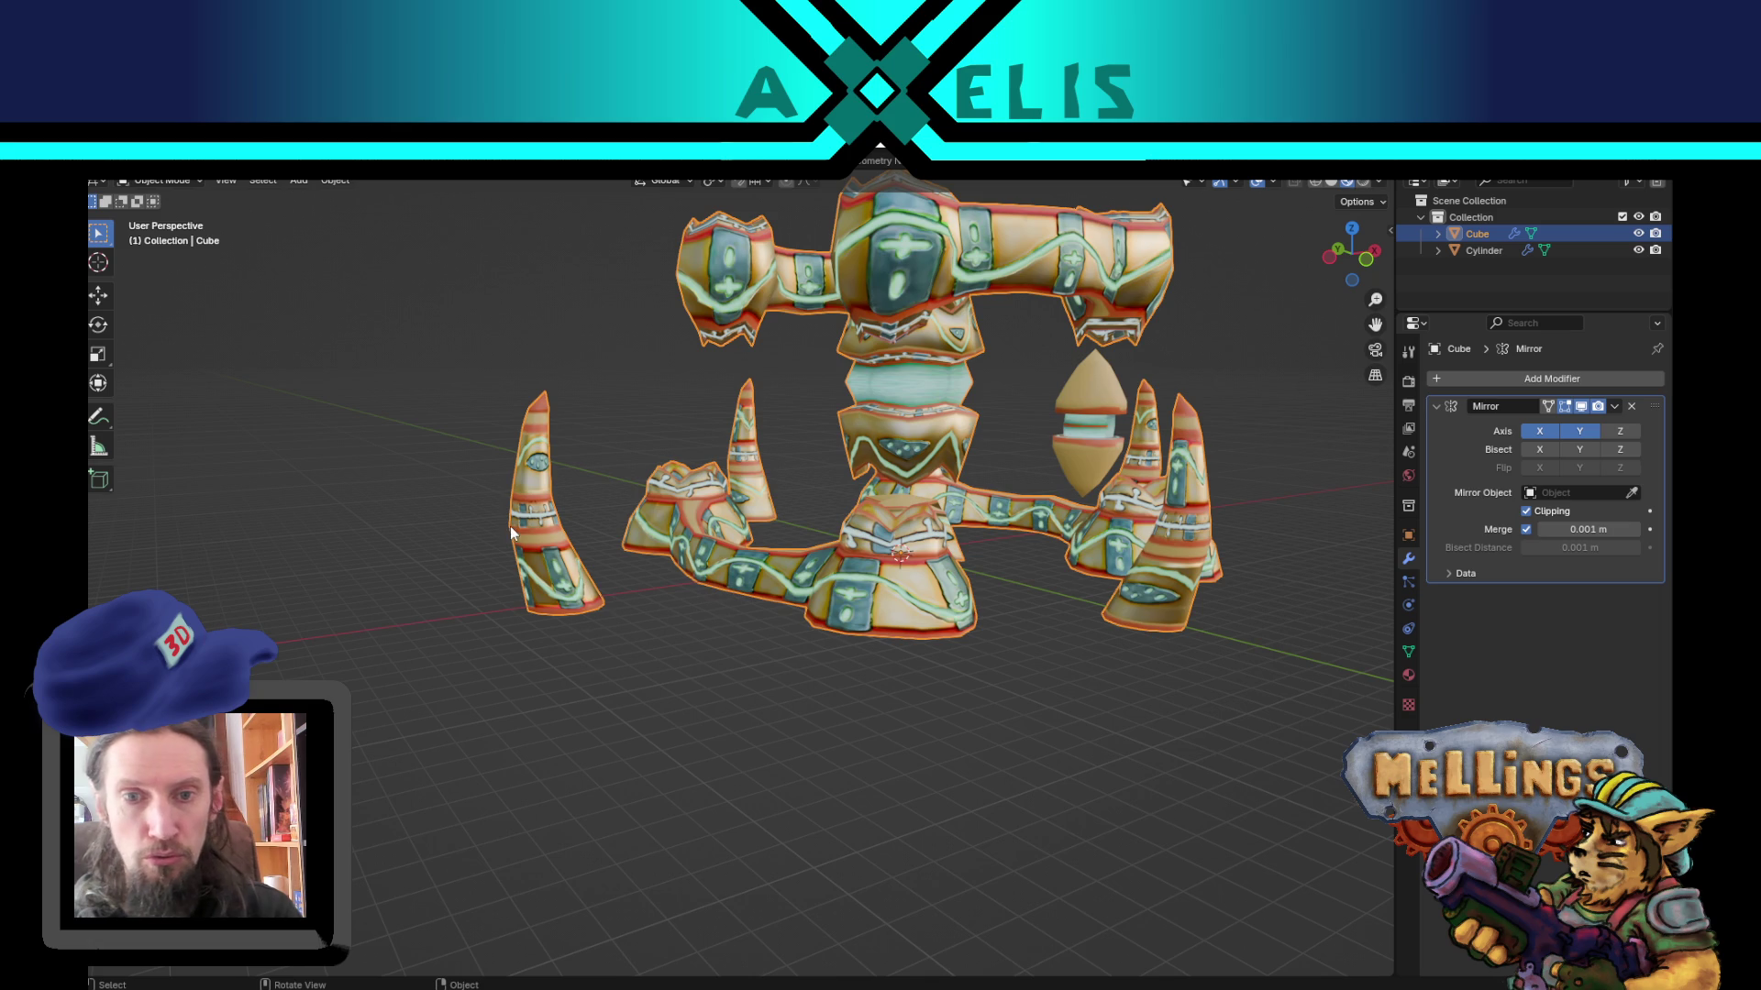
{"action": "middle_click_drag", "start_coordinate": [1177, 626], "coordinate": [1075, 674]}
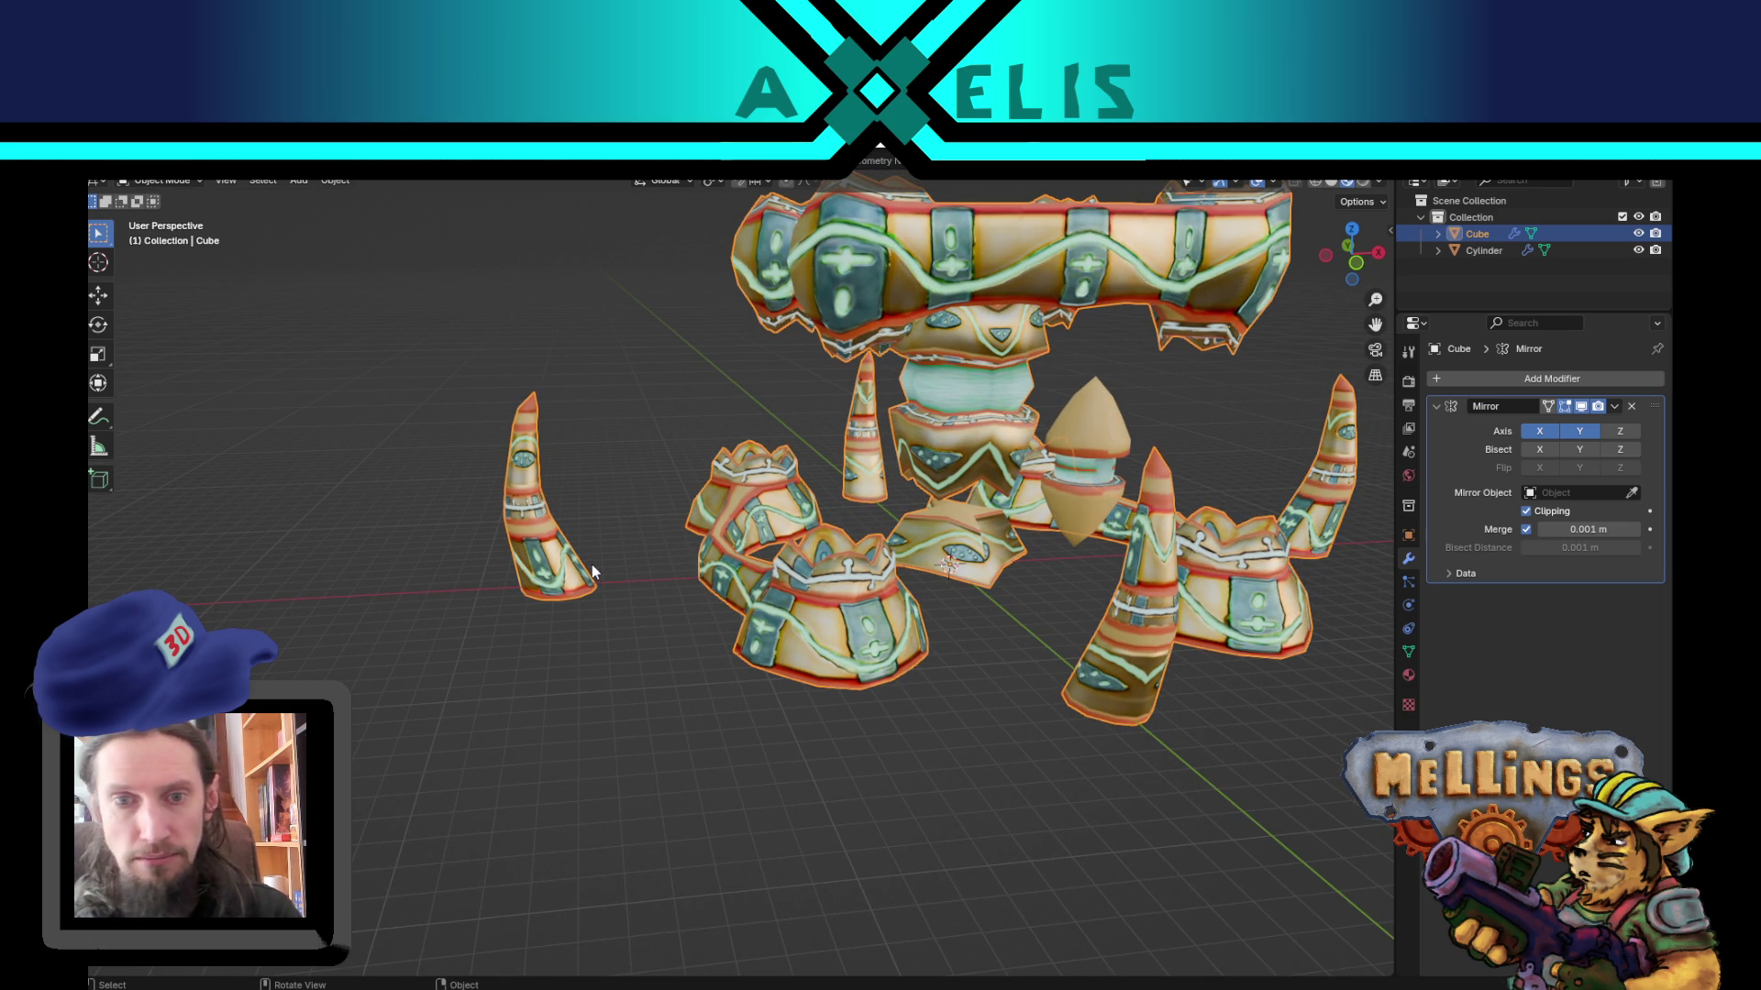
{"action": "mouse_move", "coordinate": [916, 723]}
{"action": "middle_mouse_down"}
{"action": "mouse_move", "coordinate": [1128, 703]}
{"action": "mouse_move", "coordinate": [1041, 743]}
{"action": "mouse_move", "coordinate": [967, 693]}
{"action": "middle_mouse_up"}
{"action": "scroll", "coordinate": [972, 642], "scroll_direction": "down", "scroll_amount": 5}
{"action": "mouse_move", "coordinate": [975, 589]}
{"action": "middle_mouse_down"}
{"action": "mouse_move", "coordinate": [936, 660]}
{"action": "mouse_move", "coordinate": [997, 489]}
{"action": "middle_mouse_up"}
{"action": "scroll", "coordinate": [937, 633], "scroll_direction": "up", "scroll_amount": 5}
{"action": "left_click", "coordinate": [1065, 433]}
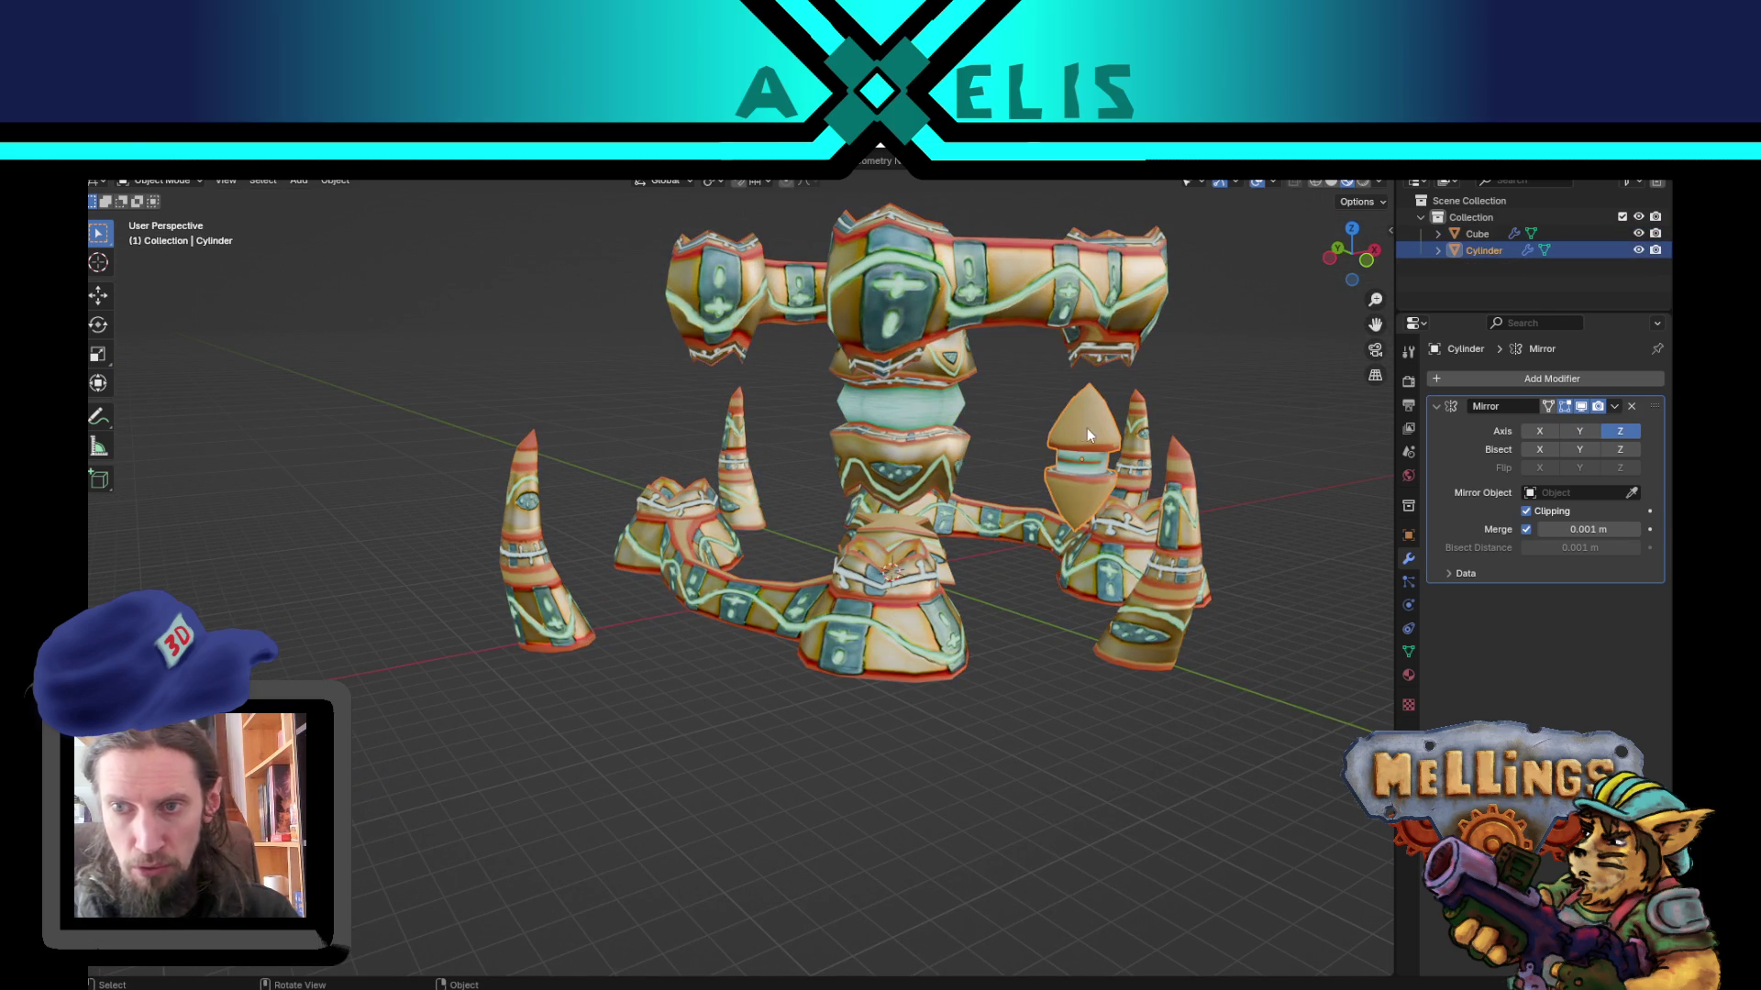
{"action": "mouse_move", "coordinate": [1078, 439]}
{"action": "middle_mouse_down"}
{"action": "mouse_move", "coordinate": [1019, 519]}
{"action": "mouse_move", "coordinate": [1037, 536]}
{"action": "mouse_move", "coordinate": [1027, 437]}
{"action": "middle_mouse_up"}
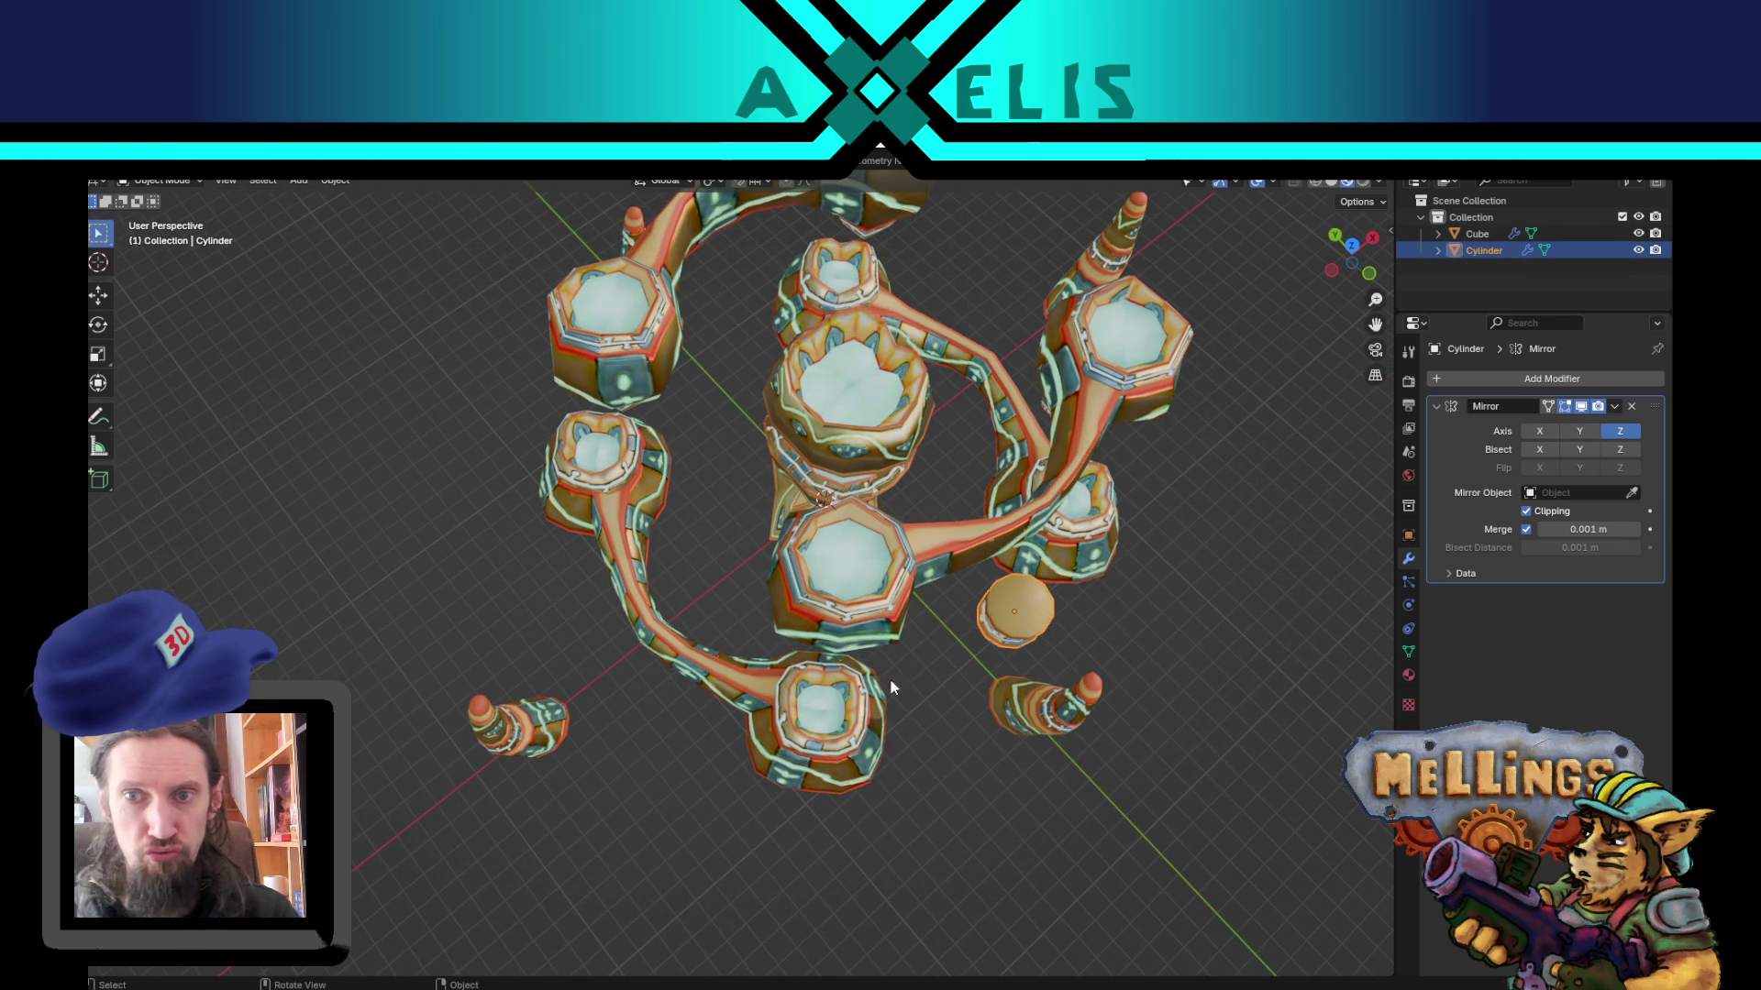
{"action": "mouse_move", "coordinate": [1092, 536]}
{"action": "middle_mouse_down"}
{"action": "mouse_move", "coordinate": [1051, 479]}
{"action": "mouse_move", "coordinate": [945, 519]}
{"action": "mouse_move", "coordinate": [869, 431]}
{"action": "mouse_move", "coordinate": [866, 394]}
{"action": "mouse_move", "coordinate": [855, 541]}
{"action": "middle_mouse_up"}
Step: In Unity, clear the Console errors, frame GLOBAL, and collapse its Stat_base_origine list
{"action": "left_click", "coordinate": [836, 985]}
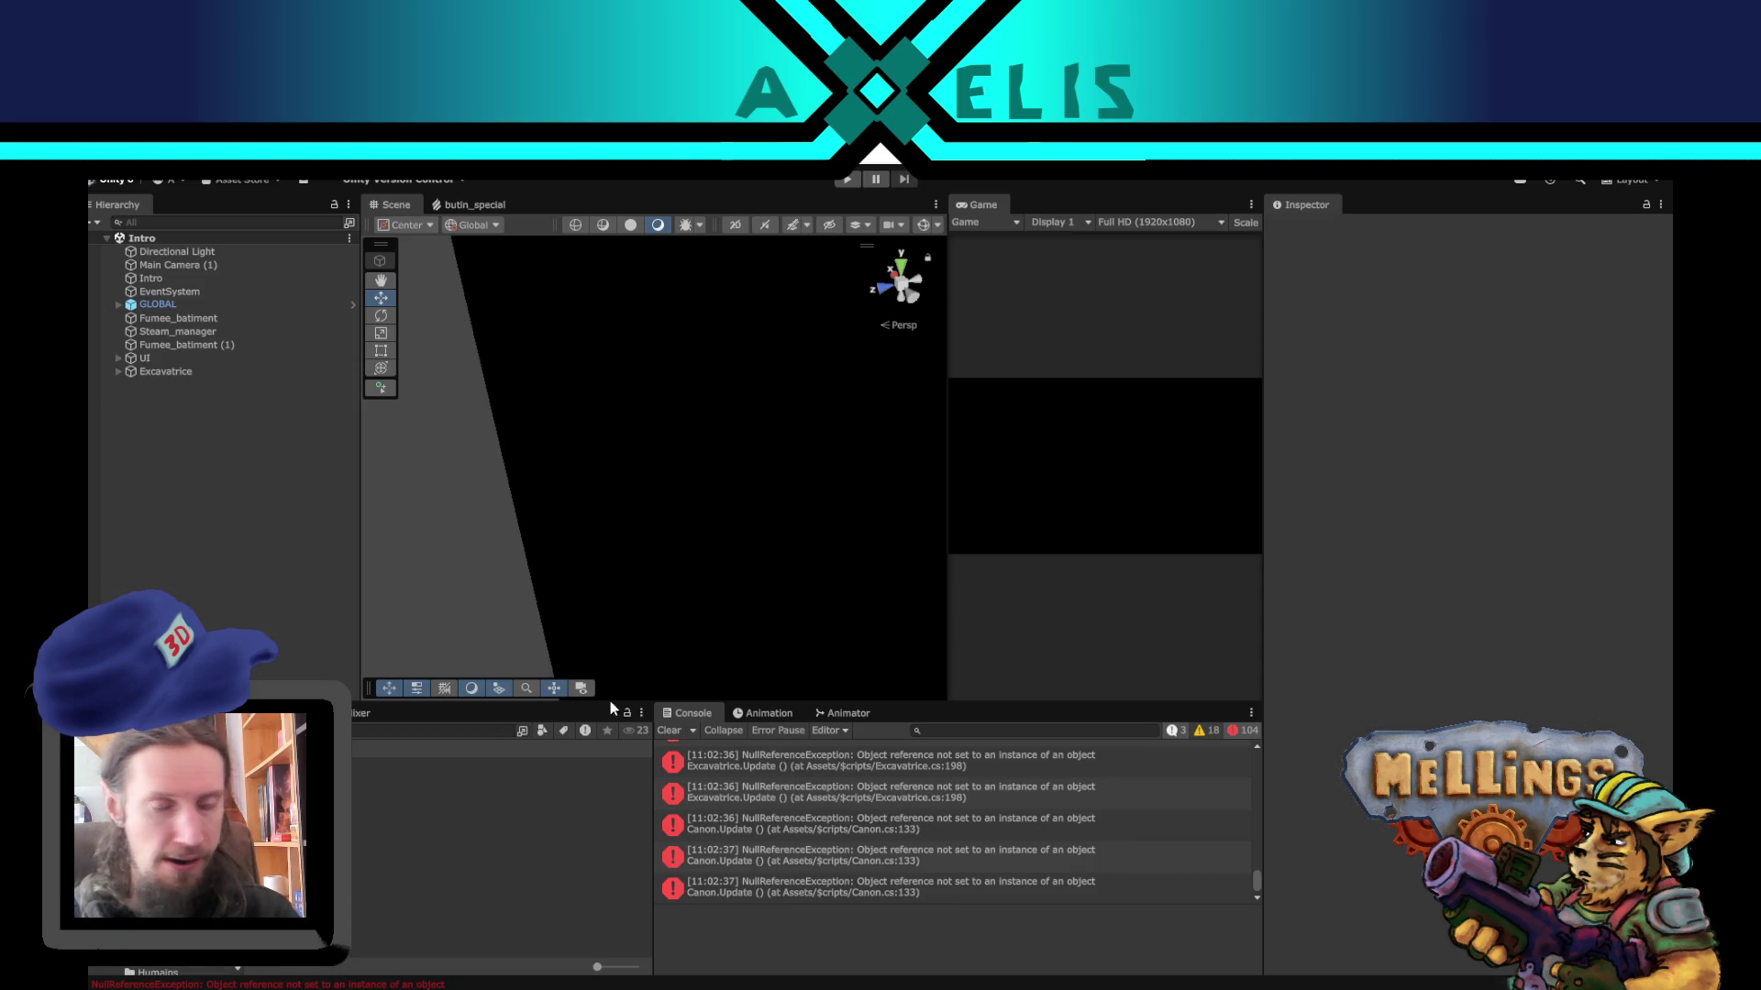
{"action": "left_click", "coordinate": [668, 731]}
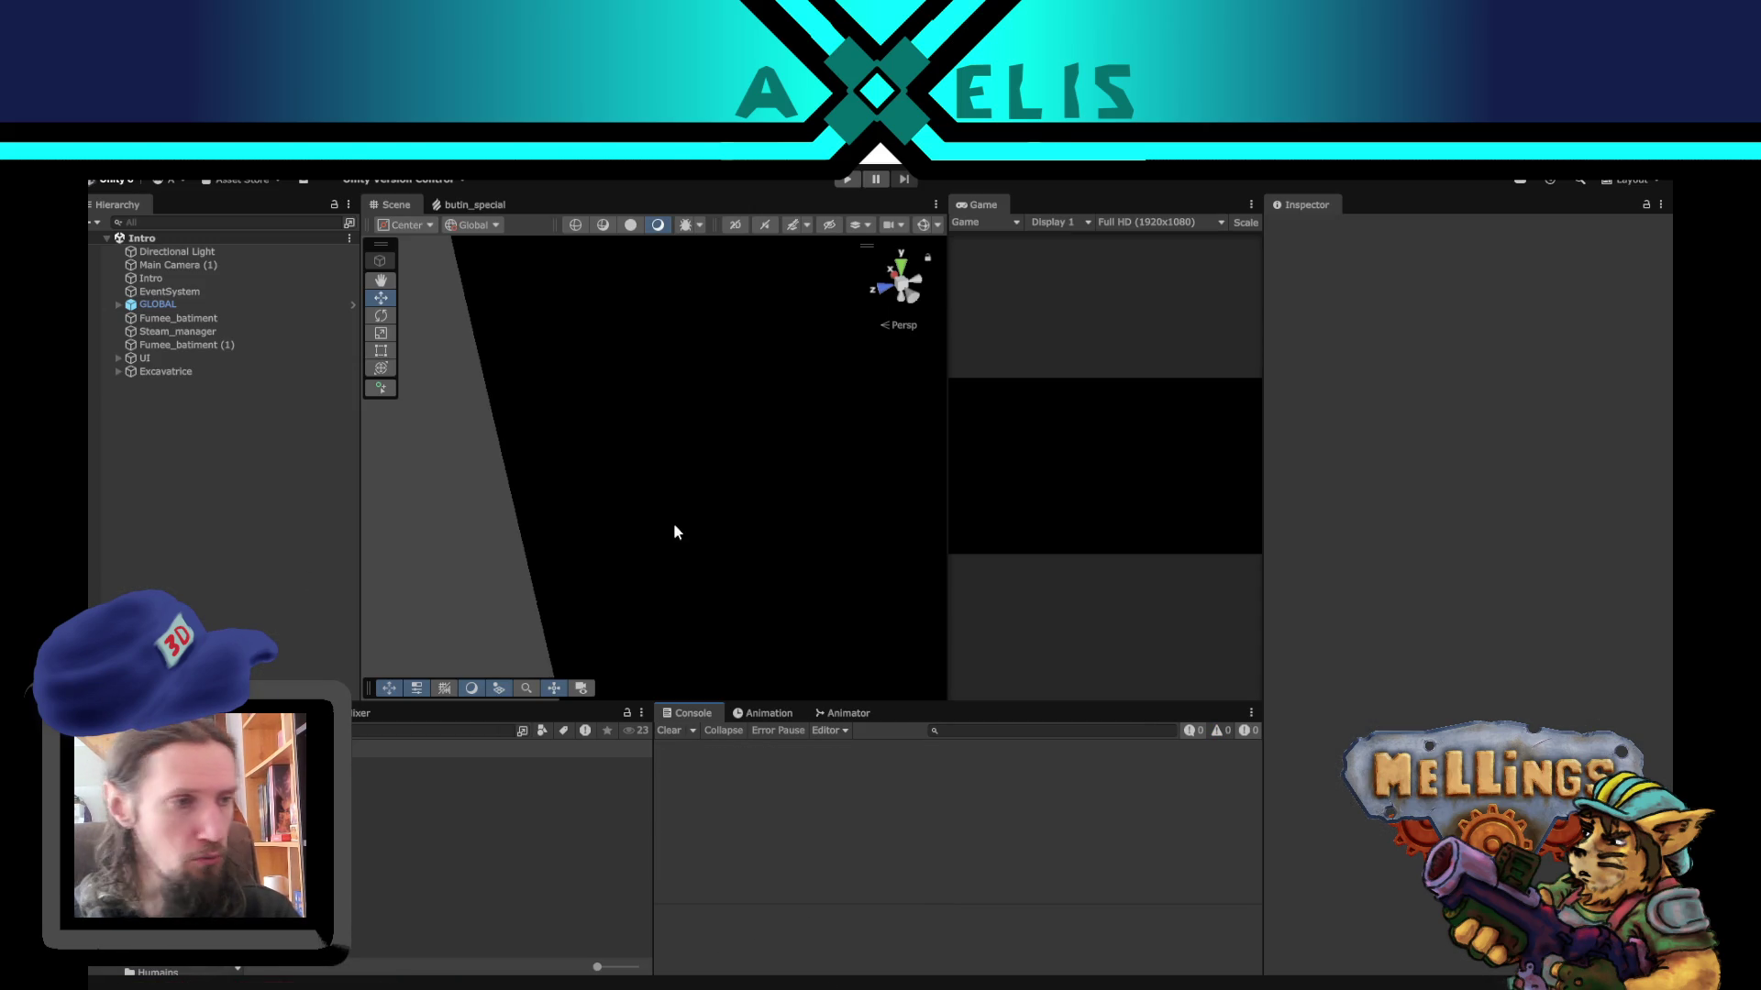
{"action": "double_click", "coordinate": [185, 306]}
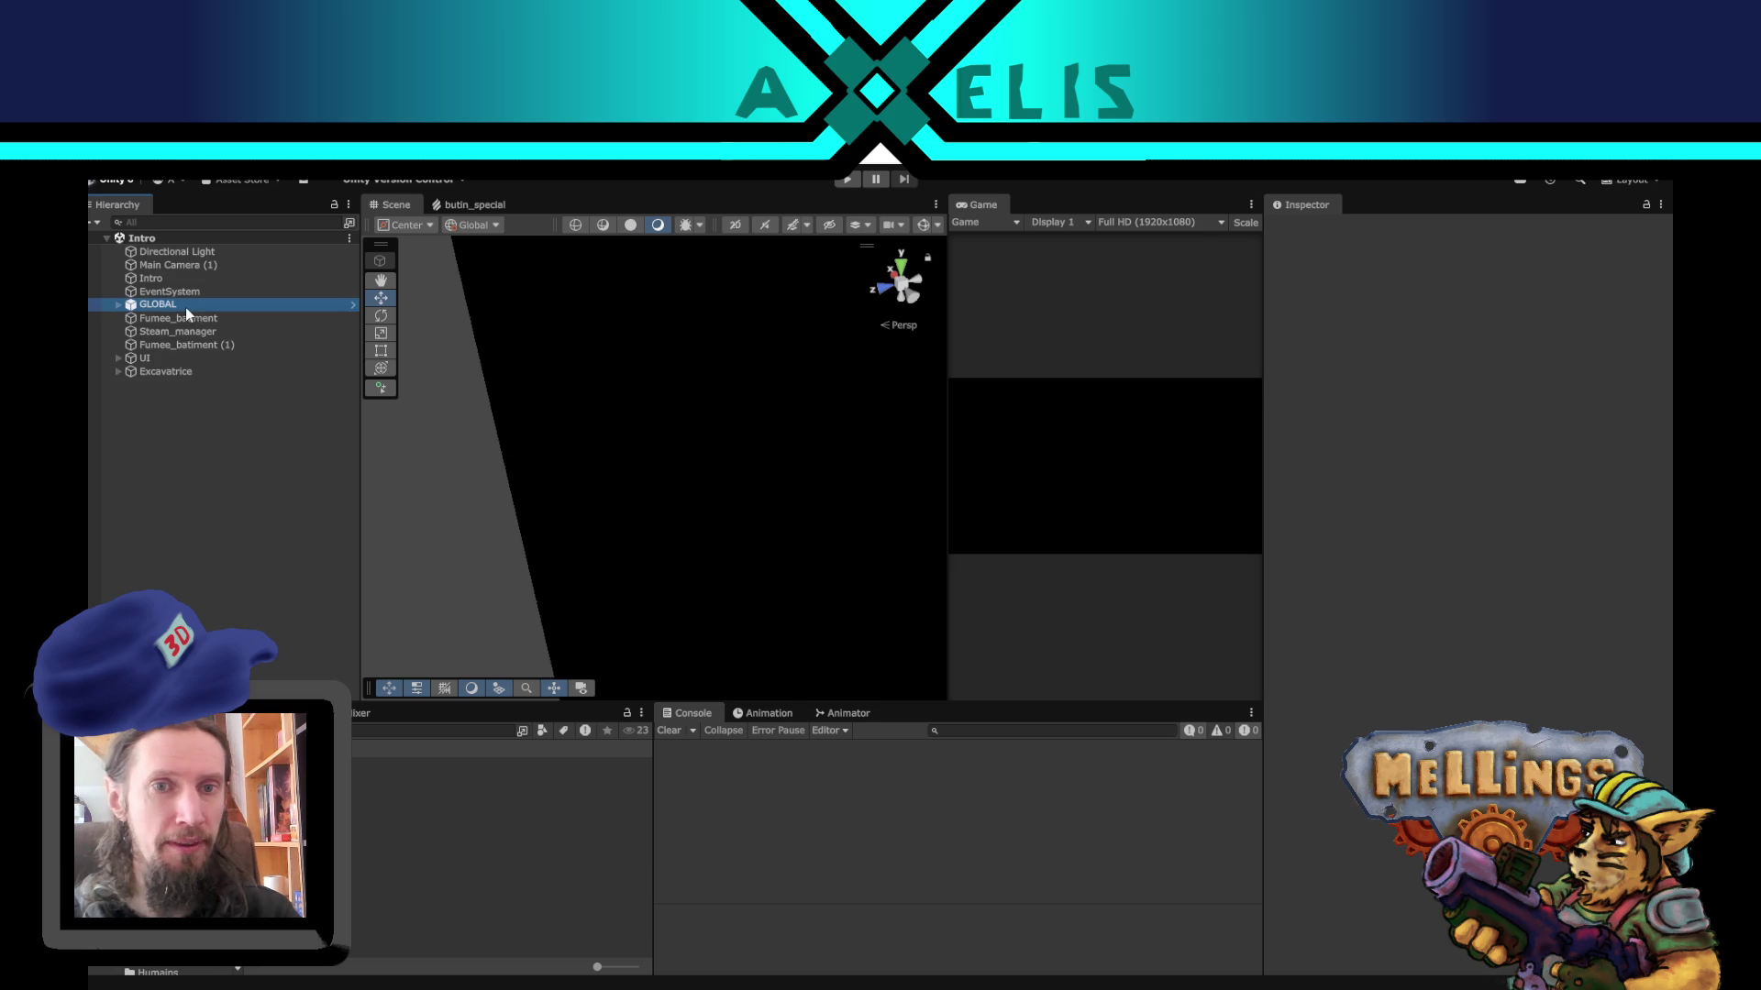
{"action": "mouse_move", "coordinate": [851, 555]}
{"action": "left_mouse_down", "text": "alt"}
{"action": "mouse_move", "coordinate": [581, 527]}
{"action": "mouse_move", "coordinate": [590, 487]}
{"action": "left_mouse_up", "text": "alt"}
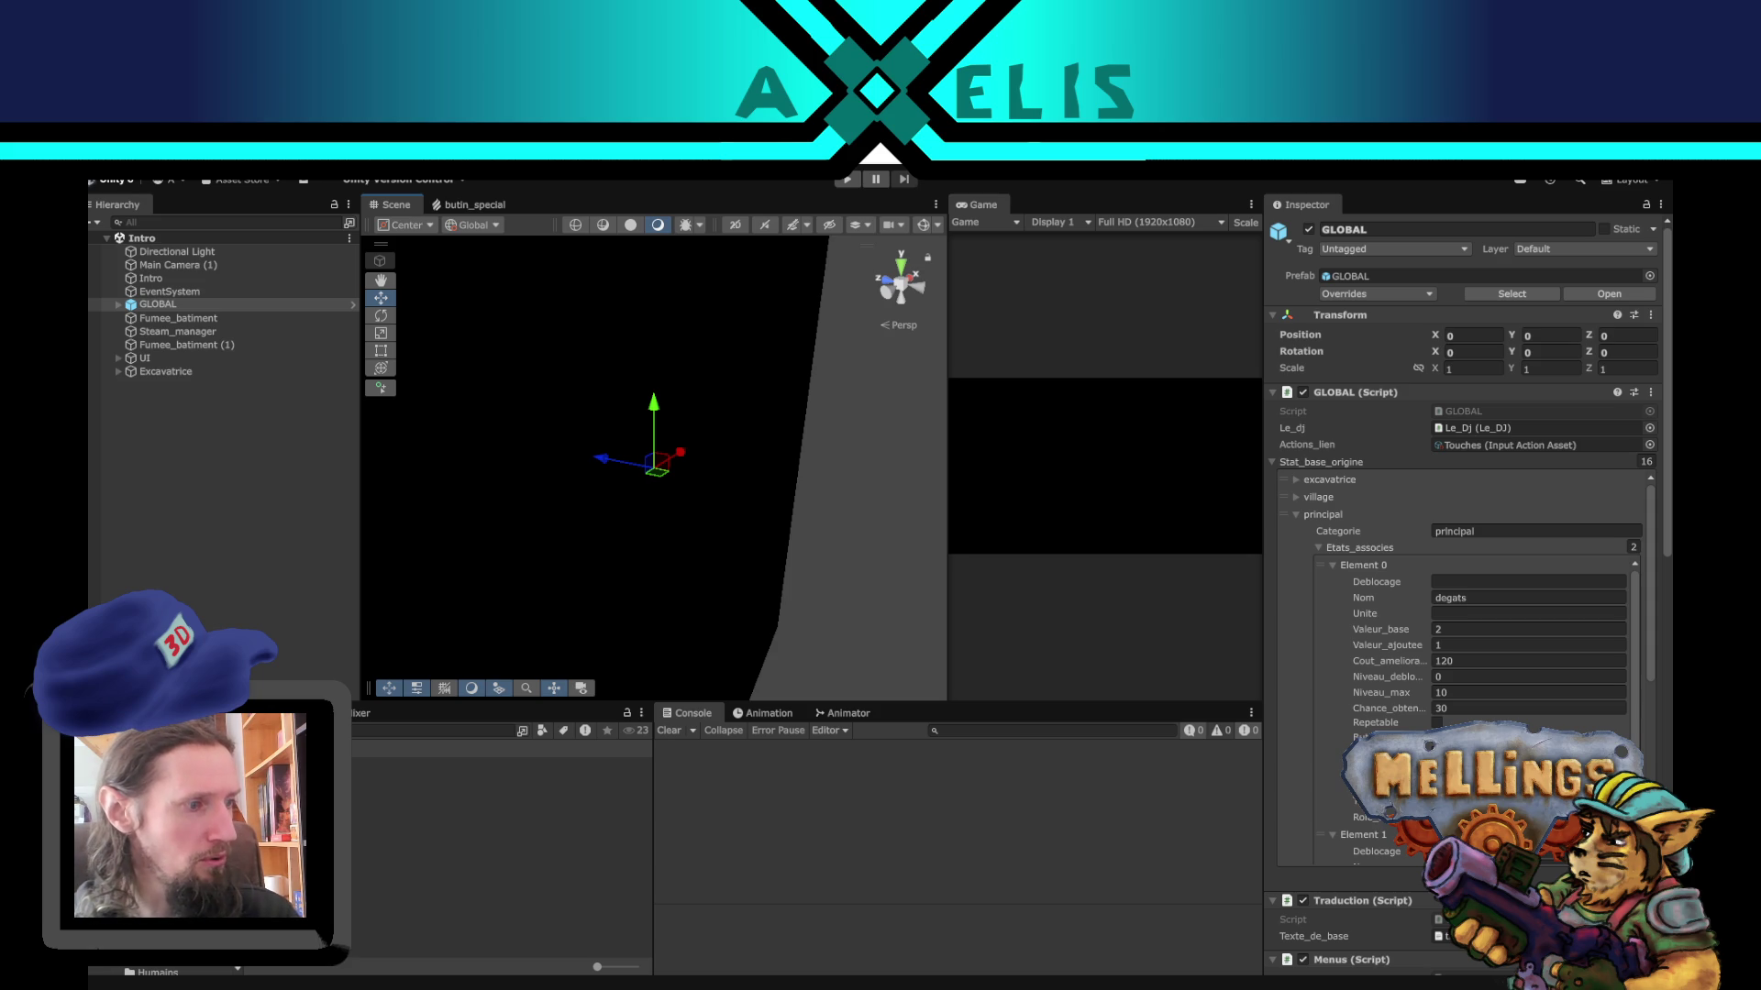
{"action": "mouse_move", "coordinate": [672, 492]}
{"action": "left_mouse_down", "text": "alt"}
{"action": "mouse_move", "coordinate": [785, 526]}
{"action": "mouse_move", "coordinate": [906, 508]}
{"action": "left_mouse_up", "text": "alt"}
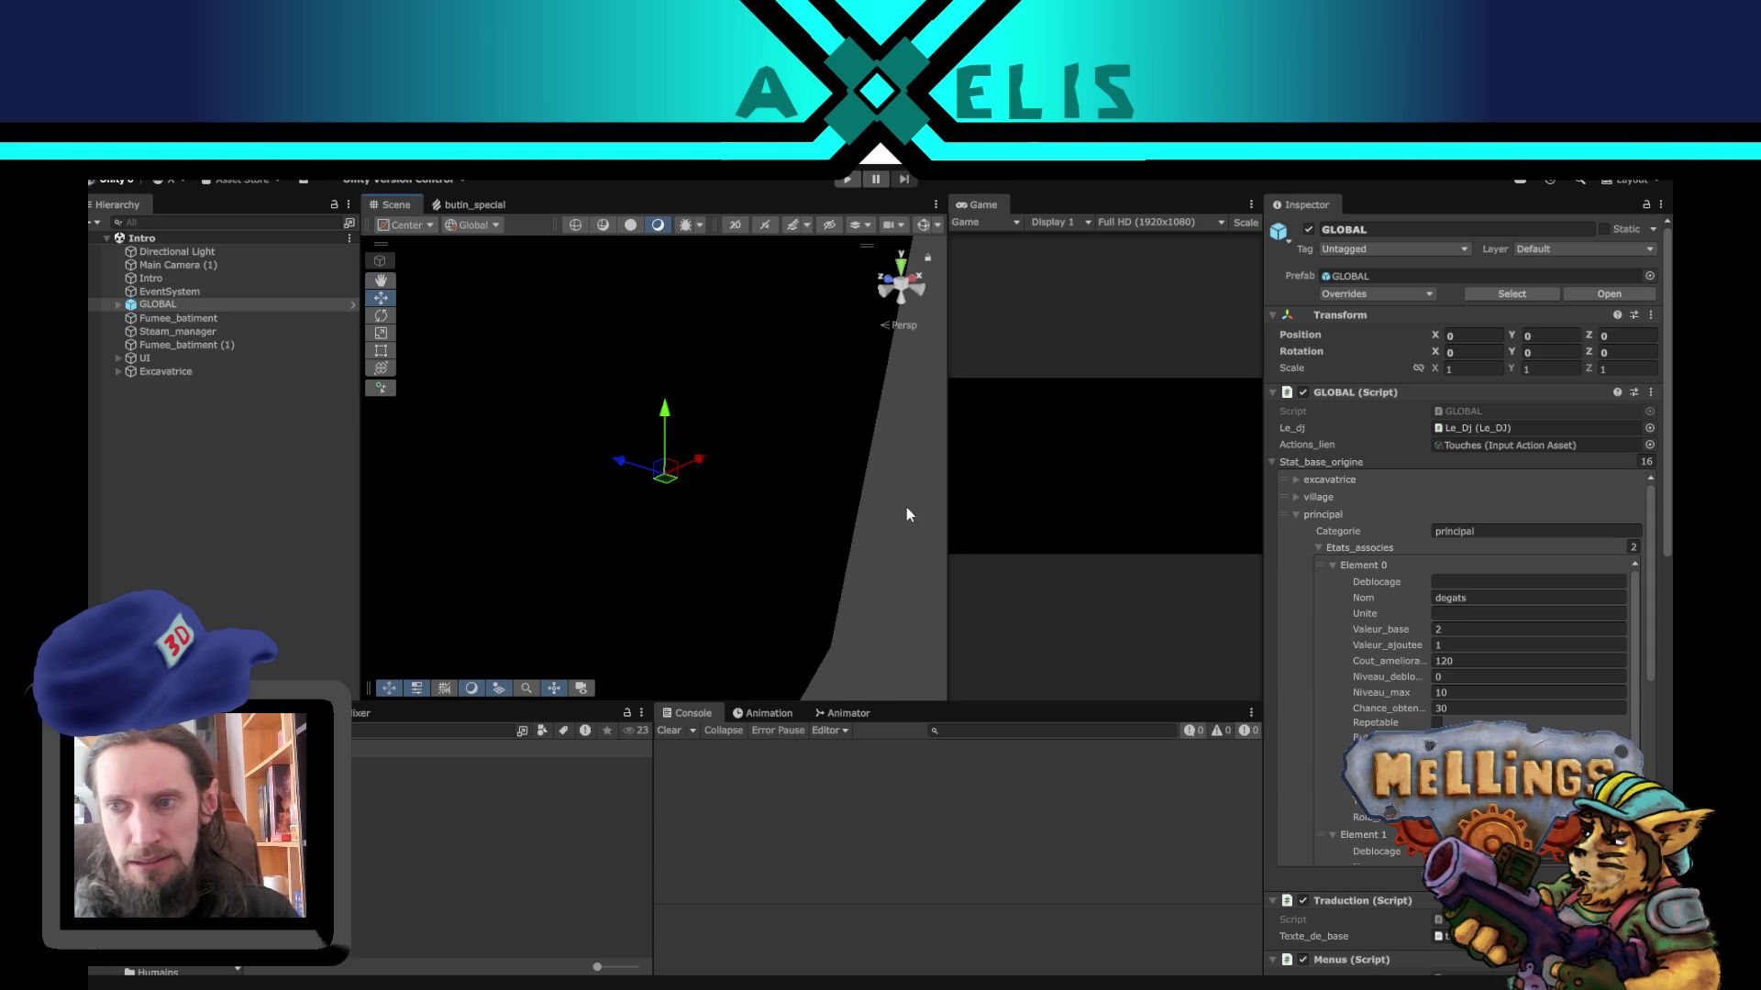
{"action": "left_click", "coordinate": [1272, 462]}
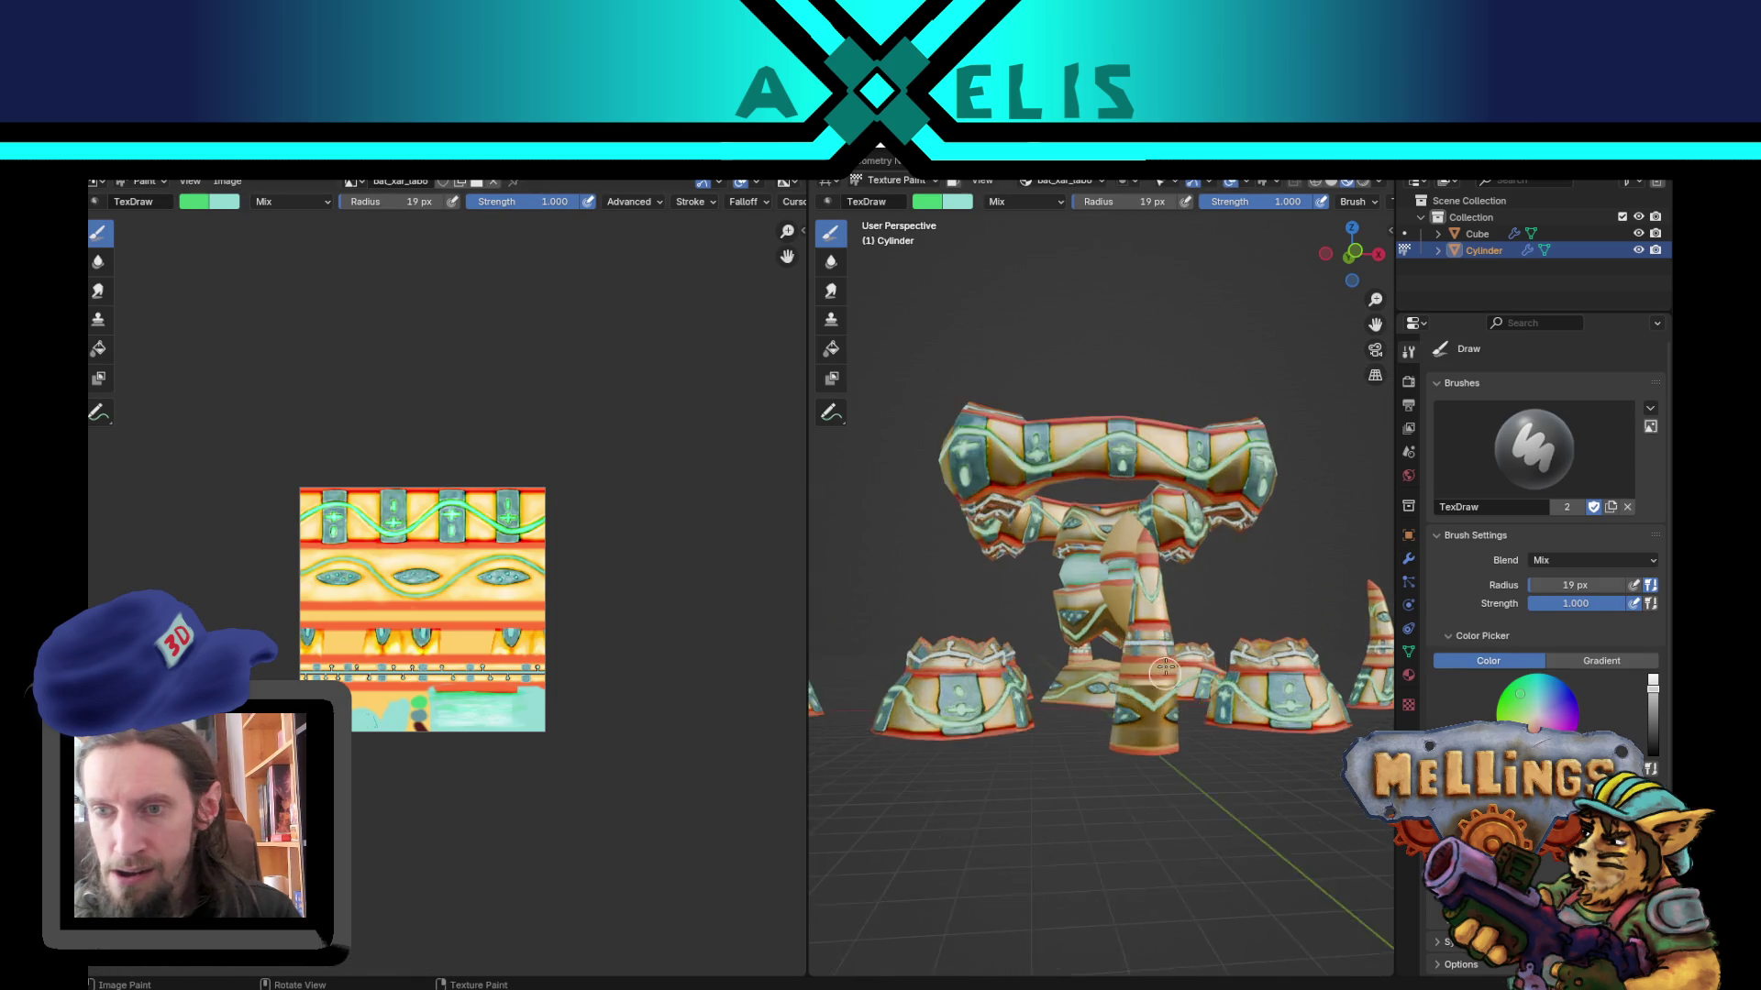
Step: Select the Cylinder's whole cone mesh, then switch the model back to Object Mode
{"action": "middle_click_drag", "start_coordinate": [1111, 606], "coordinate": [1326, 639]}
{"action": "key", "text": "Tab"}
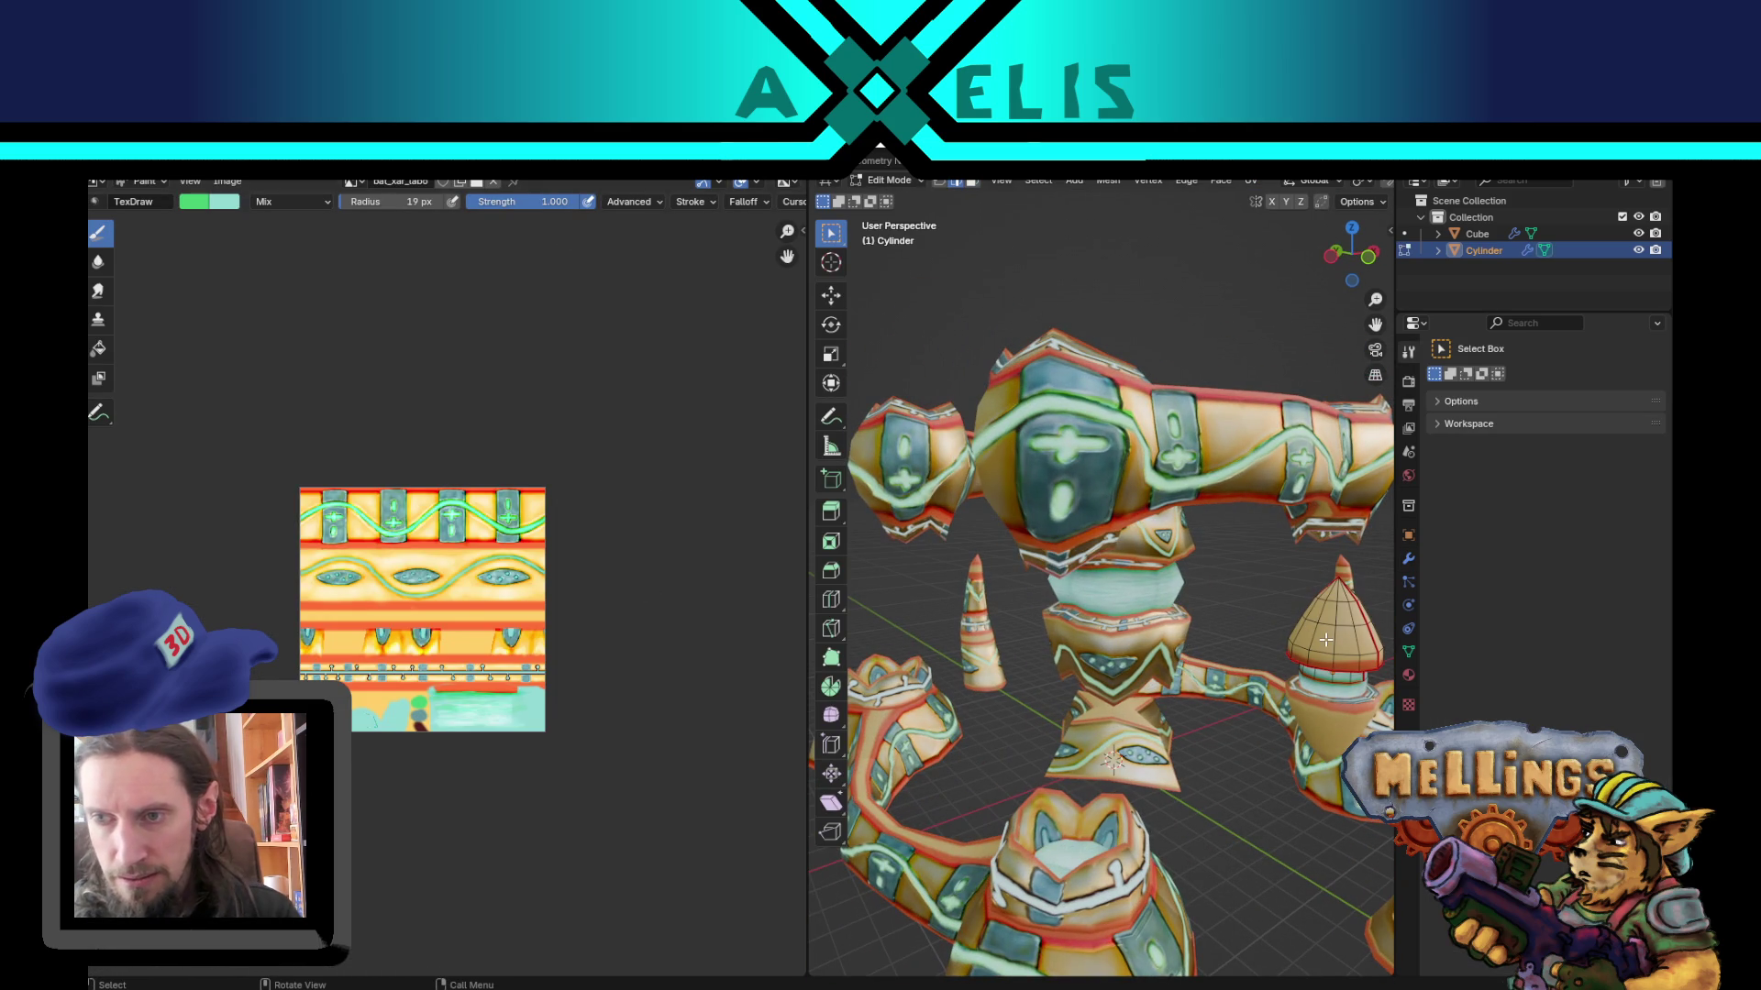
{"action": "key", "text": "l"}
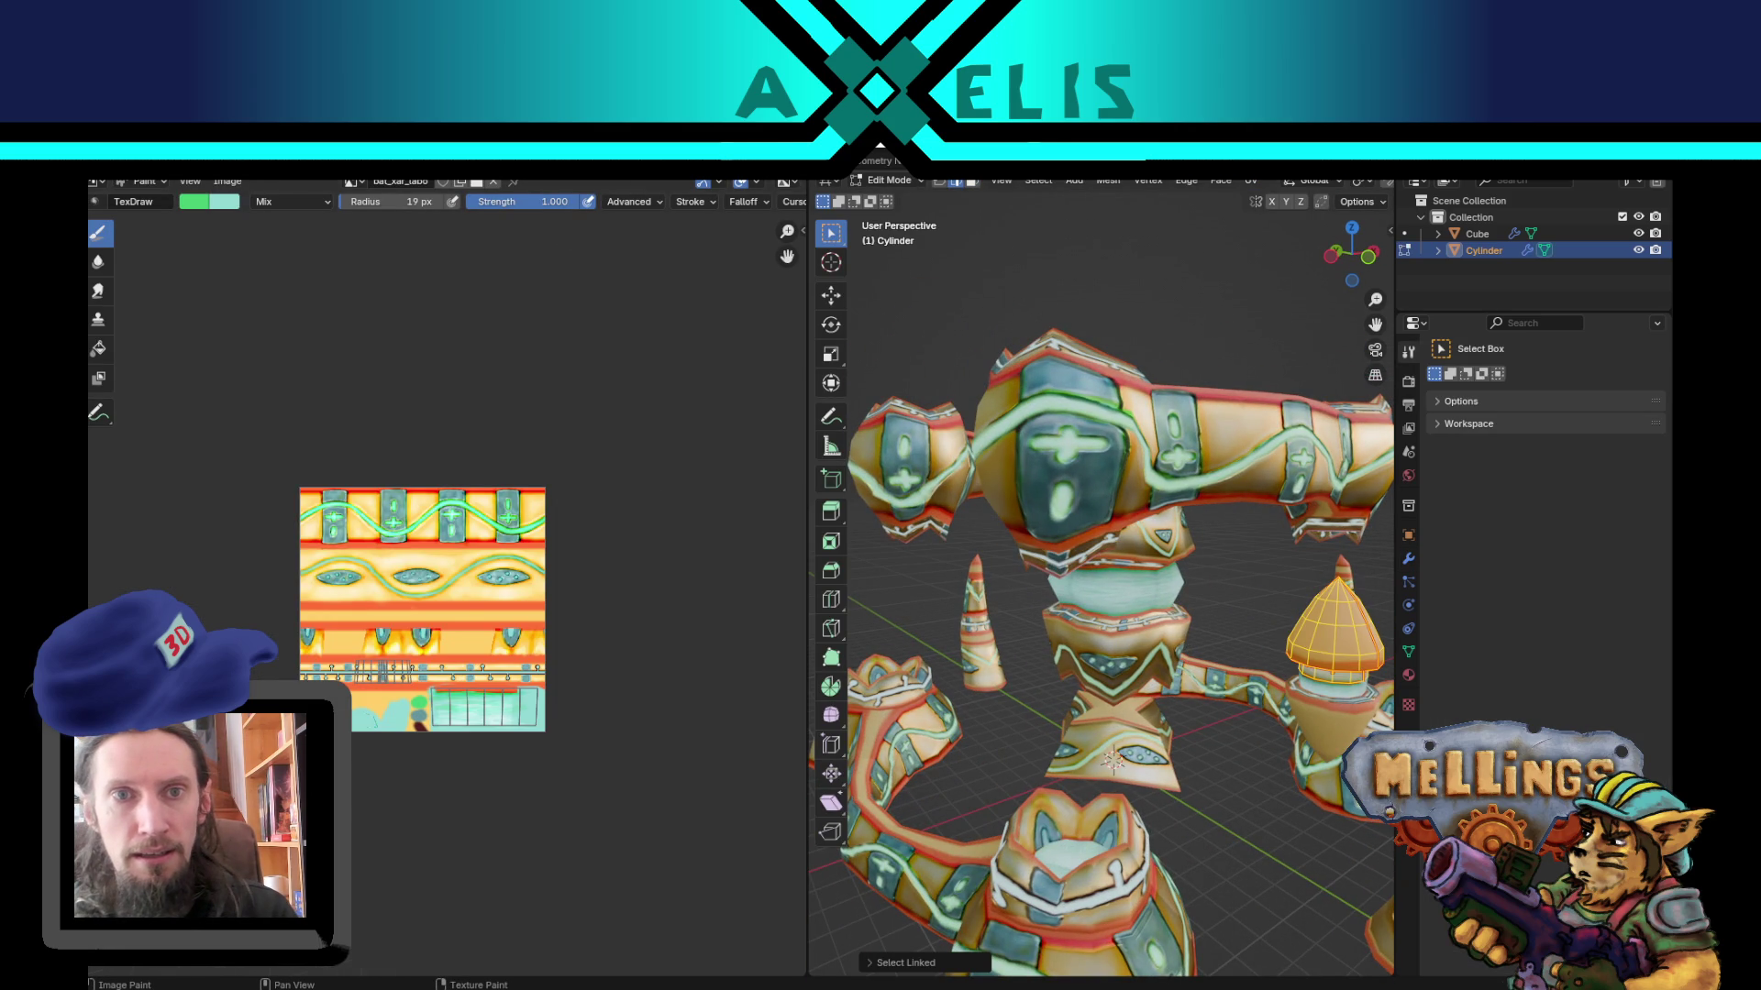
{"action": "key", "text": "ctrl+Page_Up"}
{"action": "key", "text": "Tab"}
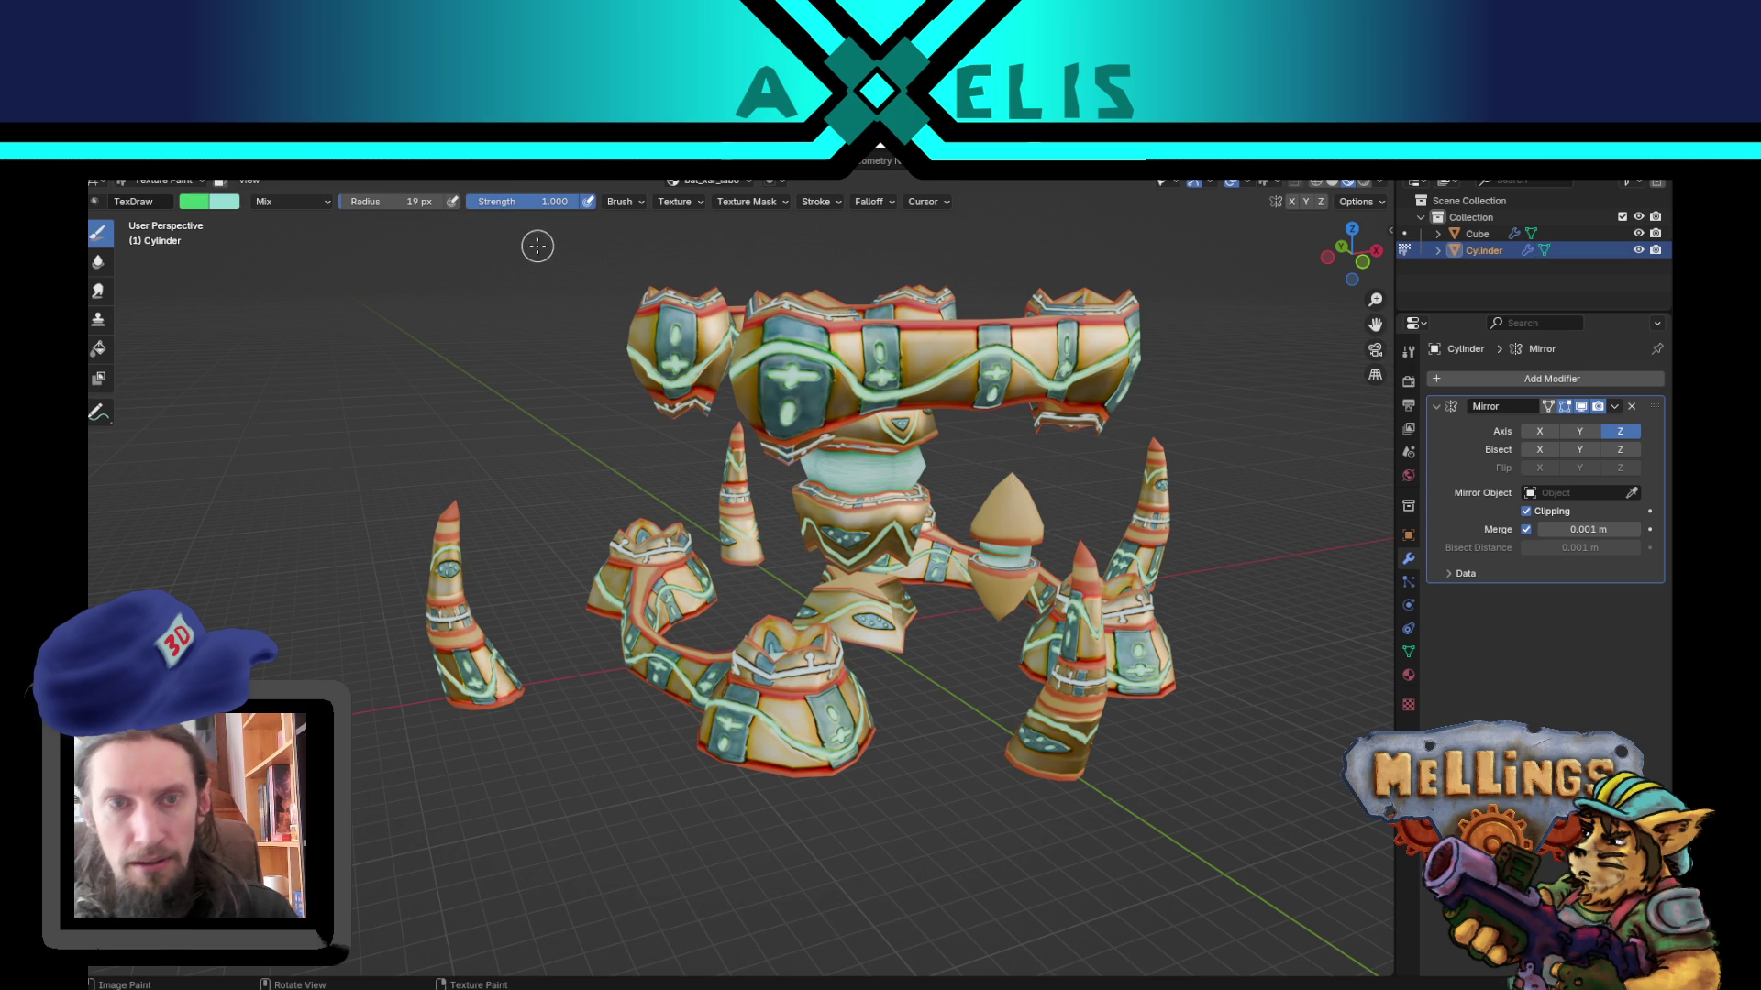
{"action": "left_click", "coordinate": [160, 180]}
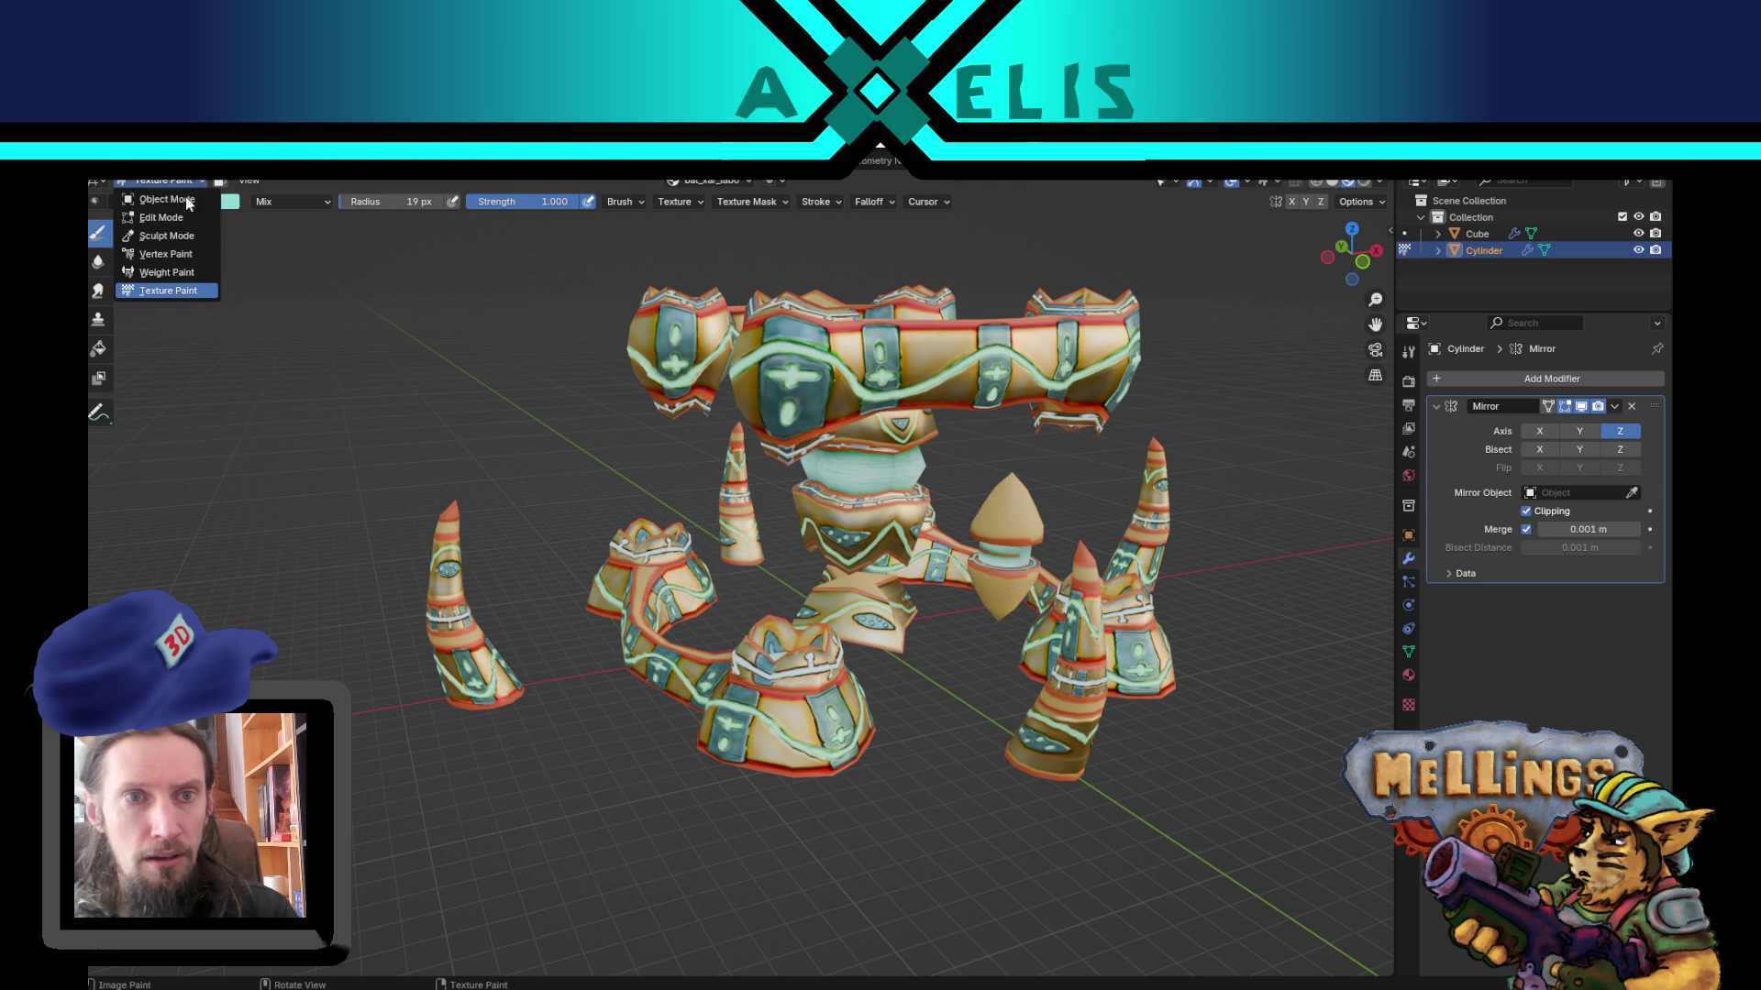
{"action": "left_click", "coordinate": [137, 194]}
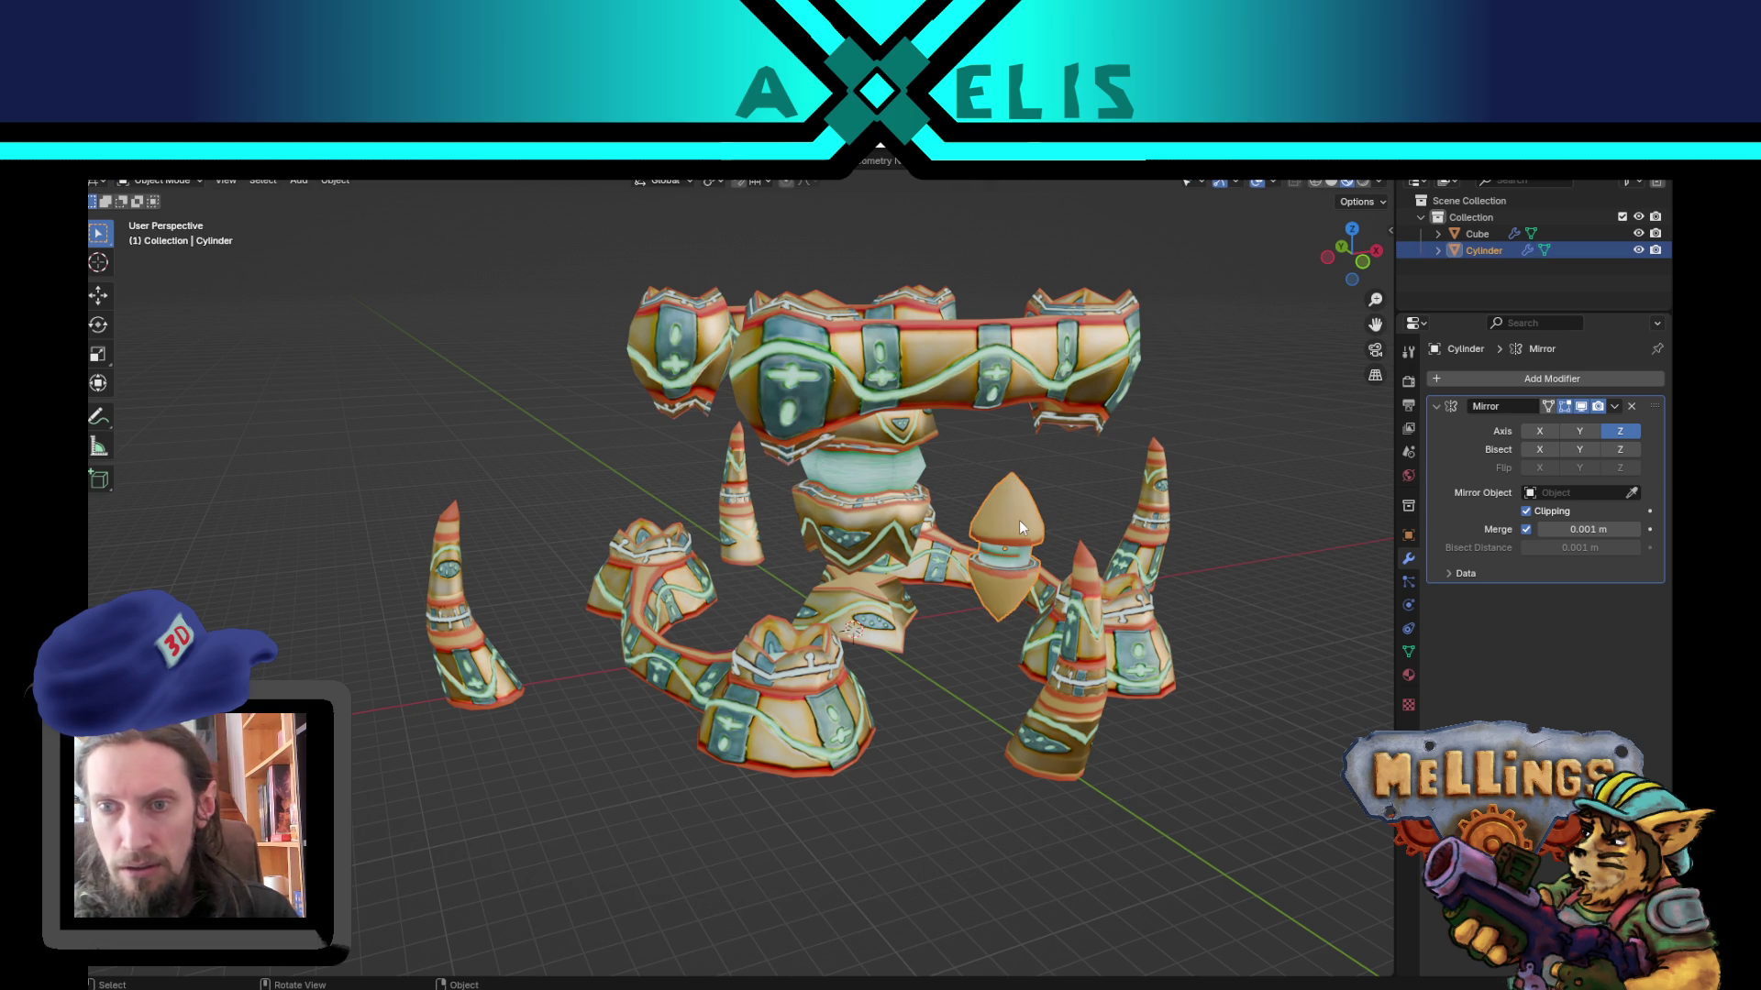
Step: Hide the Cube to isolate the Cylinder, frame it, and move to the UV Editing layout
{"action": "key", "text": "shift+h"}
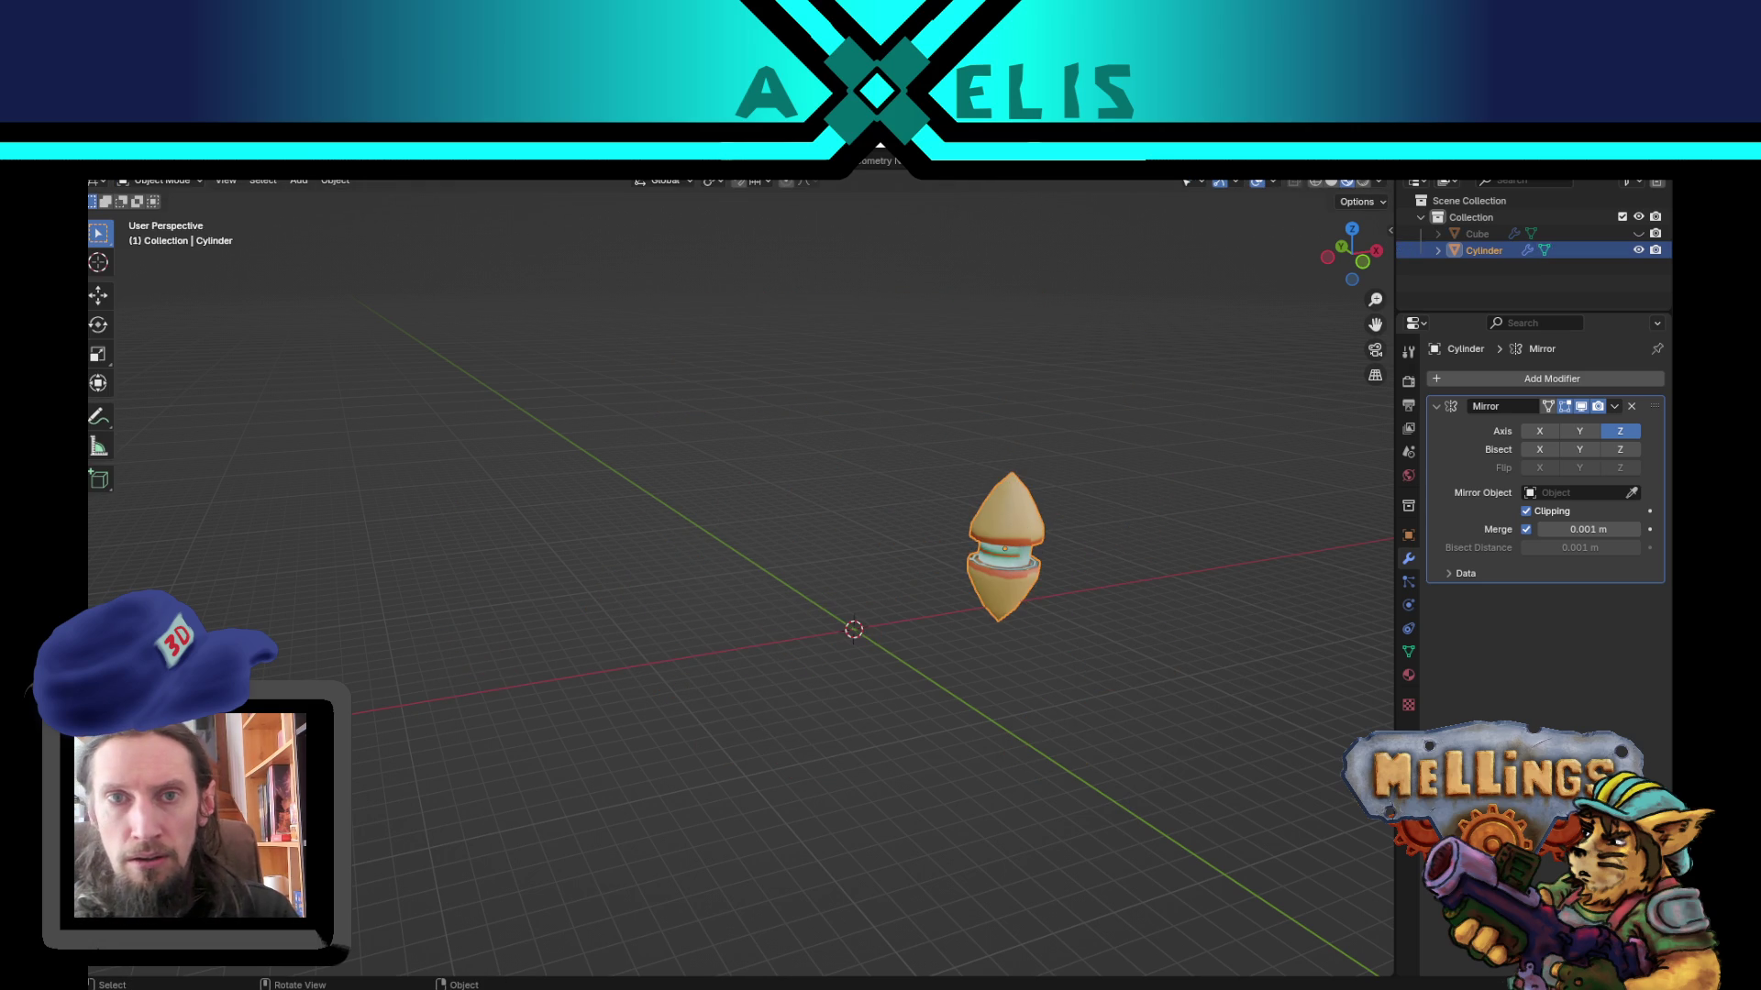
{"action": "key", "text": "ctrl+Page_Down"}
{"action": "key", "text": "Tab"}
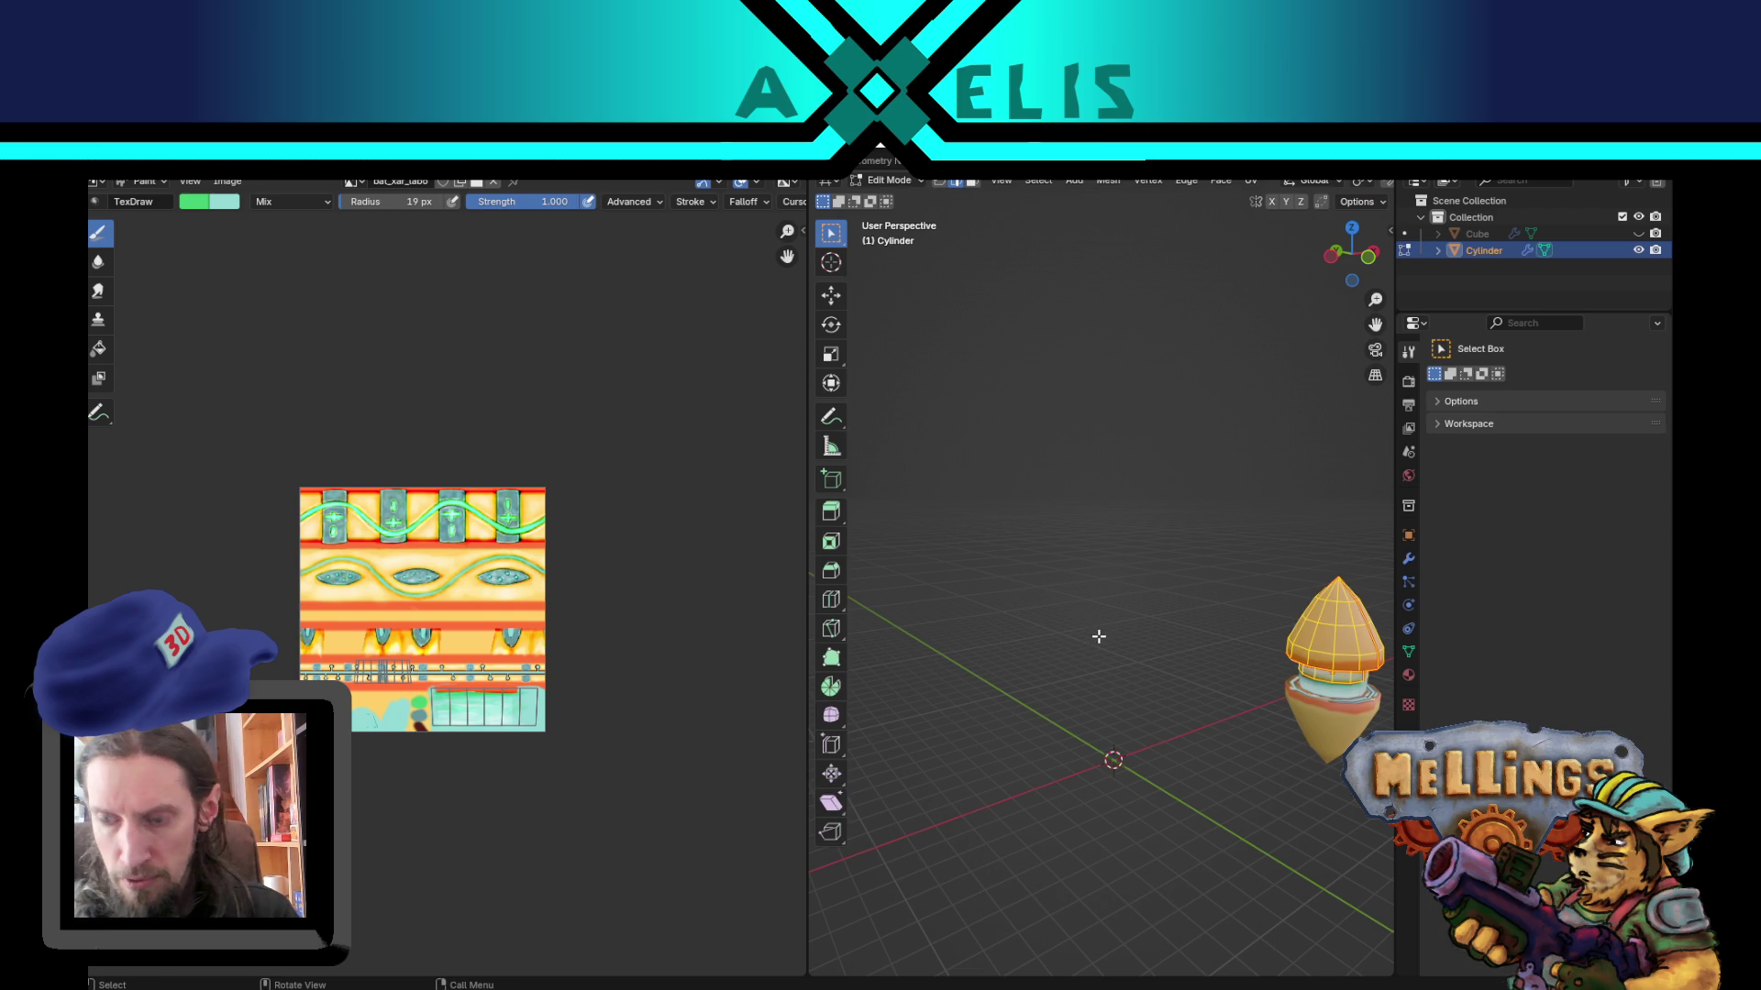
{"action": "key", "text": "KP_Decimal"}
{"action": "scroll", "coordinate": [1231, 597], "scroll_direction": "down", "scroll_amount": 3}
{"action": "middle_click_drag", "start_coordinate": [1232, 597], "coordinate": [732, 298]}
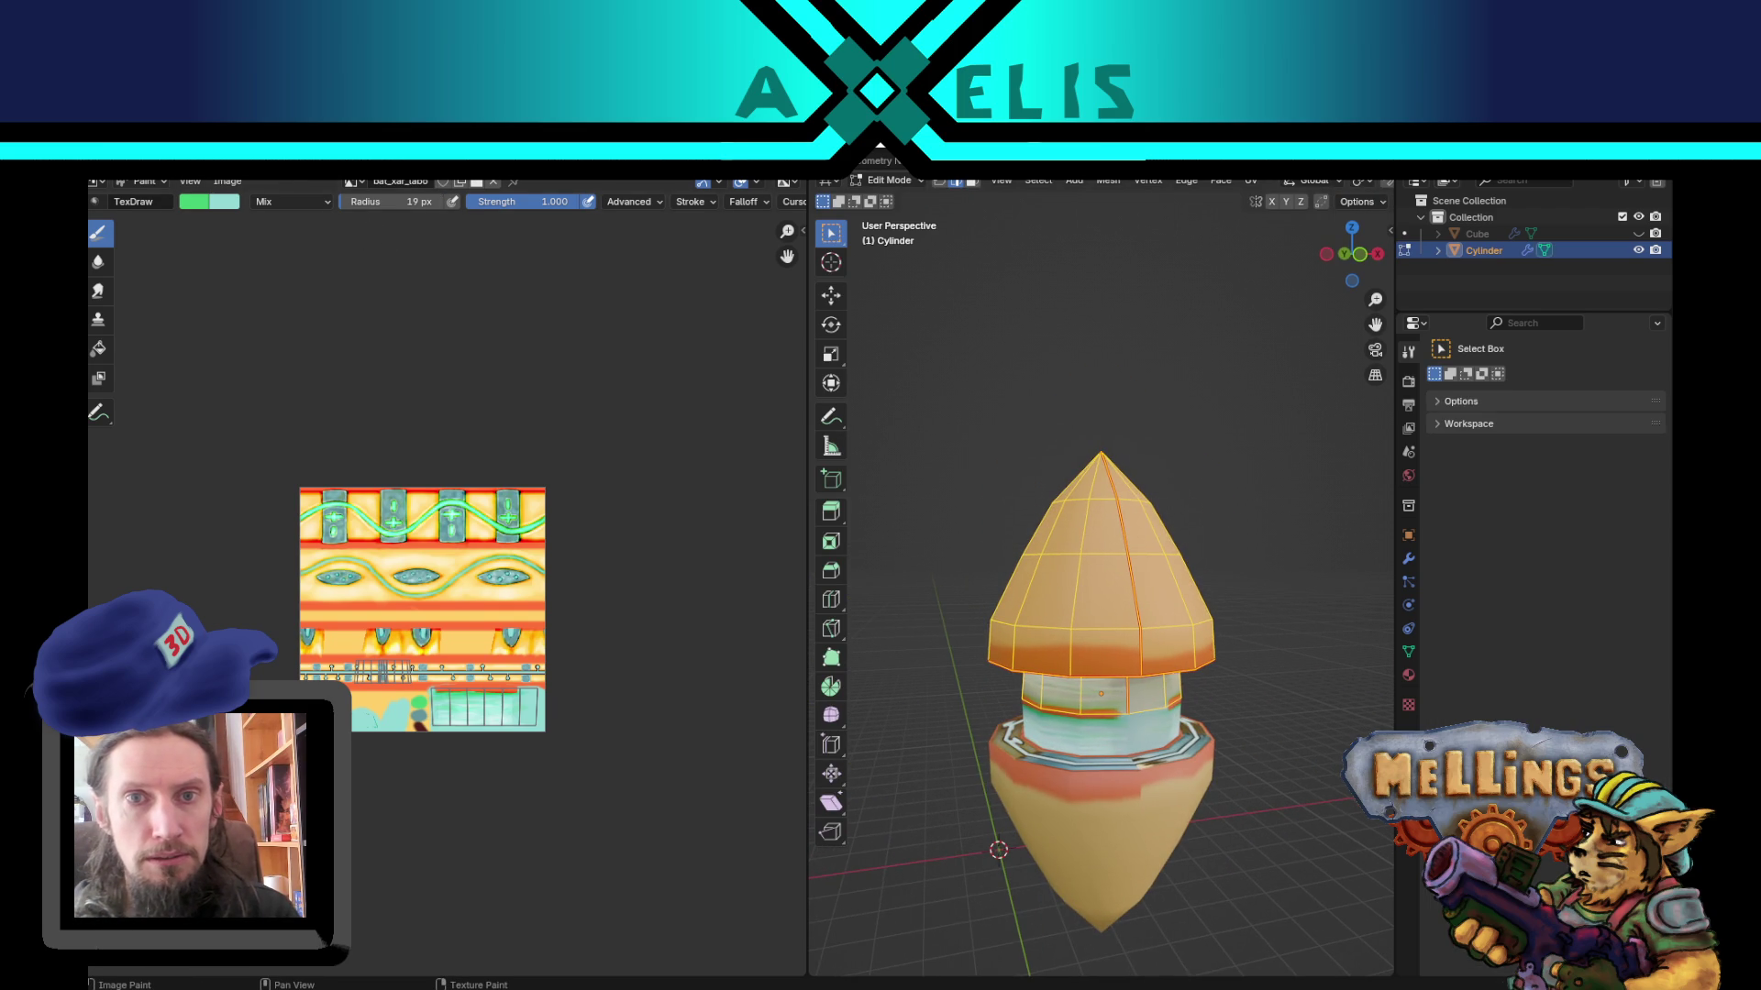
{"action": "key", "text": "ctrl+Page_Up"}
{"action": "scroll", "coordinate": [1035, 595], "scroll_direction": "up", "scroll_amount": 2}
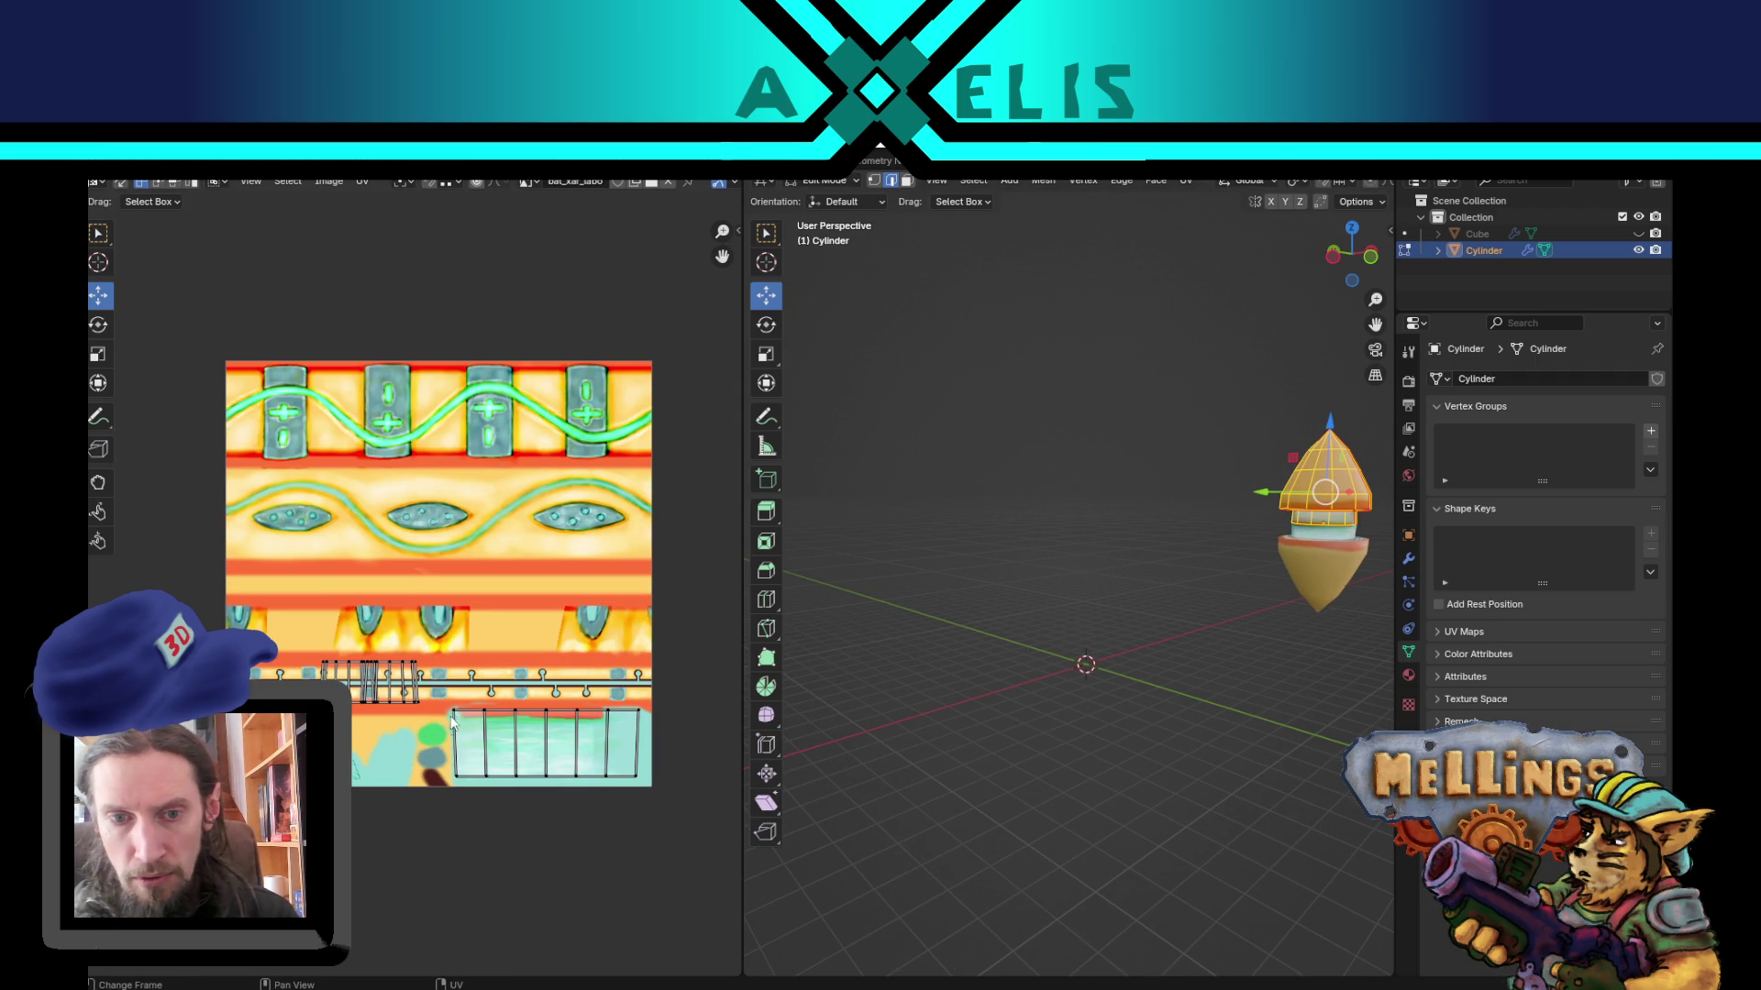
Step: Box-select the cylinder's UV island and start a vertical scale, then cancel it
{"action": "left_click_drag", "start_coordinate": [446, 700], "coordinate": [664, 810]}
{"action": "key", "text": "s"}
{"action": "key", "text": "y"}
{"action": "key", "text": "Escape"}
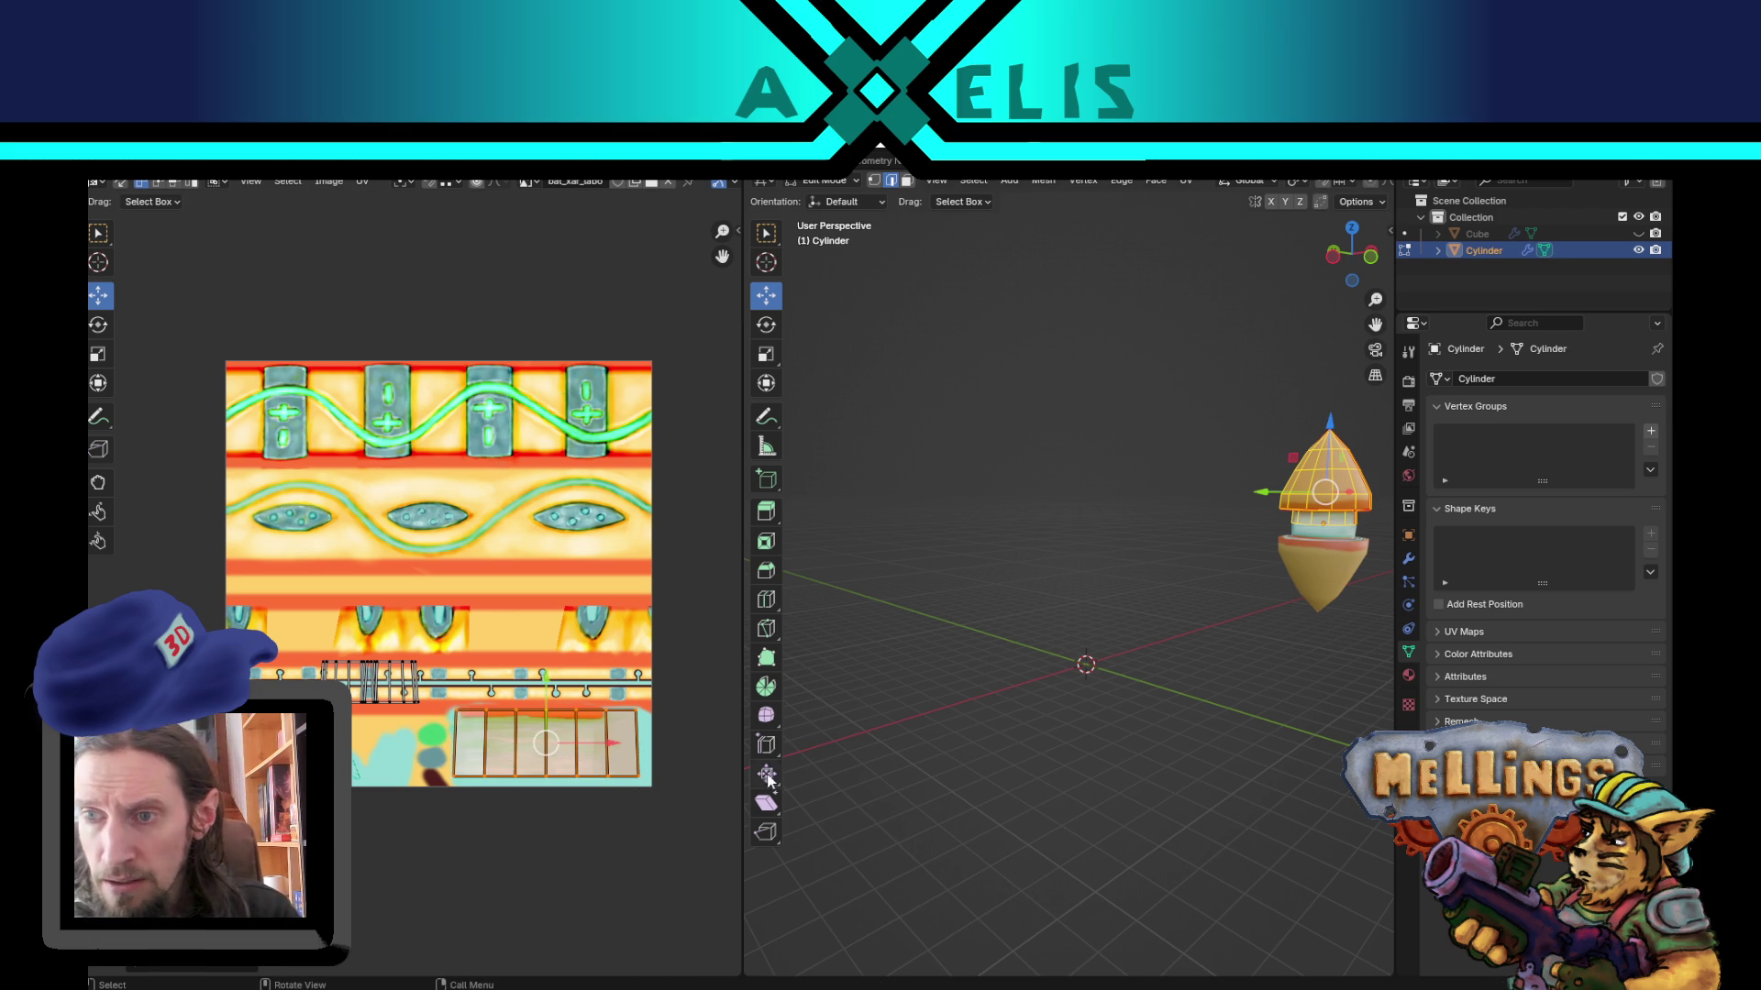
{"action": "mouse_move", "coordinate": [1101, 513]}
{"action": "middle_mouse_down"}
{"action": "mouse_move", "coordinate": [1187, 515]}
{"action": "mouse_move", "coordinate": [1157, 522]}
{"action": "middle_mouse_up"}
{"action": "scroll", "coordinate": [1186, 515], "scroll_direction": "up", "scroll_amount": 3}
{"action": "key", "text": "ctrl+Tab"}
{"action": "key", "text": "Tab"}
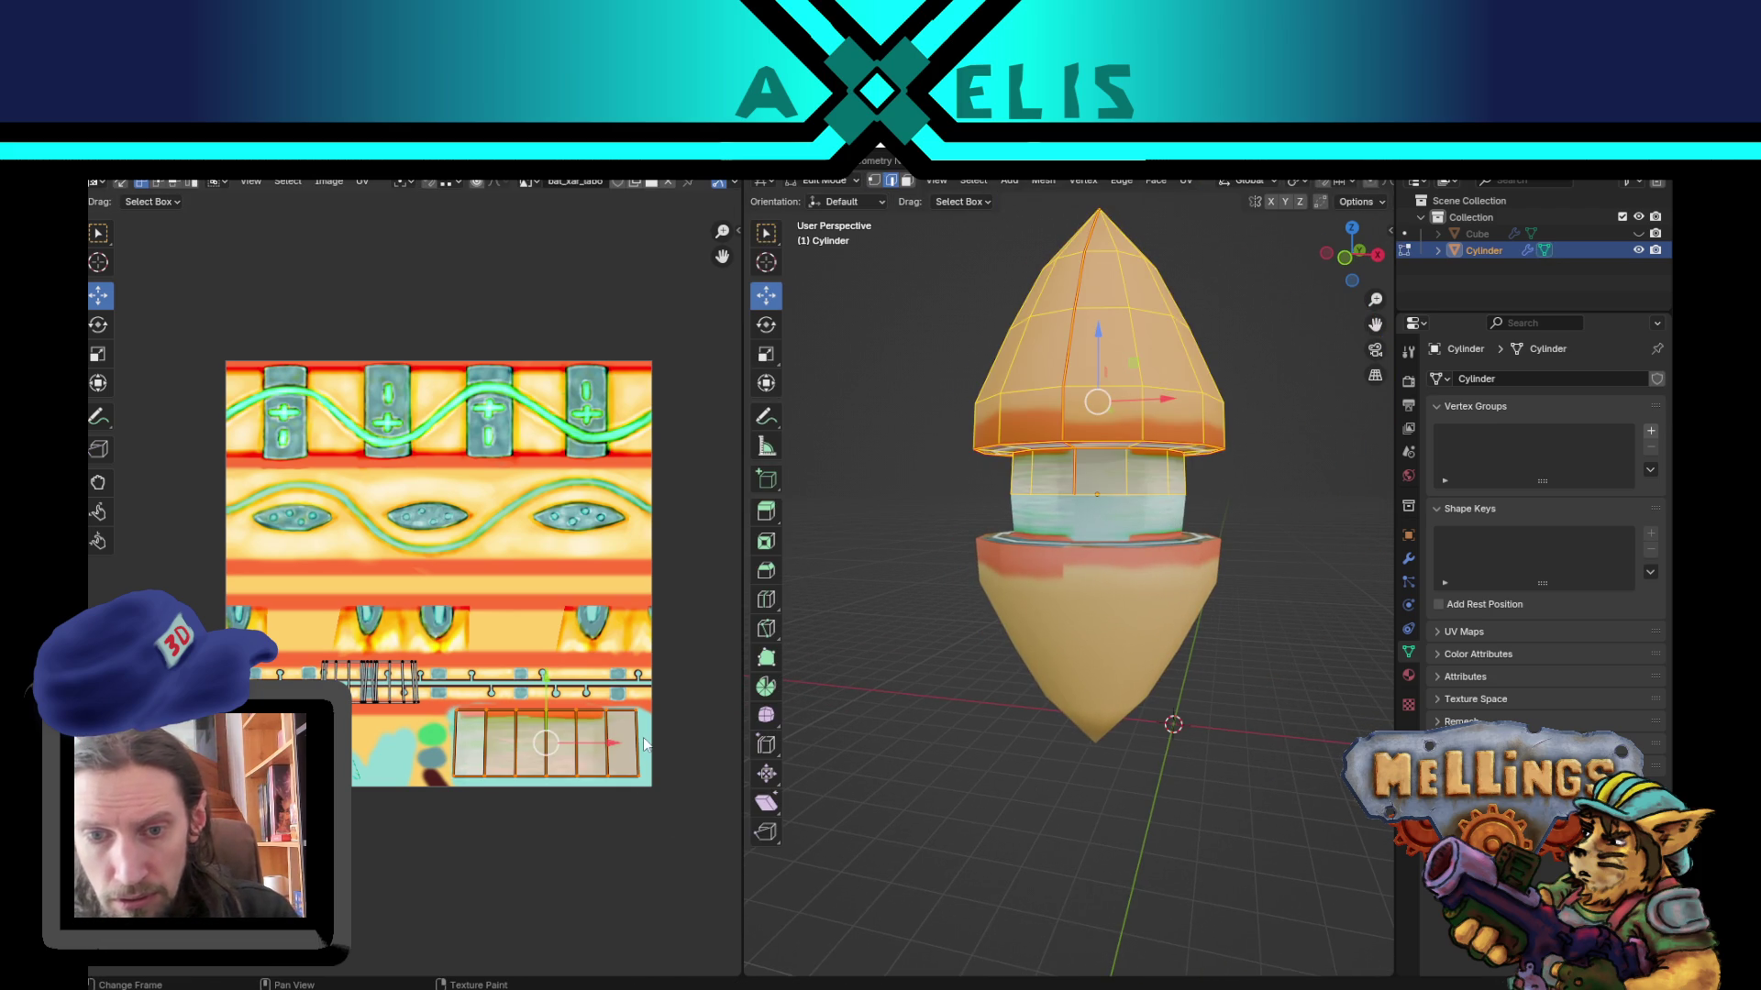
Step: Narrow the selected UVs along X and move them over the teal grid panel
{"action": "key", "text": "s"}
{"action": "key", "text": "x"}
{"action": "left_click", "coordinate": [614, 742]}
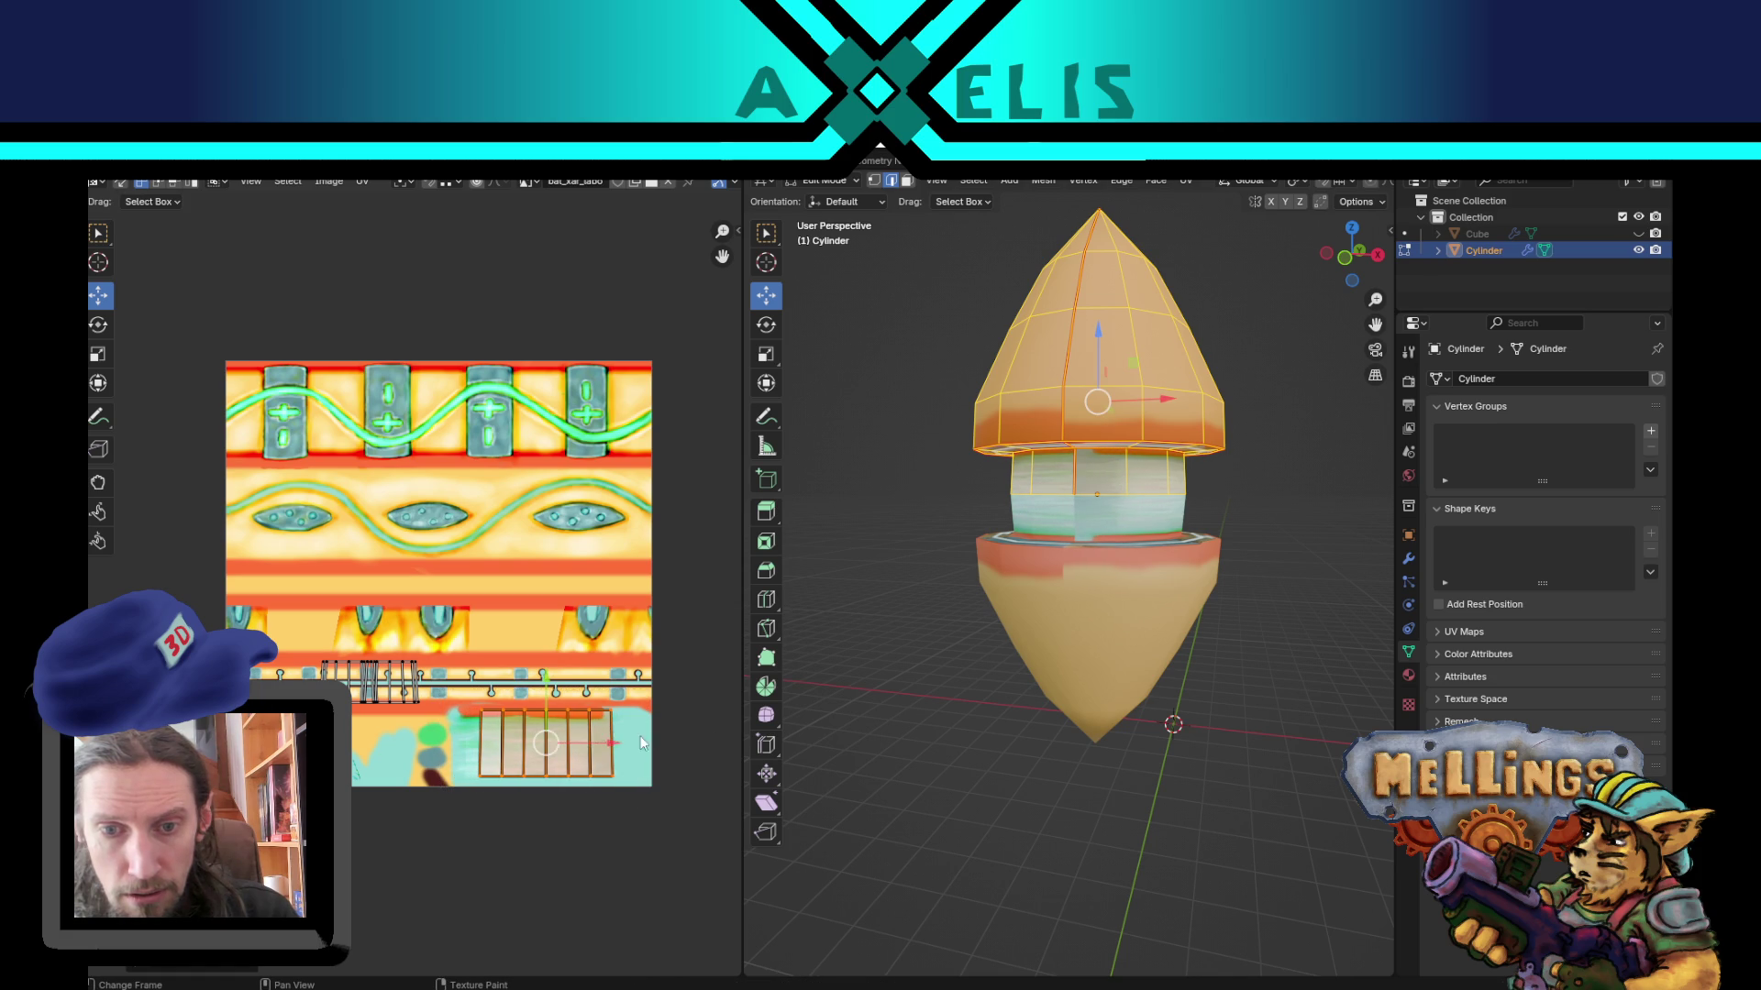
{"action": "key", "text": "g"}
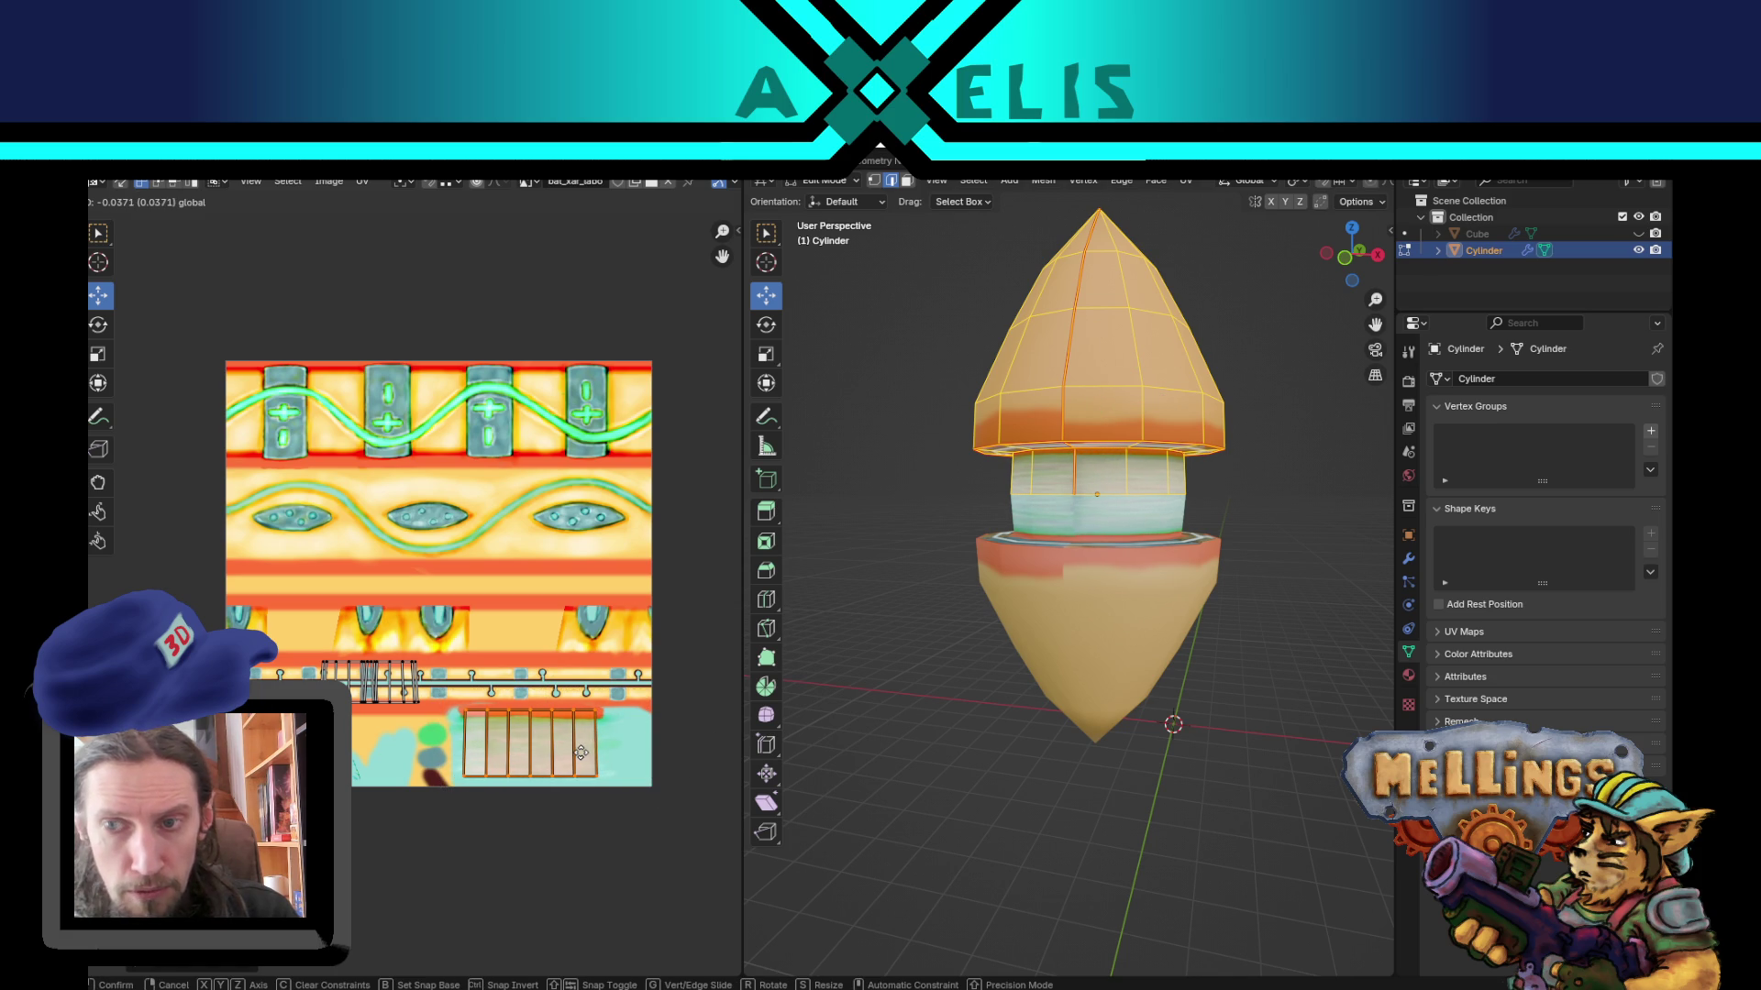
{"action": "left_click", "coordinate": [581, 752]}
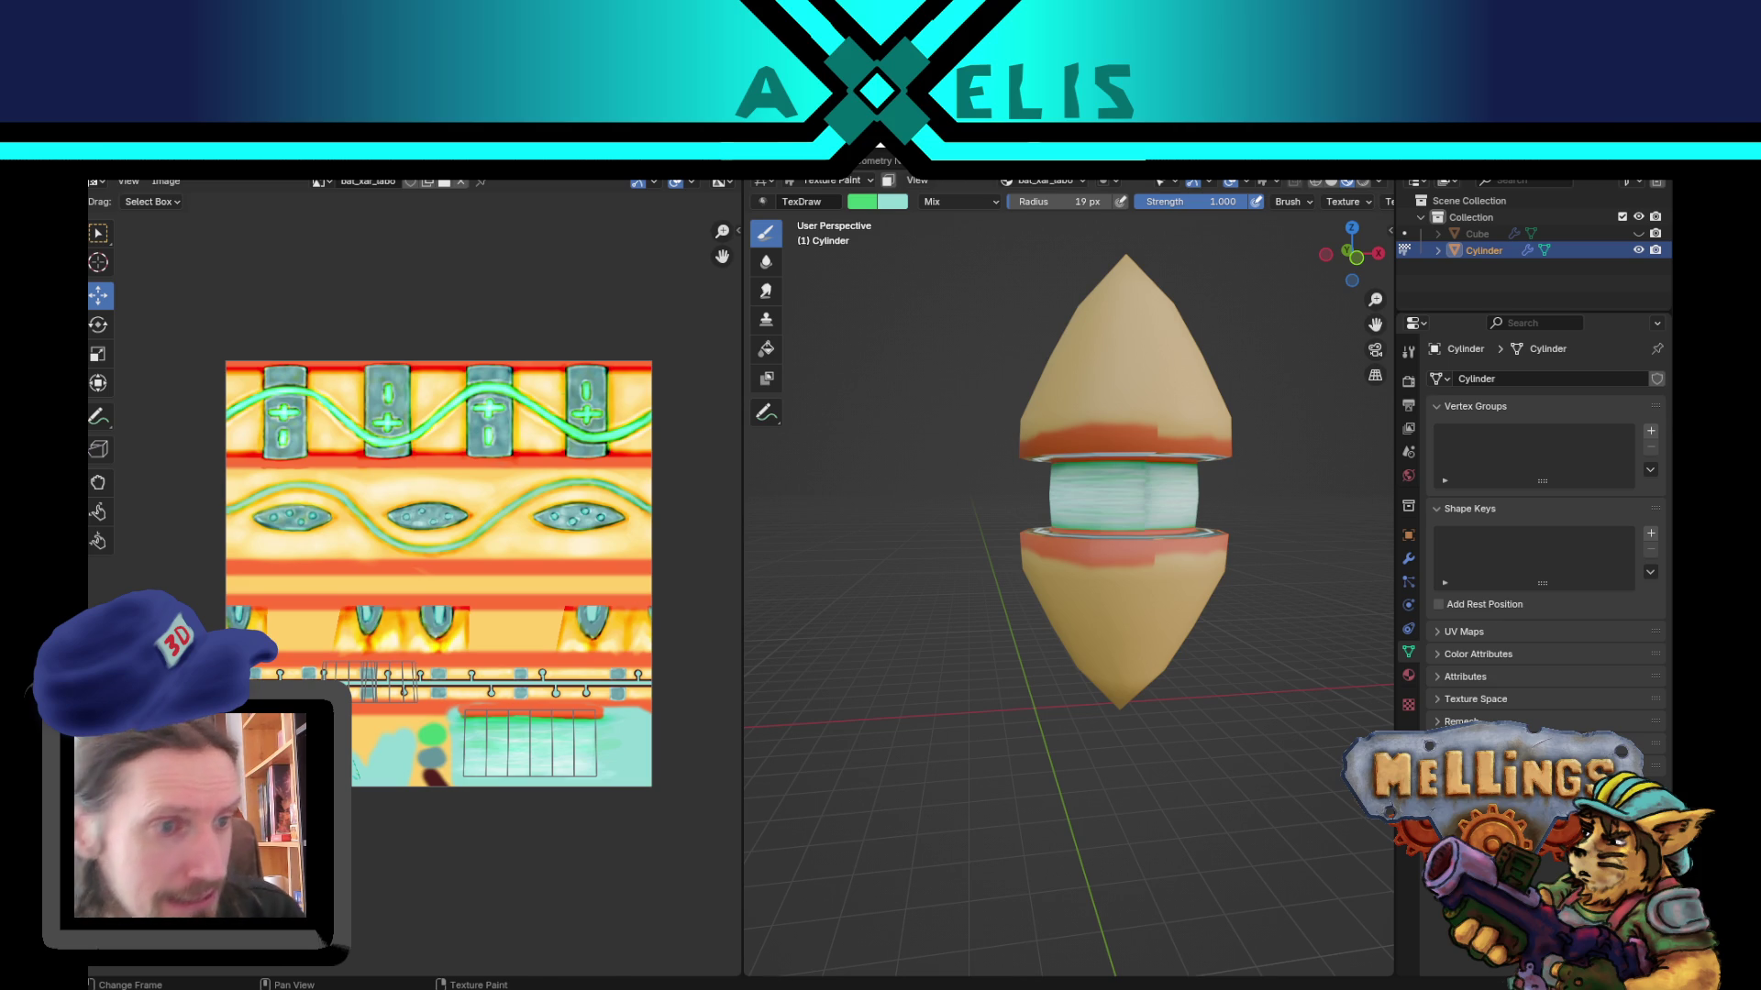
Step: Glance at the script in VS Code, orbit the cylinder, and open the interaction mode dropdown
{"action": "key", "text": "alt+Tab"}
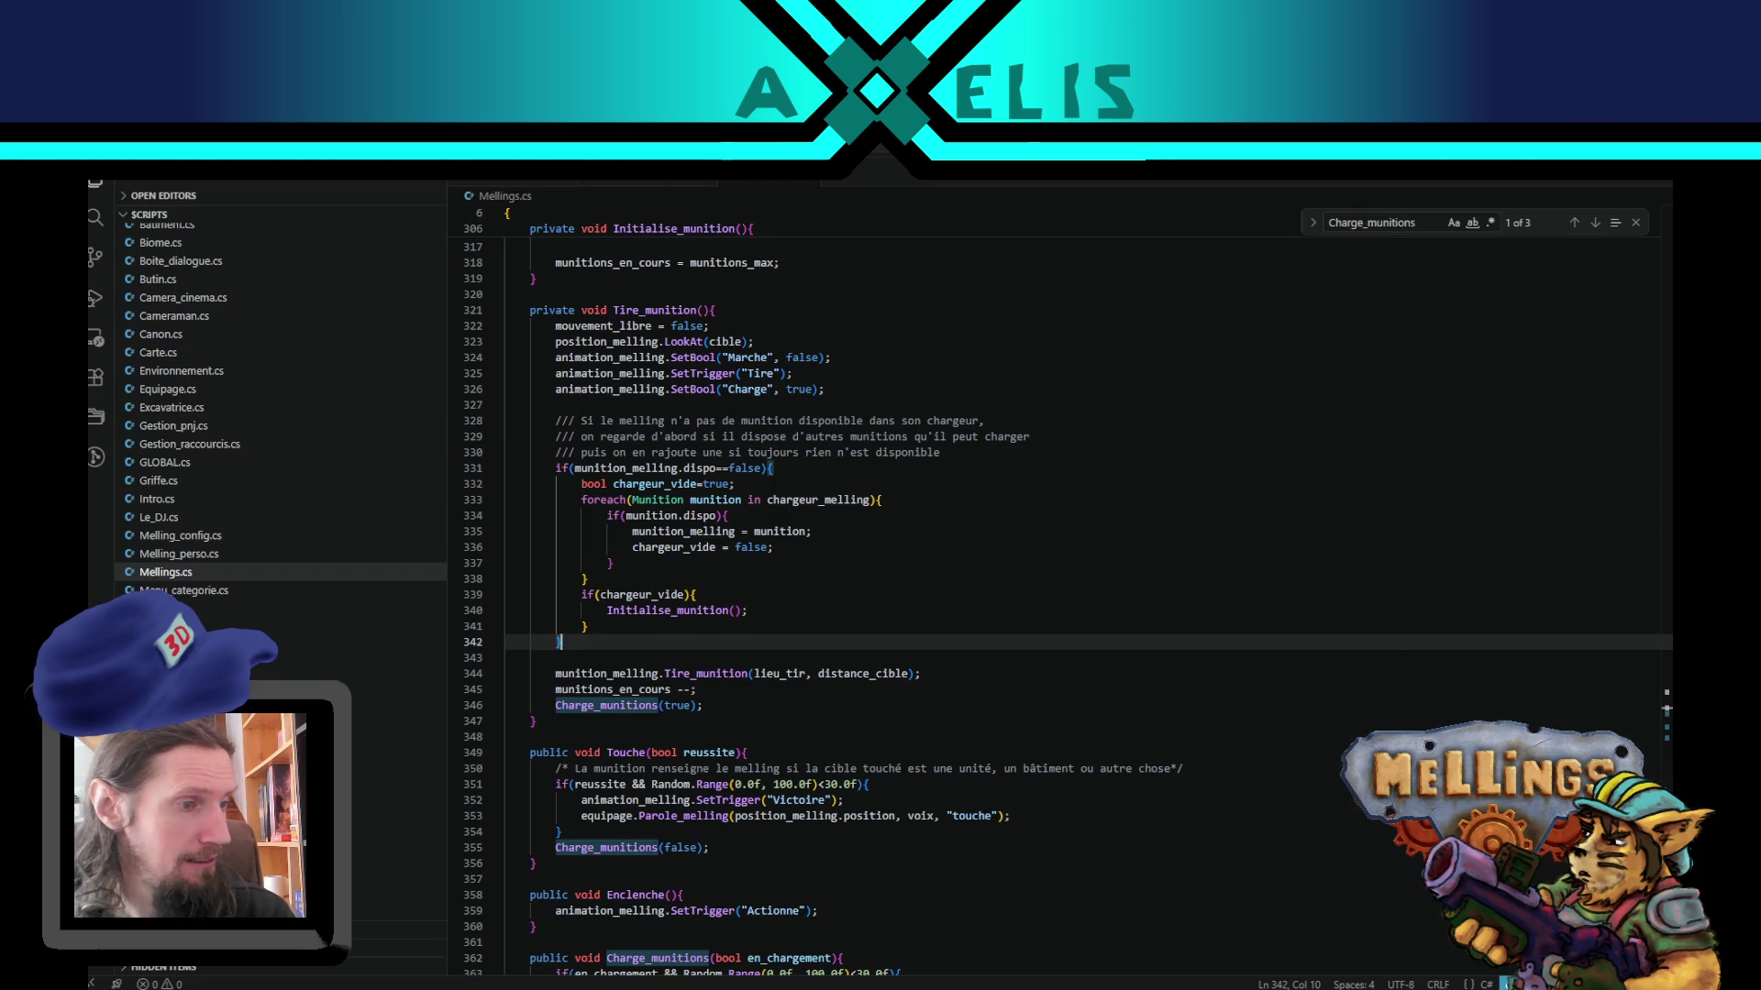
{"action": "key", "text": "alt+Tab"}
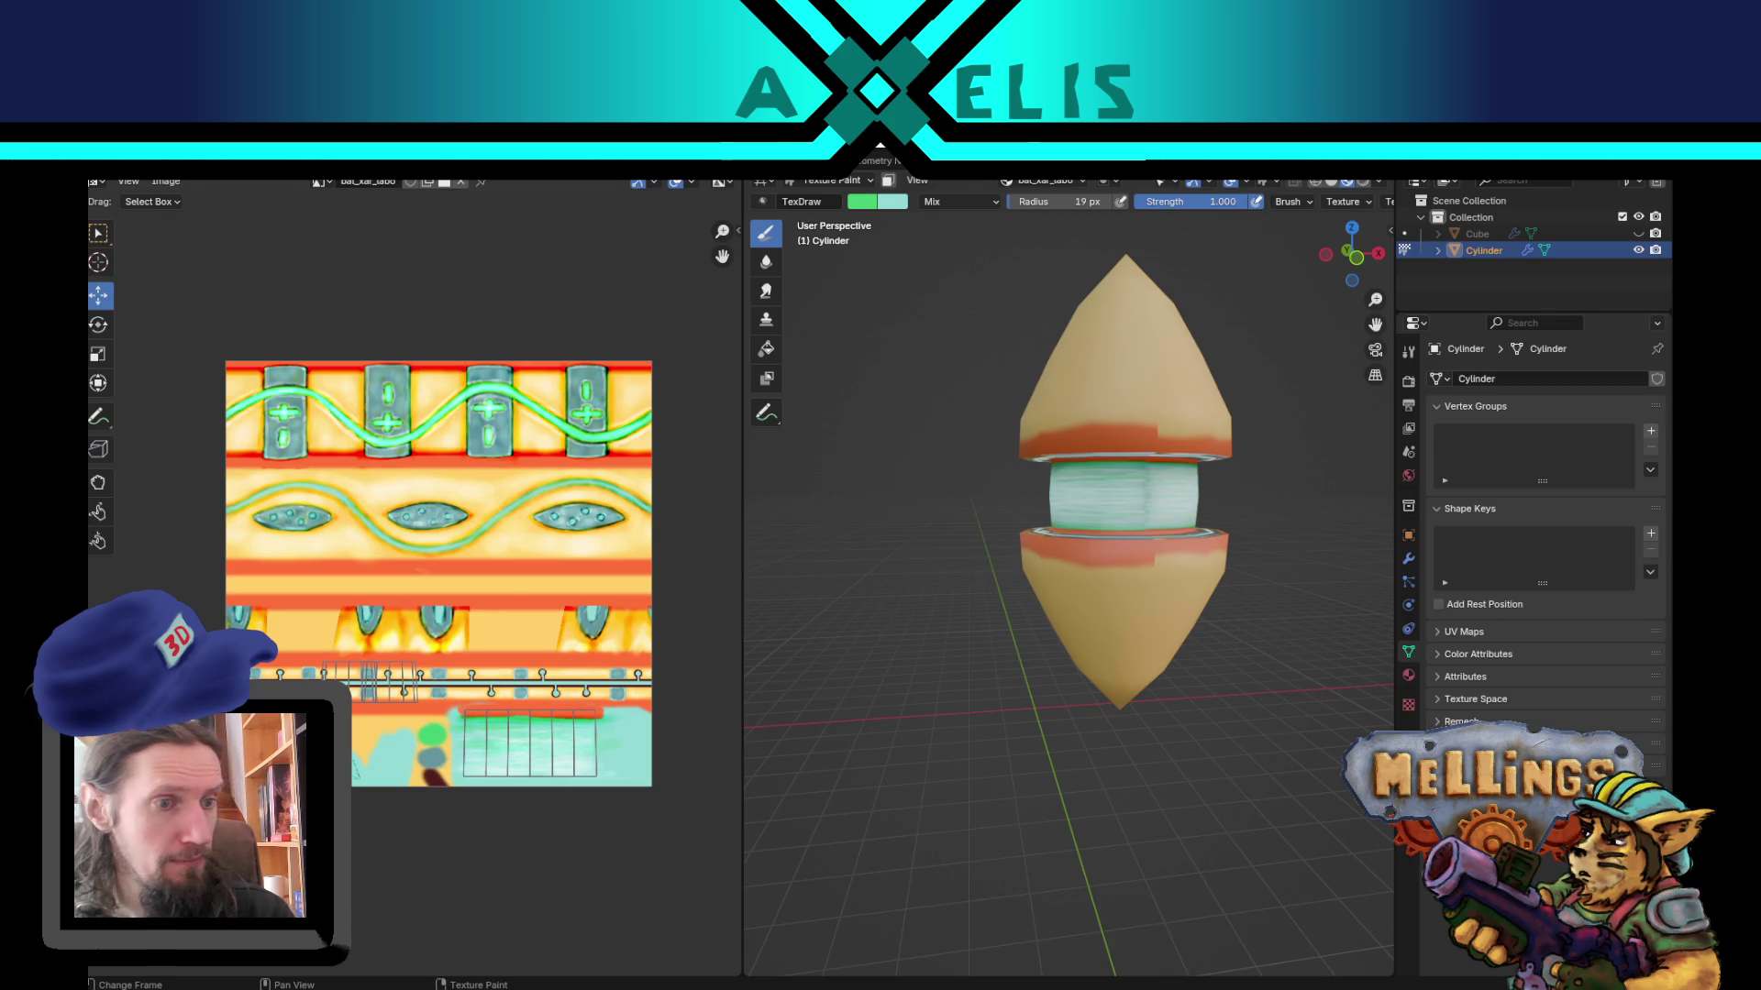
{"action": "mouse_move", "coordinate": [1050, 580]}
{"action": "middle_mouse_down"}
{"action": "mouse_move", "coordinate": [1131, 385]}
{"action": "mouse_move", "coordinate": [1117, 466]}
{"action": "middle_mouse_up"}
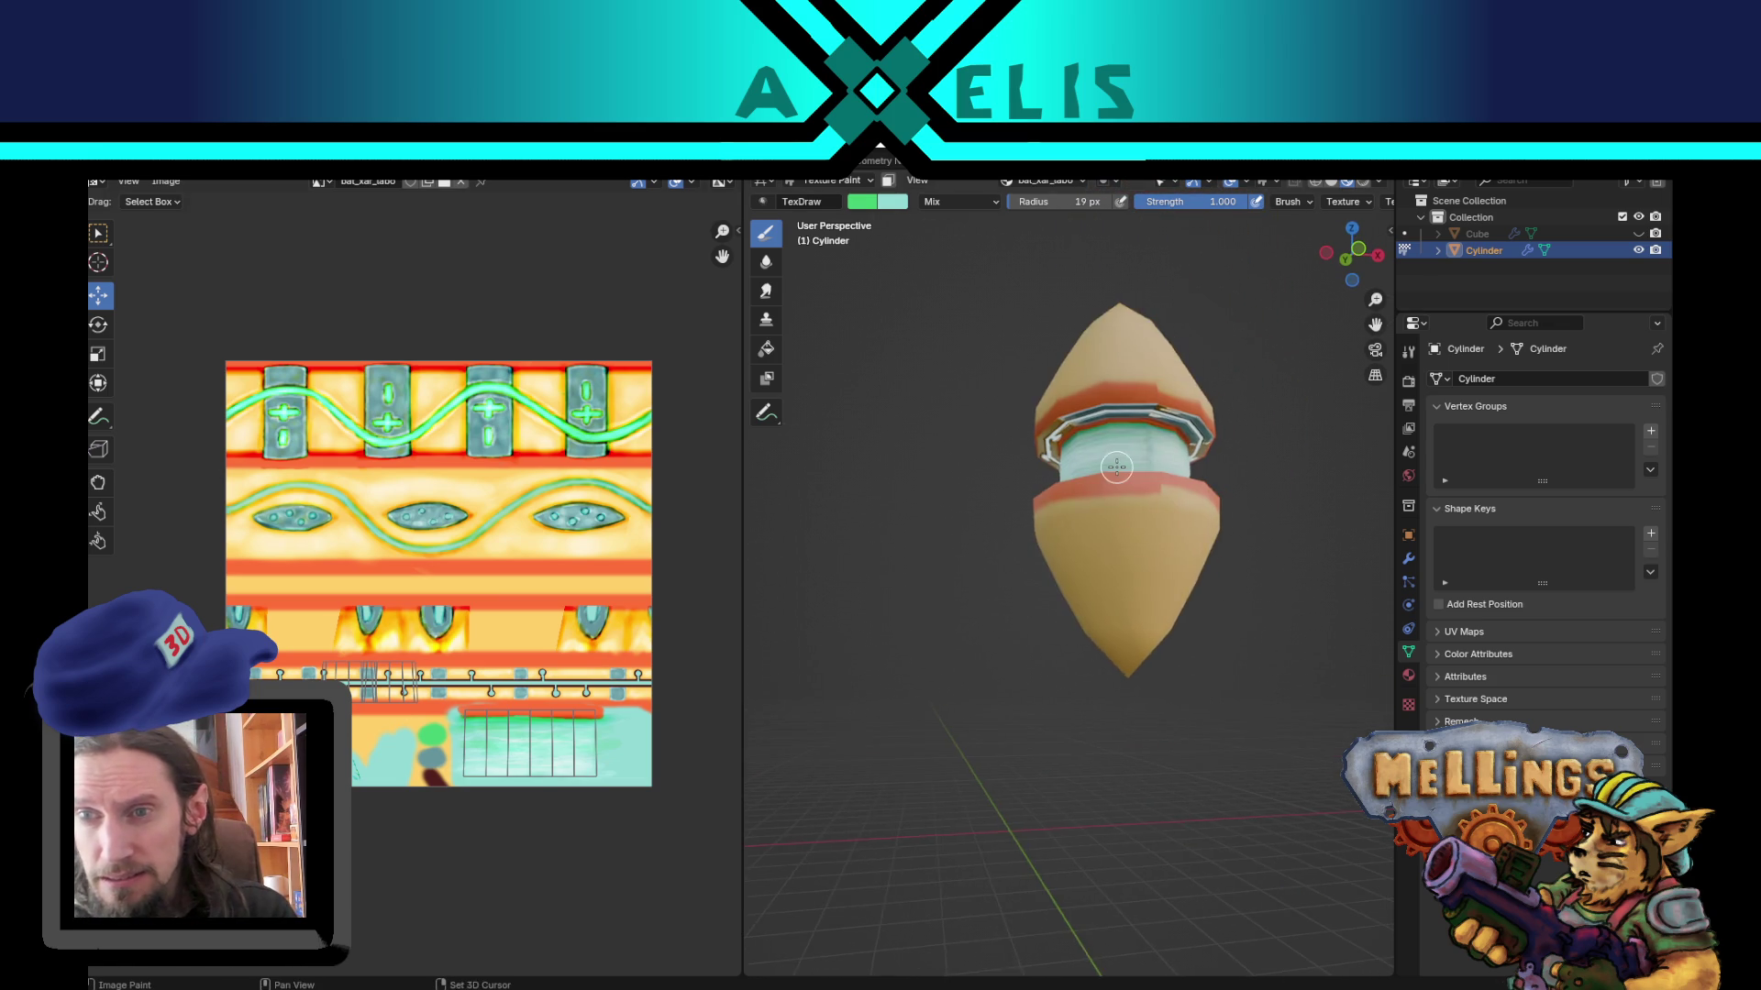
{"action": "scroll", "coordinate": [1117, 465], "scroll_direction": "up", "scroll_amount": 2}
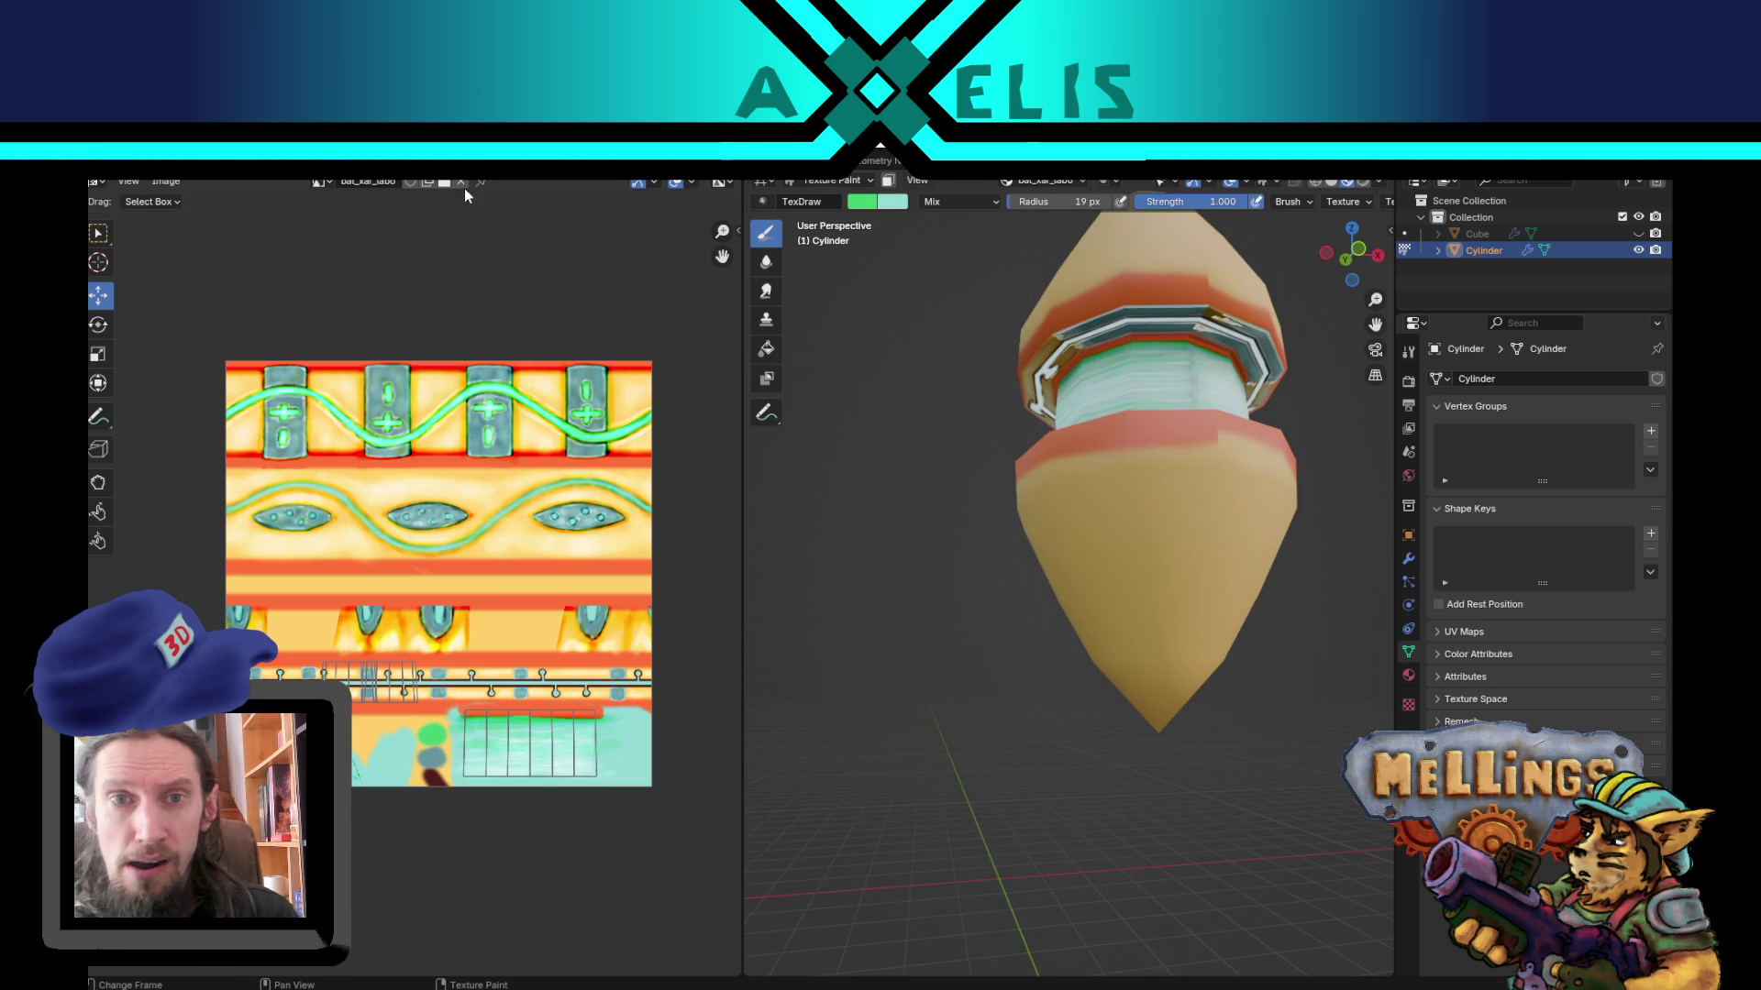
{"action": "left_click", "coordinate": [834, 179]}
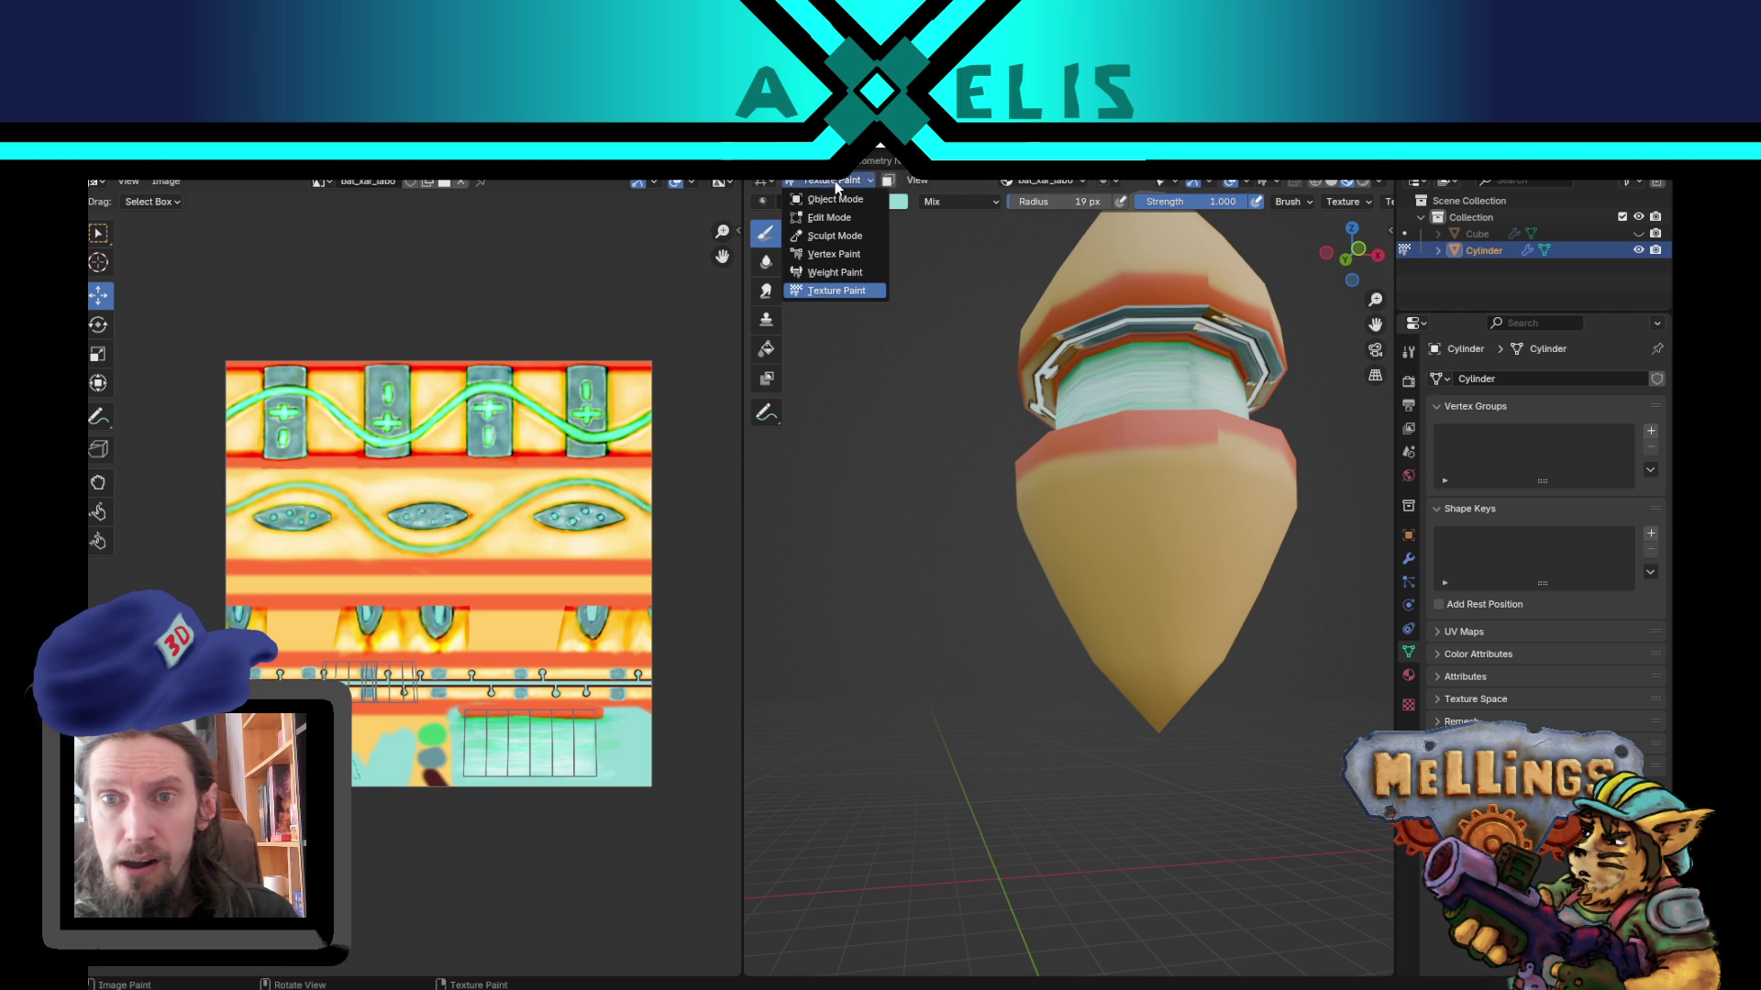
Step: Switch to Object Mode, then enter Edit Mode and select the upper collar ring faces
{"action": "left_click", "coordinate": [831, 199]}
{"action": "left_click", "coordinate": [831, 180]}
{"action": "left_click", "coordinate": [831, 179]}
{"action": "key", "text": "Tab"}
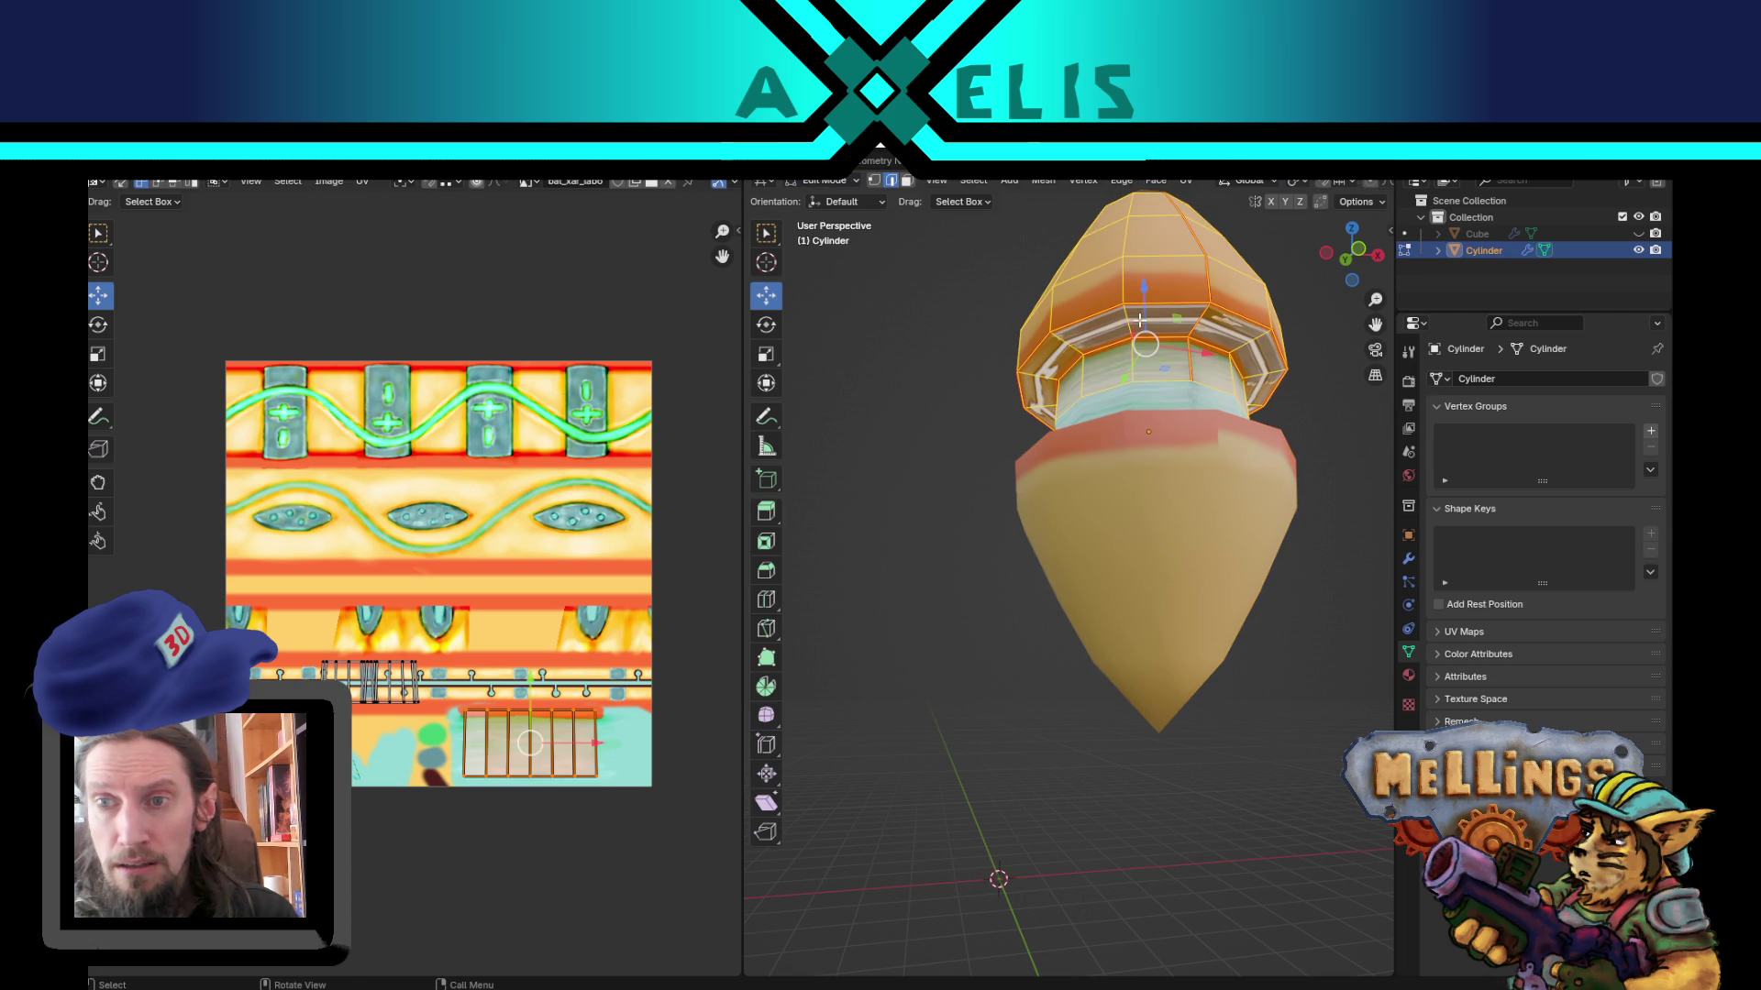
{"action": "left_click", "coordinate": [1133, 326], "text": "alt"}
{"action": "key", "text": "3"}
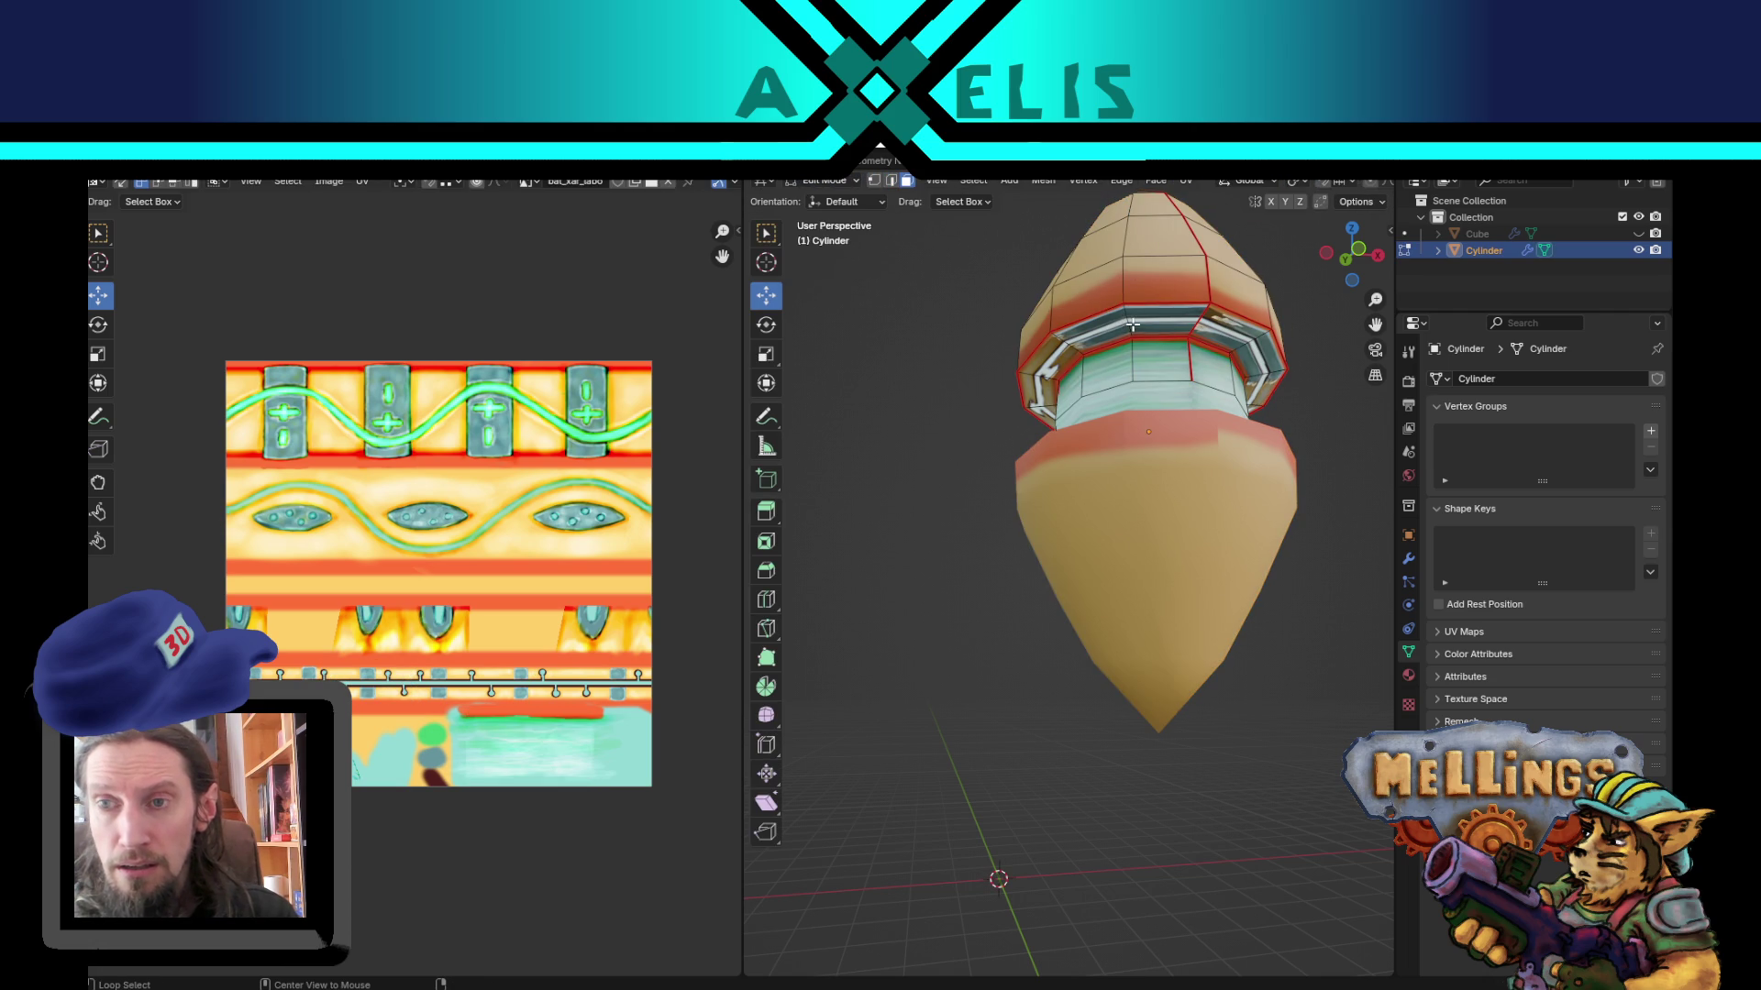
{"action": "left_click", "coordinate": [1132, 326], "text": "alt"}
Step: Select the collar's UV island and widen it along X
{"action": "scroll", "coordinate": [468, 677], "scroll_direction": "up", "scroll_amount": 3}
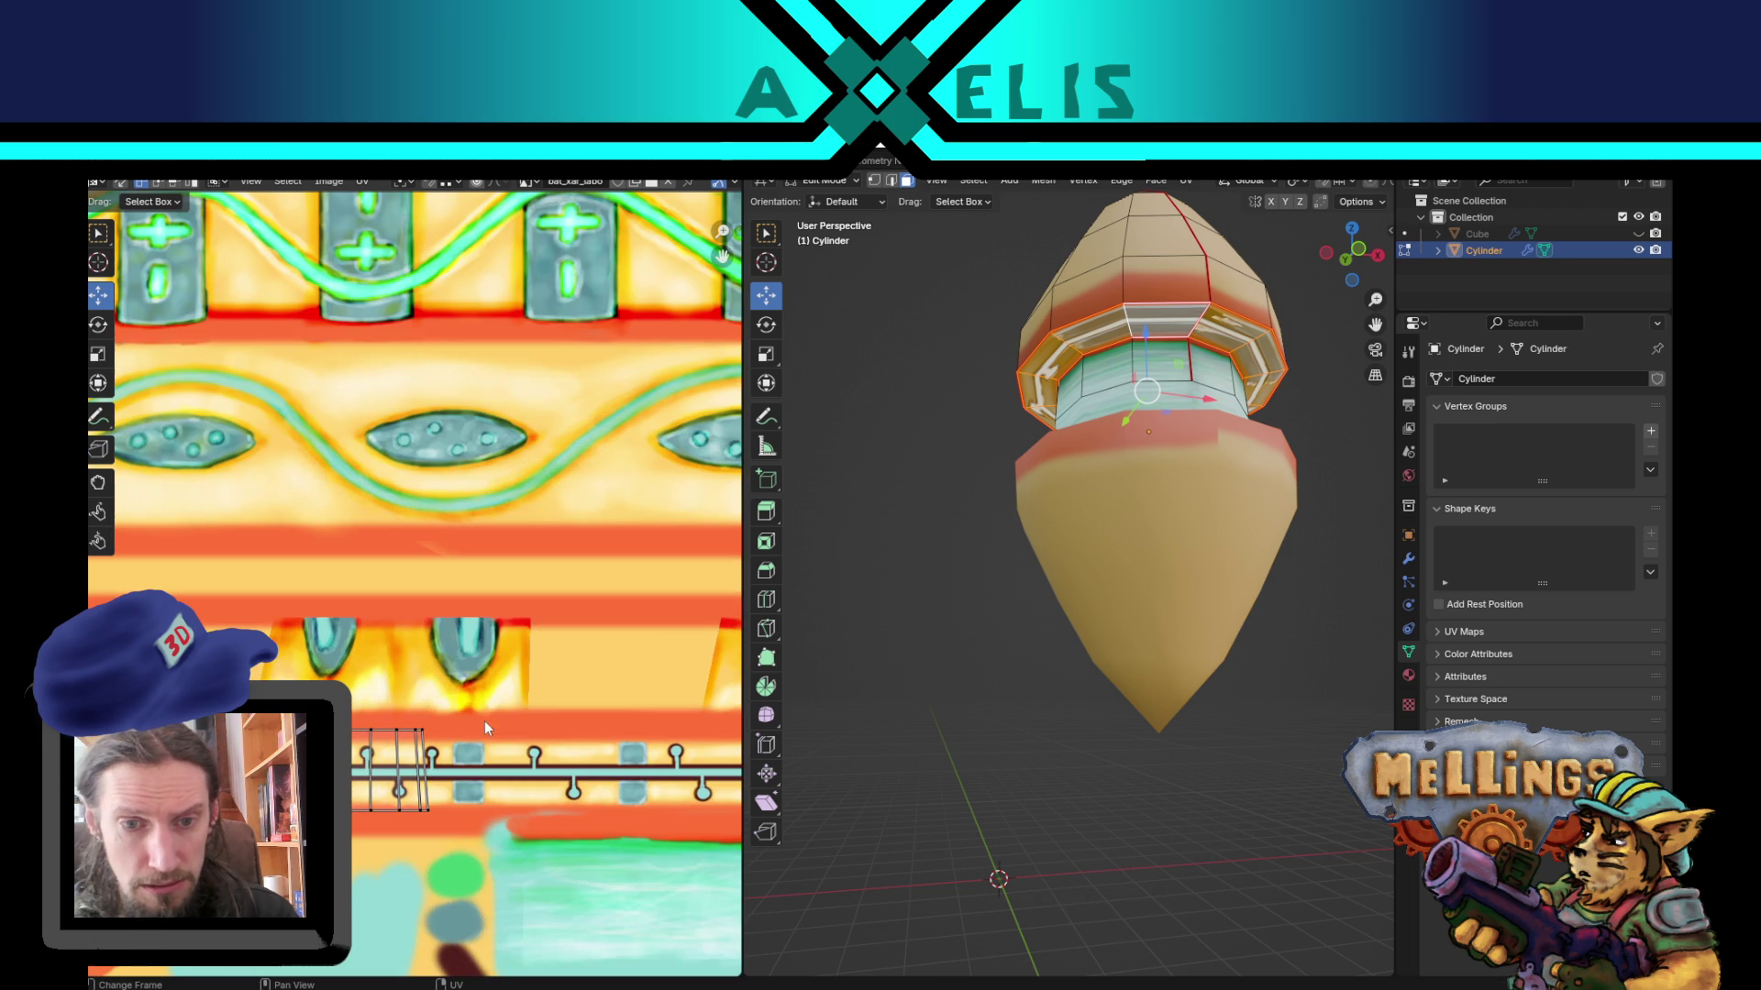
{"action": "key", "text": "a"}
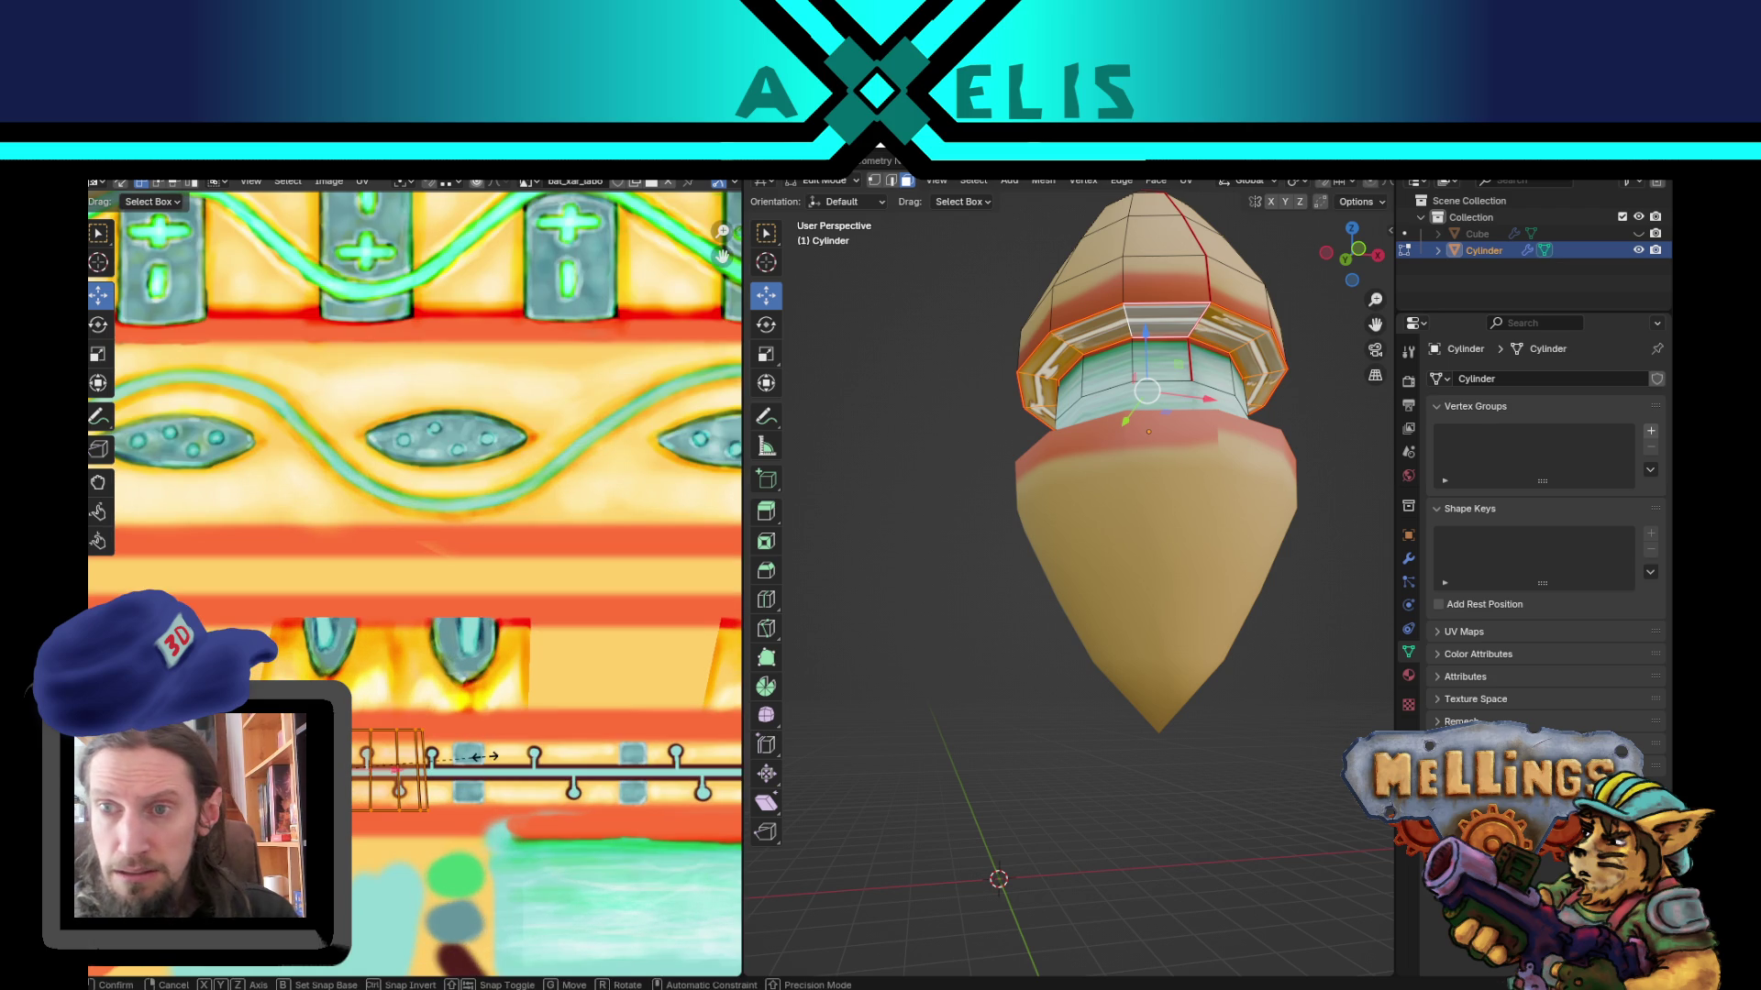
{"action": "key", "text": "s"}
{"action": "key", "text": "x"}
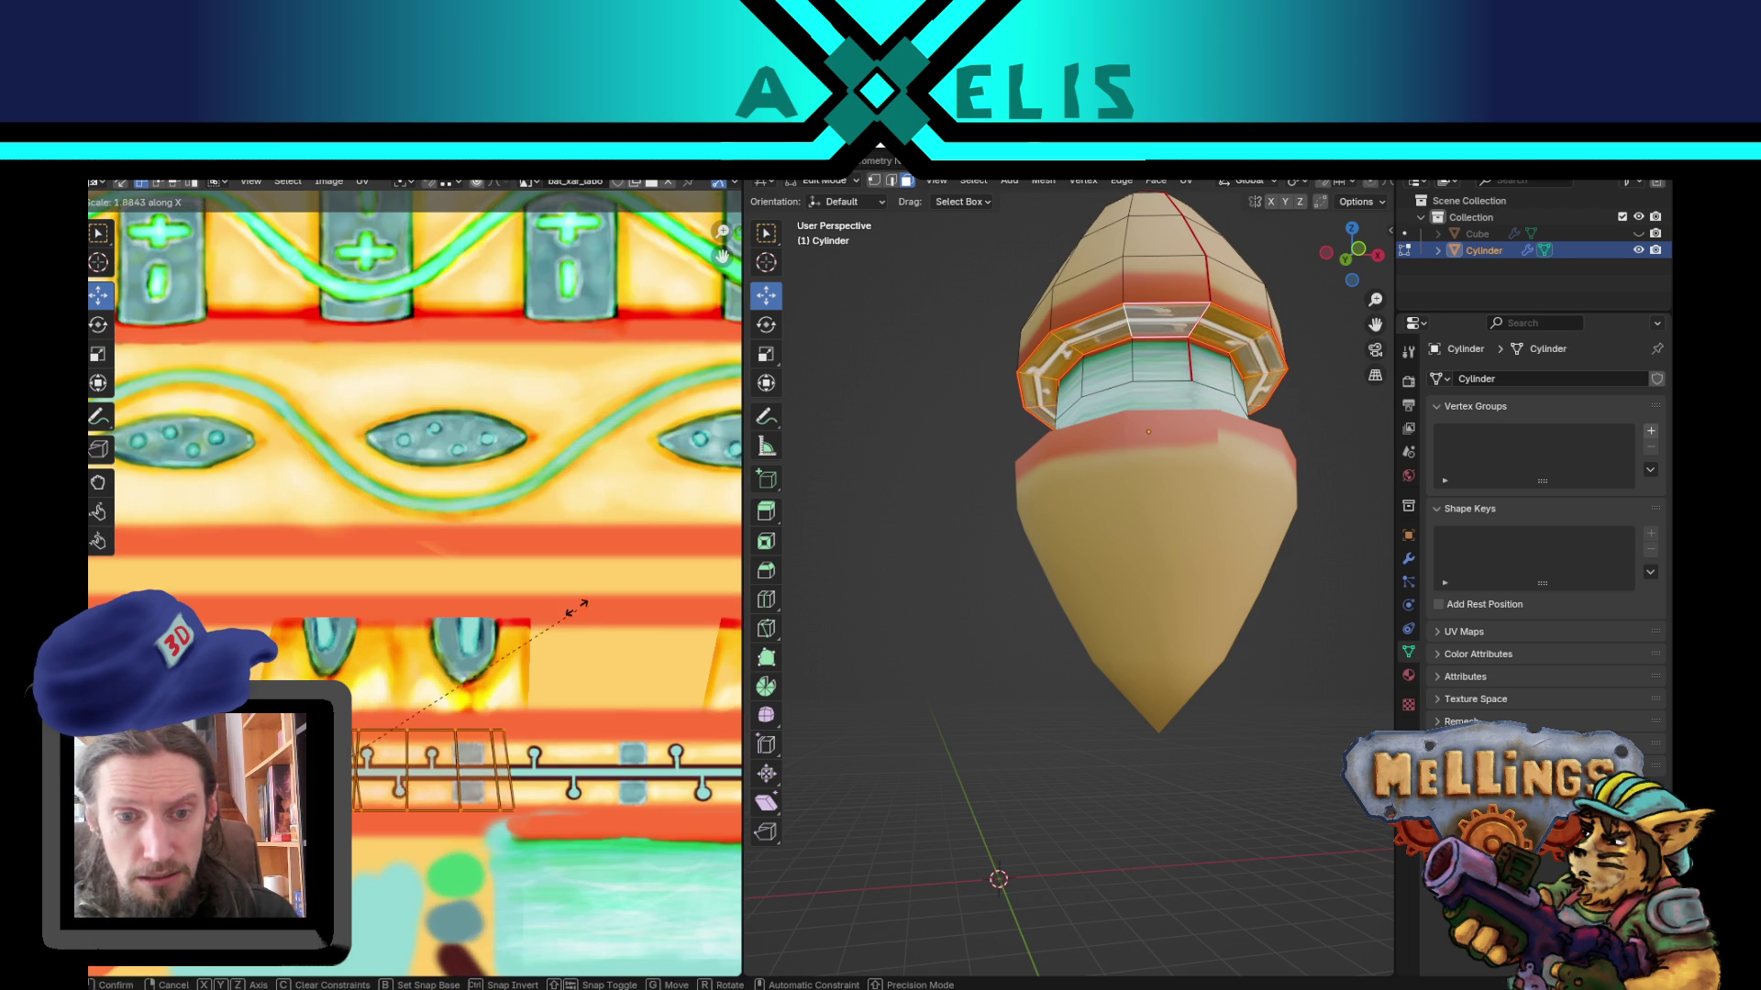
{"action": "left_click", "coordinate": [624, 425]}
Step: Move the other UV island in stages onto the pipe-and-stud trim strip
{"action": "scroll", "coordinate": [510, 754], "scroll_direction": "down", "scroll_amount": 3}
{"action": "left_click", "coordinate": [541, 683]}
{"action": "key", "text": "g"}
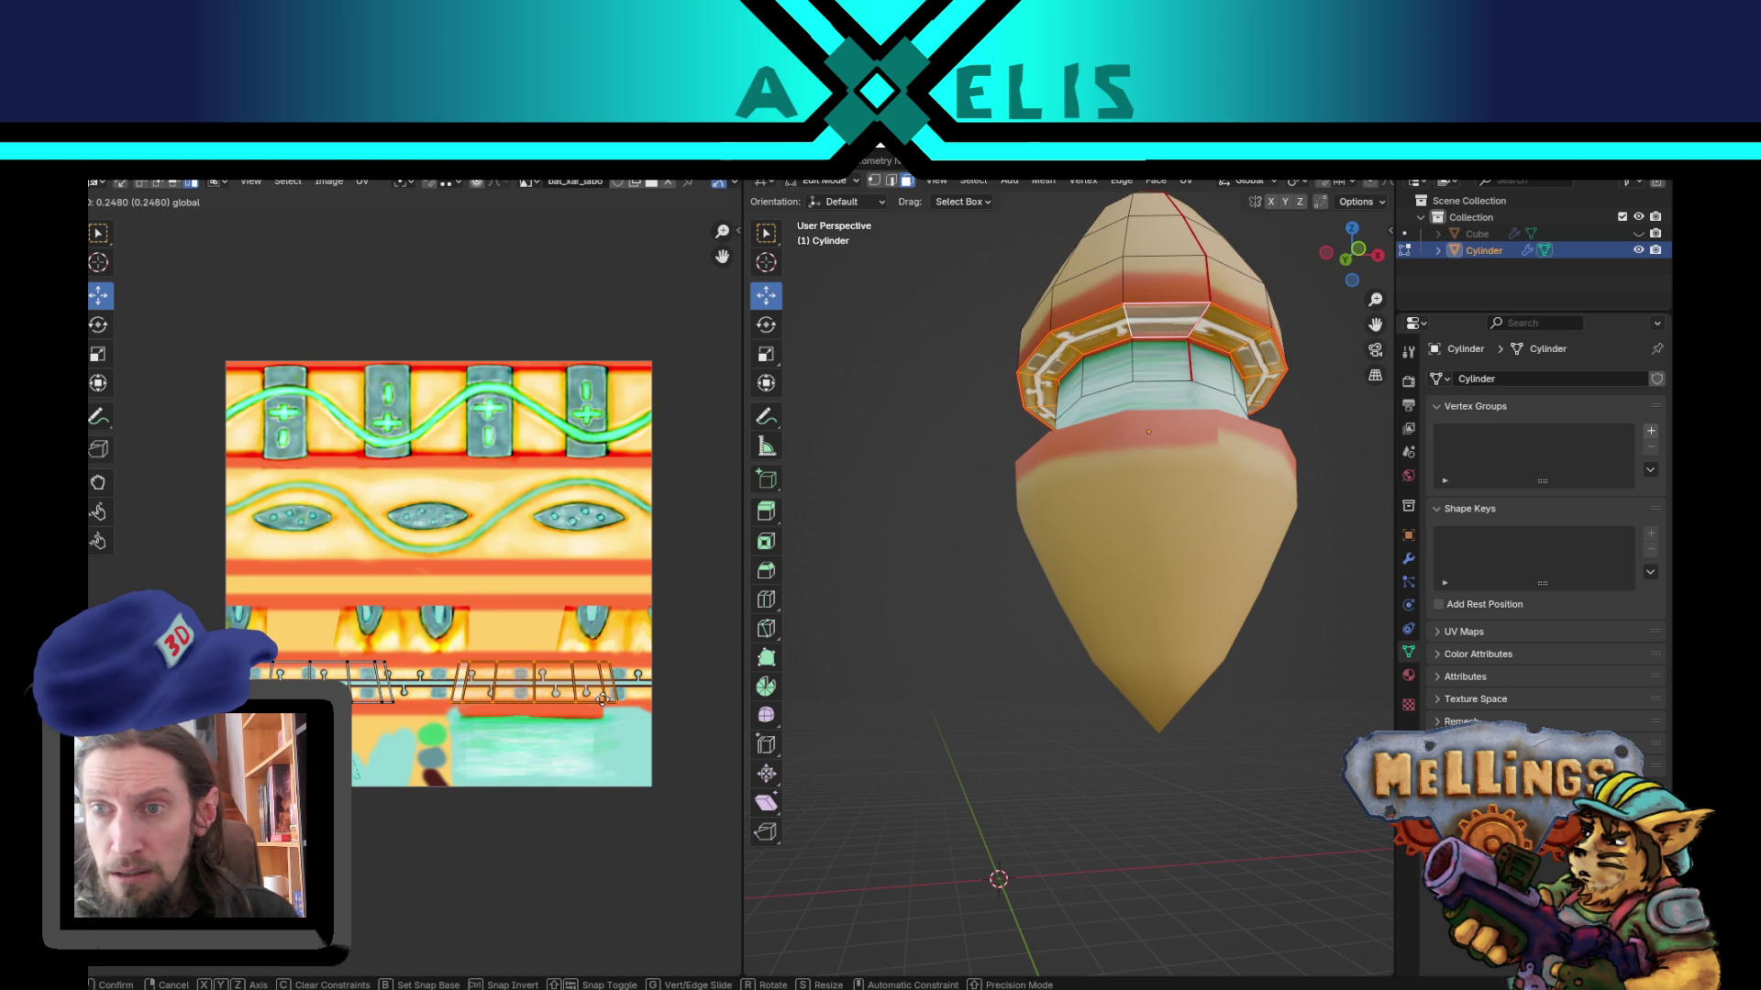
{"action": "left_click", "coordinate": [605, 701]}
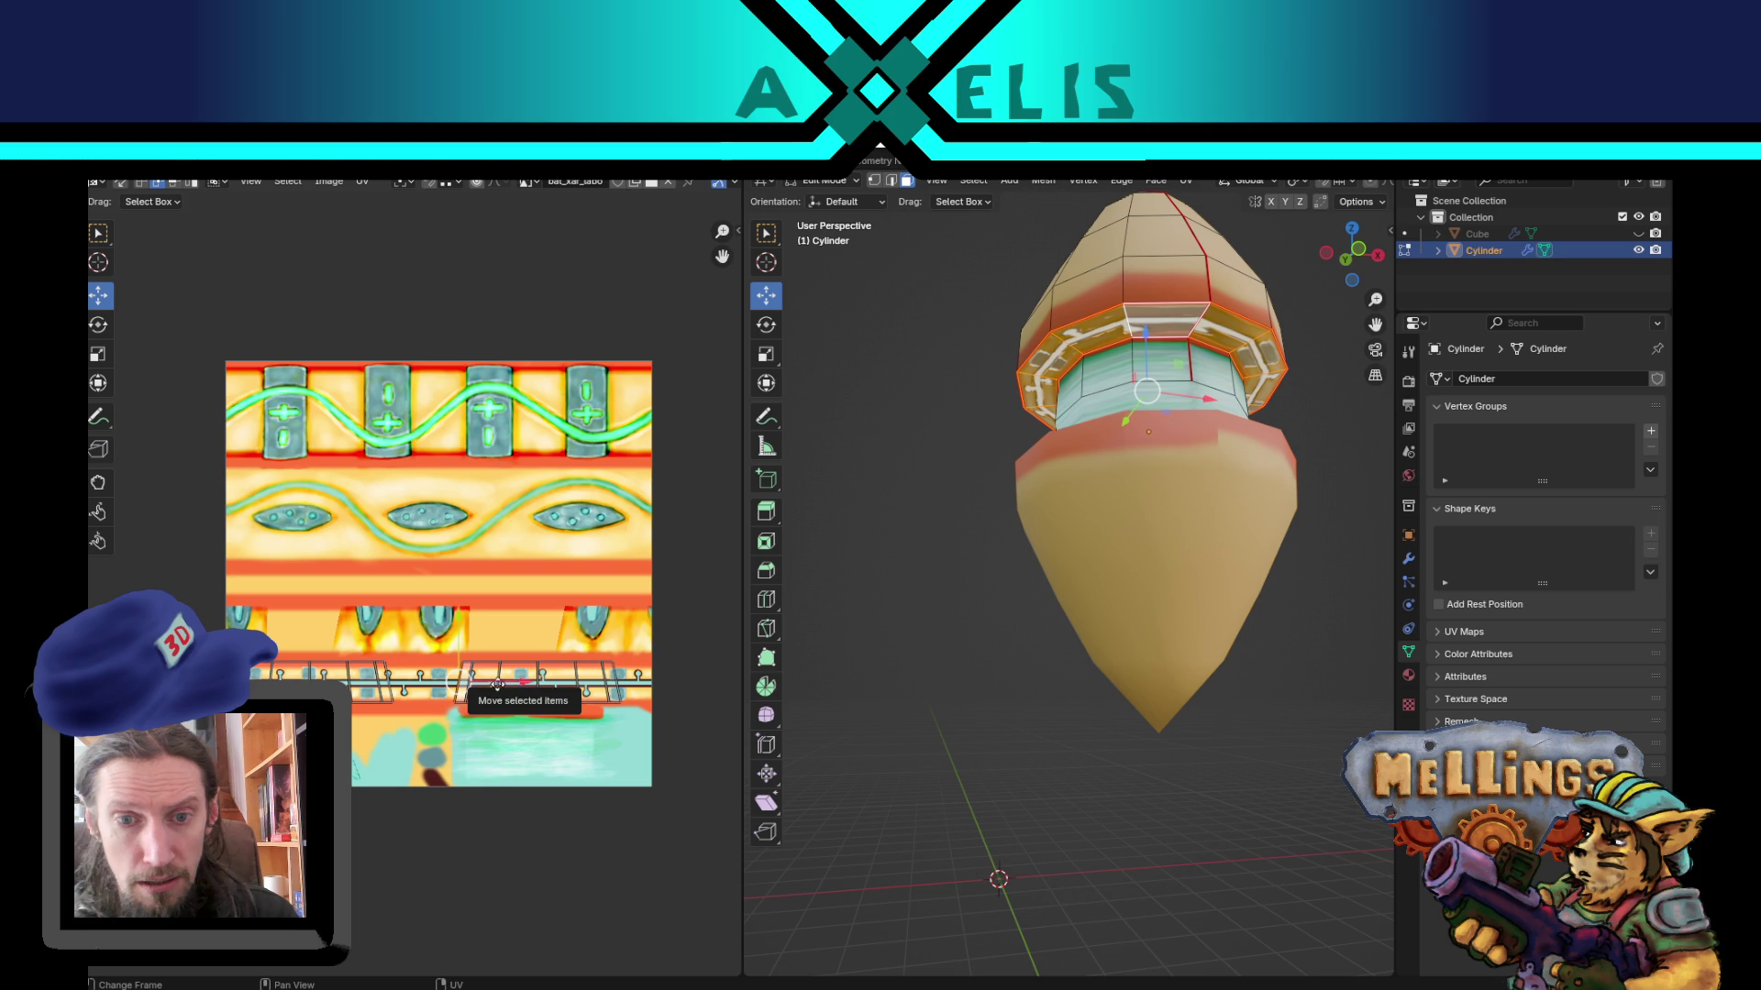
{"action": "scroll", "coordinate": [593, 614], "scroll_direction": "up", "scroll_amount": 4}
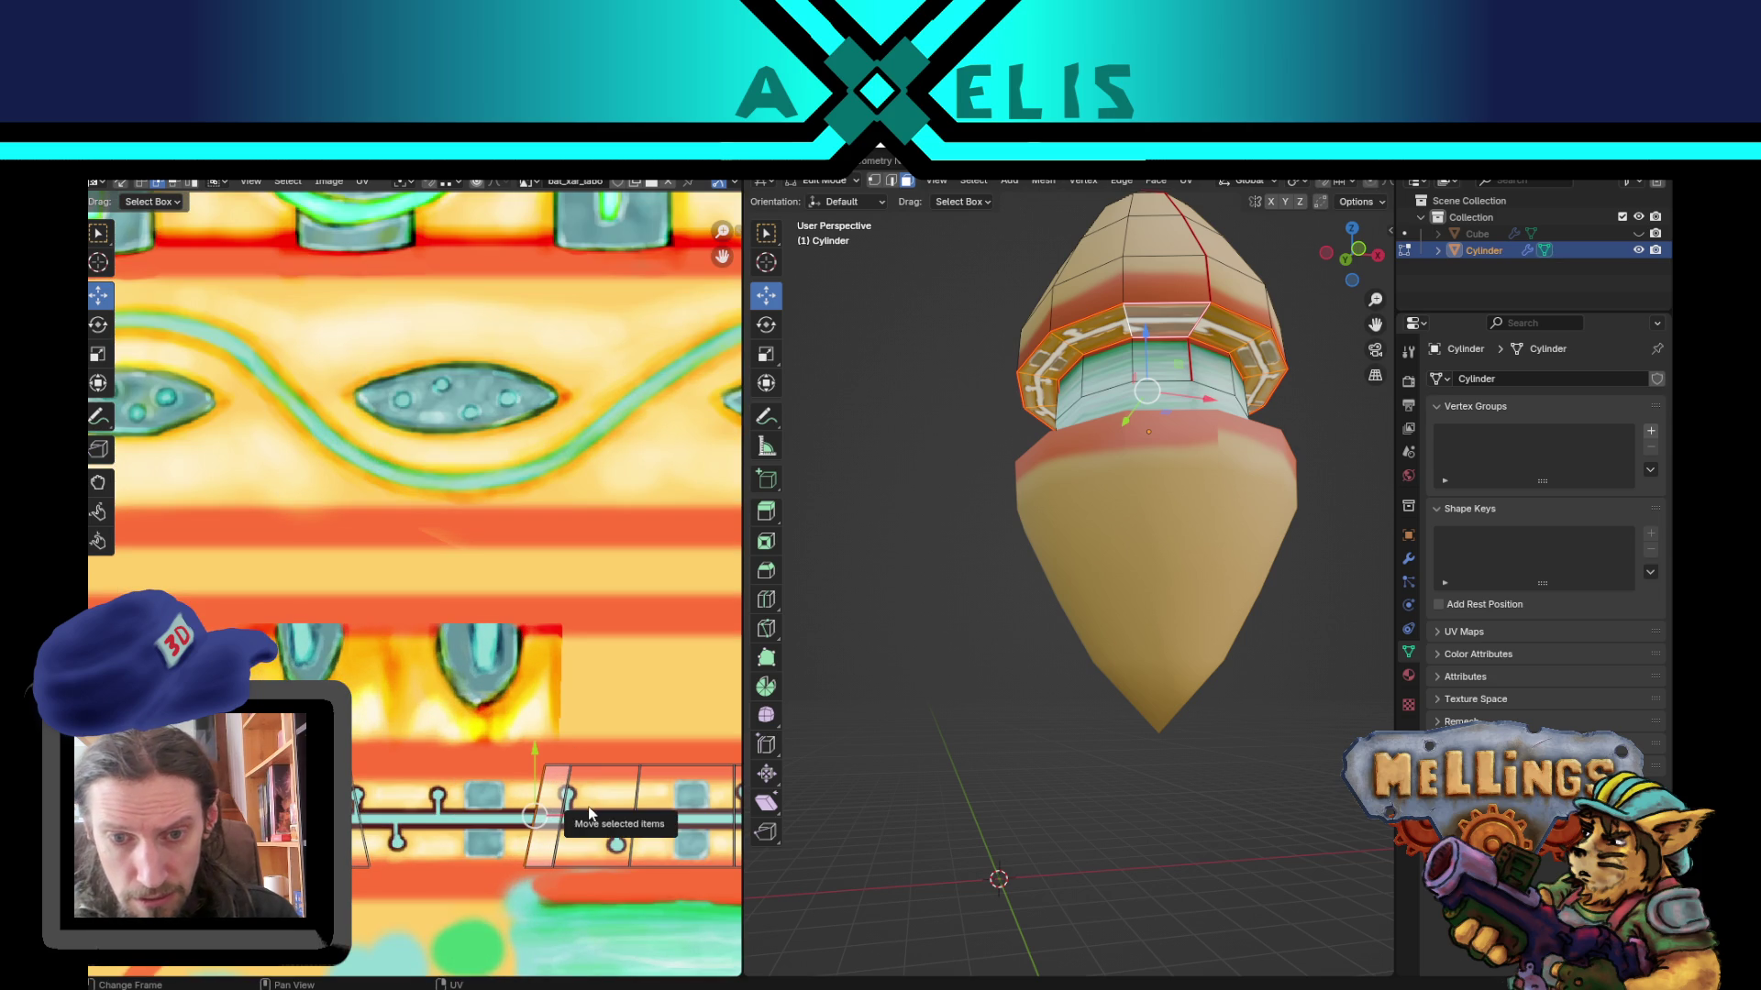
{"action": "key", "text": "g"}
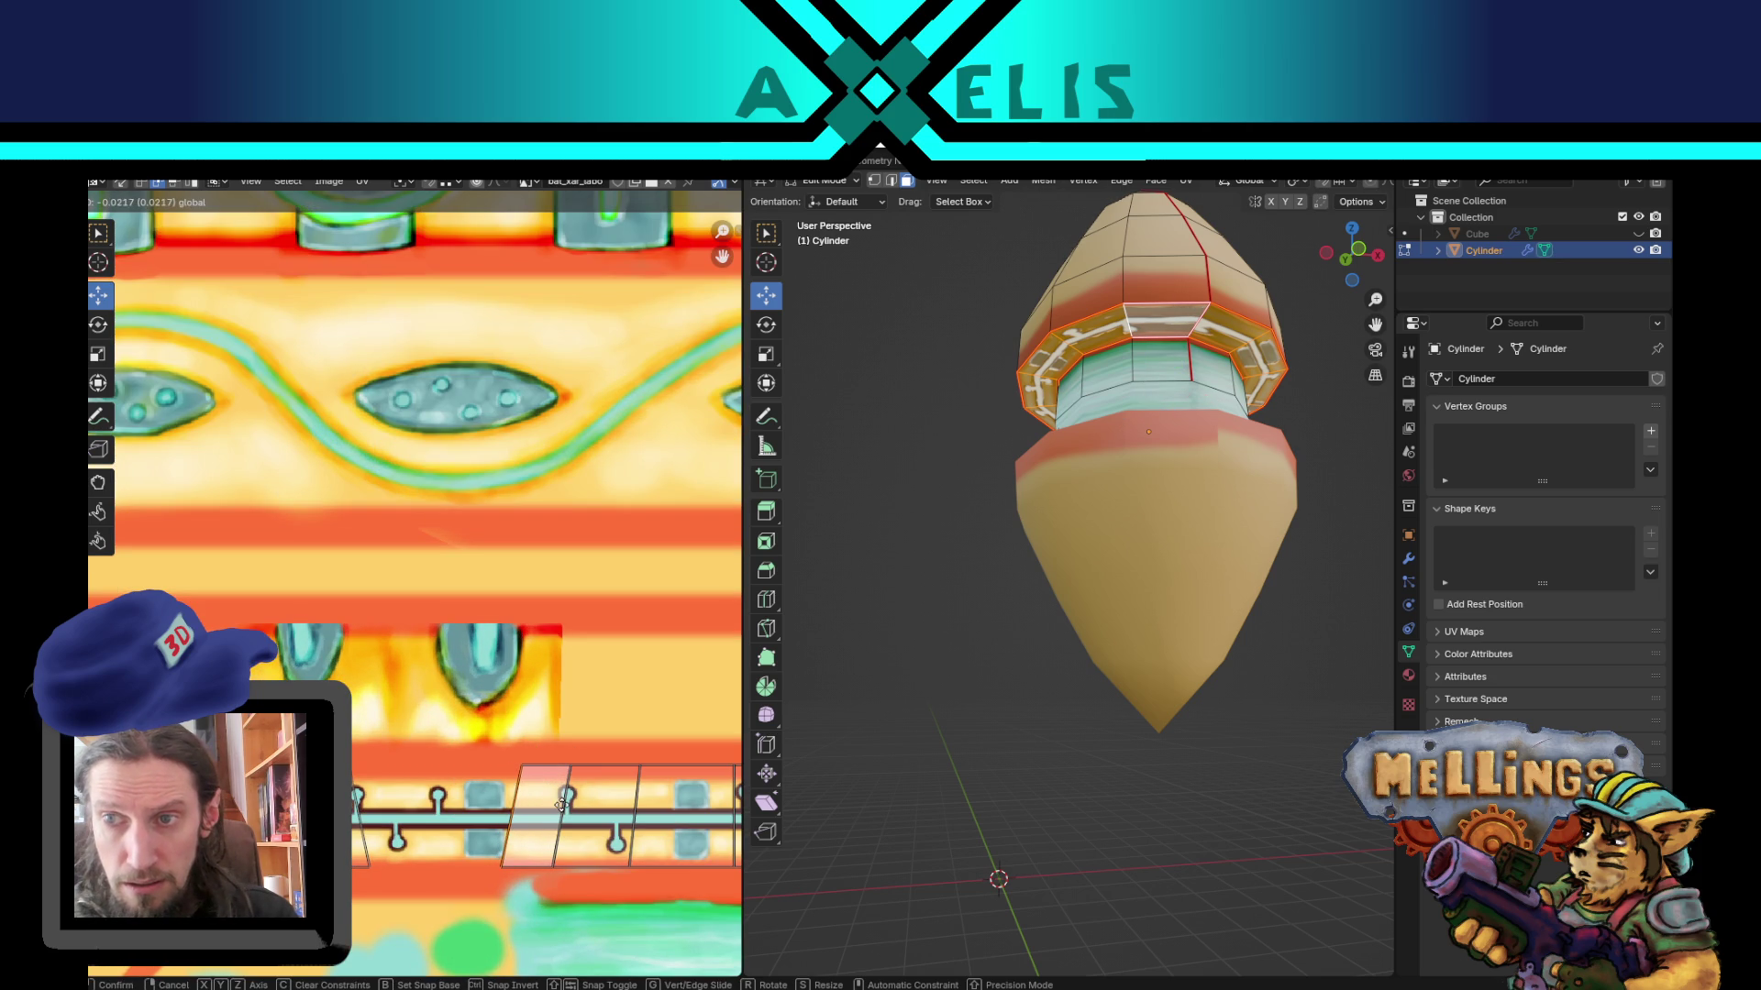
{"action": "left_click", "coordinate": [565, 806]}
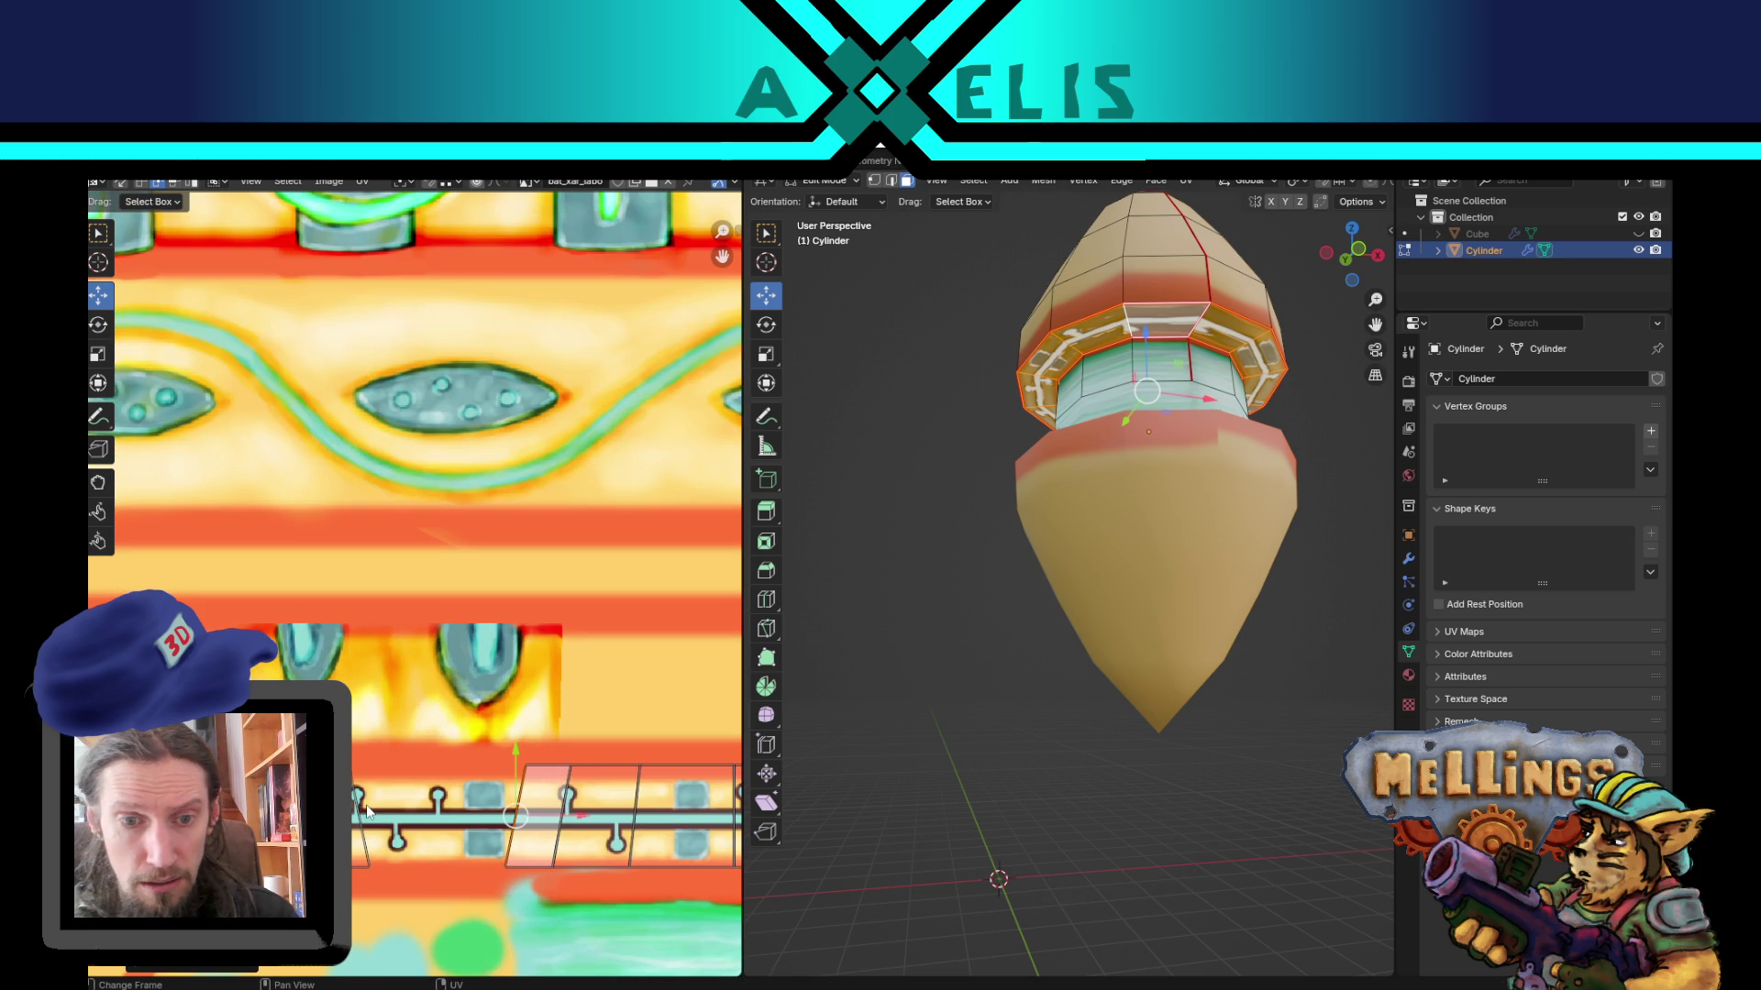
{"action": "key", "text": "g"}
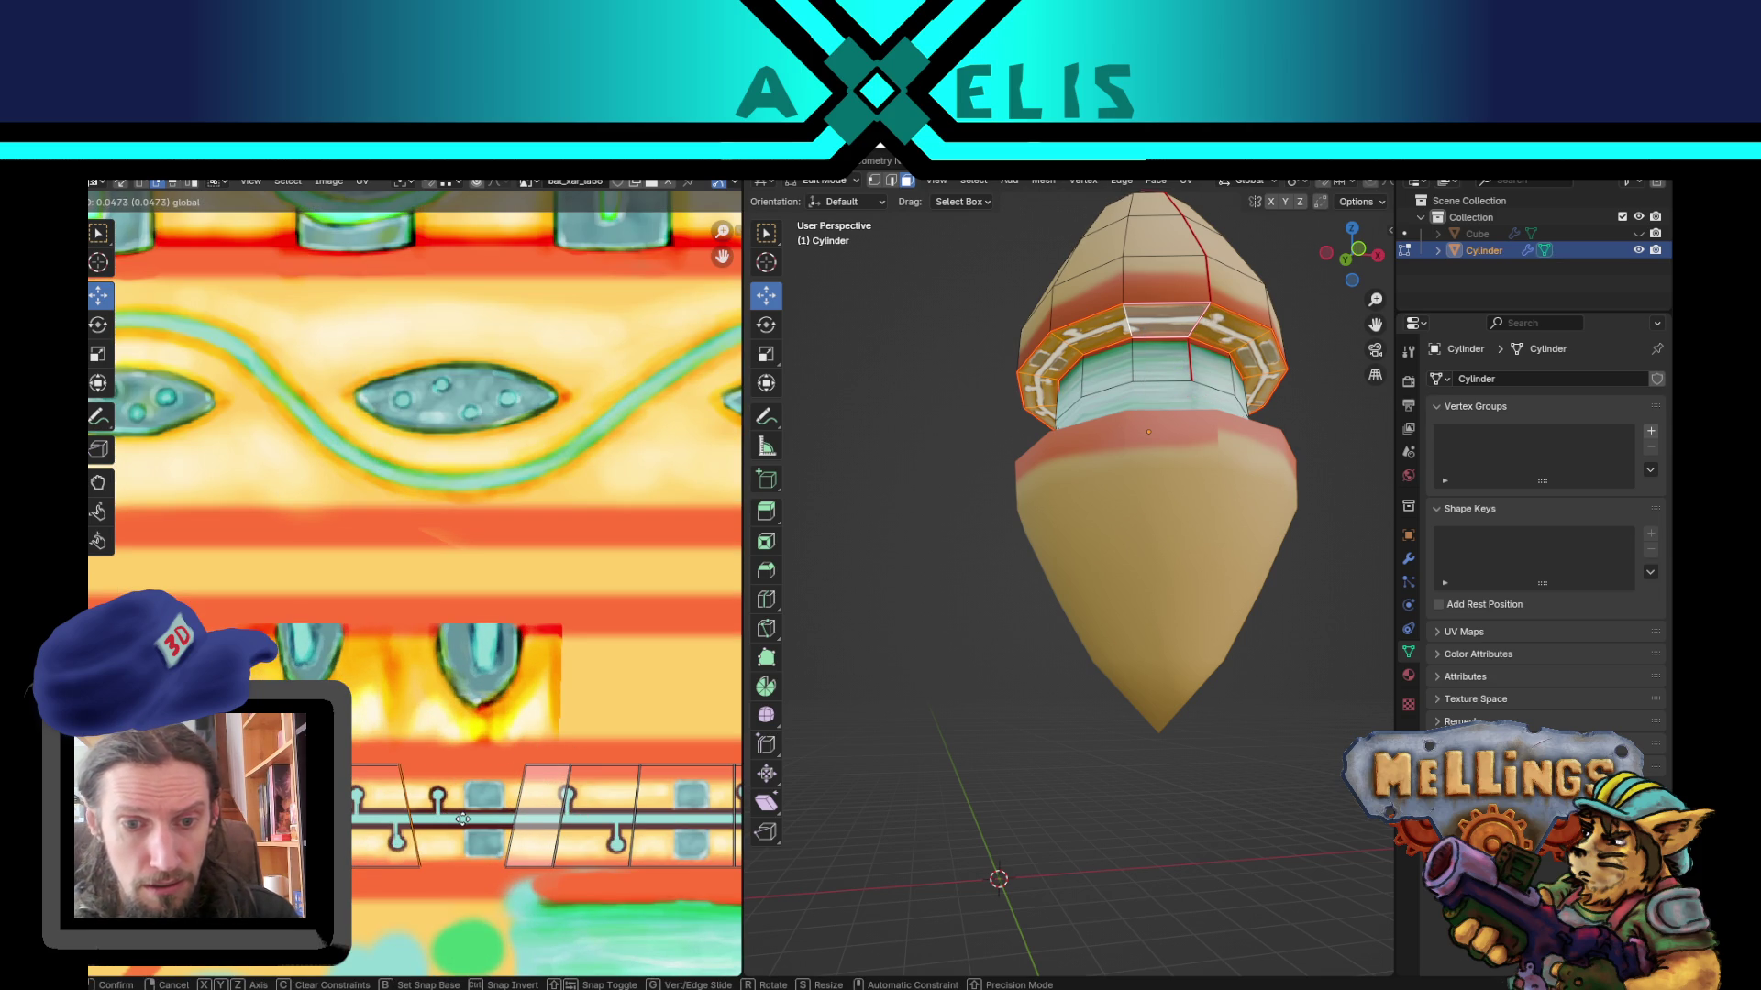
{"action": "left_click", "coordinate": [463, 819]}
Step: Return to Object Mode and inspect the rivet-and-pipe rims around the teal band
{"action": "mouse_move", "coordinate": [1160, 700]}
{"action": "middle_mouse_down"}
{"action": "mouse_move", "coordinate": [1152, 676]}
{"action": "mouse_move", "coordinate": [1191, 668]}
{"action": "middle_mouse_up"}
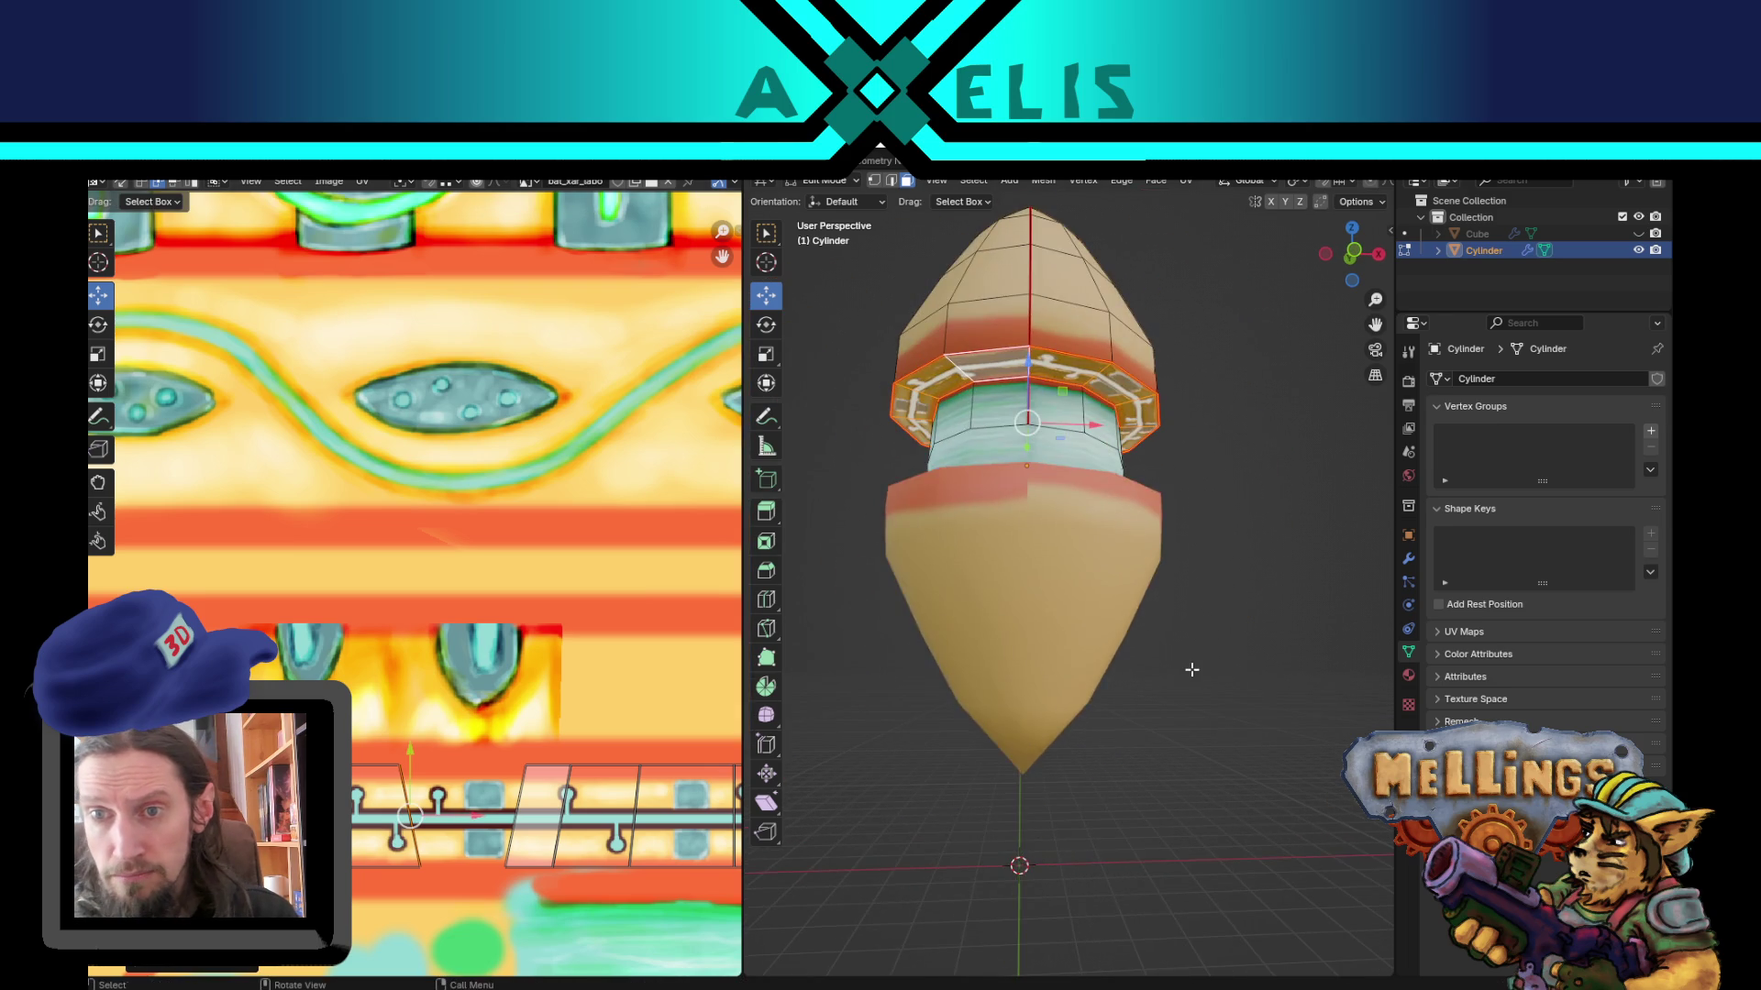
{"action": "key", "text": "Tab"}
{"action": "scroll", "coordinate": [1106, 605], "scroll_direction": "down", "scroll_amount": 2}
{"action": "middle_click_drag", "start_coordinate": [1051, 471], "coordinate": [1065, 531]}
{"action": "middle_click_drag", "start_coordinate": [541, 688], "coordinate": [613, 451]}
{"action": "mouse_move", "coordinate": [1123, 665]}
{"action": "middle_mouse_down"}
{"action": "mouse_move", "coordinate": [1088, 635]}
{"action": "mouse_move", "coordinate": [1014, 711]}
{"action": "mouse_move", "coordinate": [1030, 801]}
{"action": "mouse_move", "coordinate": [1036, 709]}
{"action": "mouse_move", "coordinate": [1136, 736]}
{"action": "mouse_move", "coordinate": [1064, 697]}
{"action": "middle_mouse_up"}
{"action": "scroll", "coordinate": [1055, 620], "scroll_direction": "up", "scroll_amount": 4}
{"action": "scroll", "coordinate": [1035, 702], "scroll_direction": "down", "scroll_amount": 2}
Step: Switch to the texture painting layout and sample yellow and orange-red brush colours from the texture
{"action": "key", "text": "ctrl+Page_Down"}
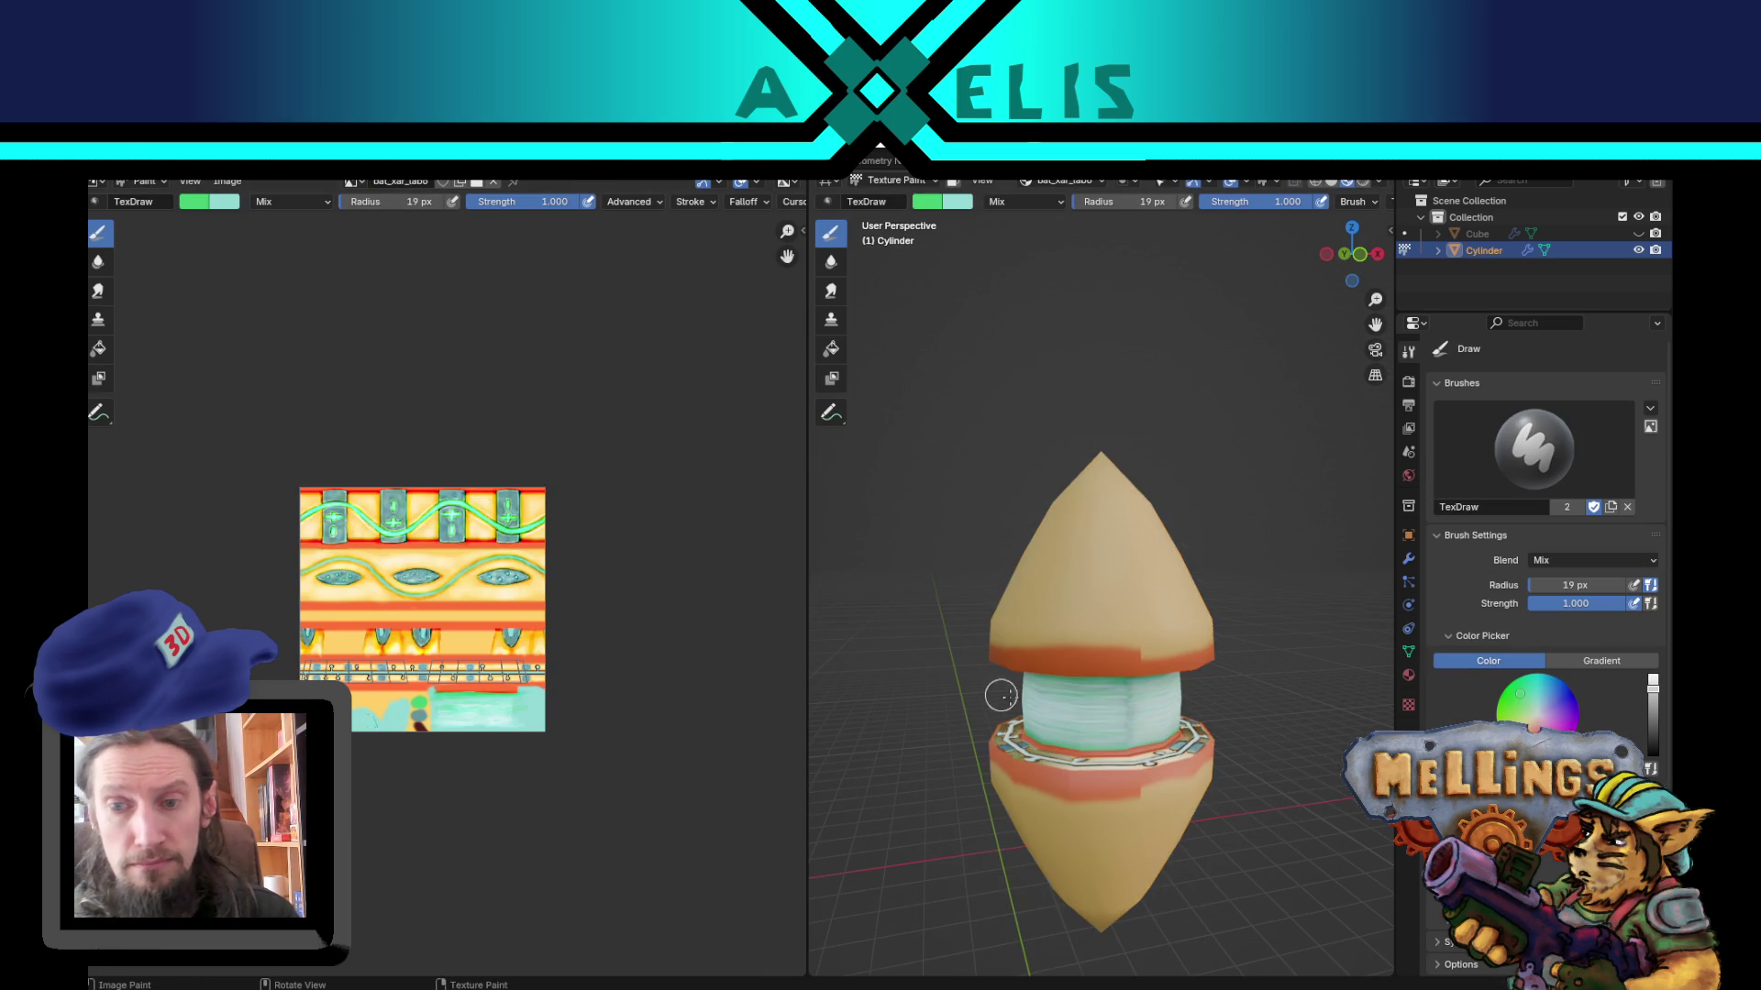
{"action": "middle_click_drag", "start_coordinate": [1137, 604], "coordinate": [1151, 564]}
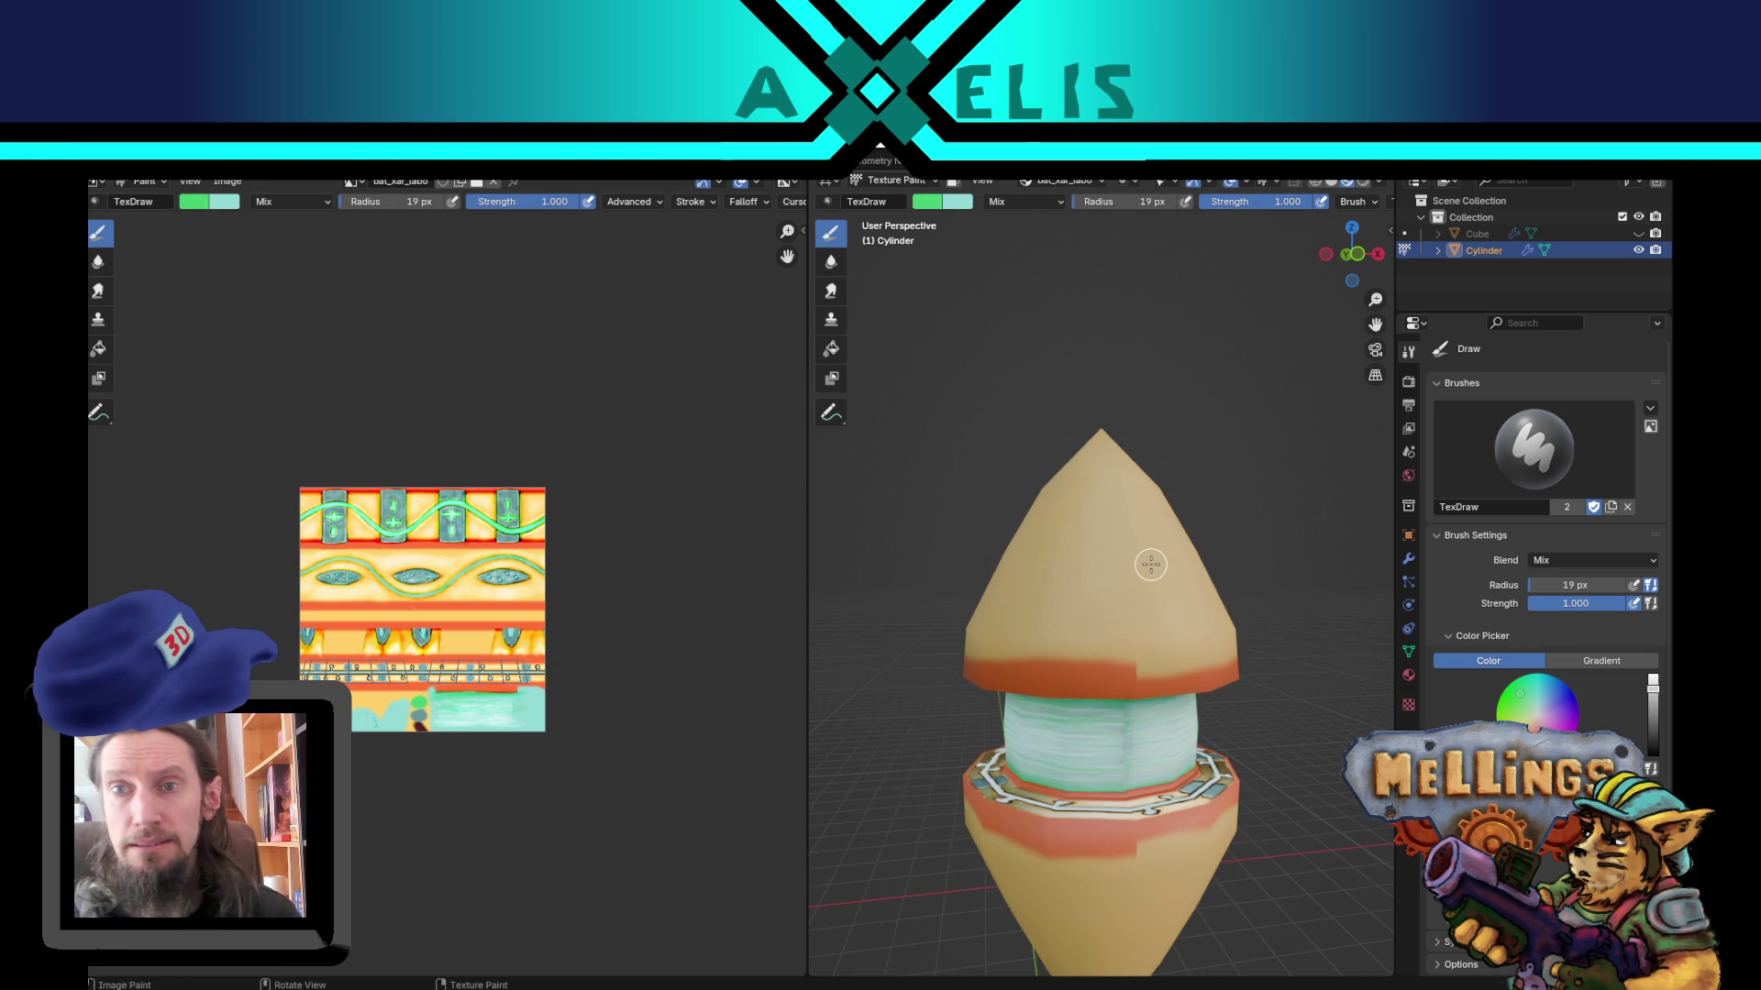
{"action": "left_click", "coordinate": [936, 201]}
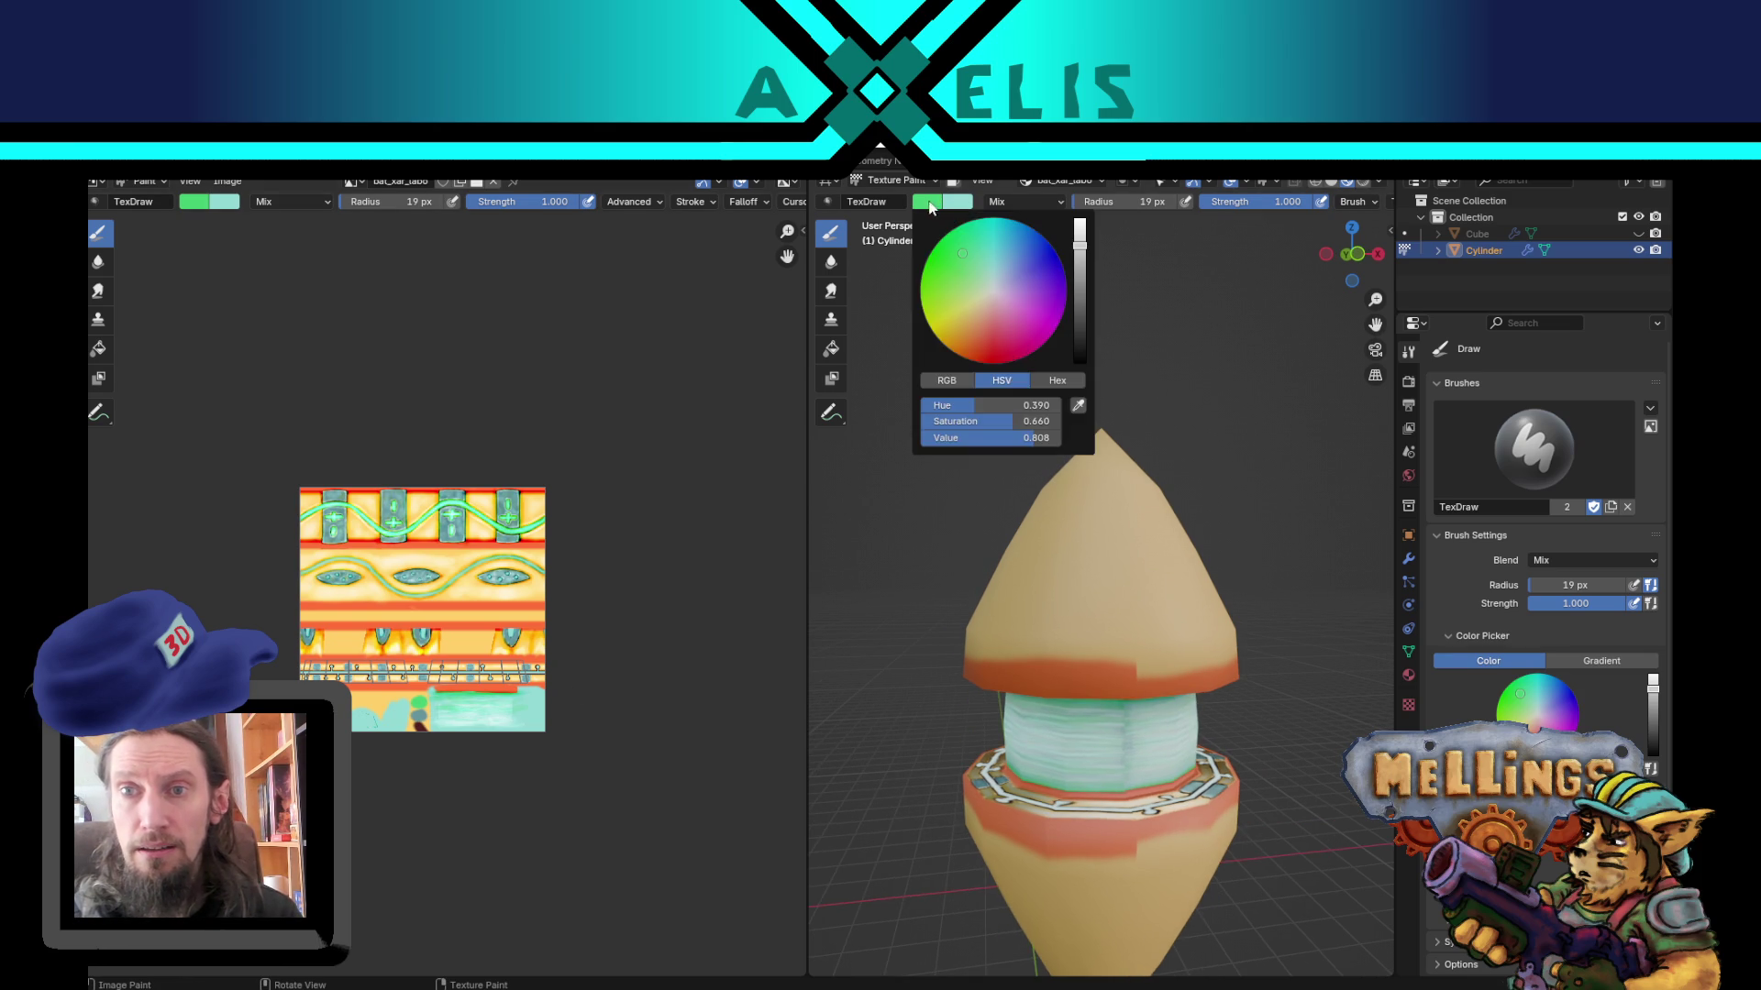
{"action": "key", "text": "s"}
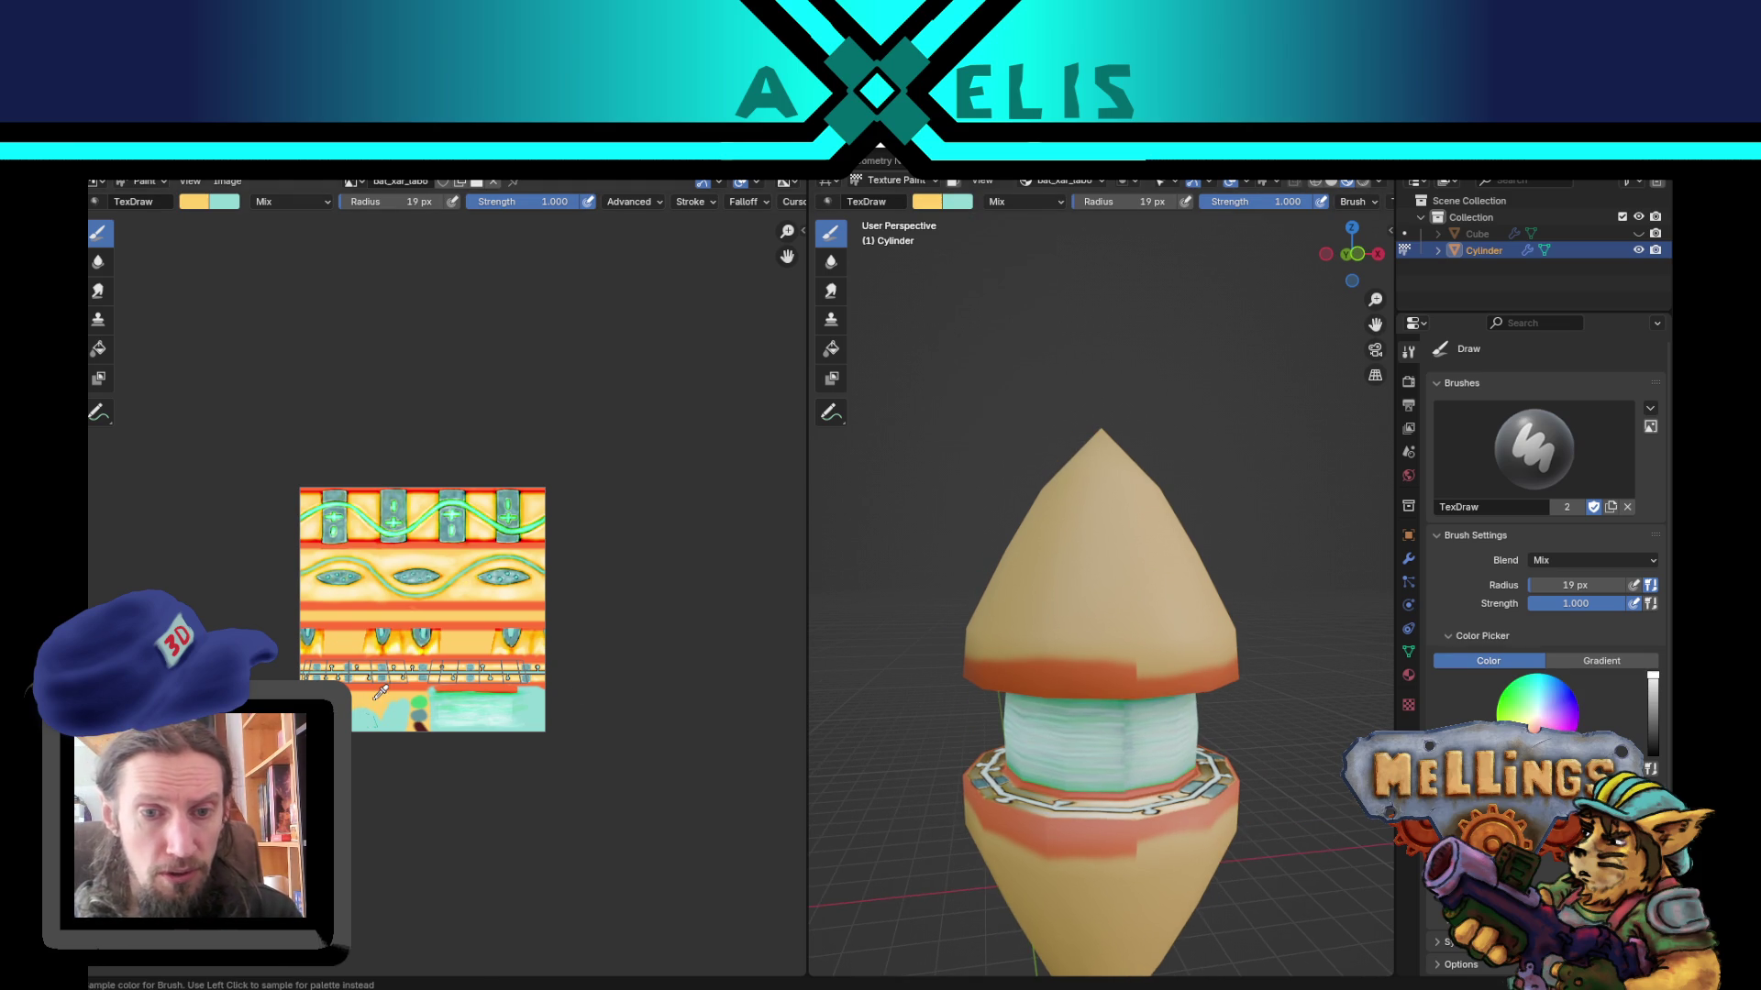
{"action": "key", "text": "x"}
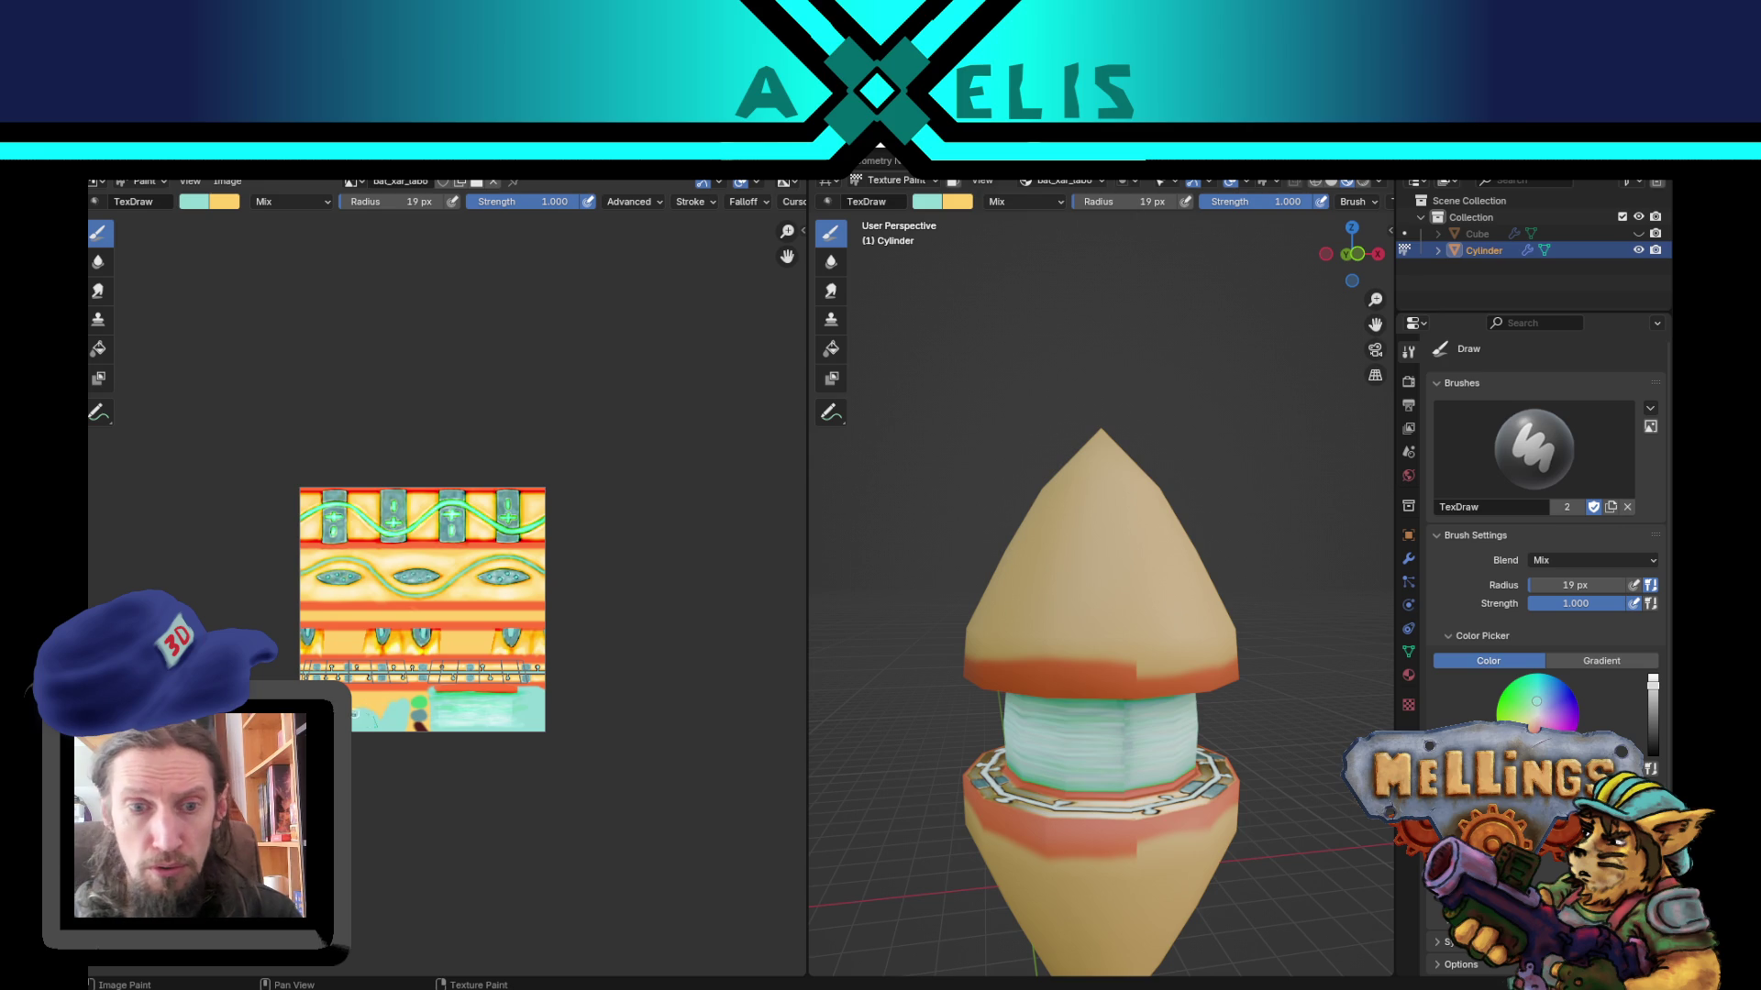
{"action": "key", "text": "s"}
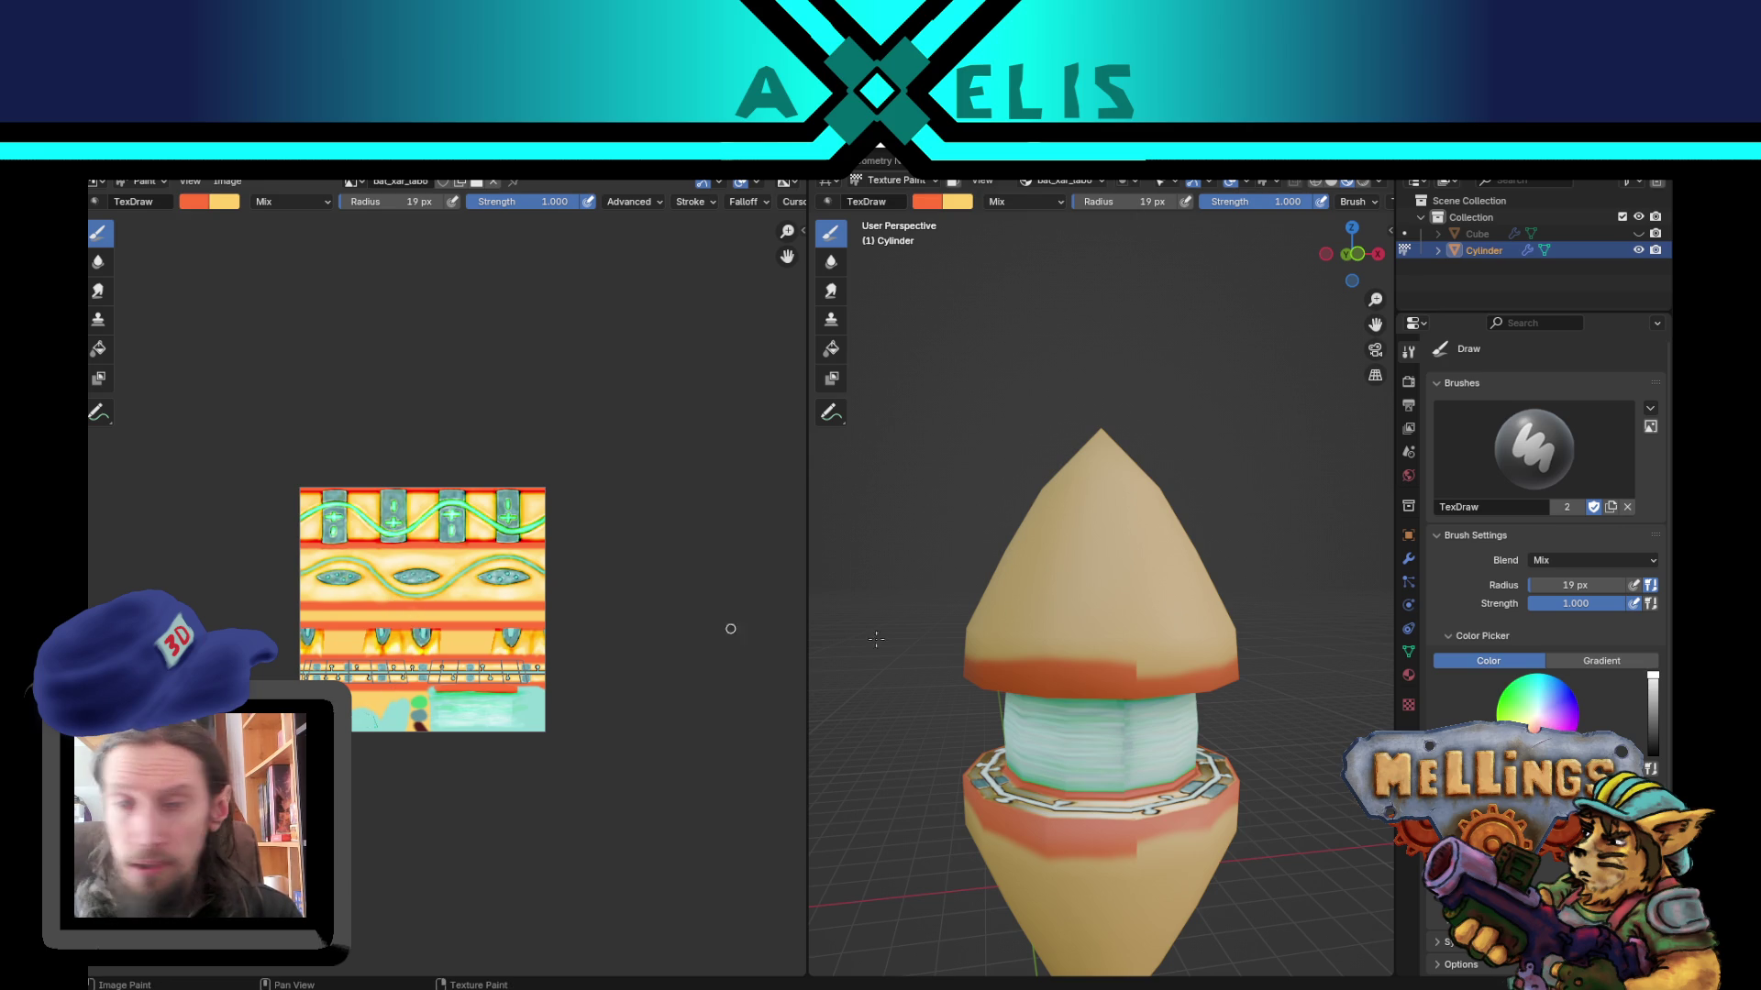
{"action": "key", "text": "x"}
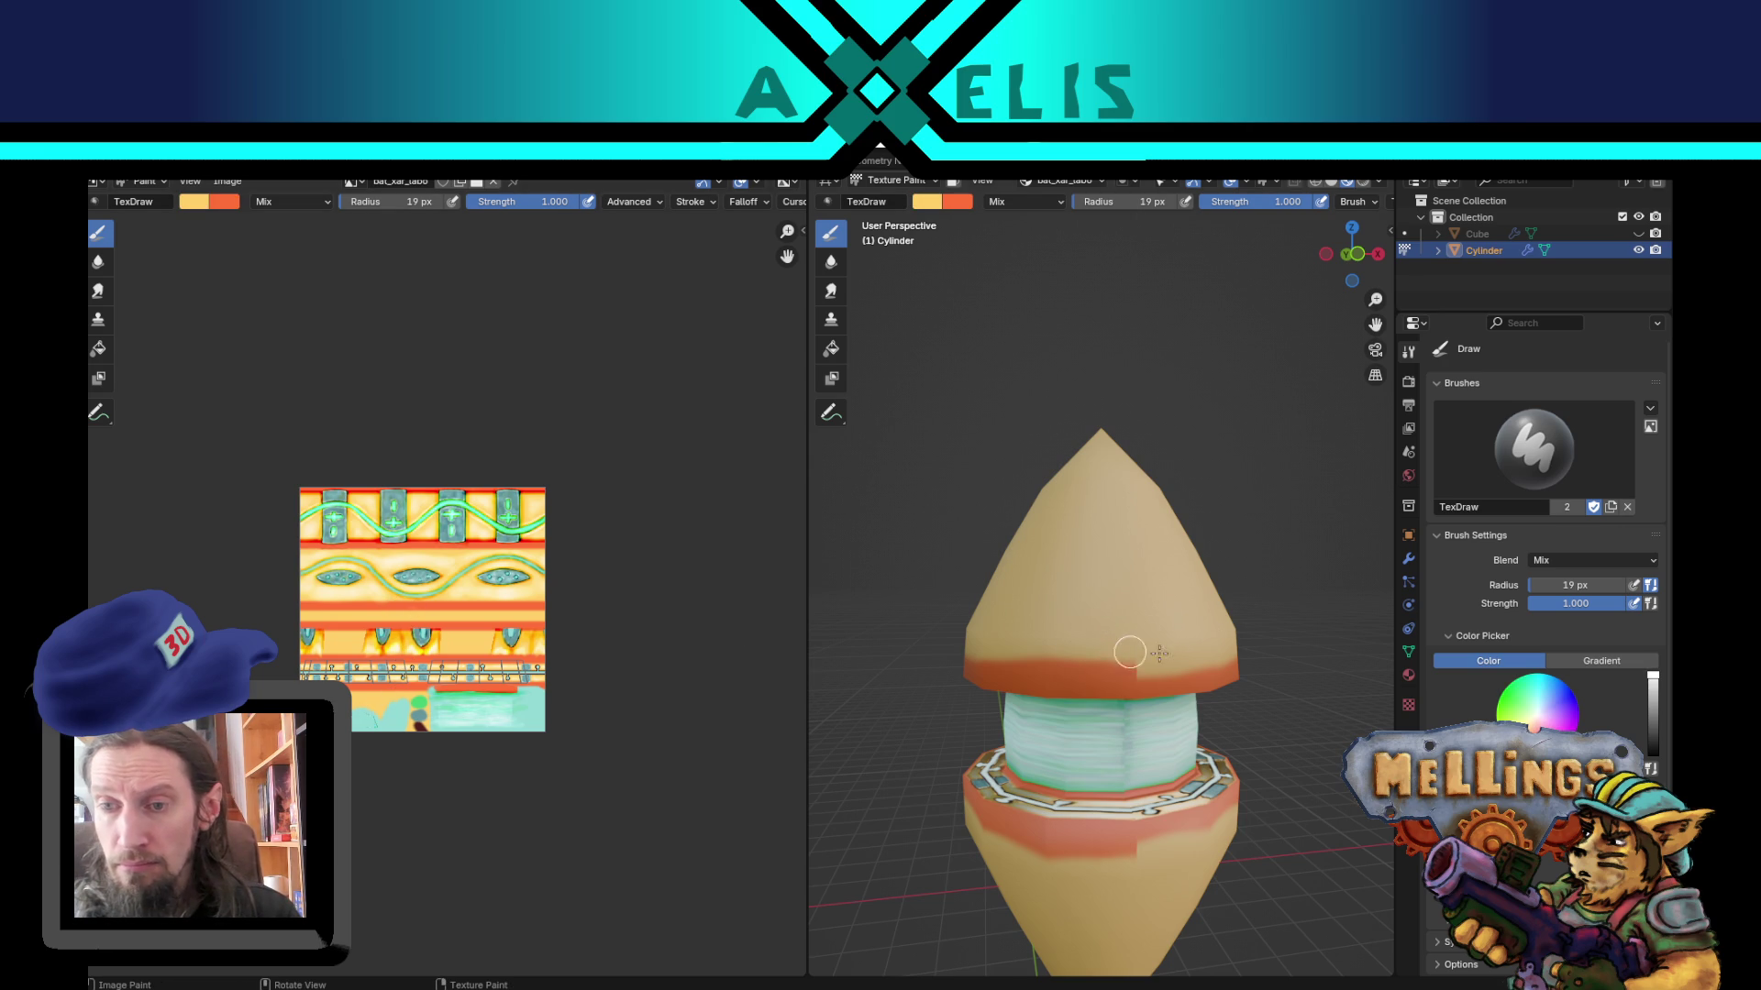
{"action": "key", "text": "shift+f"}
{"action": "key", "text": "Escape"}
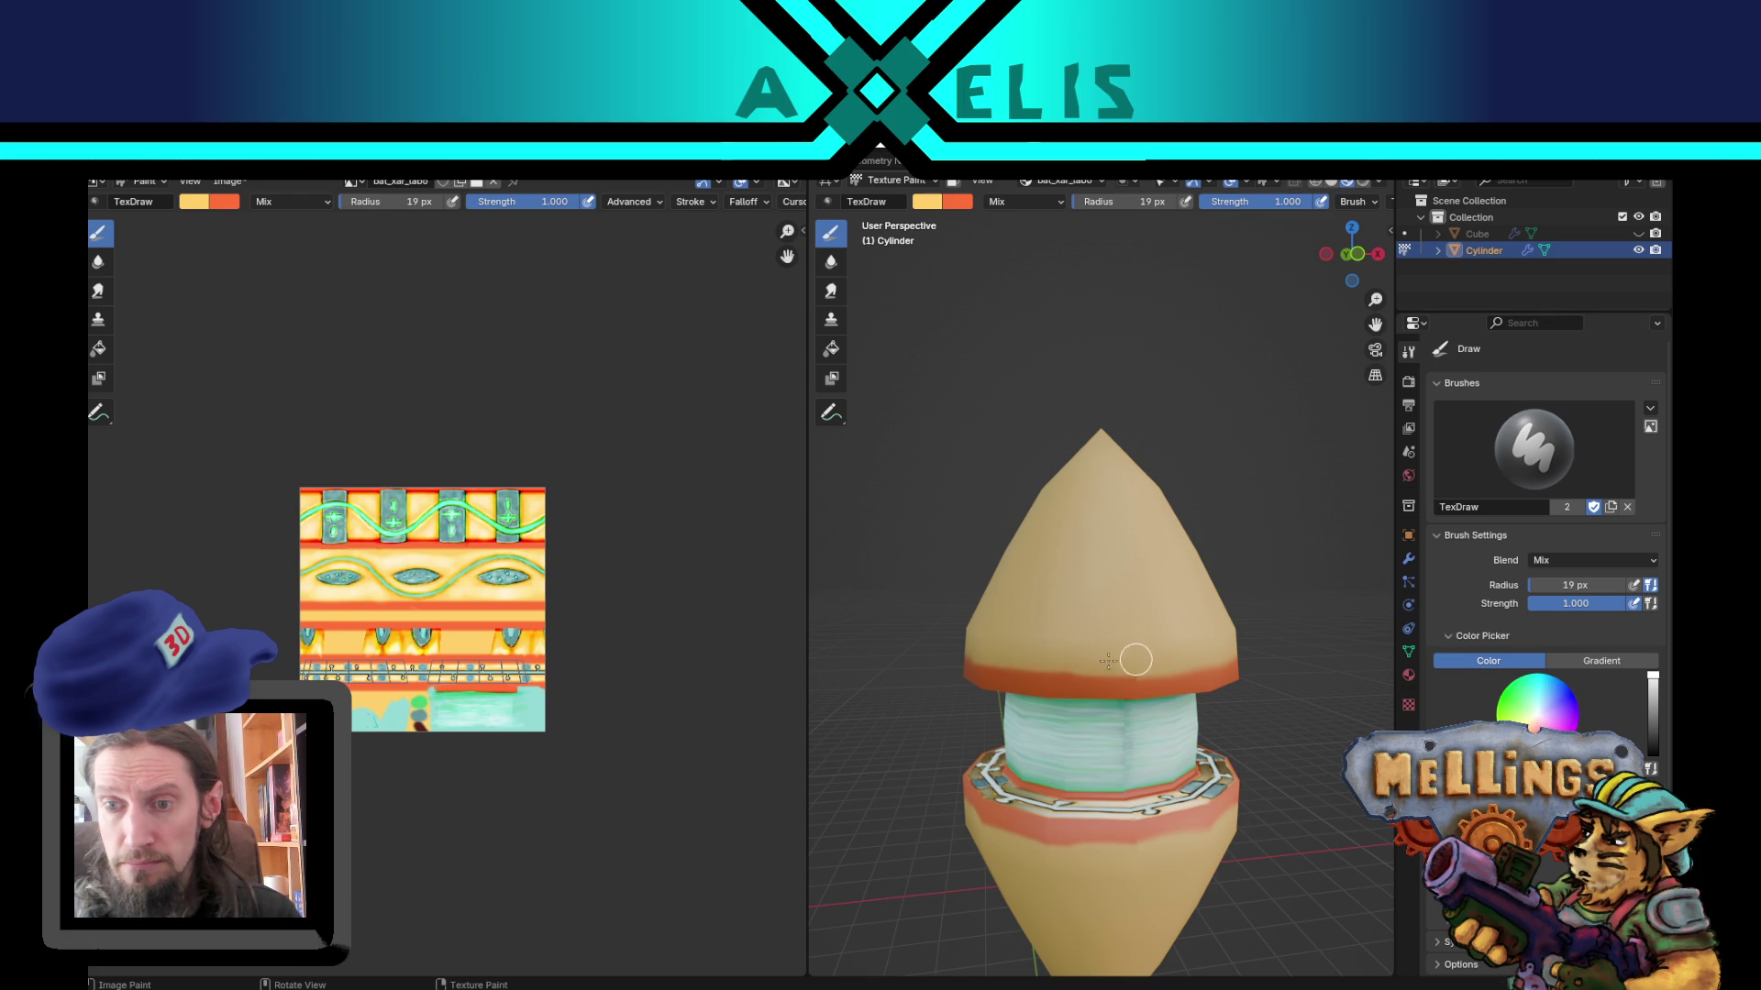
Step: Sample teal as primary and the cones' yellow as secondary colour, then dab teal on the upper cone
{"action": "mouse_move", "coordinate": [958, 688]}
{"action": "middle_mouse_down"}
{"action": "mouse_move", "coordinate": [1351, 691]}
{"action": "mouse_move", "coordinate": [1279, 675]}
{"action": "middle_mouse_up"}
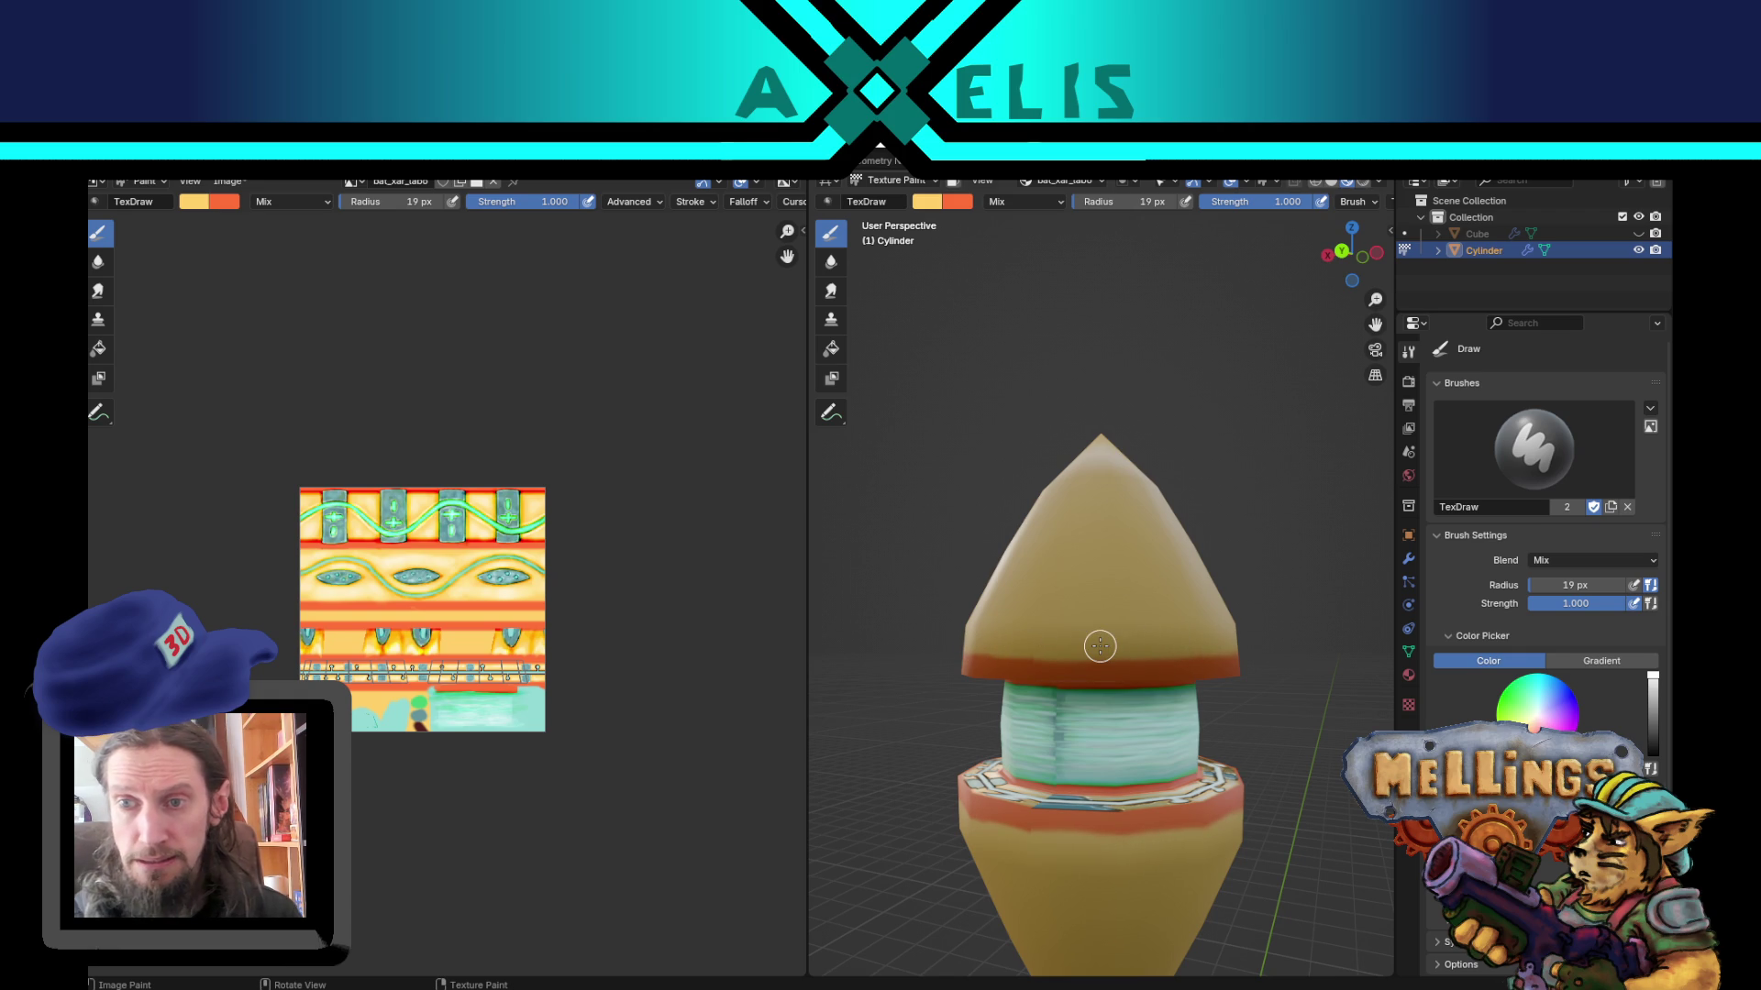
{"action": "middle_click_drag", "start_coordinate": [1100, 646], "coordinate": [947, 711]}
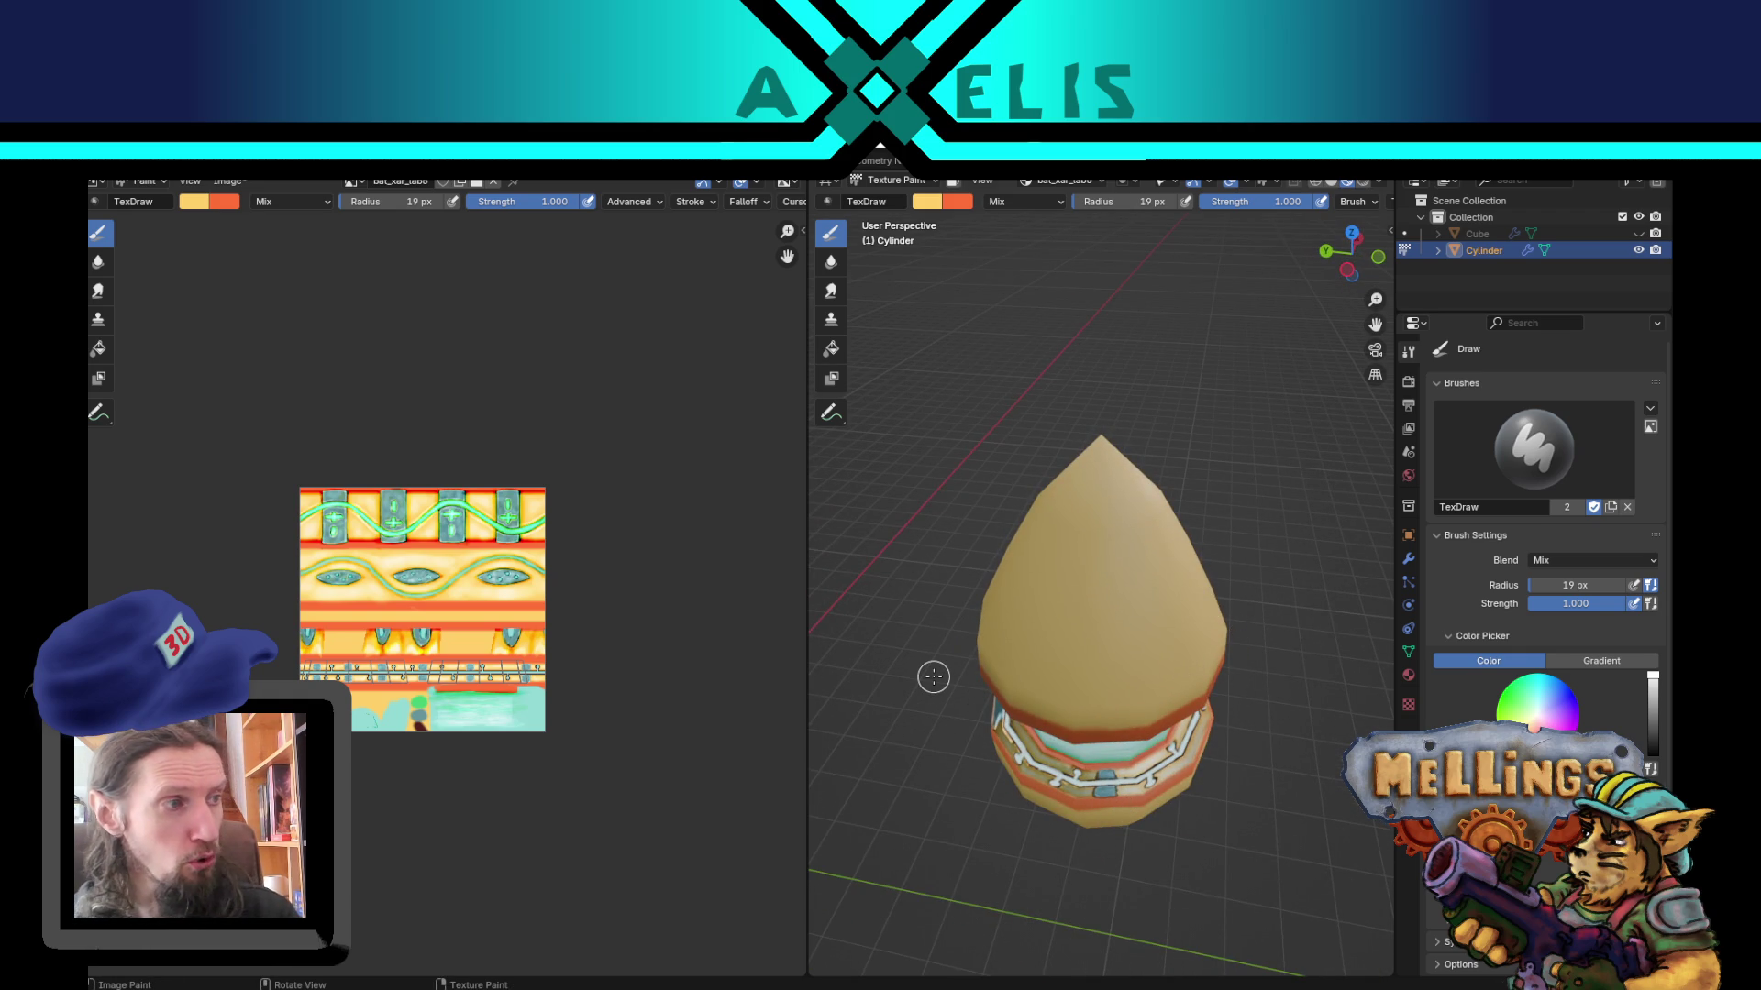
{"action": "mouse_move", "coordinate": [1224, 667]}
{"action": "middle_mouse_down"}
{"action": "mouse_move", "coordinate": [1223, 631]}
{"action": "mouse_move", "coordinate": [1186, 631]}
{"action": "middle_mouse_up"}
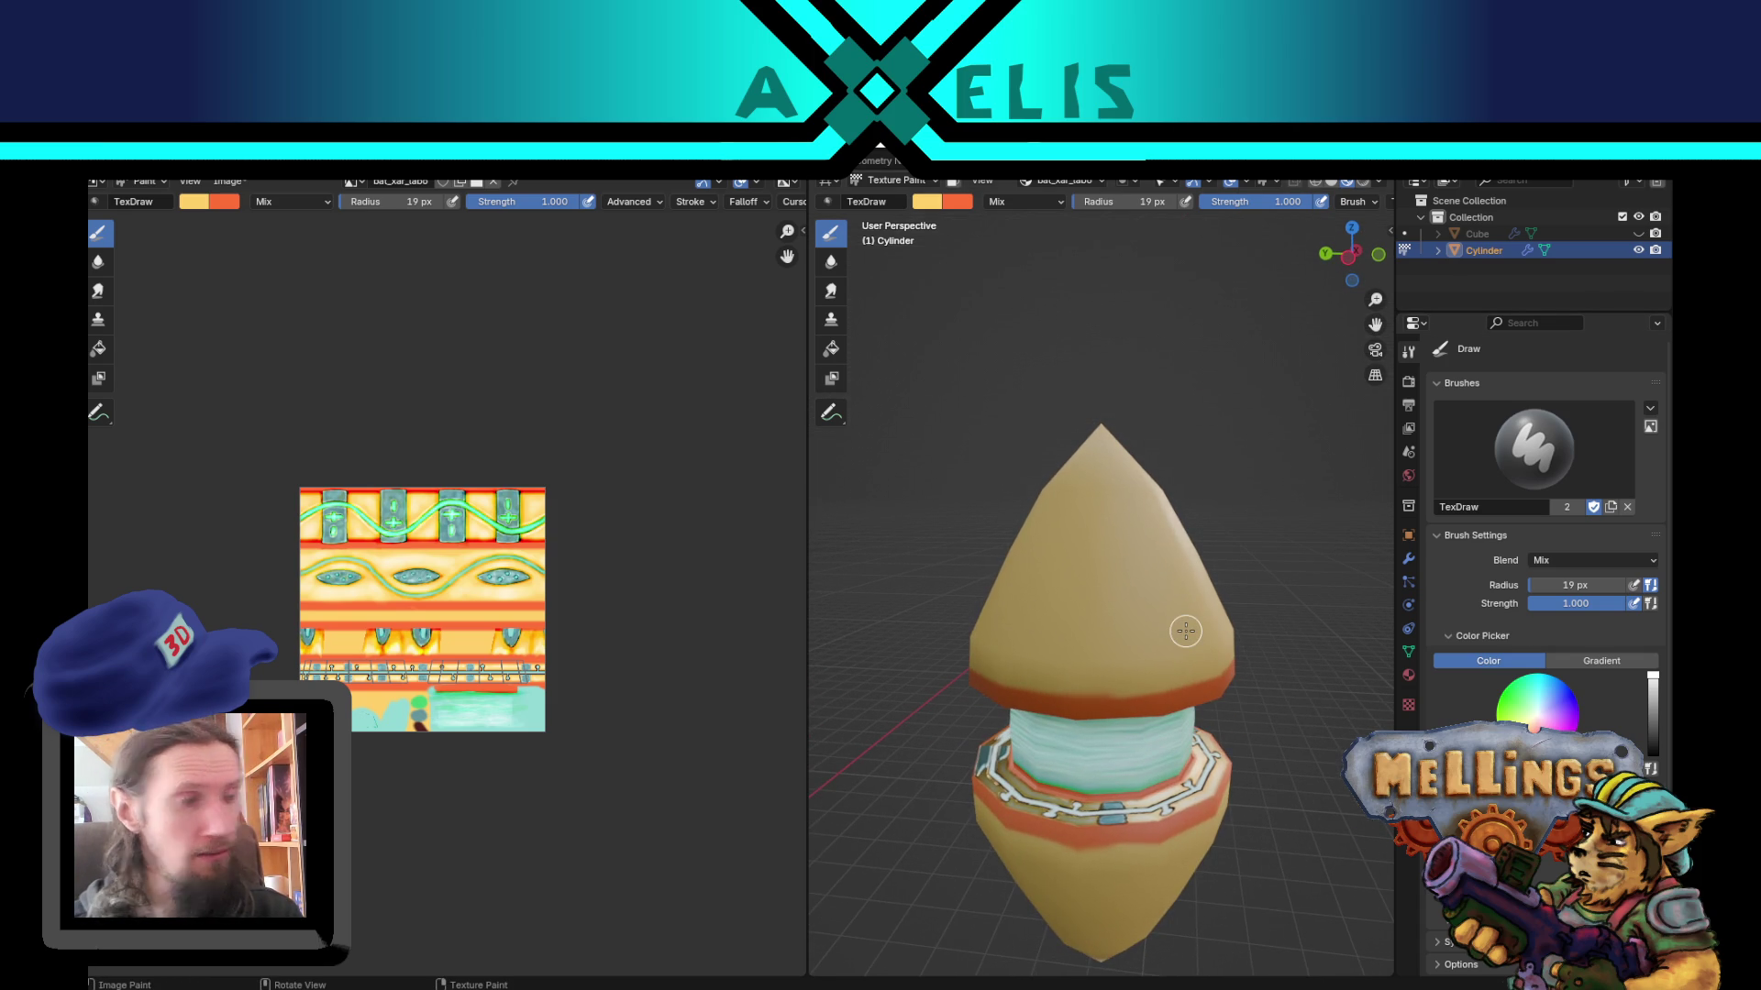
{"action": "middle_click_drag", "start_coordinate": [1101, 660], "coordinate": [1075, 656]}
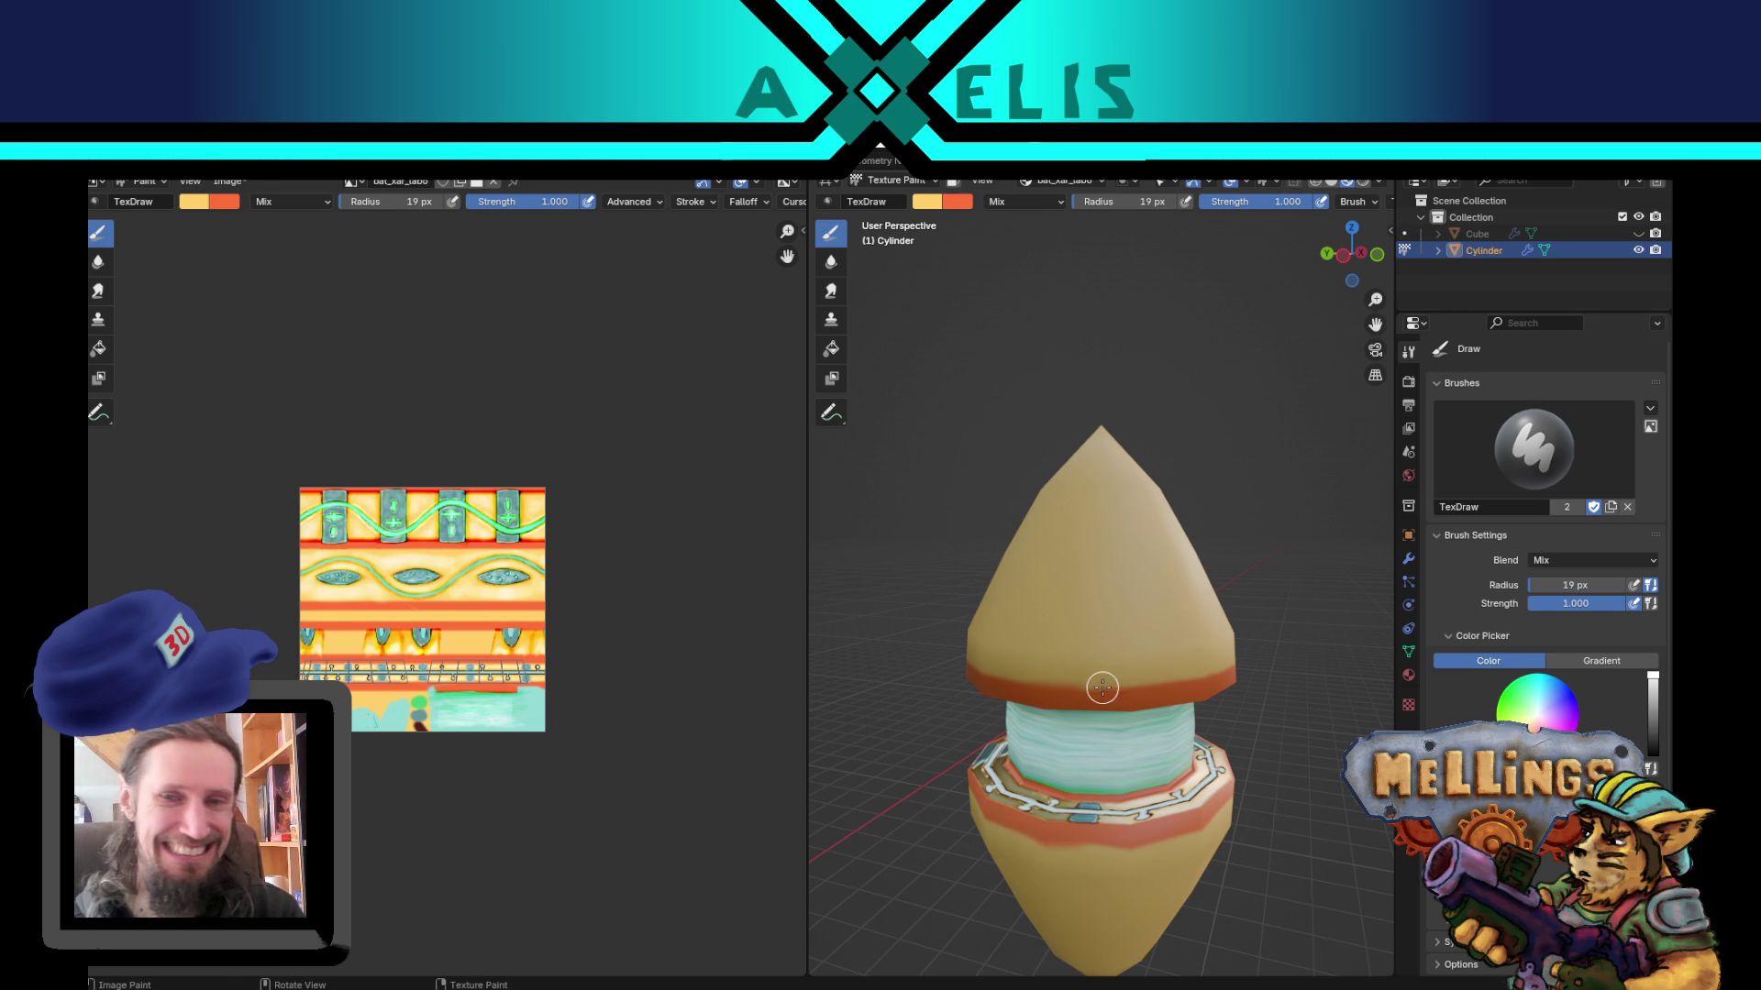
{"action": "middle_click_drag", "start_coordinate": [1112, 684], "coordinate": [1102, 671]}
{"action": "key", "text": "shift"}
{"action": "key", "text": "s"}
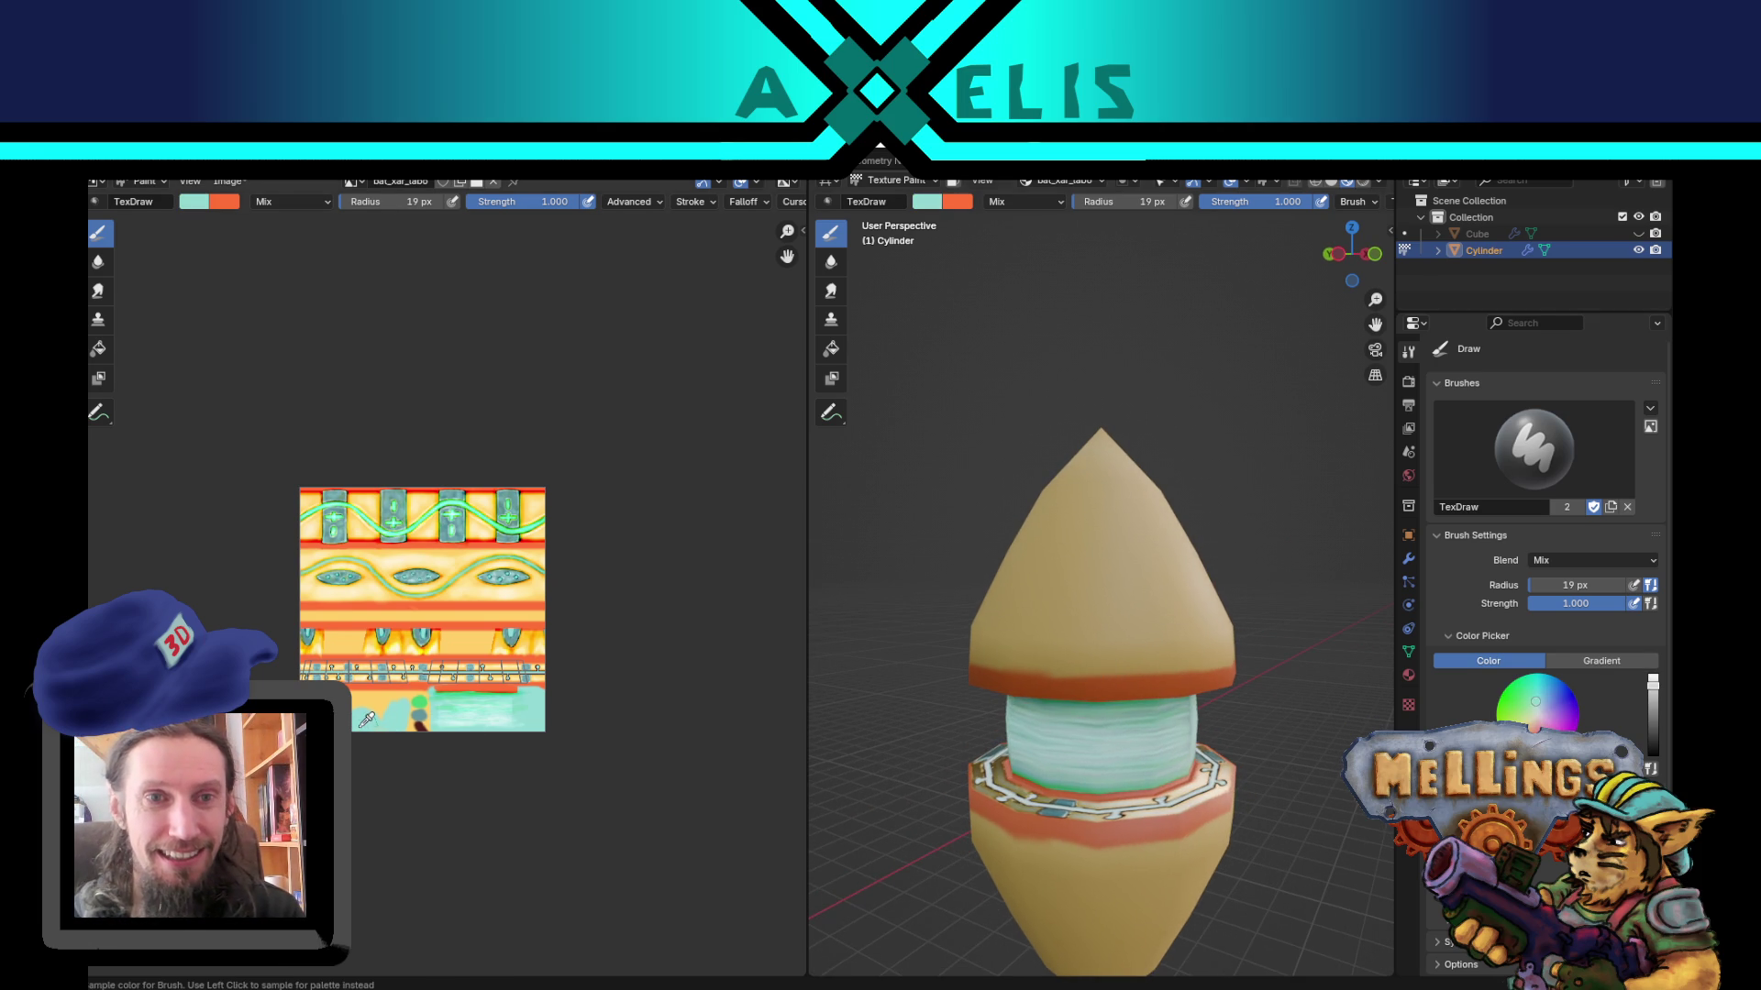
{"action": "key", "text": "x"}
{"action": "key", "text": "s"}
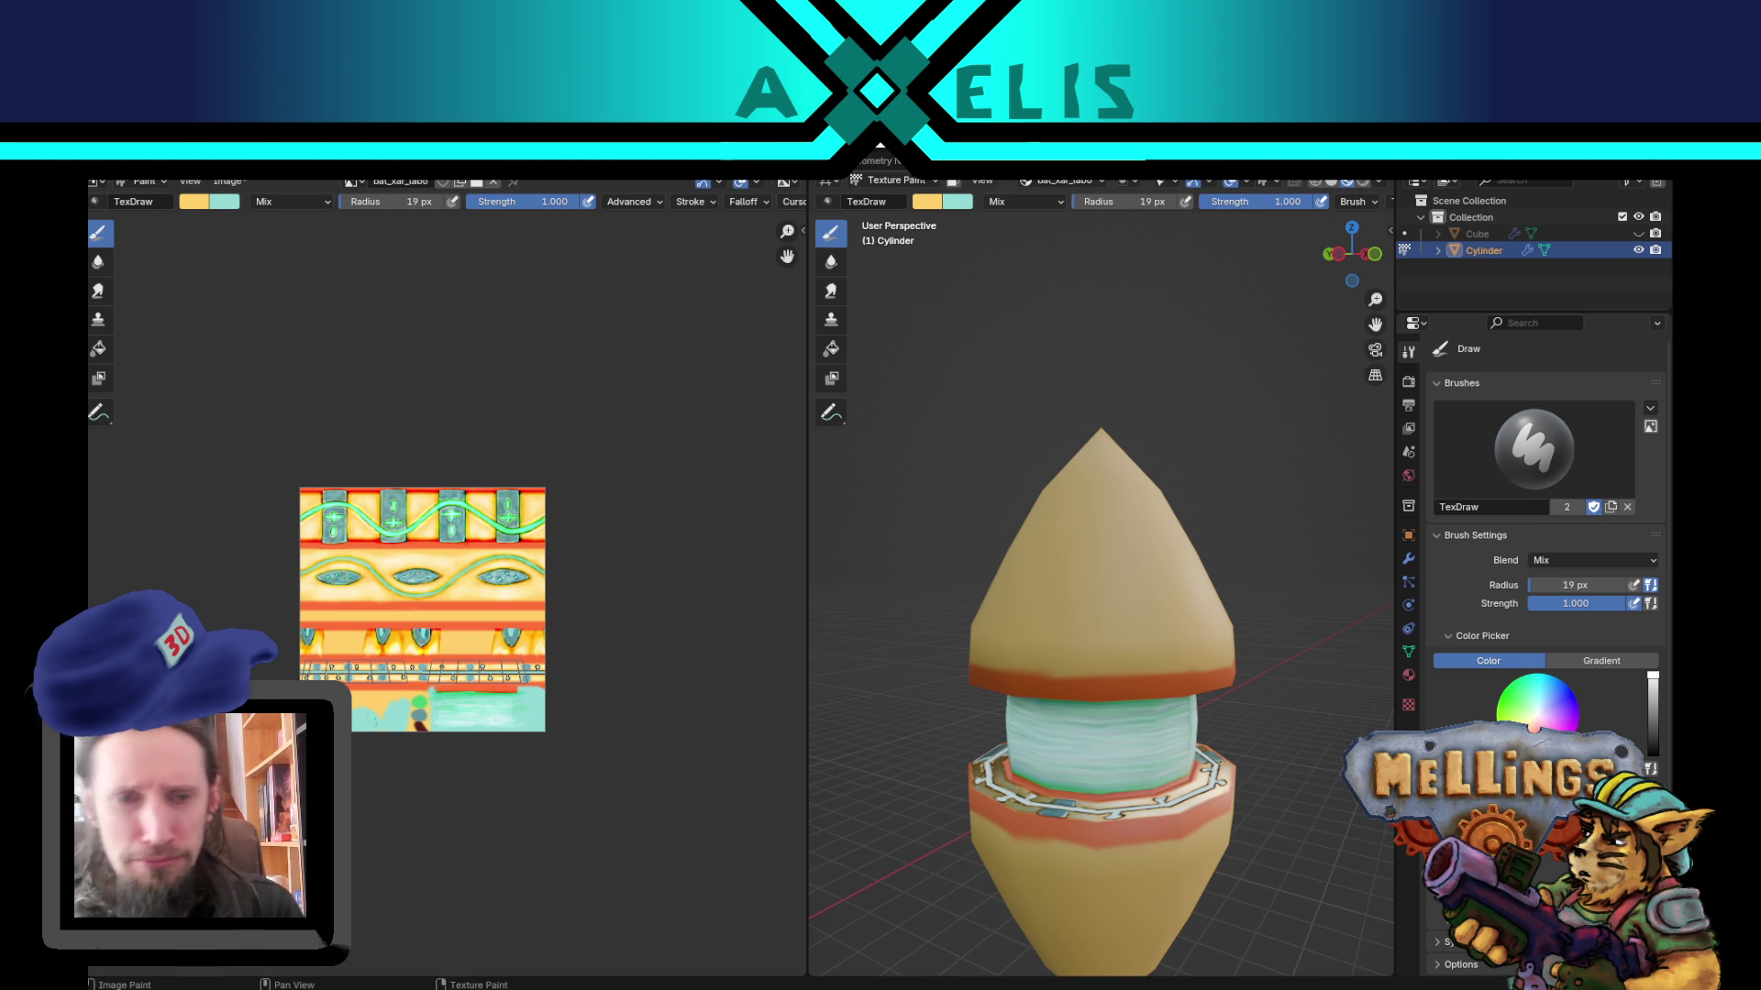
{"action": "key", "text": "x"}
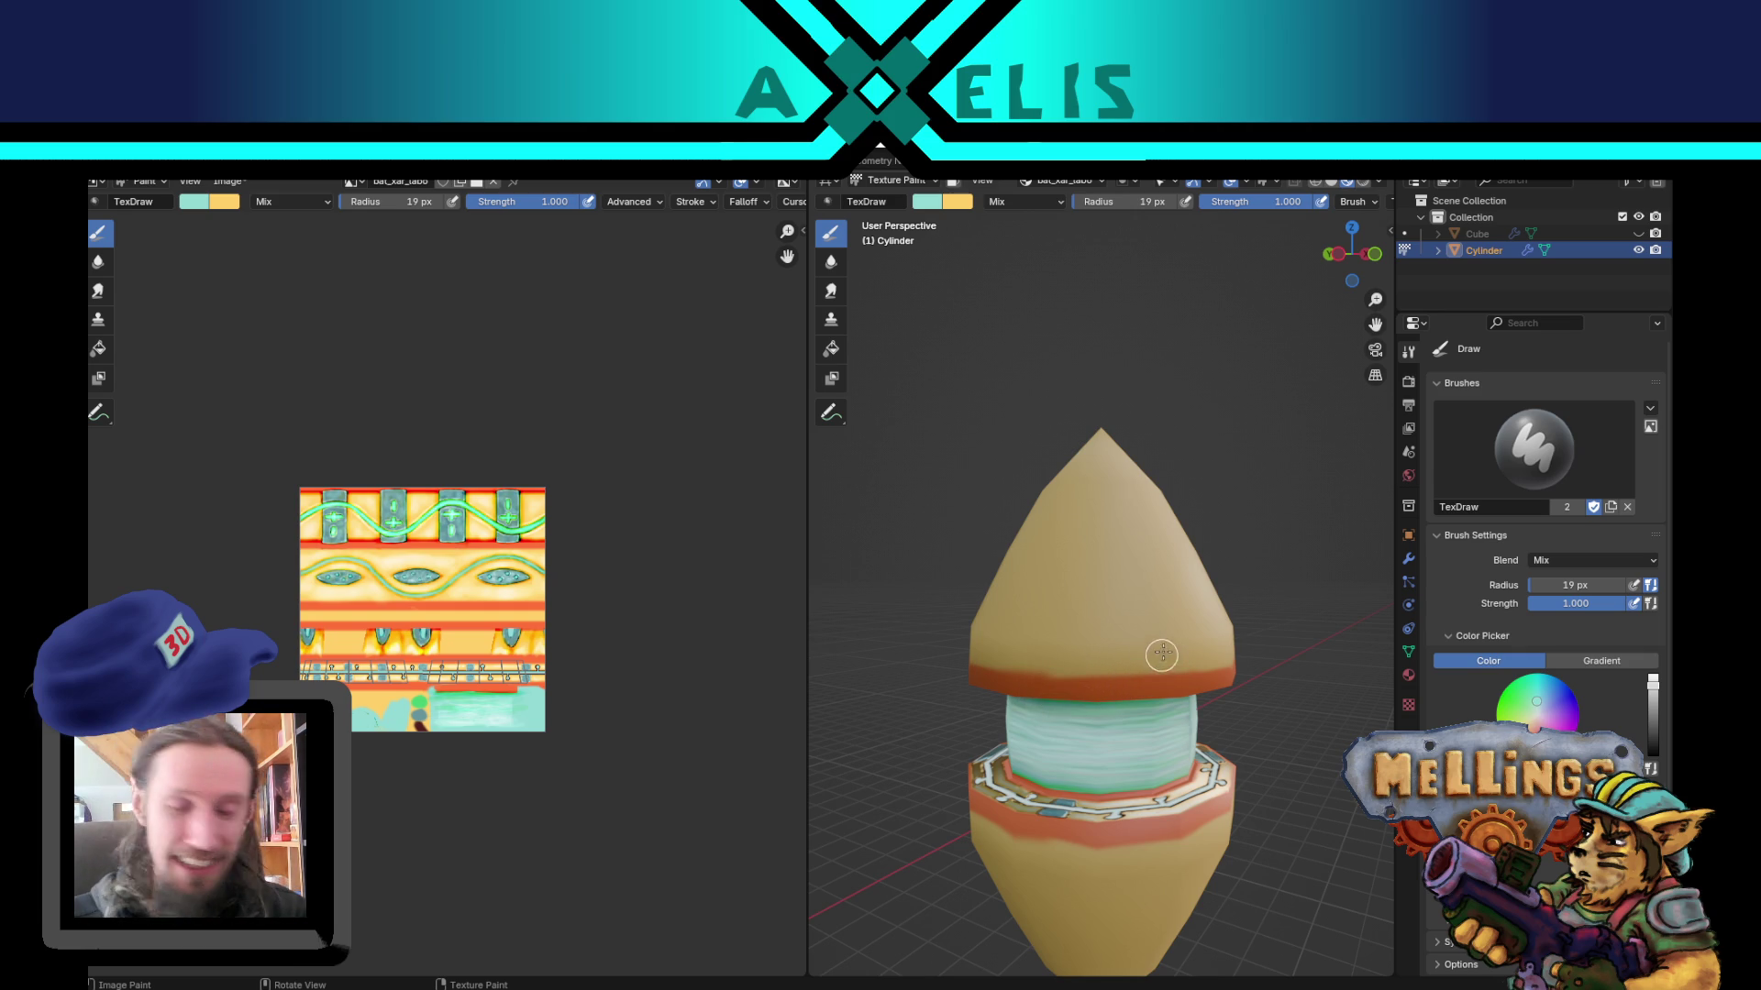
{"action": "mouse_move", "coordinate": [1110, 655]}
{"action": "left_mouse_down"}
{"action": "mouse_move", "coordinate": [1082, 668]}
{"action": "mouse_move", "coordinate": [1089, 648]}
{"action": "left_mouse_up"}
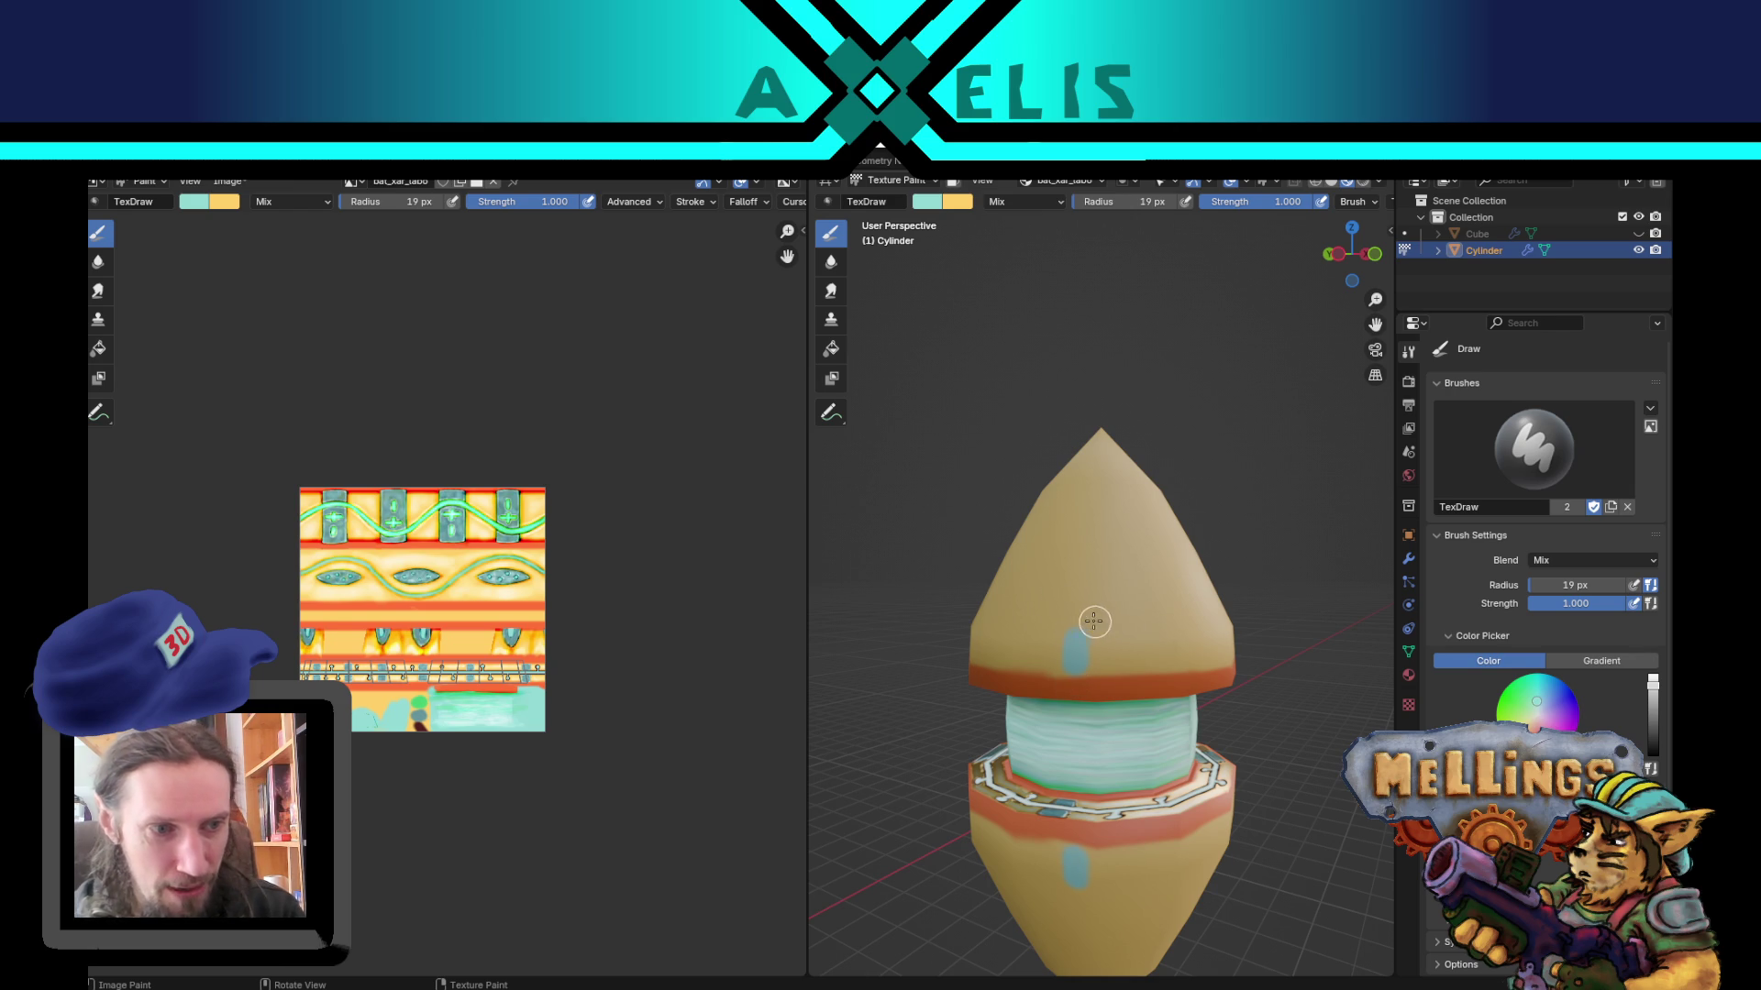
Step: Paint a teal line up the upper cone, undoing the overlong first stroke and redrawing it
{"action": "mouse_move", "coordinate": [1102, 614]}
{"action": "left_mouse_down"}
{"action": "mouse_move", "coordinate": [1075, 607]}
{"action": "mouse_move", "coordinate": [1069, 628]}
{"action": "left_mouse_up"}
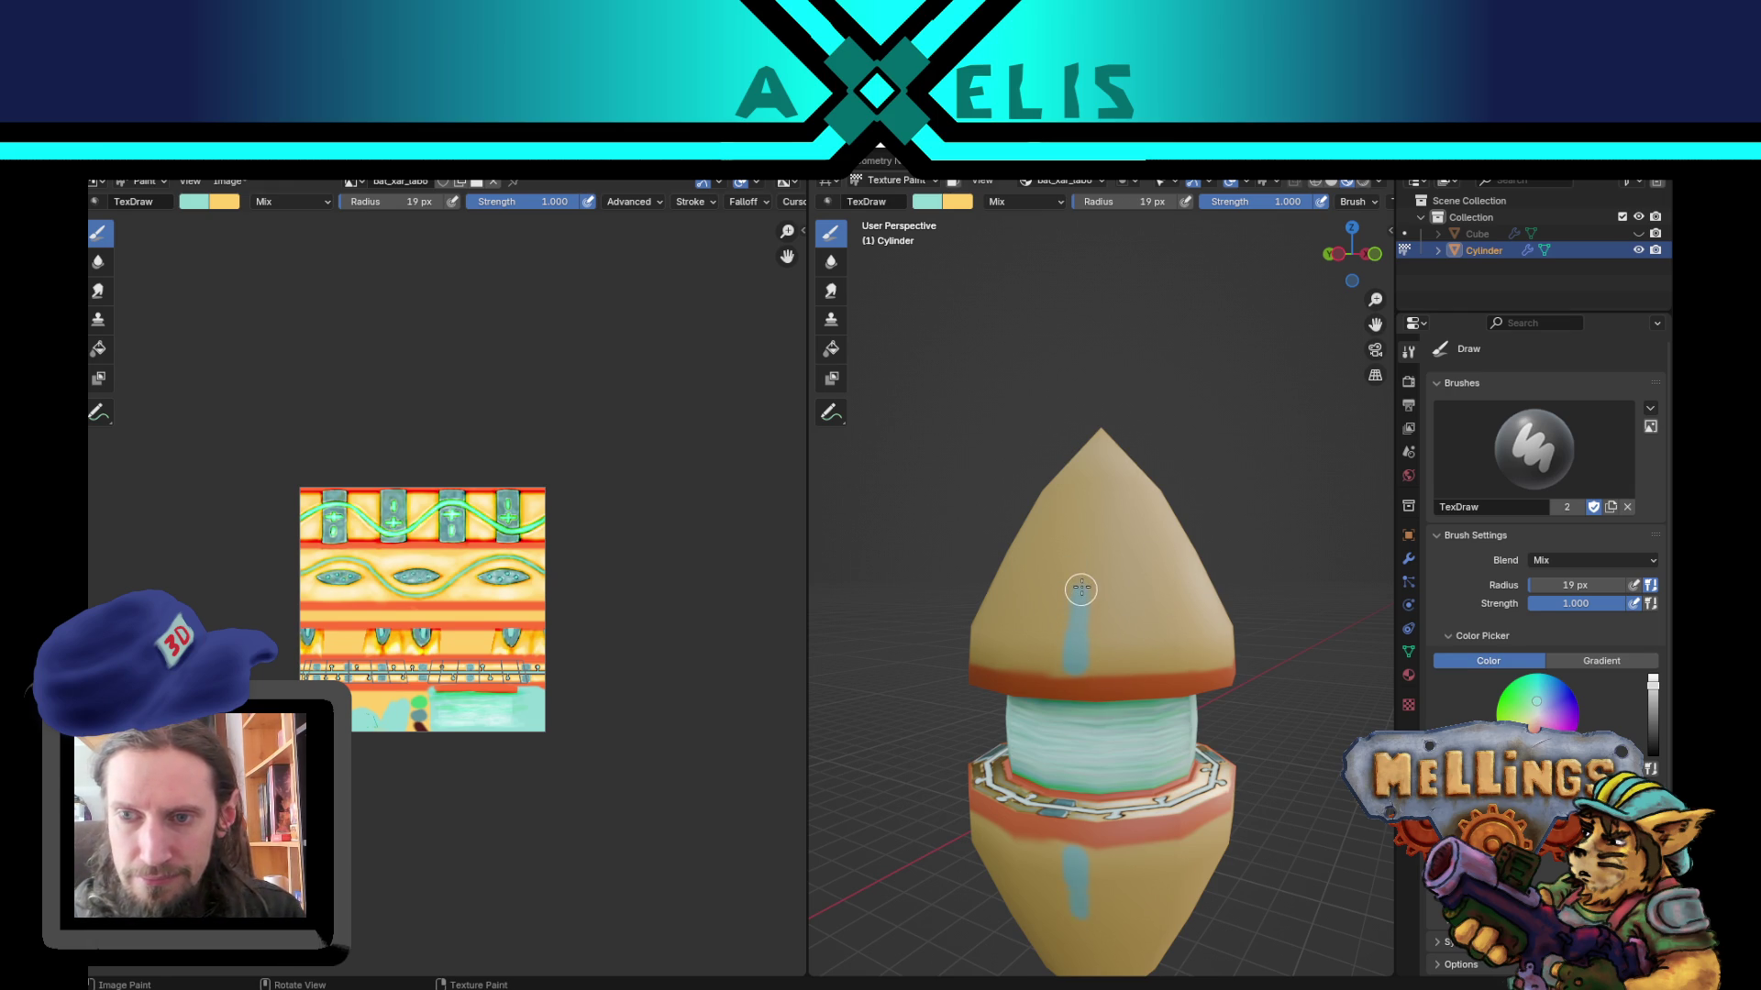
{"action": "key", "text": "ctrl+z"}
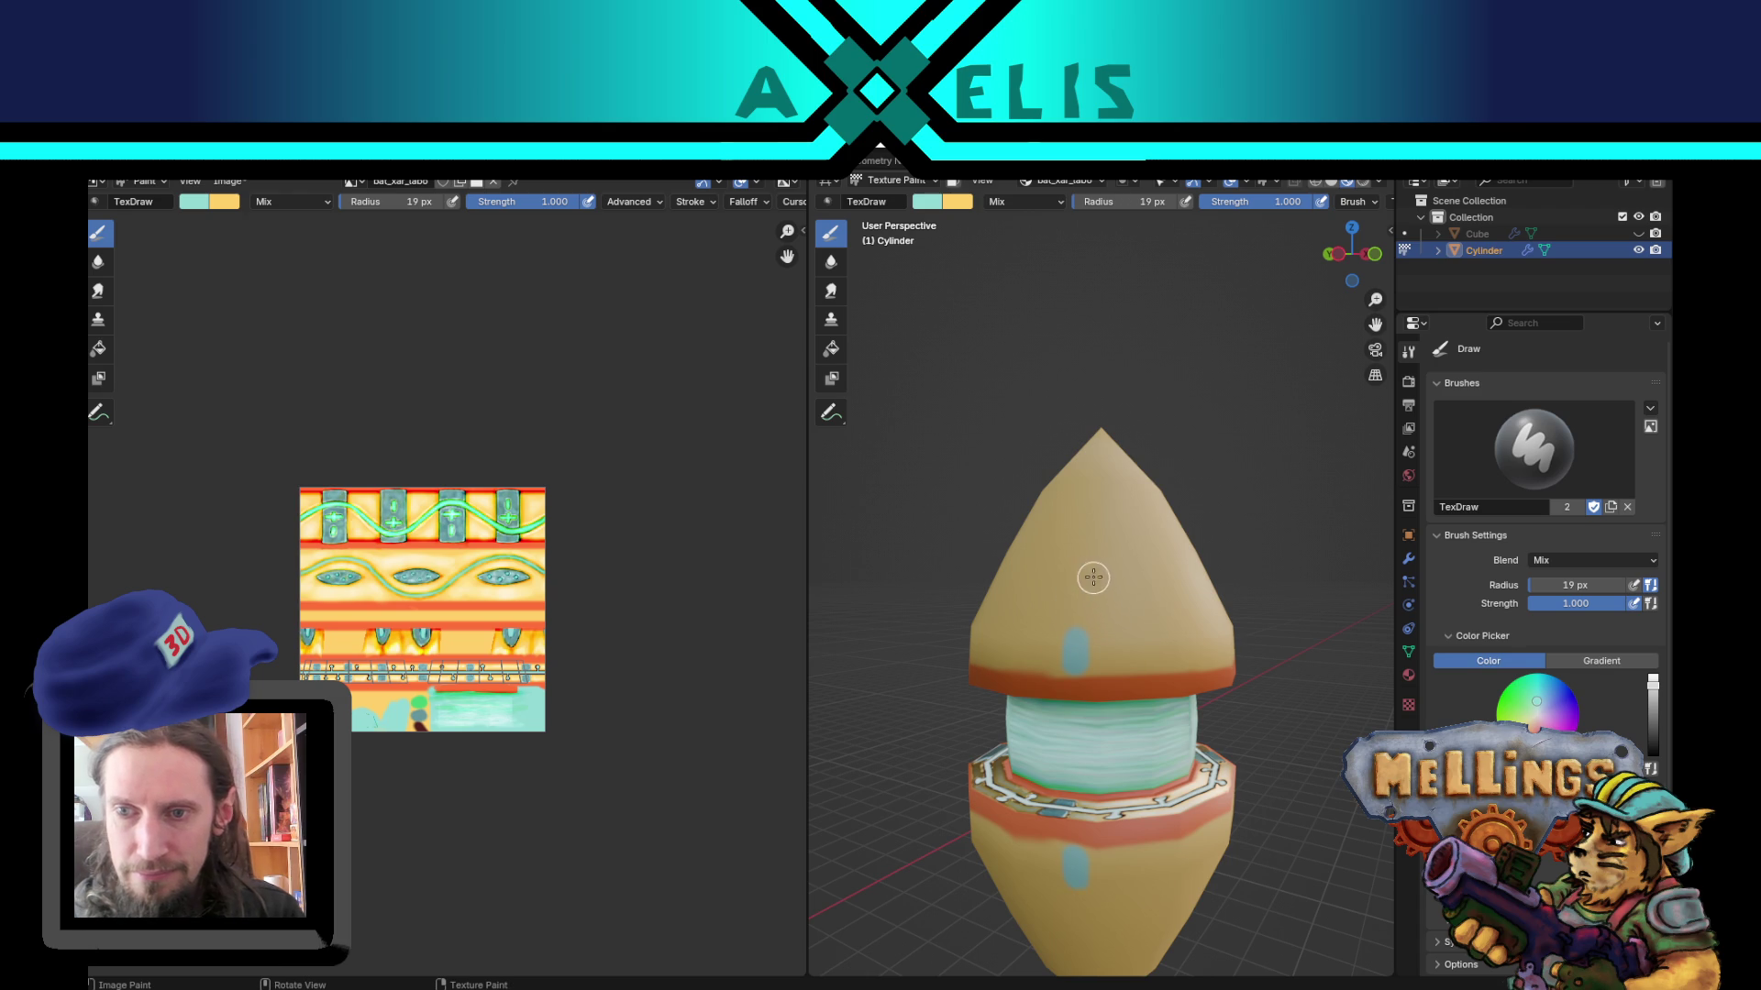
{"action": "mouse_move", "coordinate": [1075, 643]}
{"action": "left_mouse_down"}
{"action": "mouse_move", "coordinate": [1088, 562]}
{"action": "mouse_move", "coordinate": [1068, 561]}
{"action": "mouse_move", "coordinate": [1096, 525]}
{"action": "left_mouse_up"}
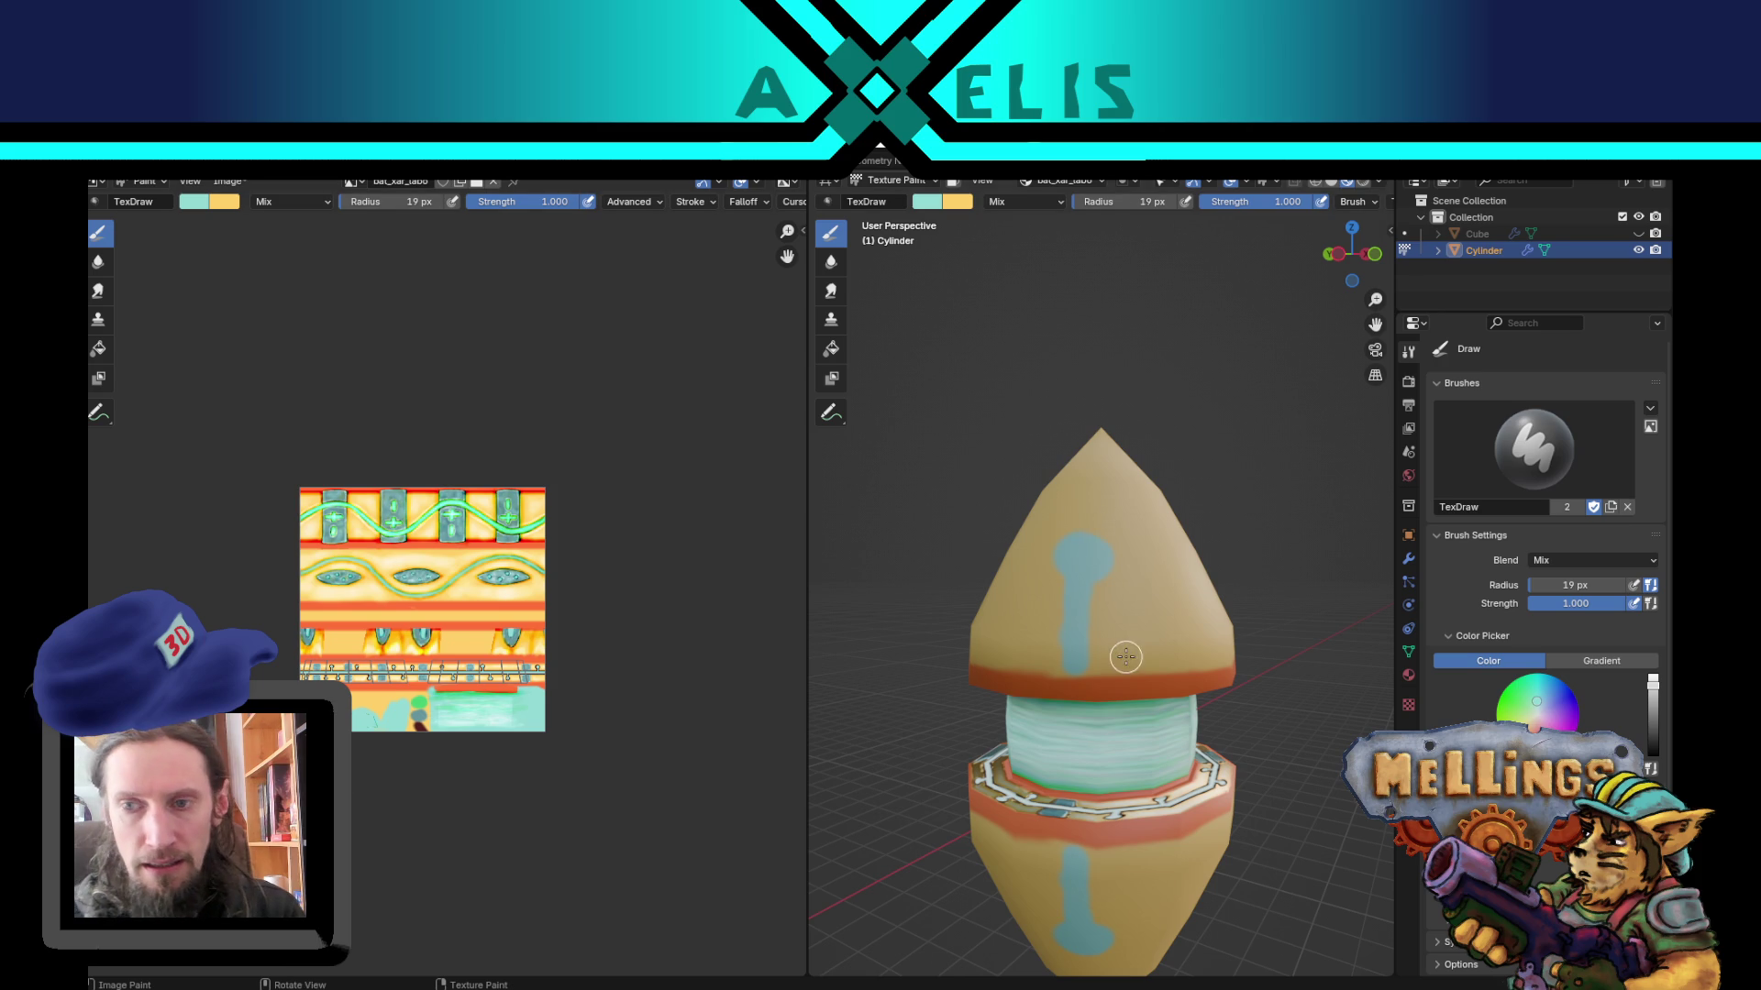
{"action": "scroll", "coordinate": [454, 594], "scroll_direction": "up", "scroll_amount": 4}
Step: Frame the cone's UV area in the Image Editor and paint a teal patch at the tip with a 12 px brush
{"action": "middle_click_drag", "start_coordinate": [363, 768], "coordinate": [601, 493]}
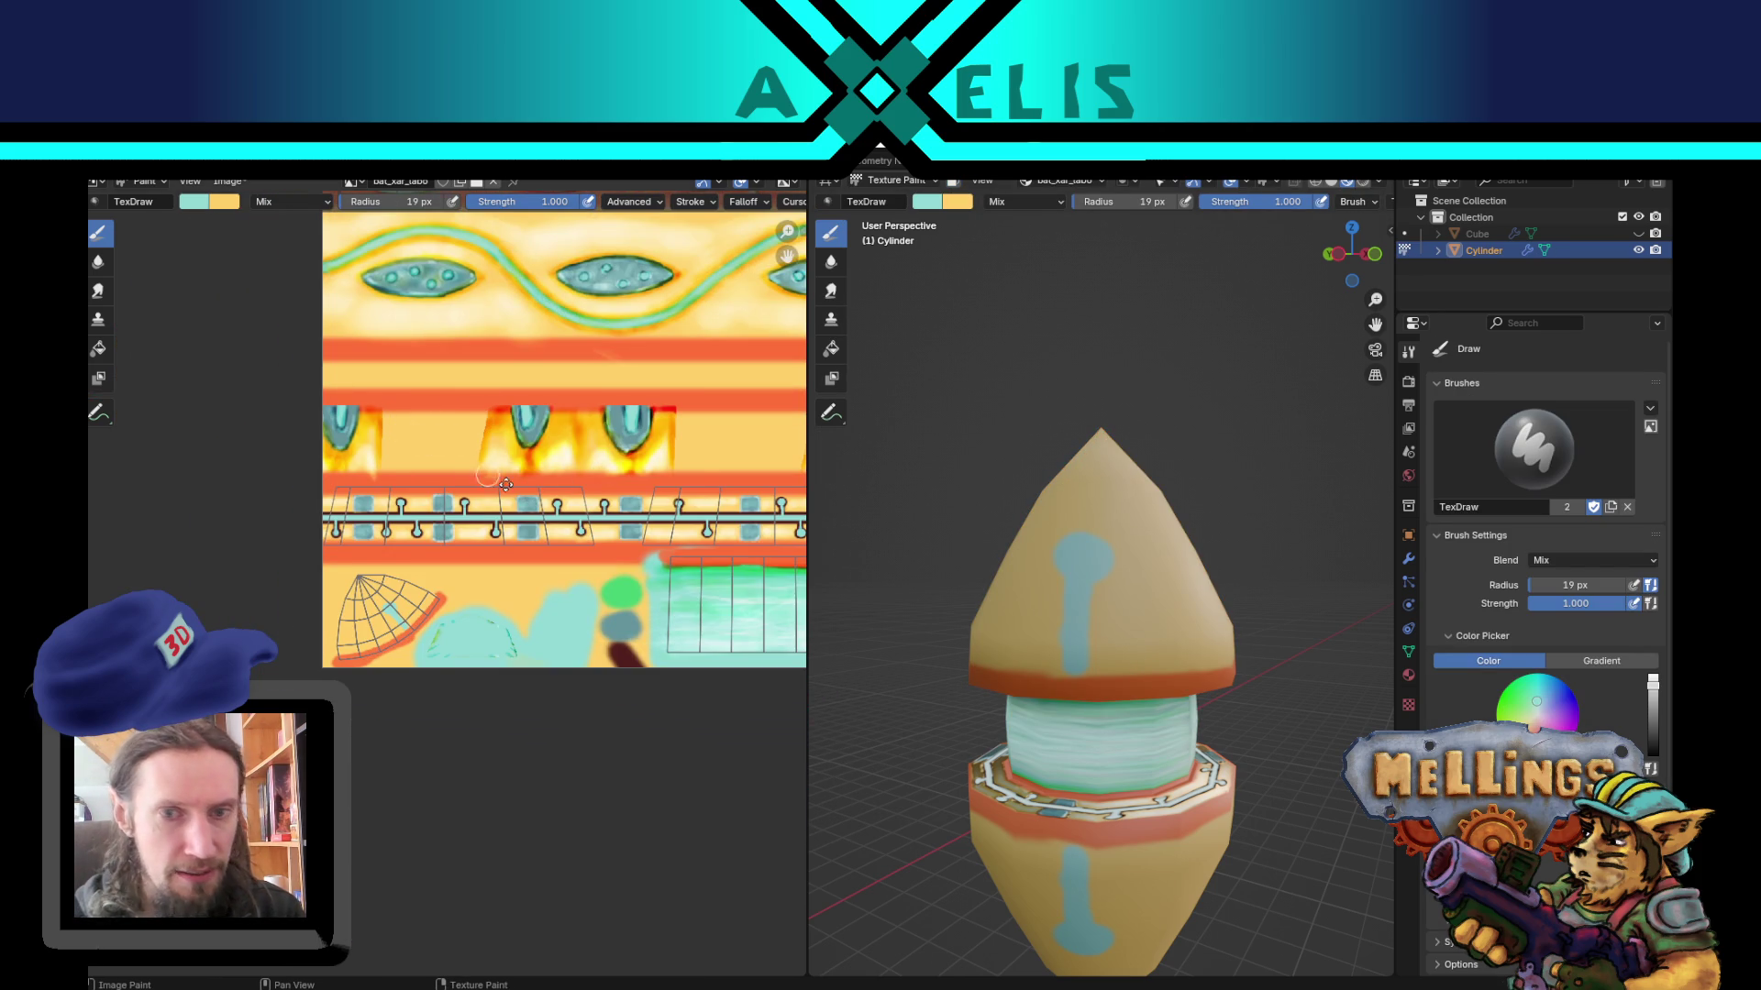
{"action": "scroll", "coordinate": [484, 473], "scroll_direction": "up", "scroll_amount": 6}
{"action": "middle_click_drag", "start_coordinate": [481, 655], "coordinate": [323, 496]}
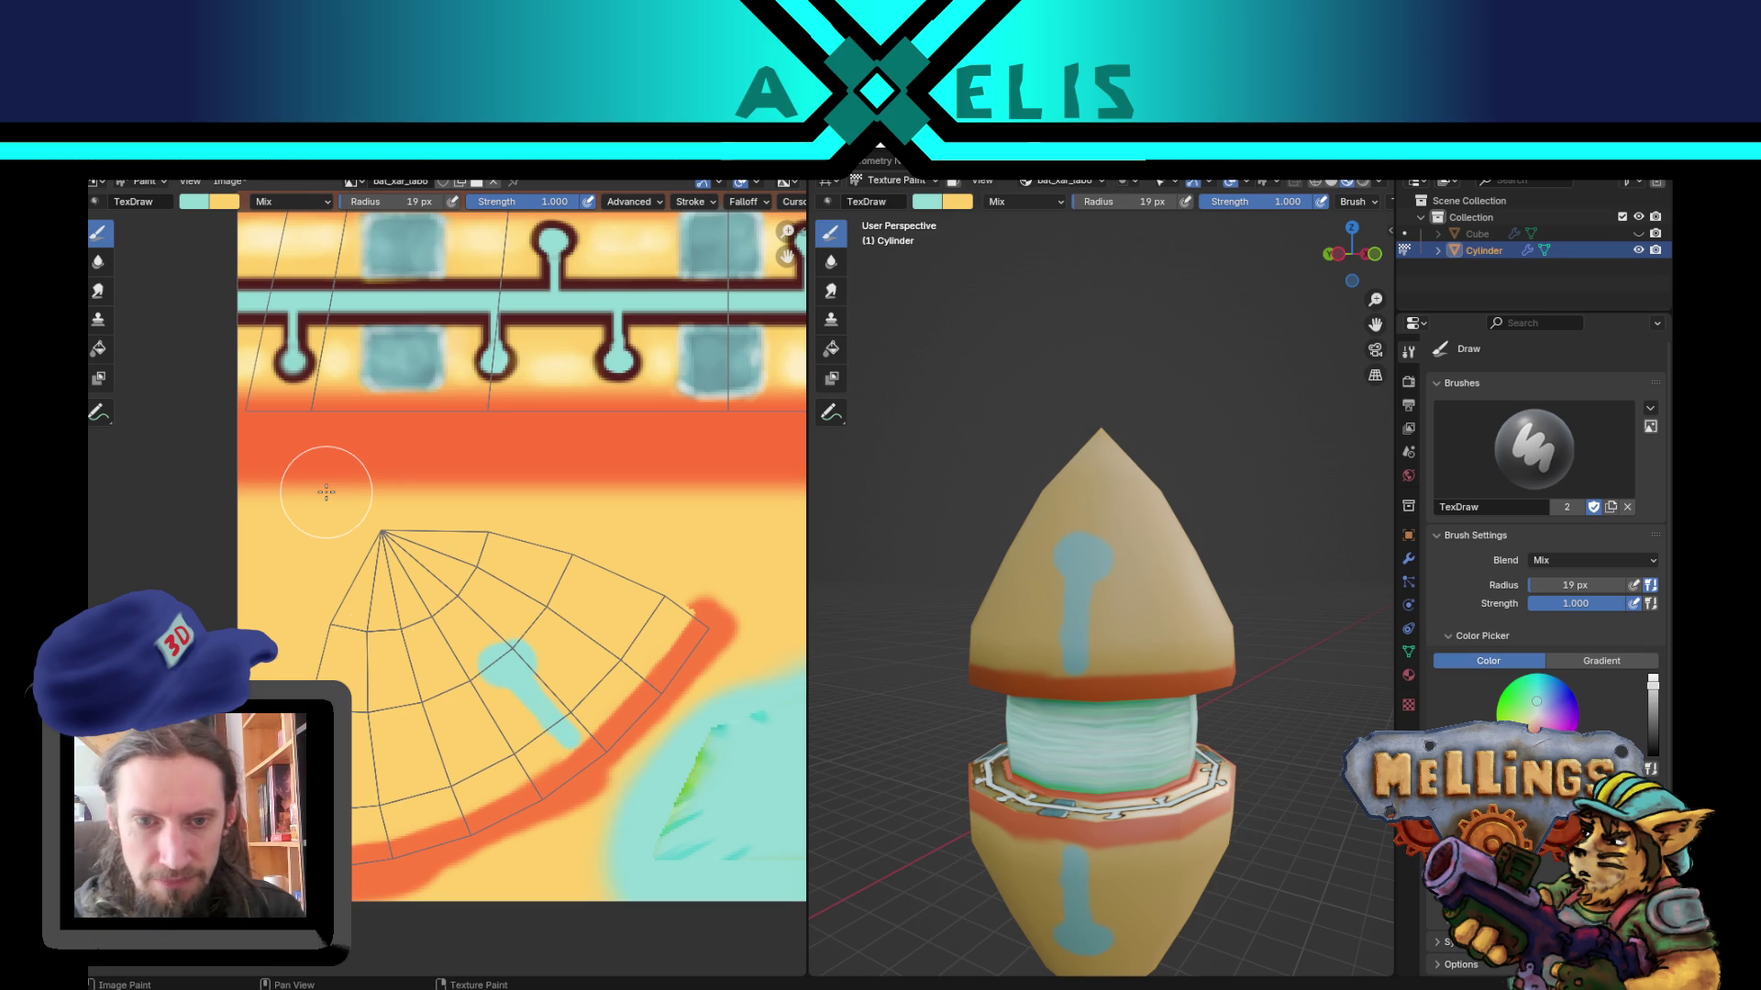
{"action": "key", "text": "f"}
{"action": "left_click", "coordinate": [366, 519]}
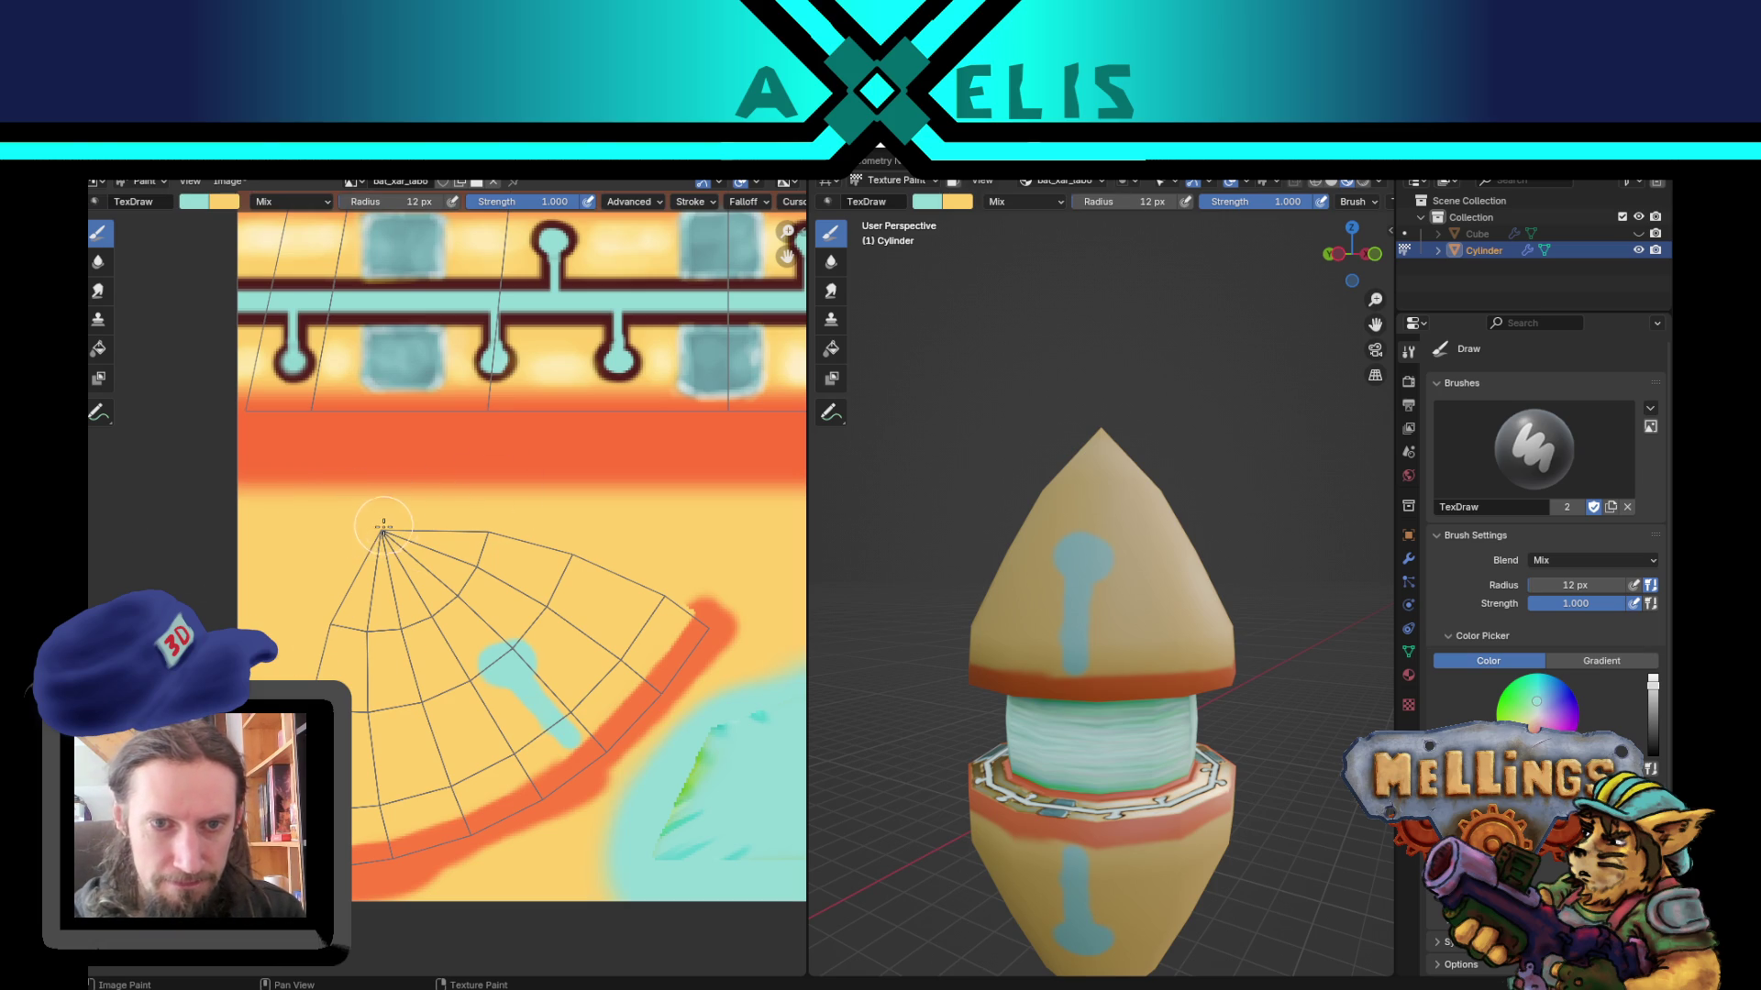
{"action": "mouse_move", "coordinate": [383, 530]}
{"action": "left_mouse_down"}
{"action": "mouse_move", "coordinate": [390, 550]}
{"action": "mouse_move", "coordinate": [394, 513]}
{"action": "mouse_move", "coordinate": [365, 530]}
{"action": "mouse_move", "coordinate": [377, 511]}
{"action": "mouse_move", "coordinate": [413, 525]}
{"action": "left_mouse_up"}
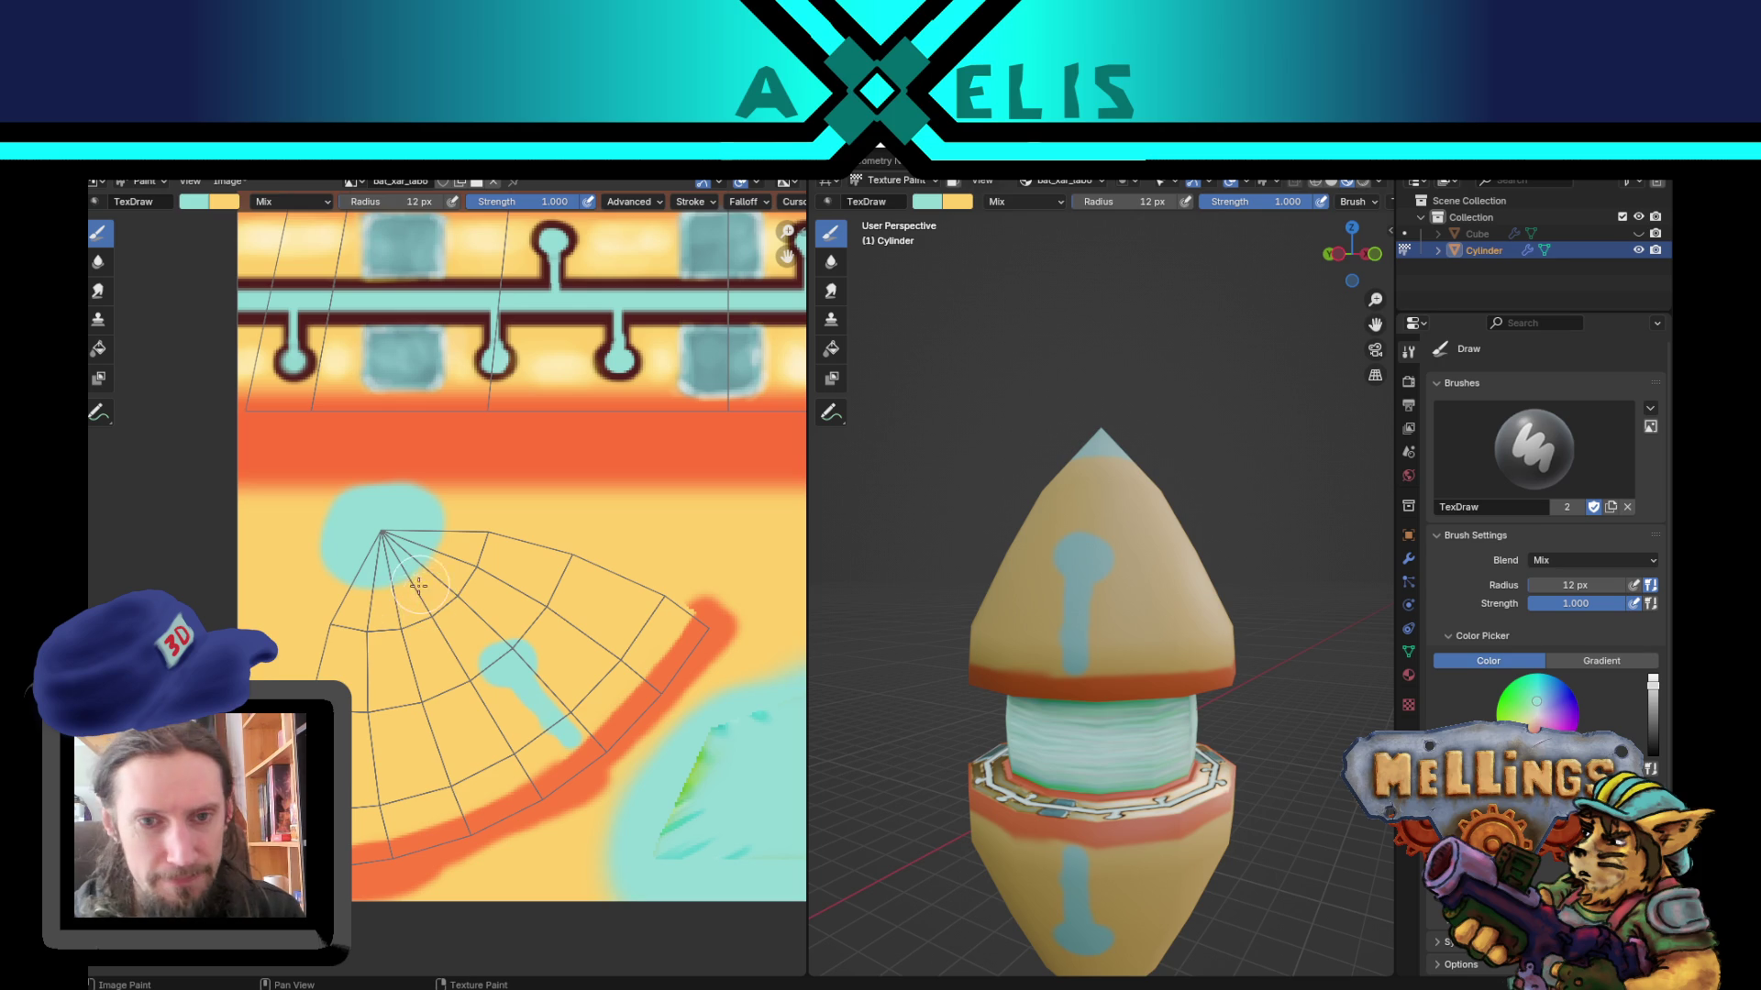
Step: With a 7 px brush, draw a thin teal line down from the tip and a branch across the cone
{"action": "key", "text": "f"}
{"action": "left_click", "coordinate": [387, 585]}
{"action": "left_click_drag", "start_coordinate": [387, 586], "coordinate": [428, 752]}
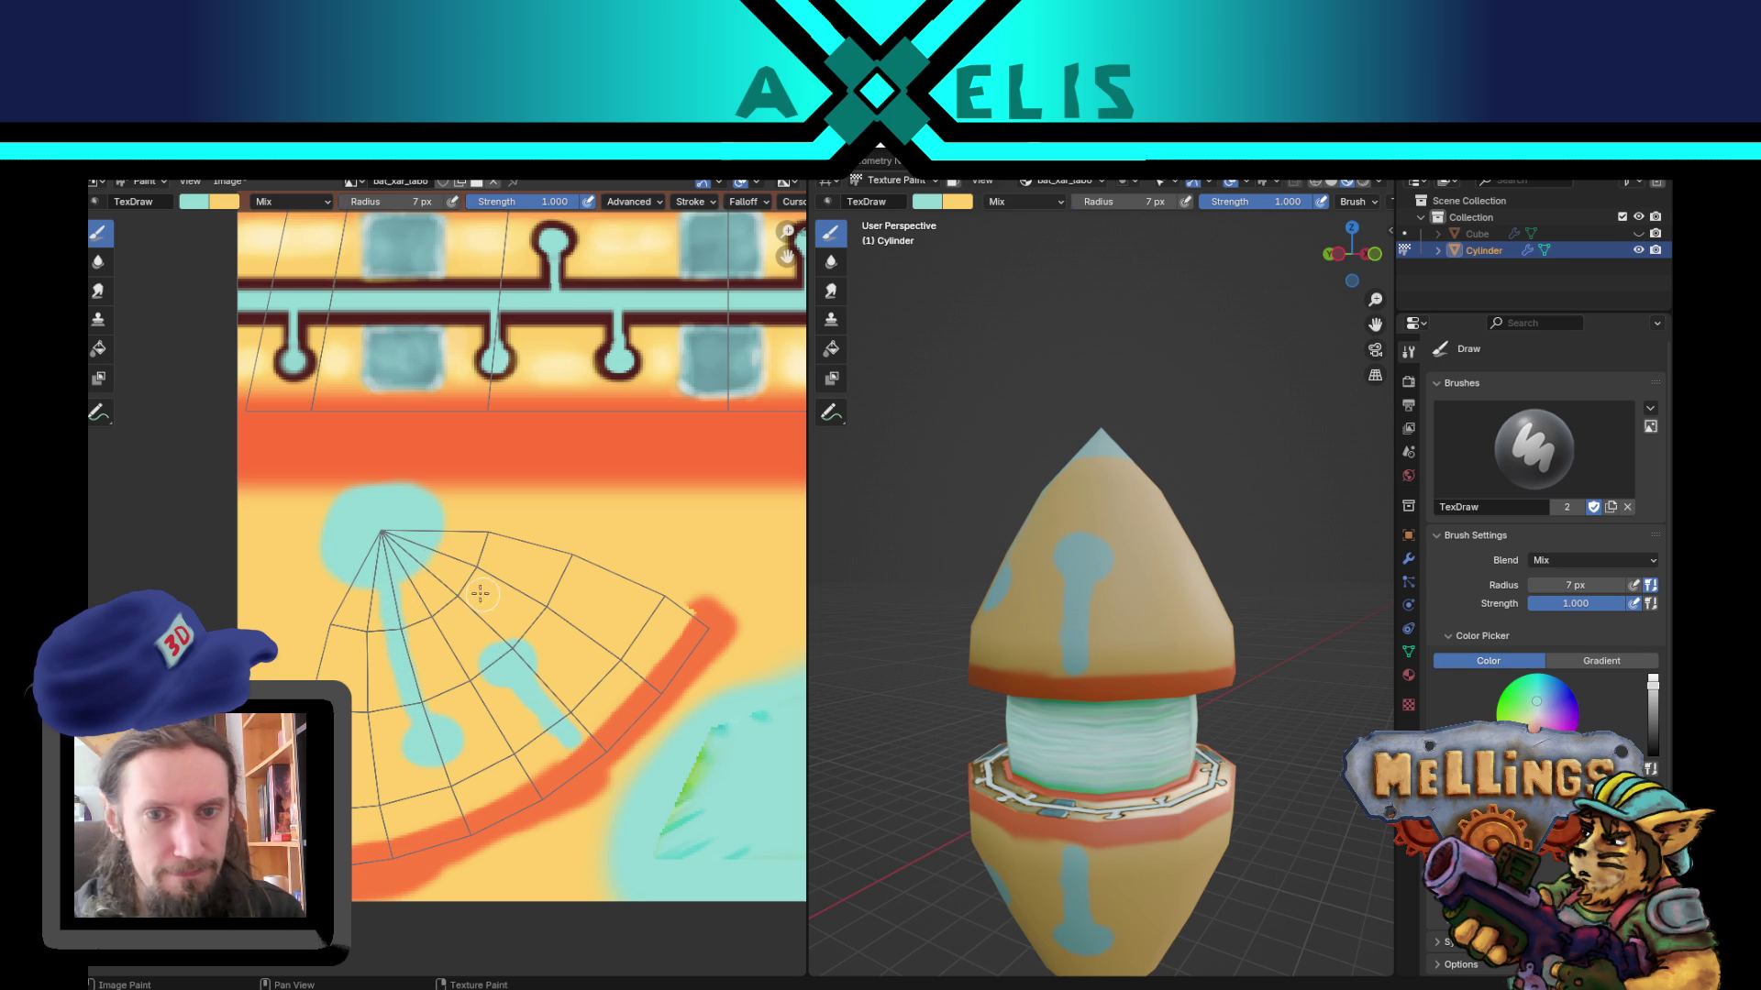
{"action": "left_click_drag", "start_coordinate": [433, 548], "coordinate": [612, 631]}
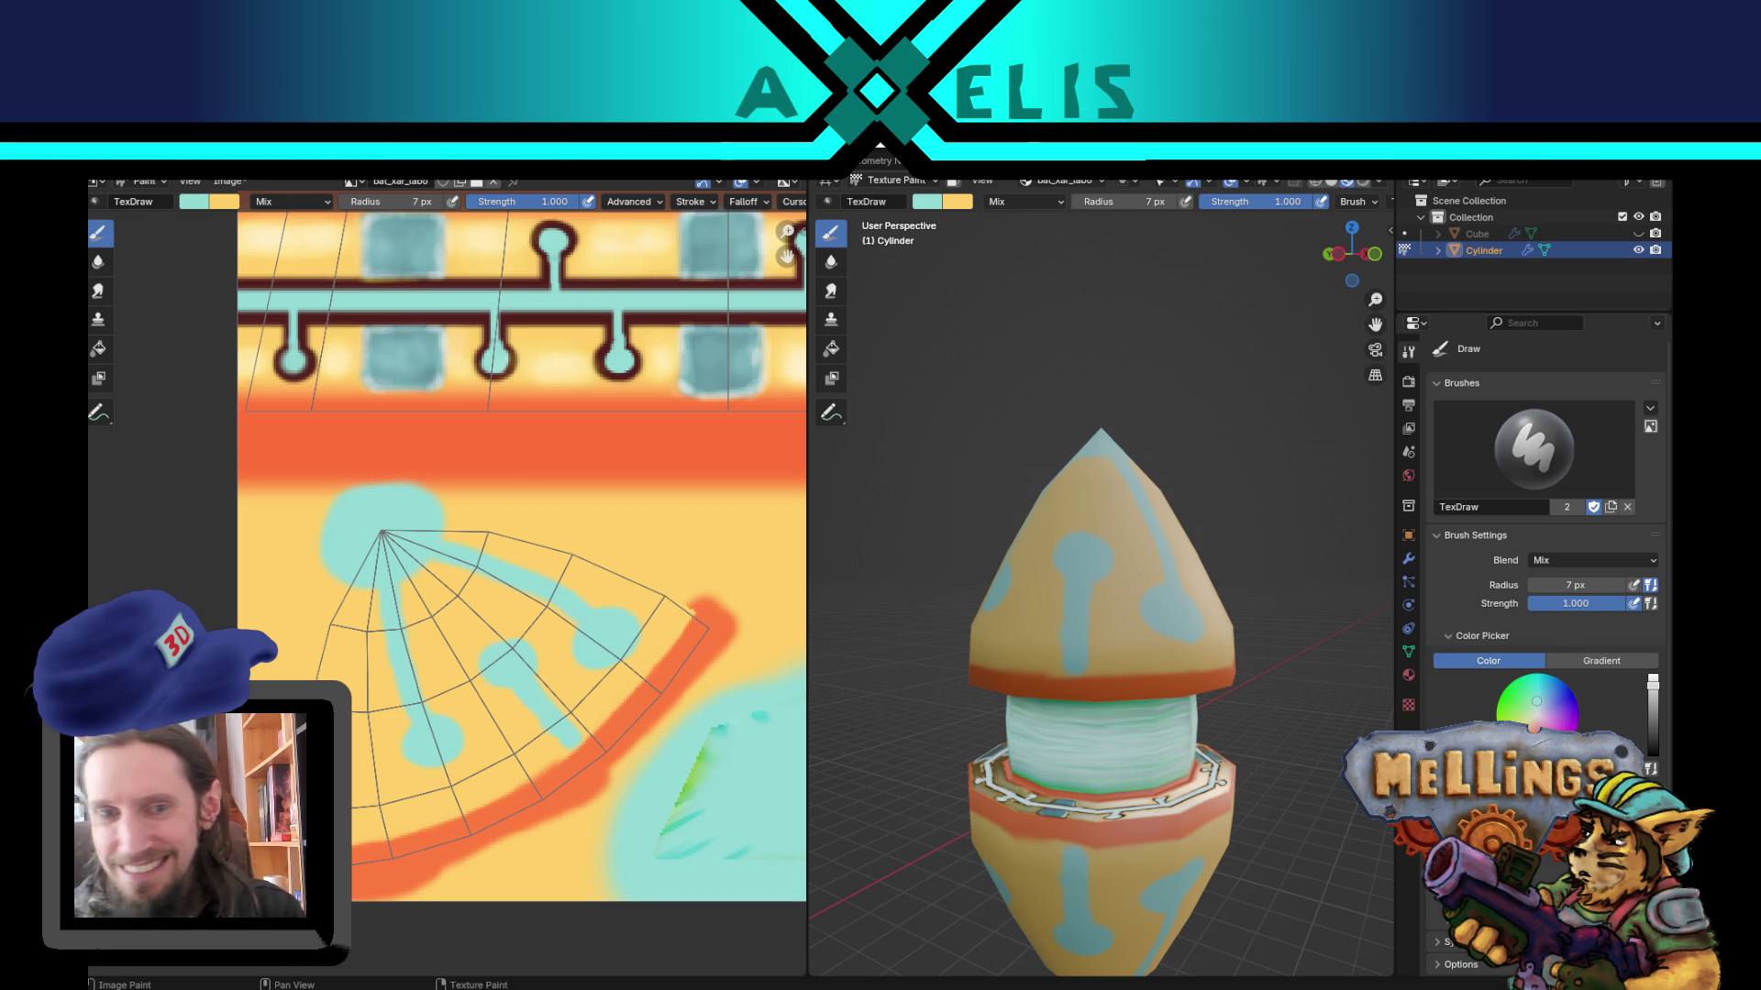
Step: Undo the last teal blob and paint a 20 px teal line up the cone from the orange band
{"action": "middle_click_drag", "start_coordinate": [1113, 635], "coordinate": [969, 664]}
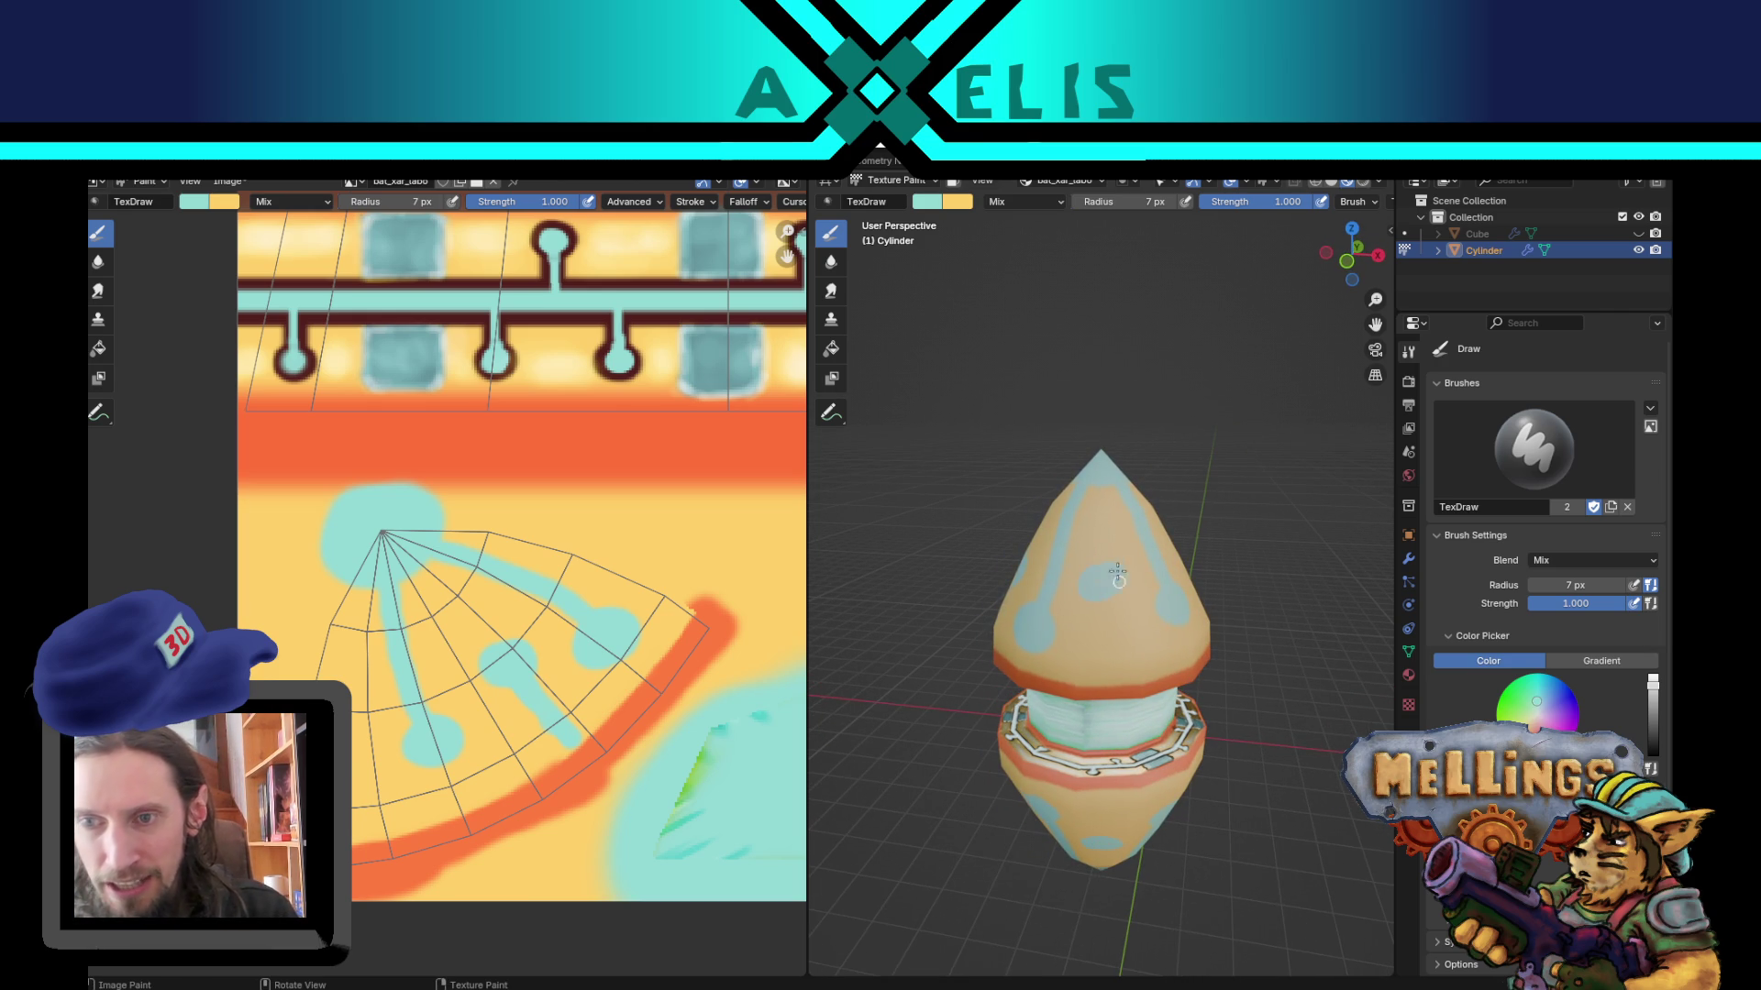
{"action": "key", "text": "ctrl+z"}
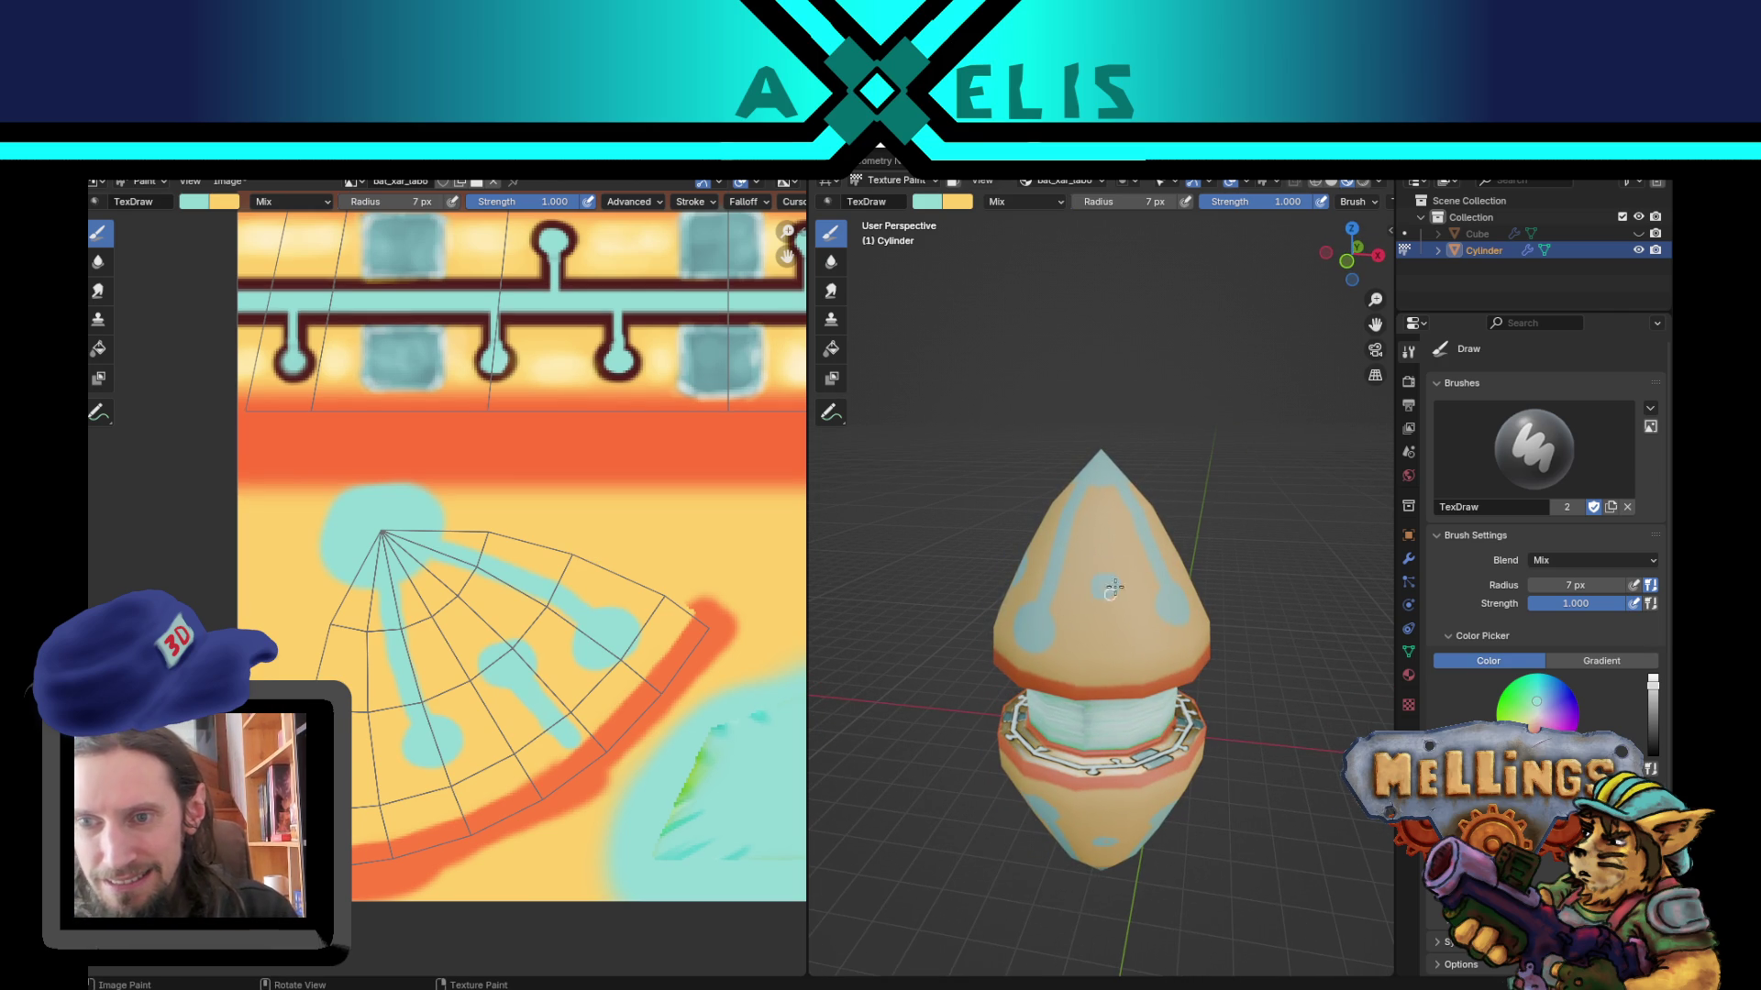
{"action": "key", "text": "f"}
{"action": "left_click", "coordinate": [1105, 587]}
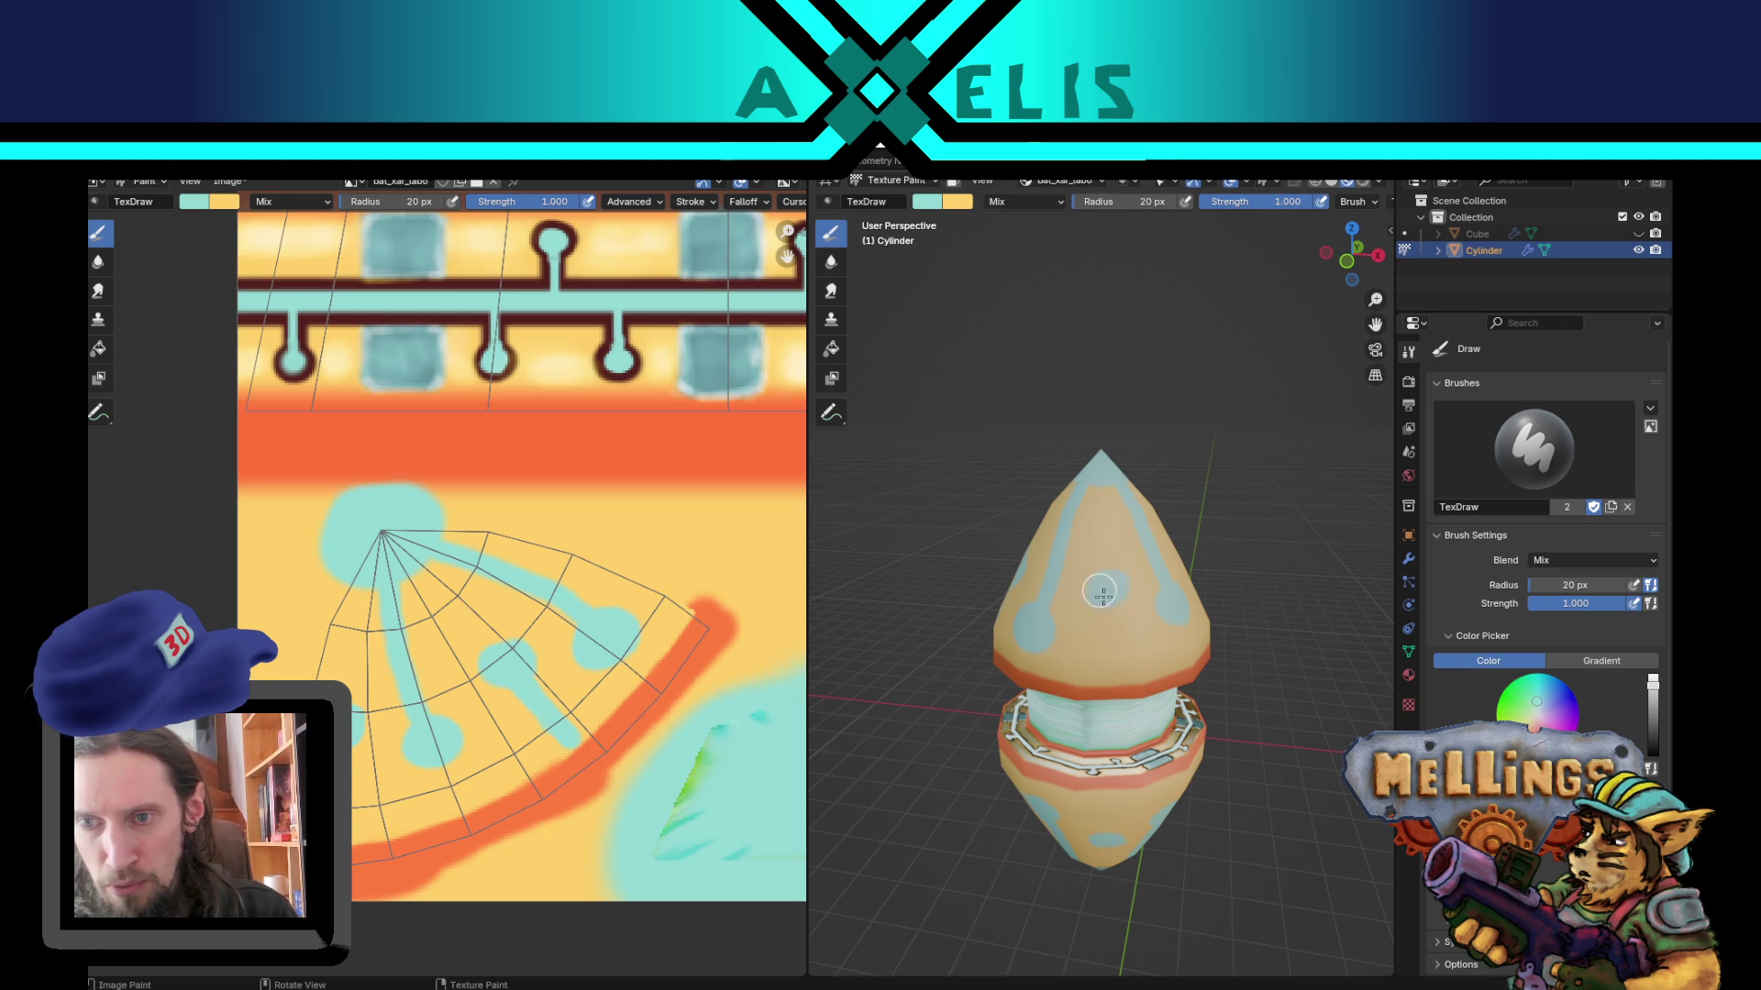
{"action": "left_click_drag", "start_coordinate": [1119, 676], "coordinate": [1116, 621]}
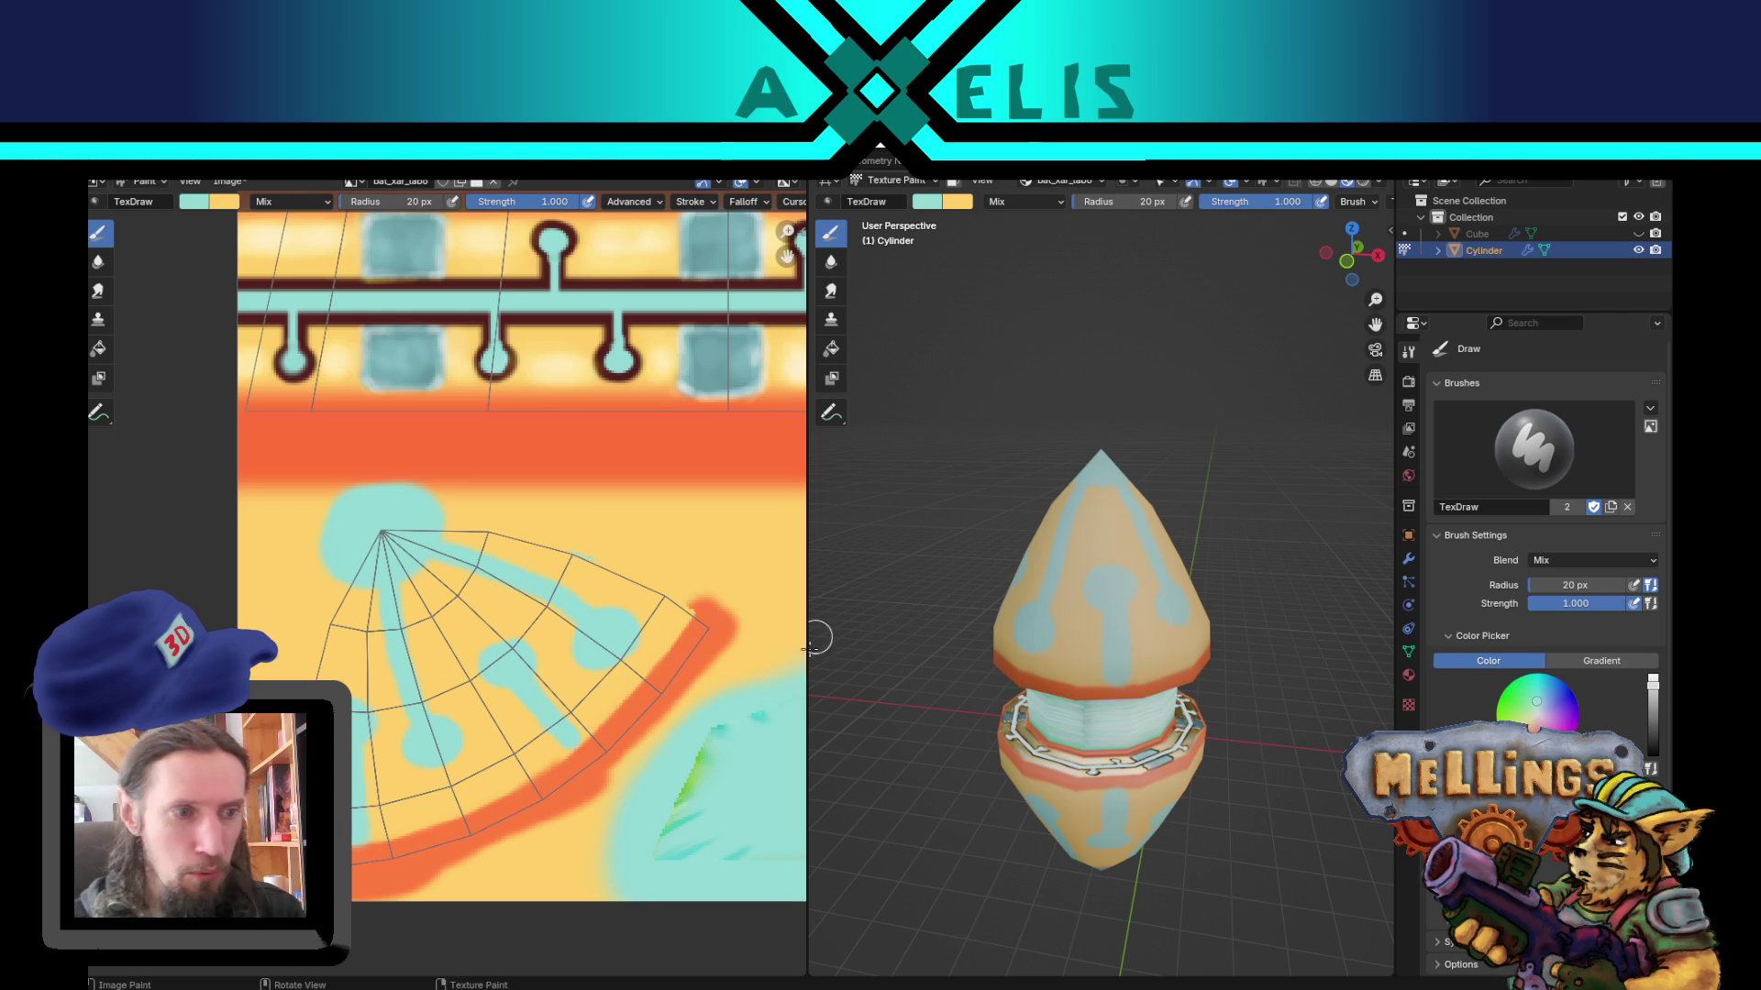
Step: Save the .blend file and the painted texture image bat_xar_labo.png, then make yellow the primary colour
{"action": "key", "text": "ctrl+s"}
{"action": "key", "text": "alt+s"}
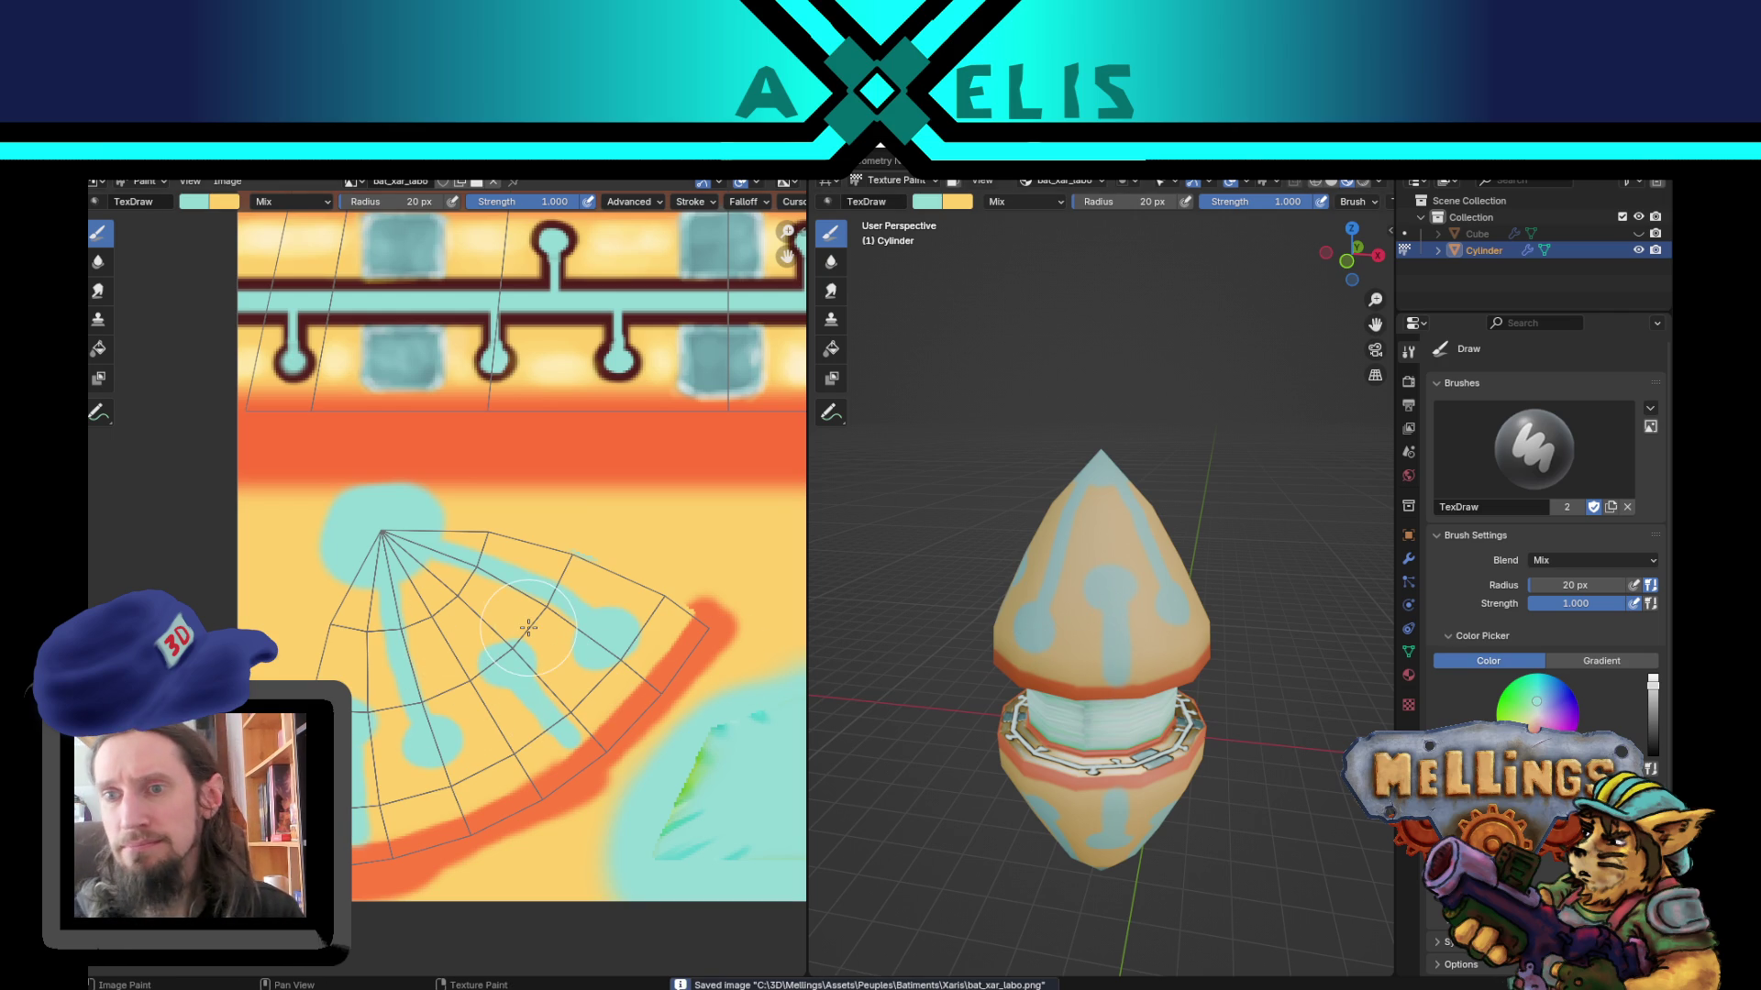
{"action": "mouse_move", "coordinate": [1050, 543]}
{"action": "middle_mouse_down"}
{"action": "mouse_move", "coordinate": [1104, 801]}
{"action": "mouse_move", "coordinate": [989, 653]}
{"action": "mouse_move", "coordinate": [823, 771]}
{"action": "middle_mouse_up"}
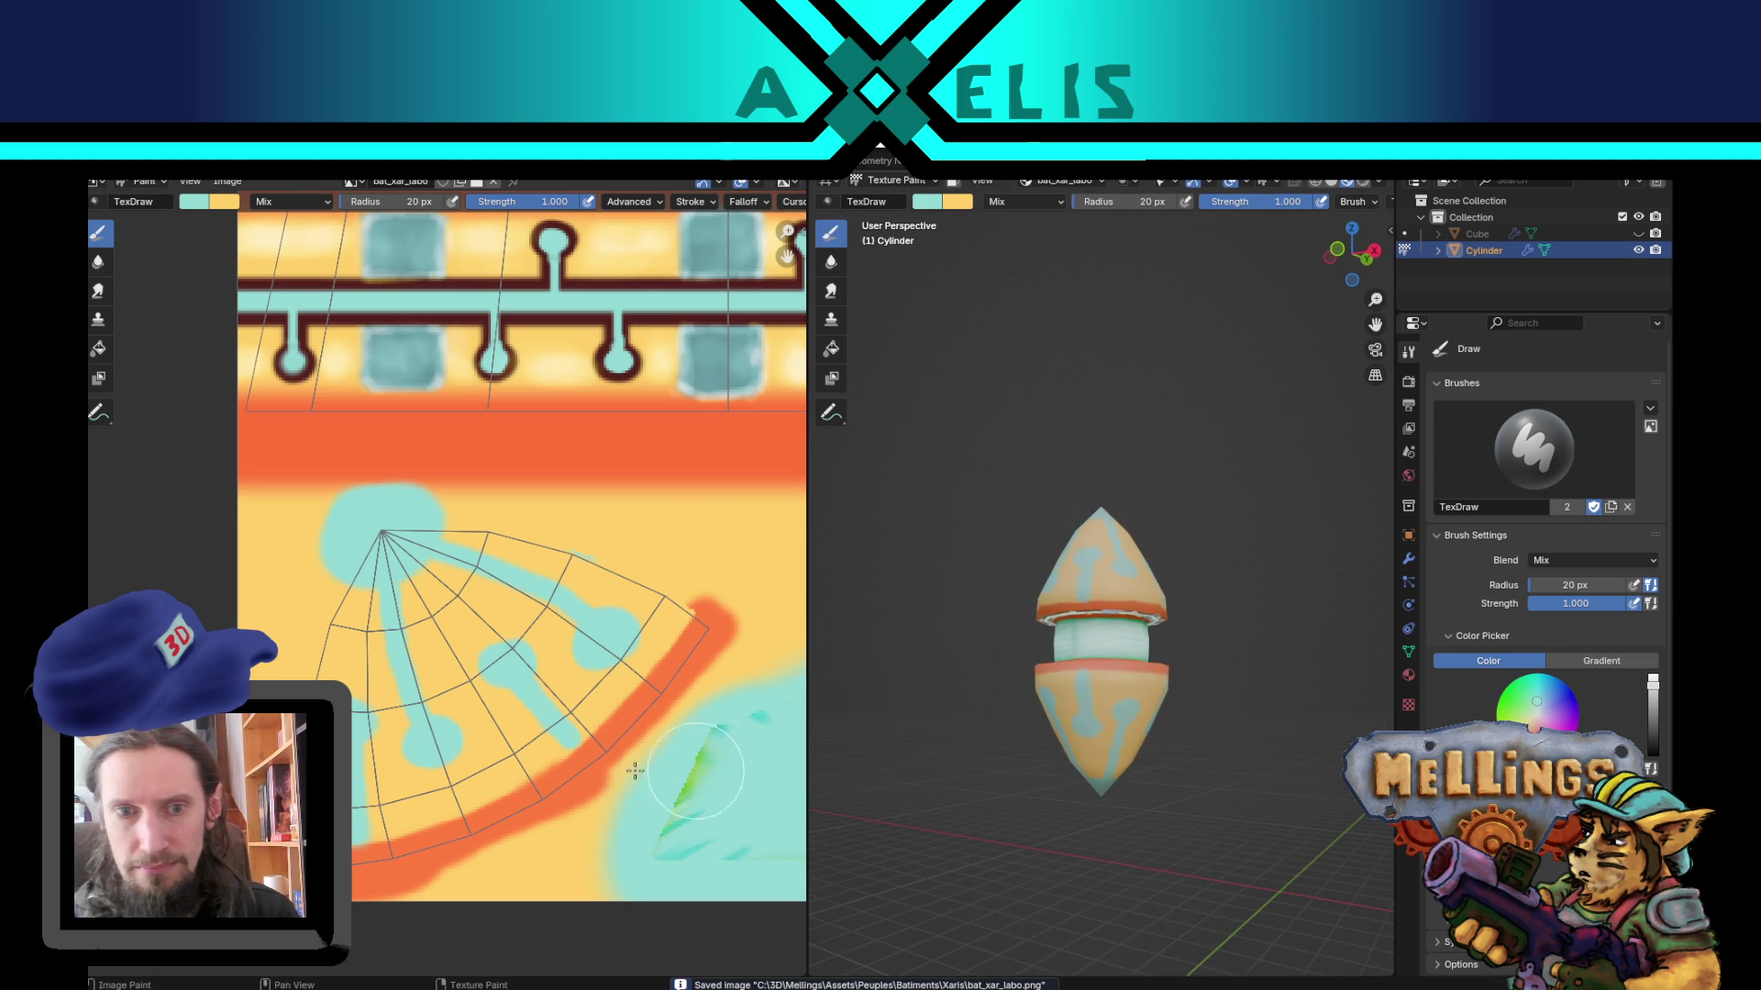
{"action": "middle_click_drag", "start_coordinate": [606, 685], "coordinate": [610, 661]}
{"action": "scroll", "coordinate": [1030, 596], "scroll_direction": "up", "scroll_amount": 8}
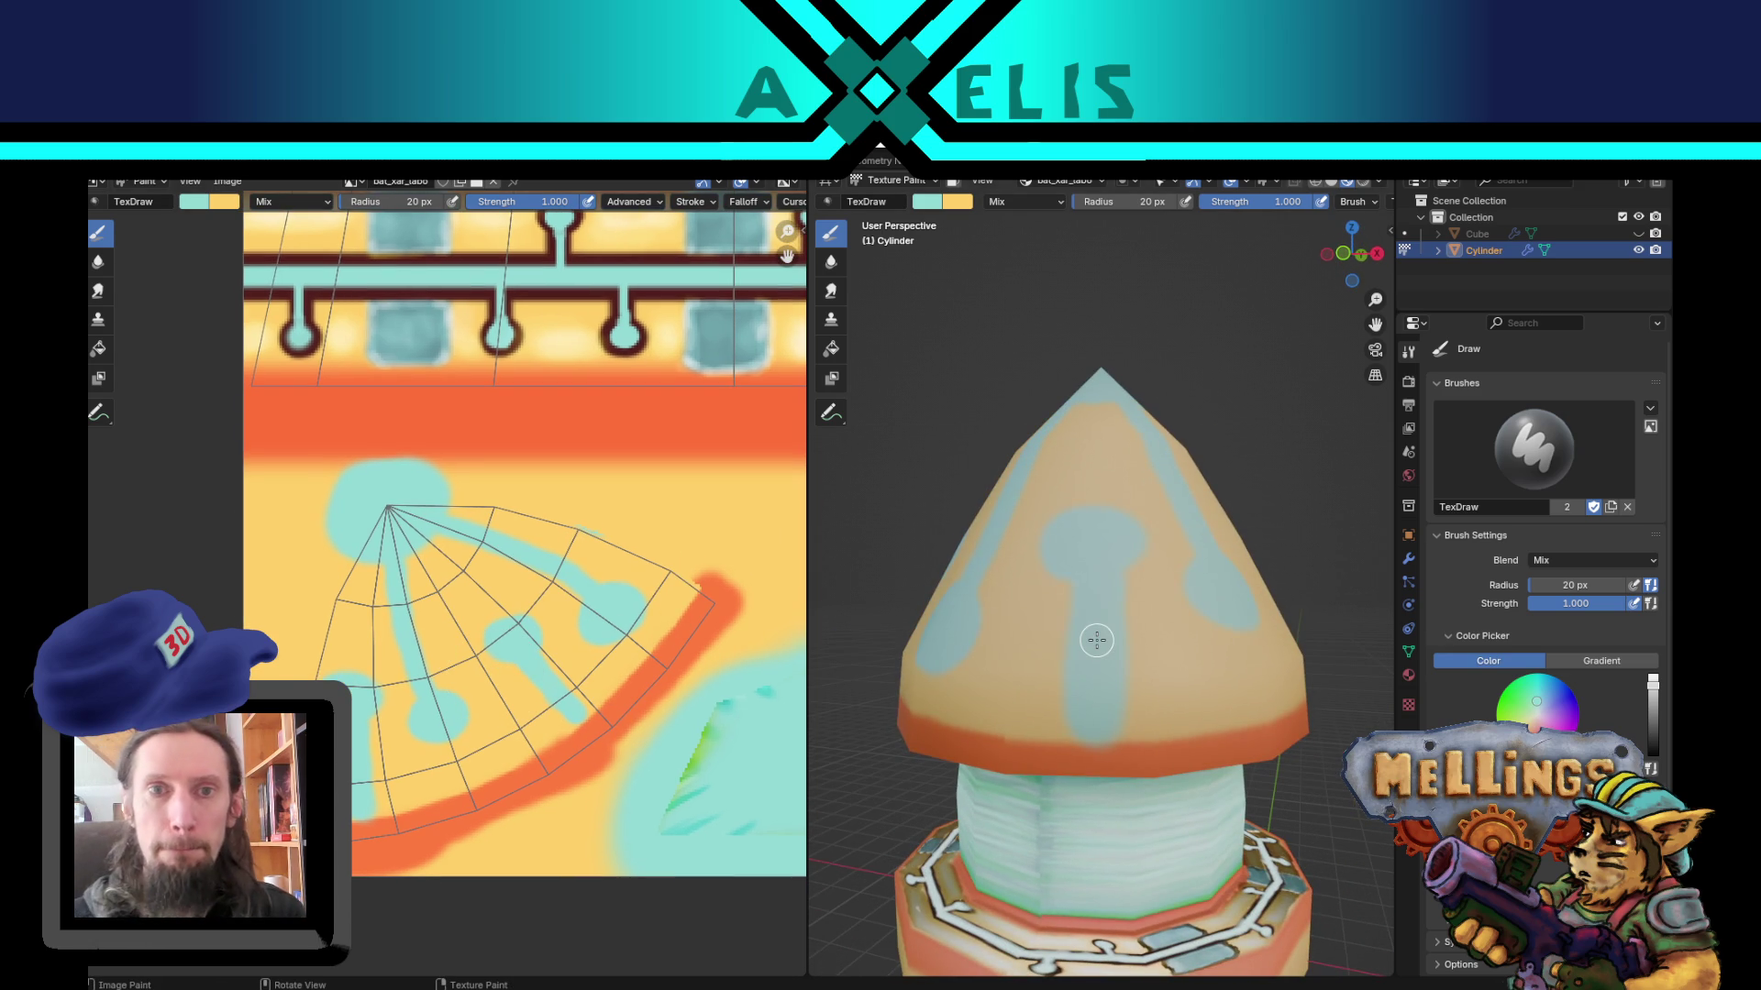
{"action": "key", "text": "x"}
{"action": "left_click", "coordinate": [1038, 200]}
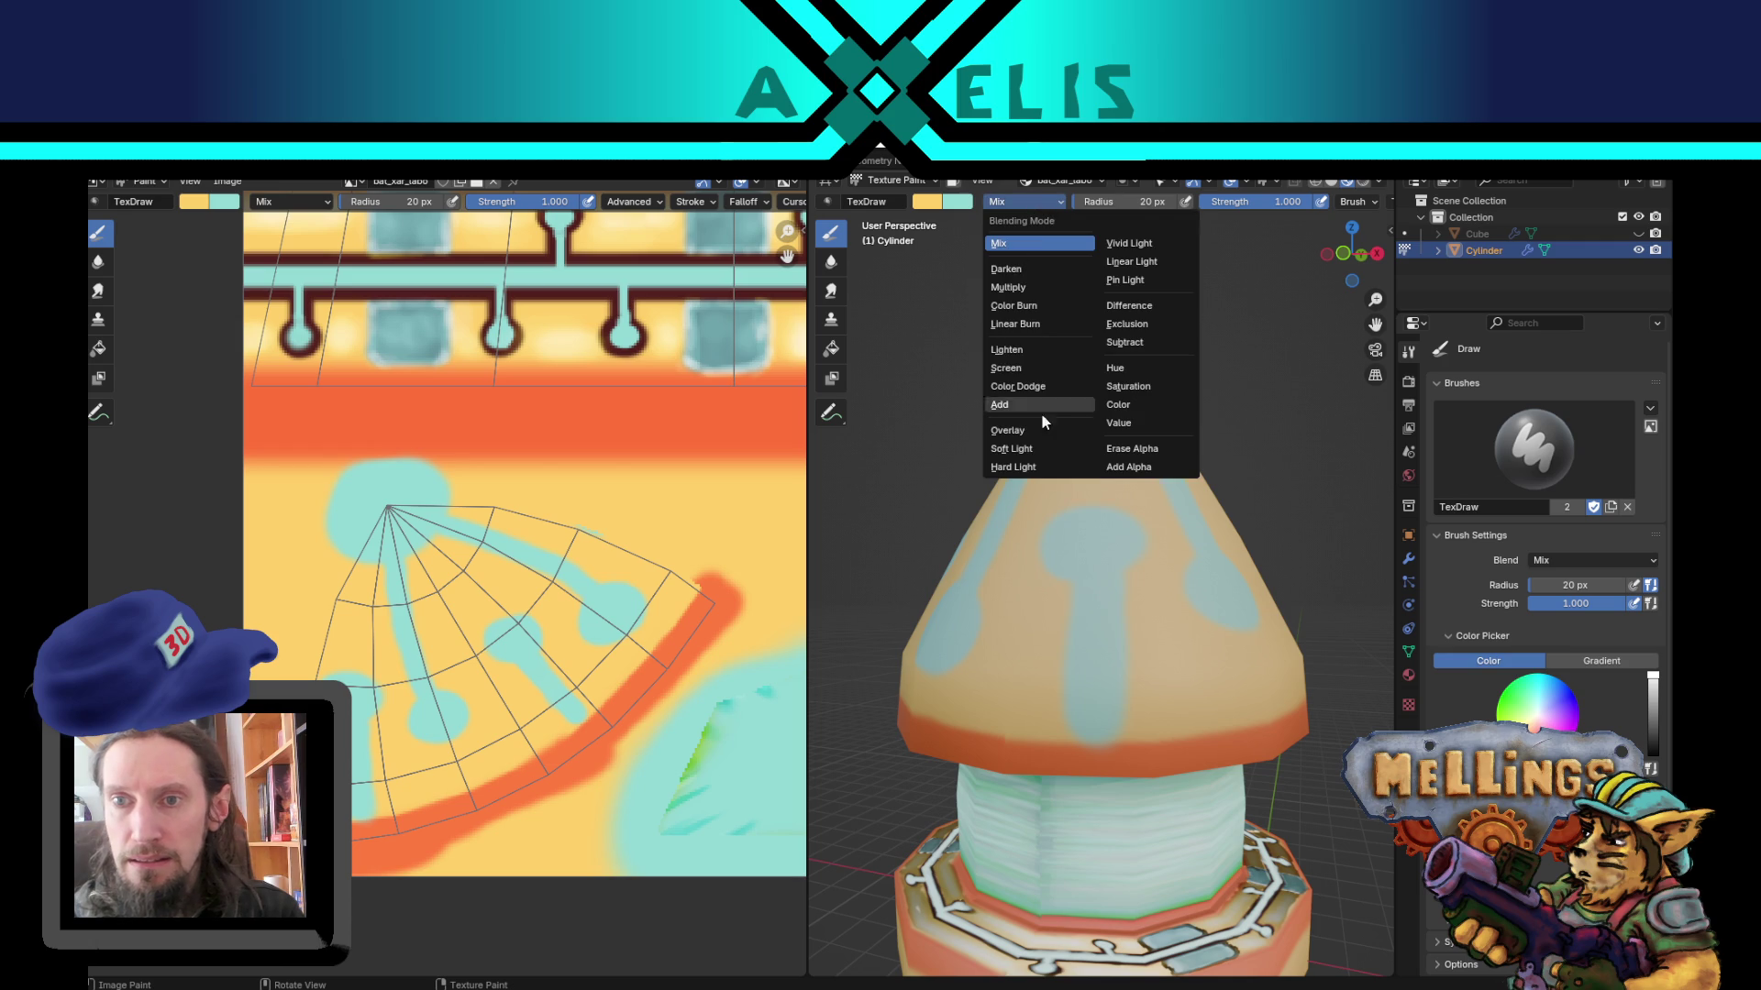
Step: Set the brush to Color Burn blending at 16 px and burn a darker stroke onto the cone
{"action": "left_click", "coordinate": [1045, 305]}
{"action": "key", "text": "f"}
{"action": "left_click", "coordinate": [1061, 535]}
{"action": "key", "text": "f"}
{"action": "left_click", "coordinate": [1077, 504]}
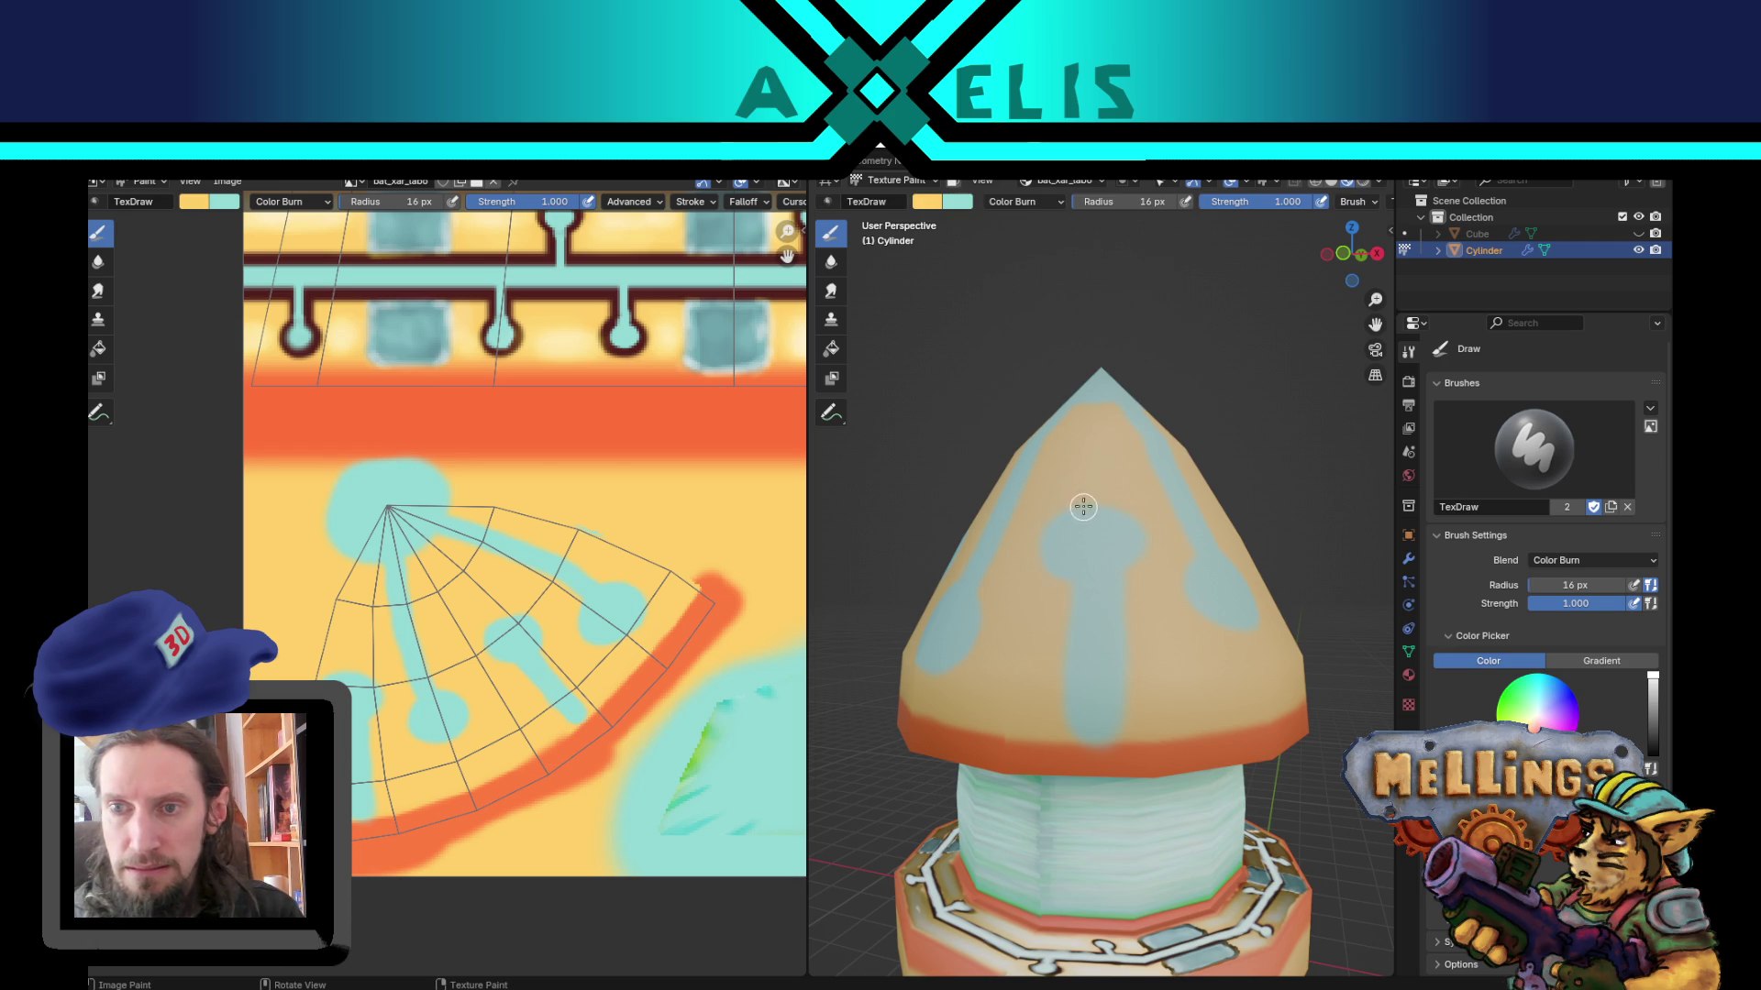
{"action": "left_click_drag", "start_coordinate": [1055, 532], "coordinate": [1029, 573]}
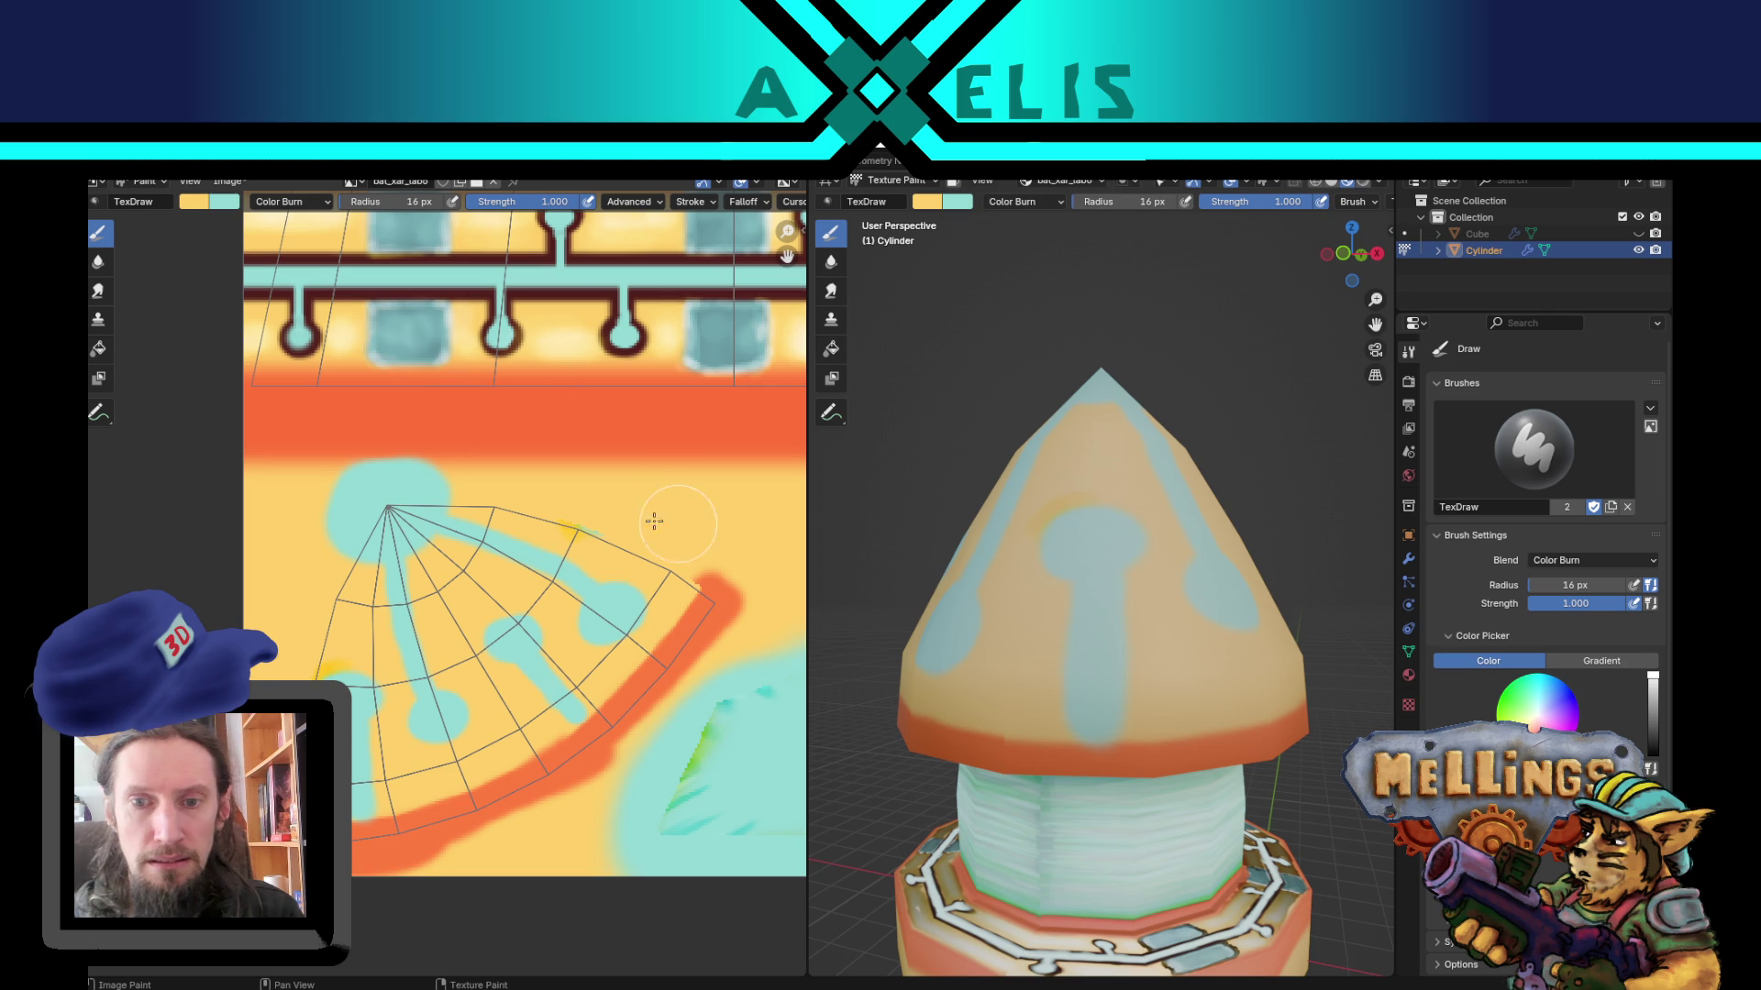
Step: Burn darker edges along the left side of the teal keyhole stem
{"action": "key", "text": "x"}
{"action": "key", "text": "s"}
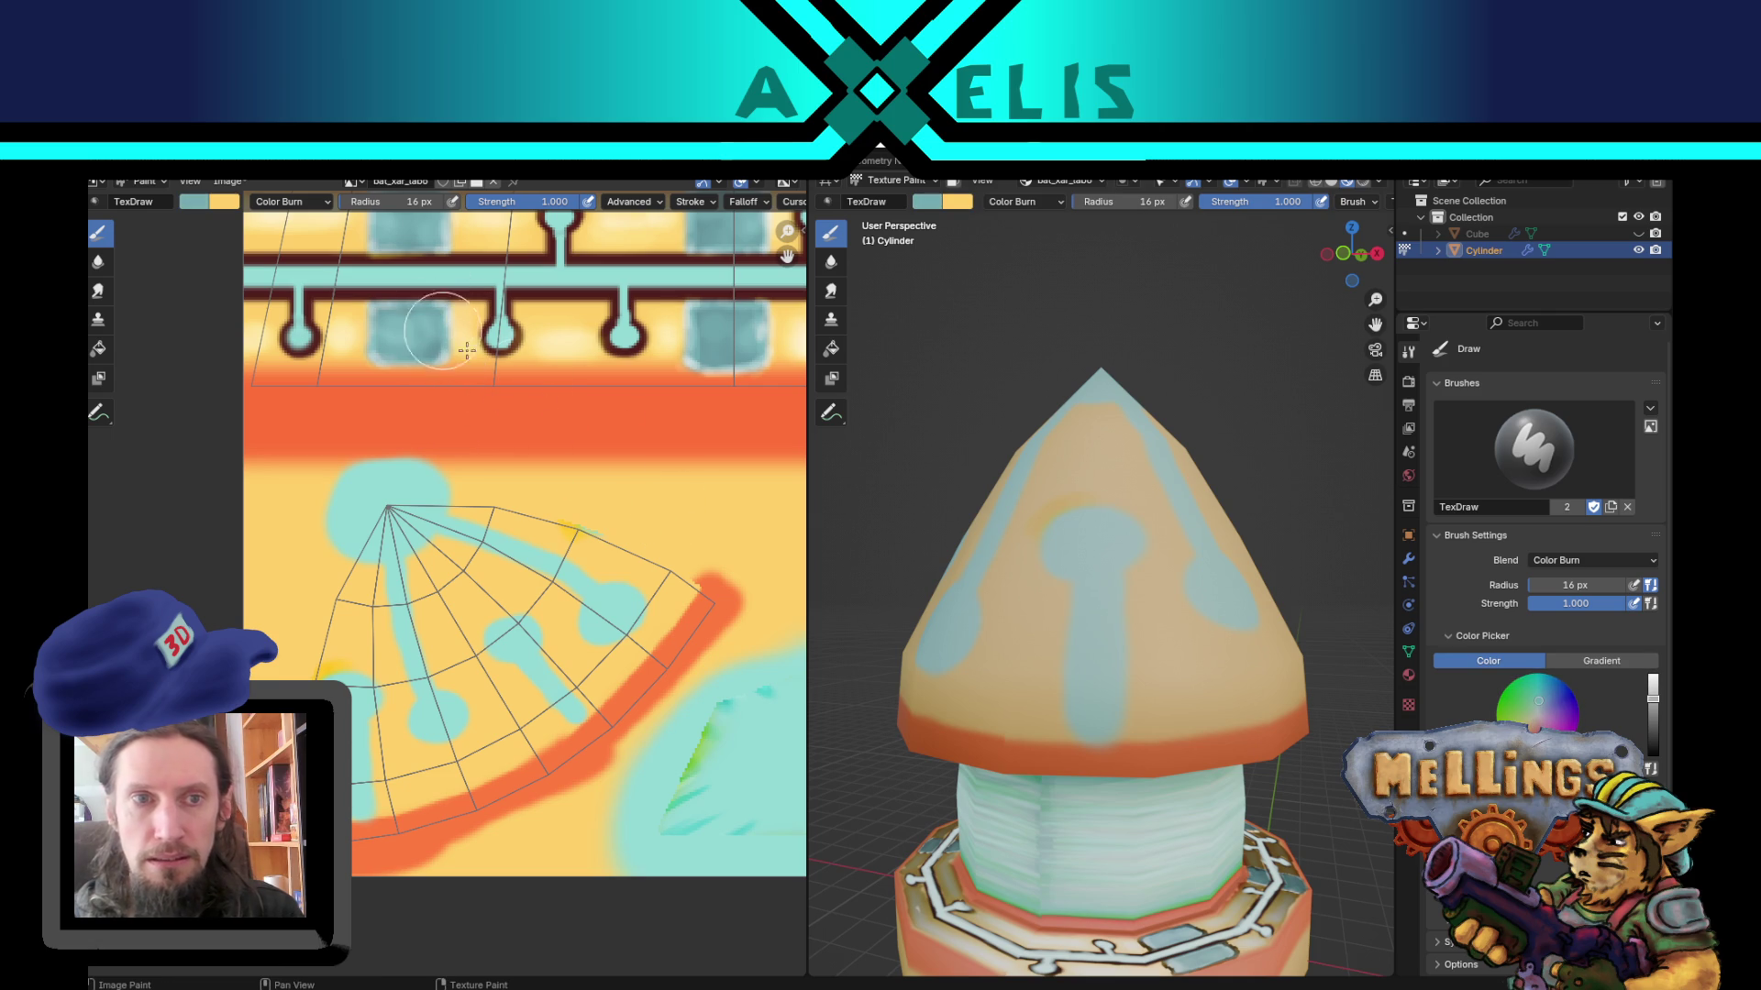
{"action": "key", "text": "x"}
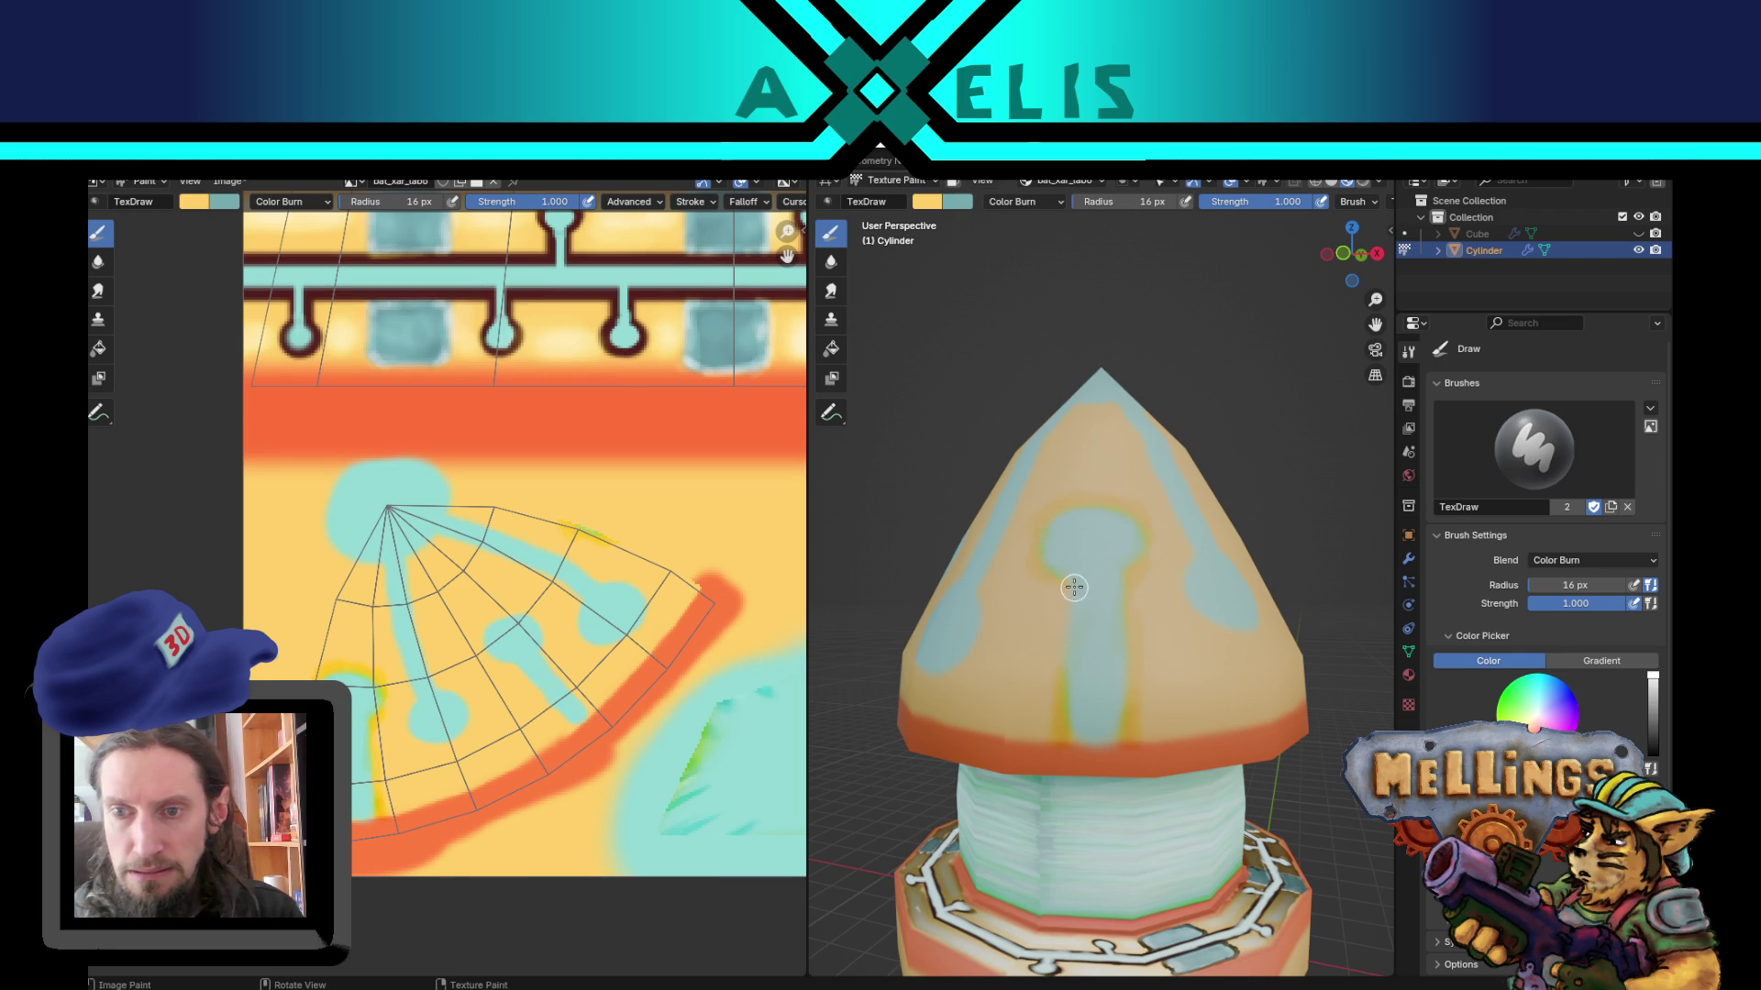
{"action": "key", "text": "x"}
{"action": "mouse_move", "coordinate": [1058, 736]}
{"action": "left_mouse_down"}
{"action": "mouse_move", "coordinate": [1070, 576]}
{"action": "mouse_move", "coordinate": [1055, 658]}
{"action": "mouse_move", "coordinate": [1052, 510]}
{"action": "mouse_move", "coordinate": [1105, 501]}
{"action": "mouse_move", "coordinate": [1144, 543]}
{"action": "left_mouse_up"}
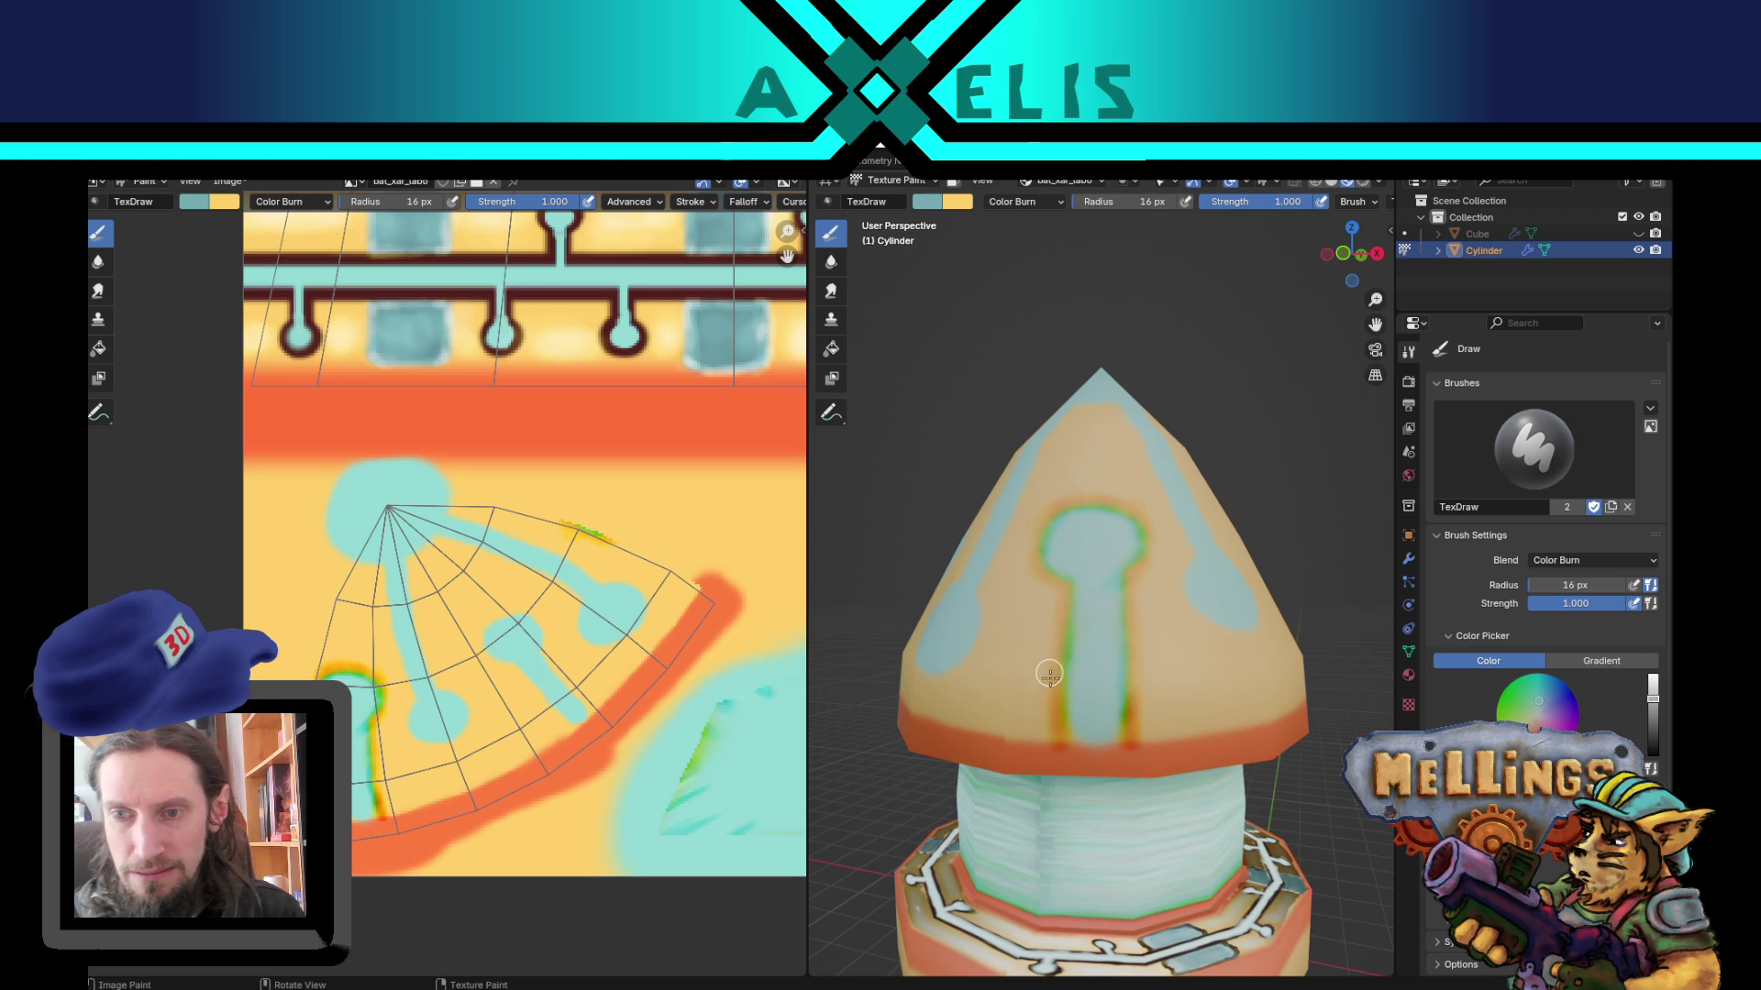
{"action": "left_click_drag", "start_coordinate": [1057, 706], "coordinate": [1055, 738]}
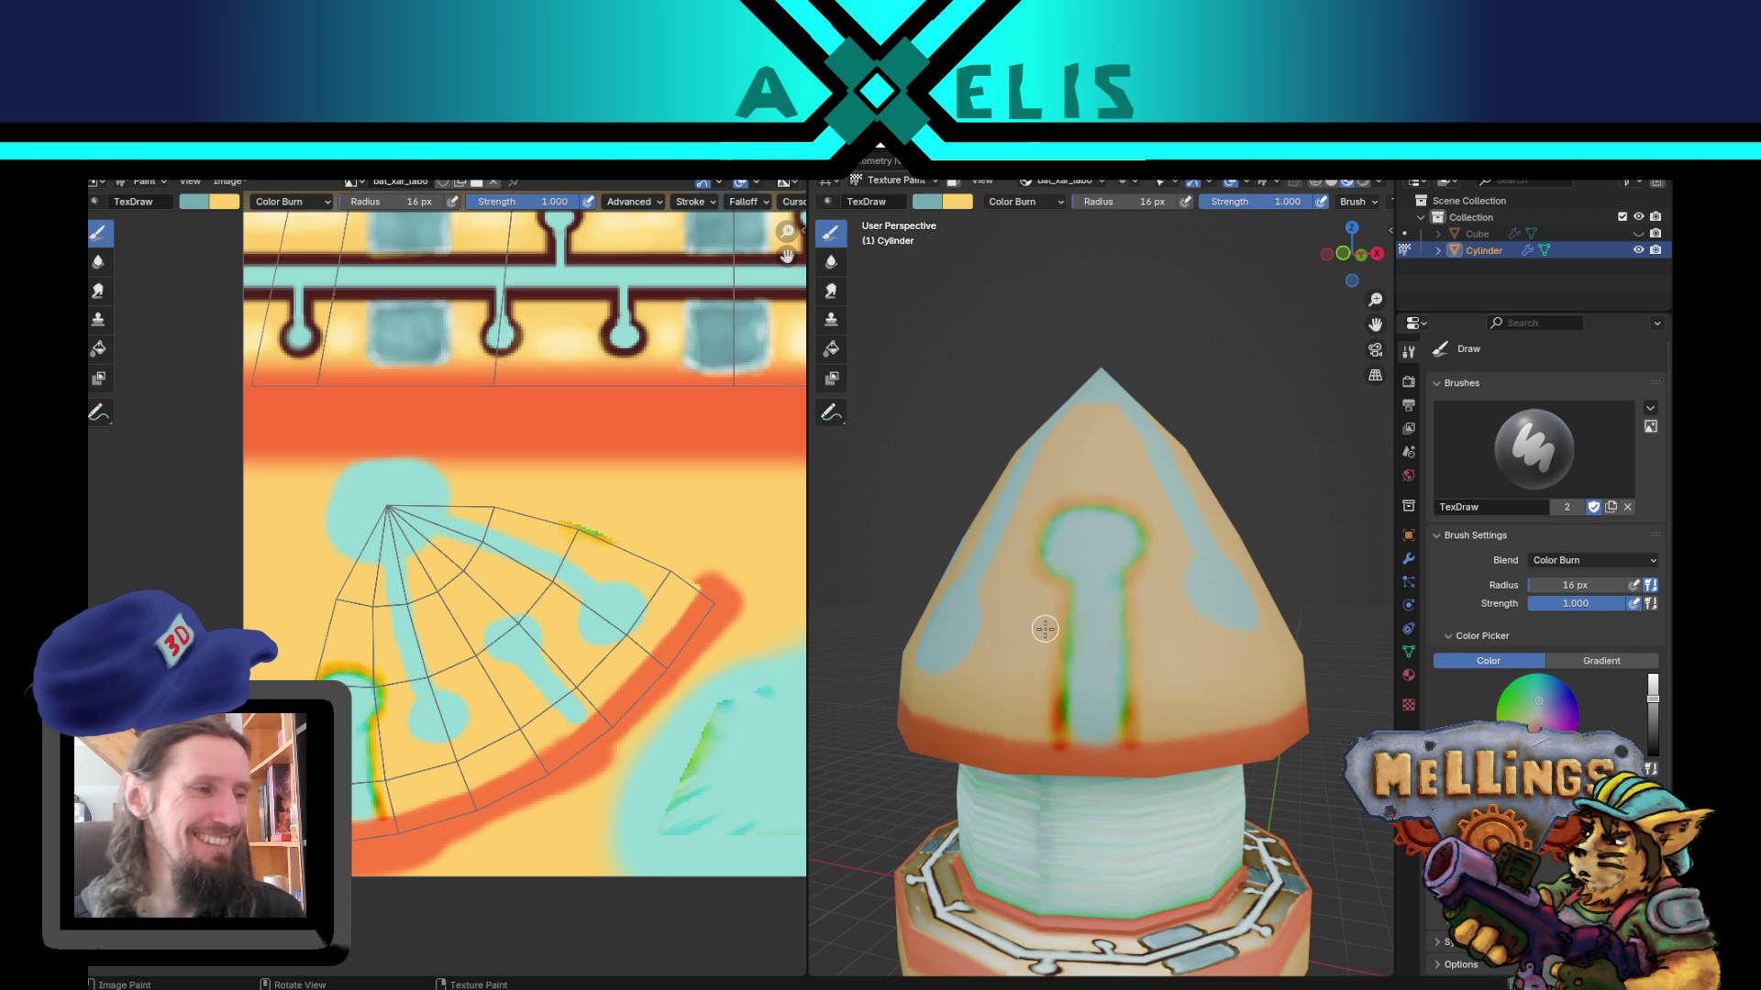
{"action": "mouse_move", "coordinate": [1001, 644]}
{"action": "middle_mouse_down"}
{"action": "mouse_move", "coordinate": [1063, 632]}
{"action": "mouse_move", "coordinate": [1112, 660]}
{"action": "mouse_move", "coordinate": [1056, 729]}
{"action": "mouse_move", "coordinate": [1041, 715]}
{"action": "middle_mouse_up"}
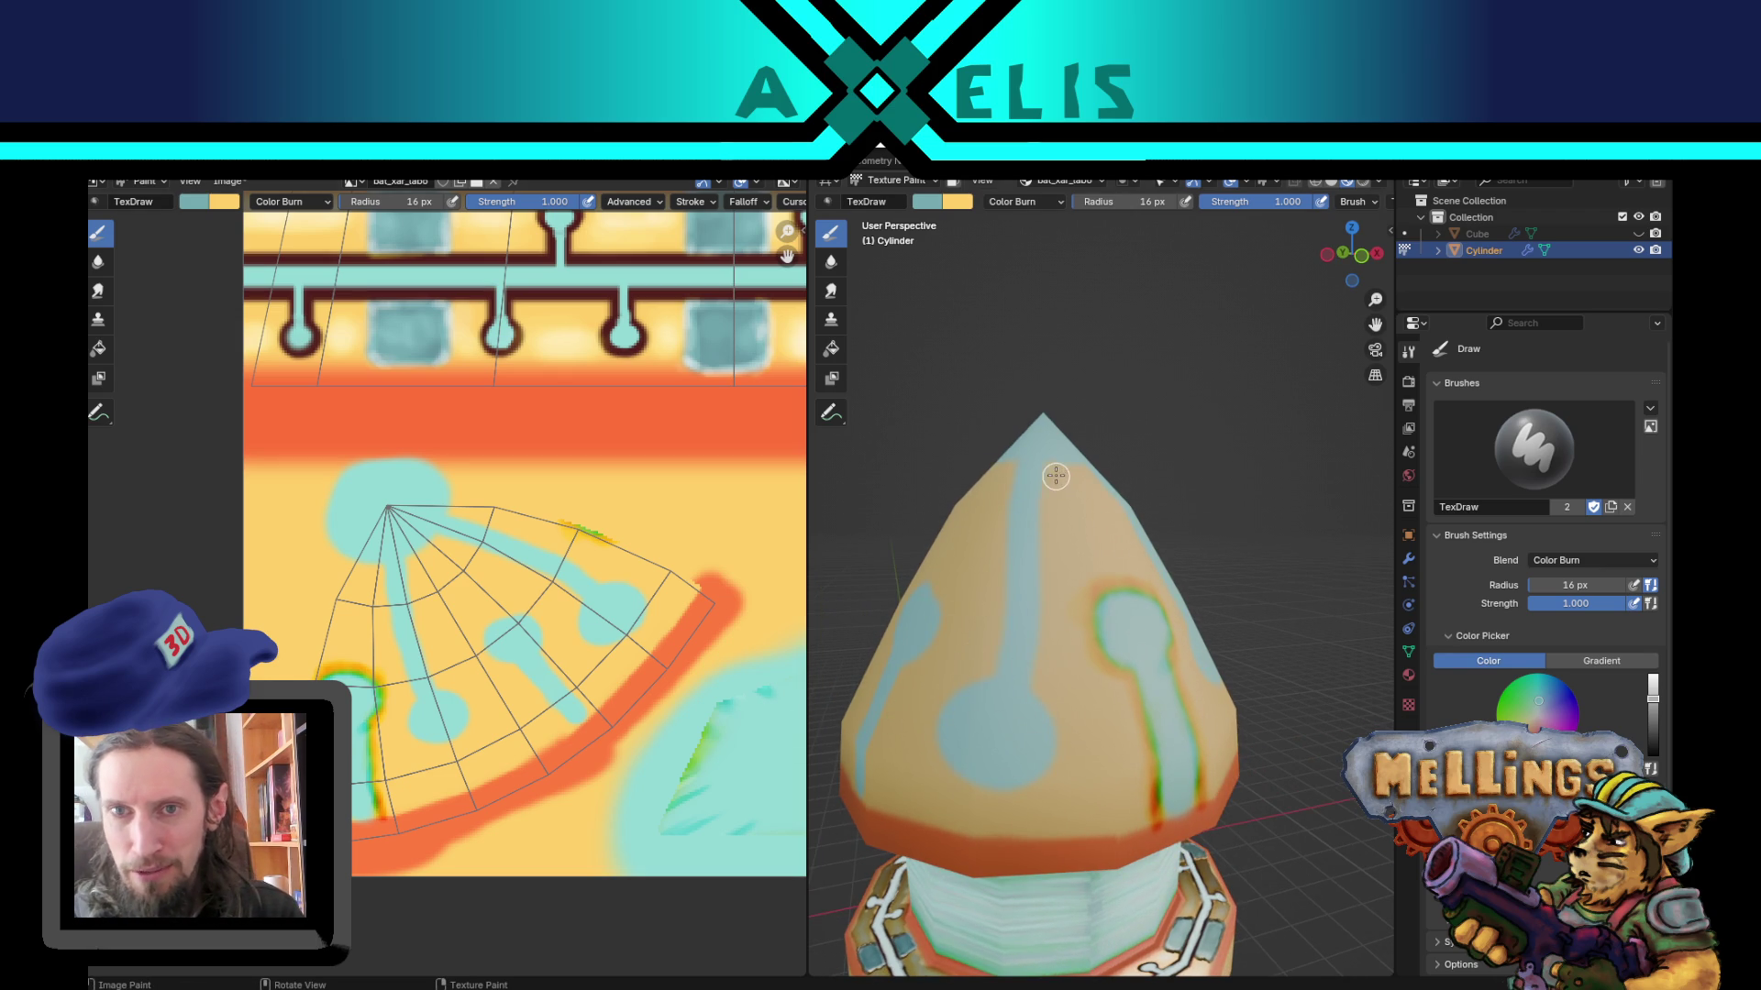
Step: Burn dark orange streaks down from the tip and along the teal circle's left edge and stem
{"action": "key", "text": "x"}
{"action": "left_click_drag", "start_coordinate": [1040, 528], "coordinate": [1049, 557]}
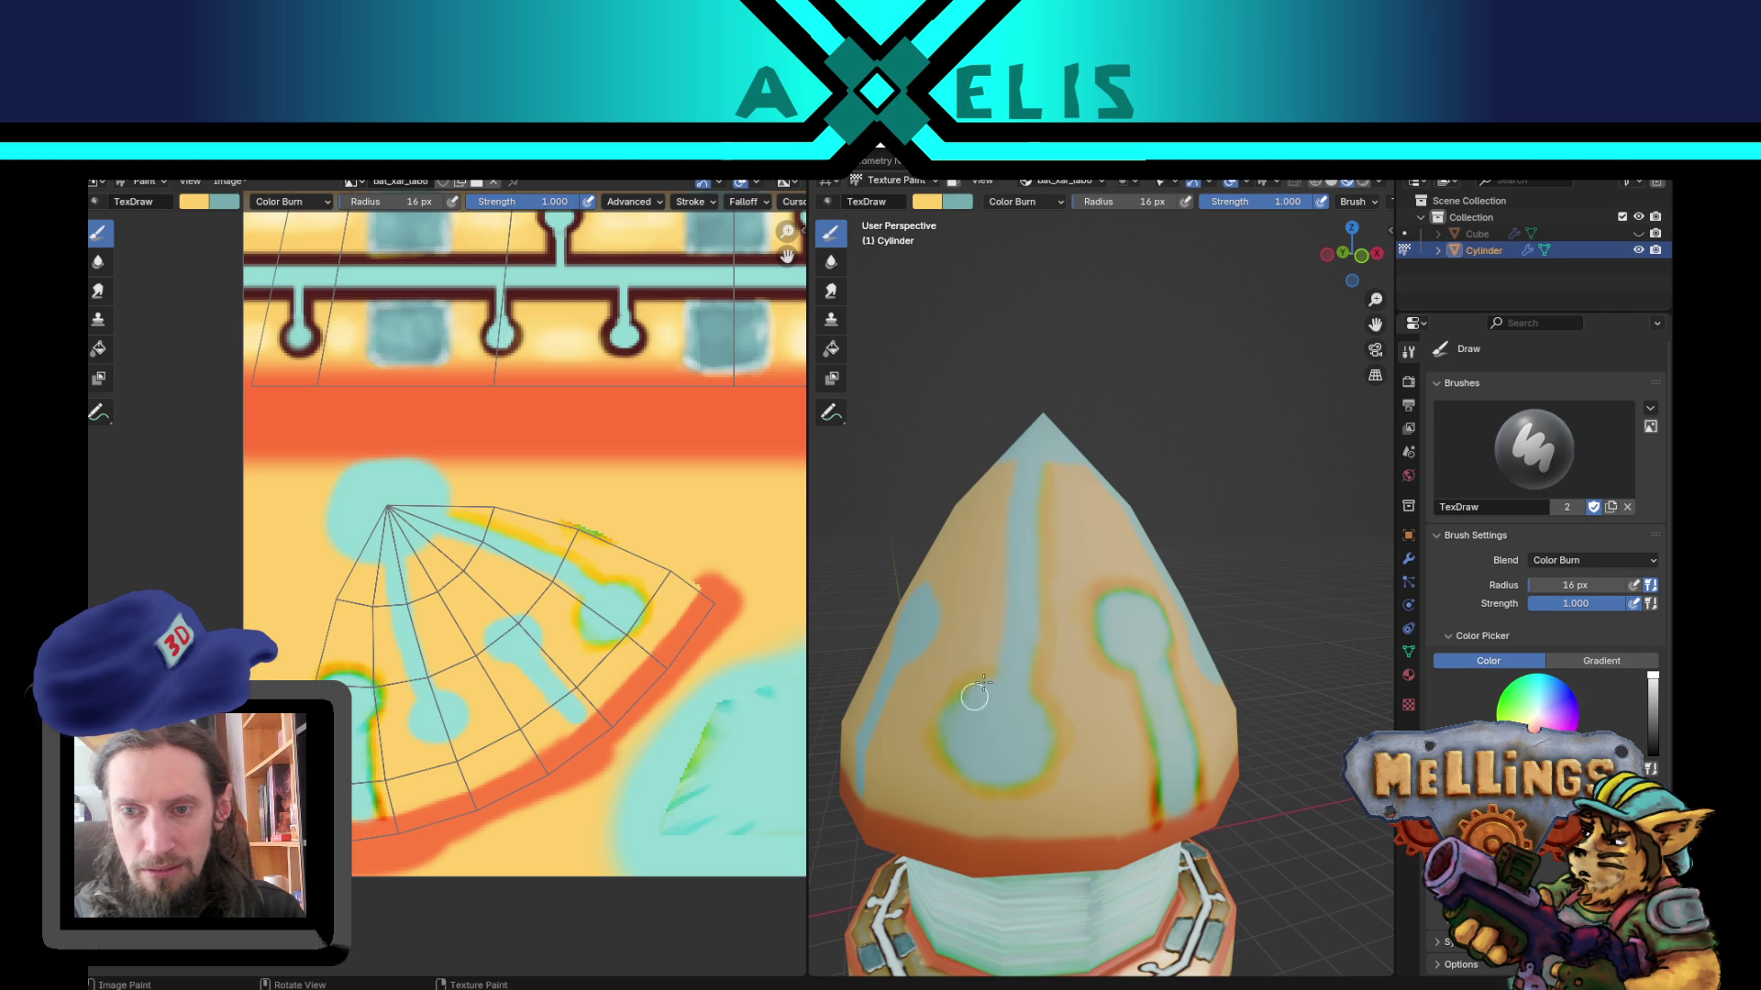
{"action": "left_click_drag", "start_coordinate": [1005, 475], "coordinate": [988, 621]}
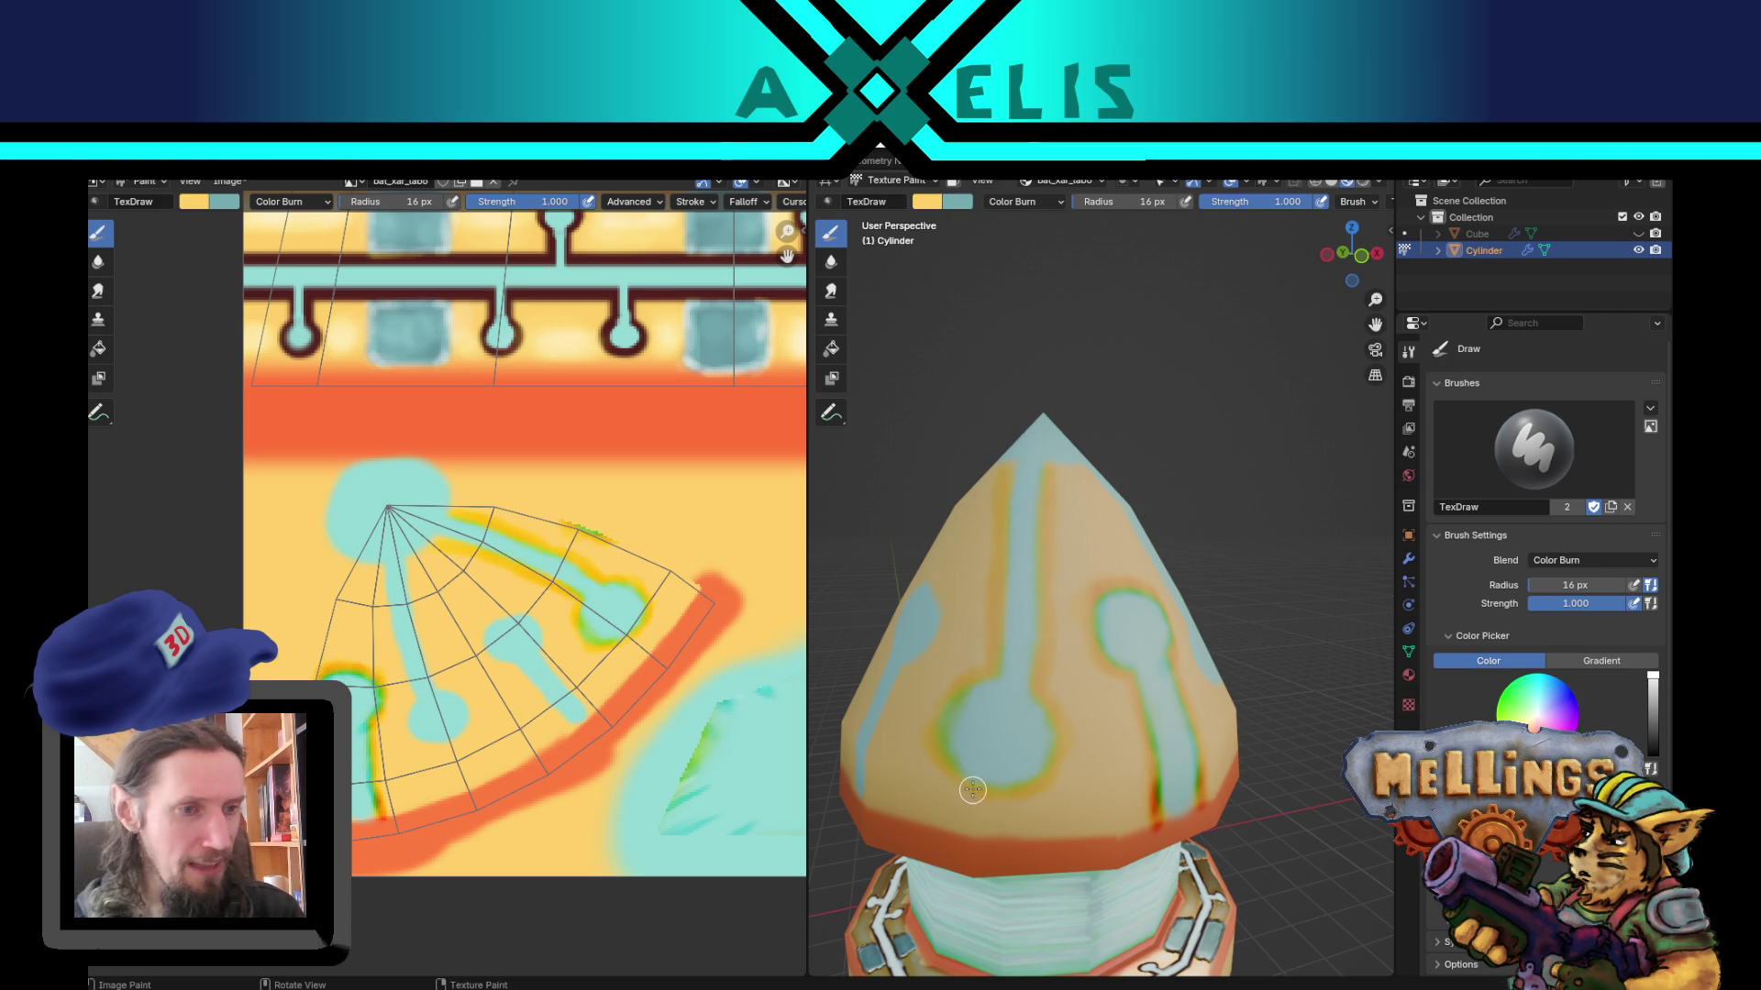
{"action": "key", "text": "x"}
{"action": "mouse_move", "coordinate": [988, 677]}
{"action": "left_mouse_down"}
{"action": "mouse_move", "coordinate": [953, 724]}
{"action": "mouse_move", "coordinate": [962, 778]}
{"action": "mouse_move", "coordinate": [1009, 786]}
{"action": "mouse_move", "coordinate": [1059, 737]}
{"action": "mouse_move", "coordinate": [1009, 639]}
{"action": "mouse_move", "coordinate": [1011, 472]}
{"action": "mouse_move", "coordinate": [975, 665]}
{"action": "mouse_move", "coordinate": [992, 656]}
{"action": "mouse_move", "coordinate": [1013, 459]}
{"action": "mouse_move", "coordinate": [986, 649]}
{"action": "mouse_move", "coordinate": [1056, 469]}
{"action": "mouse_move", "coordinate": [1027, 759]}
{"action": "left_mouse_up"}
{"action": "mouse_move", "coordinate": [1039, 598]}
{"action": "left_mouse_down"}
{"action": "mouse_move", "coordinate": [1036, 632]}
{"action": "mouse_move", "coordinate": [1038, 548]}
{"action": "mouse_move", "coordinate": [1046, 700]}
{"action": "mouse_move", "coordinate": [1026, 733]}
{"action": "left_mouse_up"}
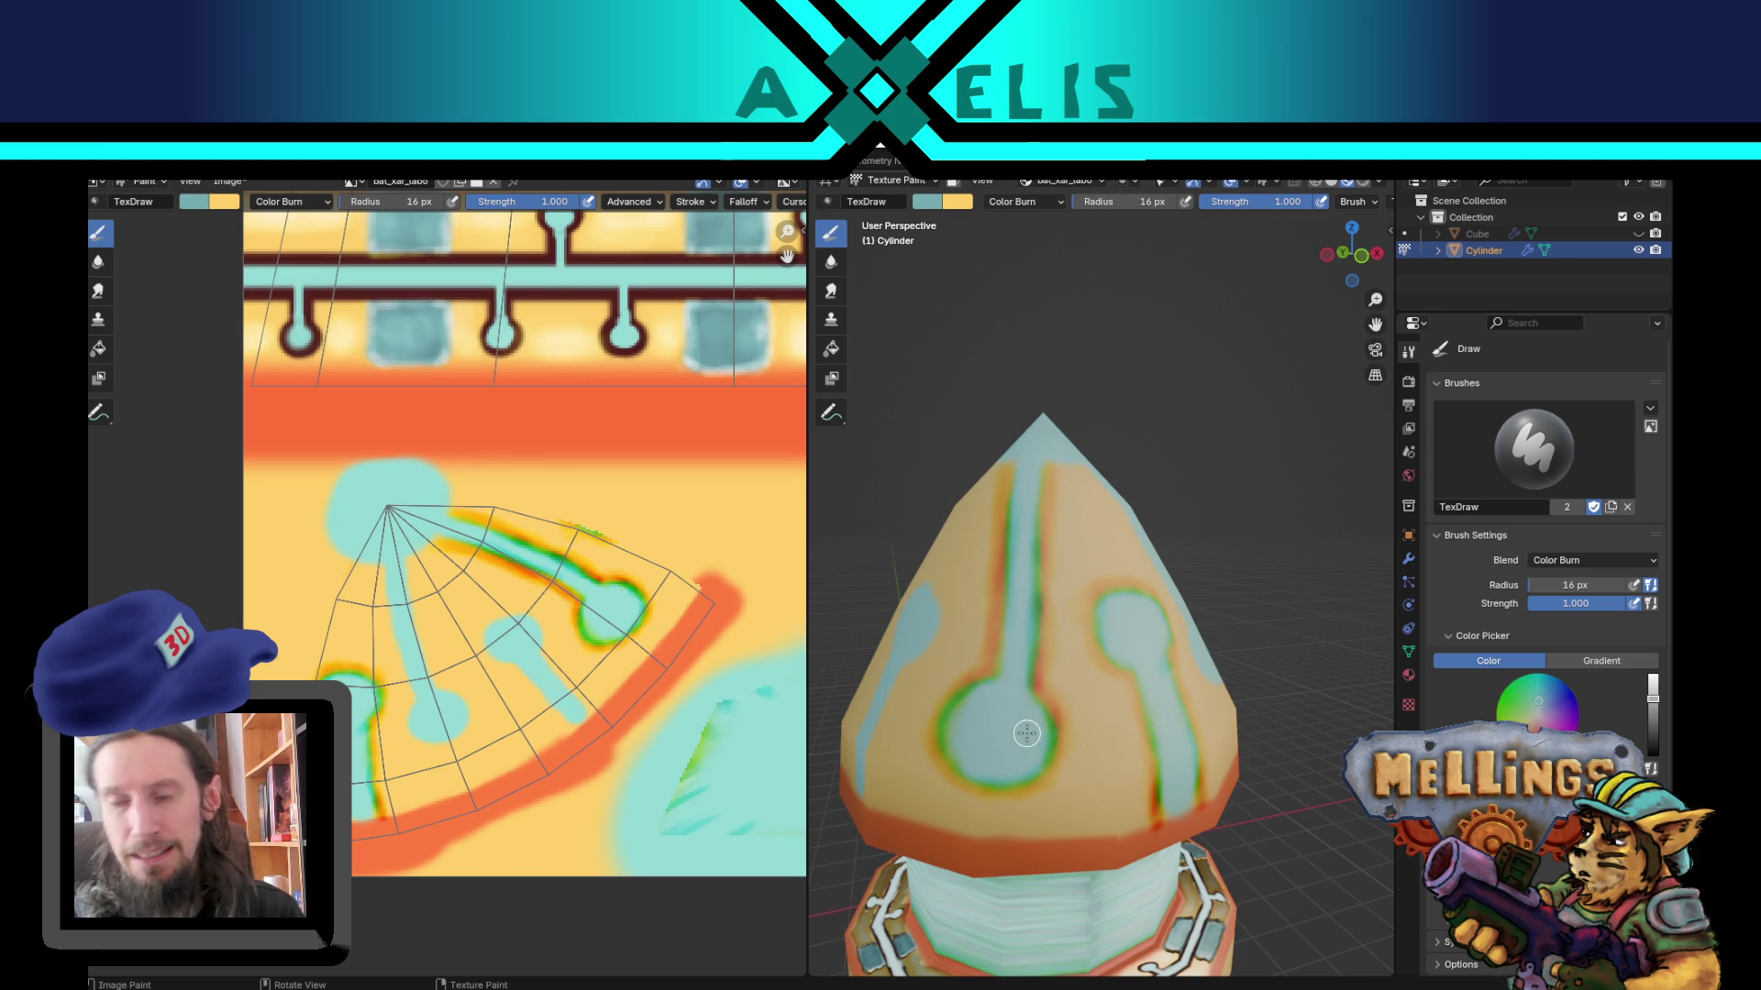
Step: Burn dark lines down the centre and left stripes and around the keyhole circle and stem outlines
{"action": "scroll", "coordinate": [946, 734], "scroll_direction": "down", "scroll_amount": 3}
{"action": "middle_click_drag", "start_coordinate": [947, 734], "coordinate": [983, 654]}
{"action": "scroll", "coordinate": [995, 648], "scroll_direction": "up", "scroll_amount": 3}
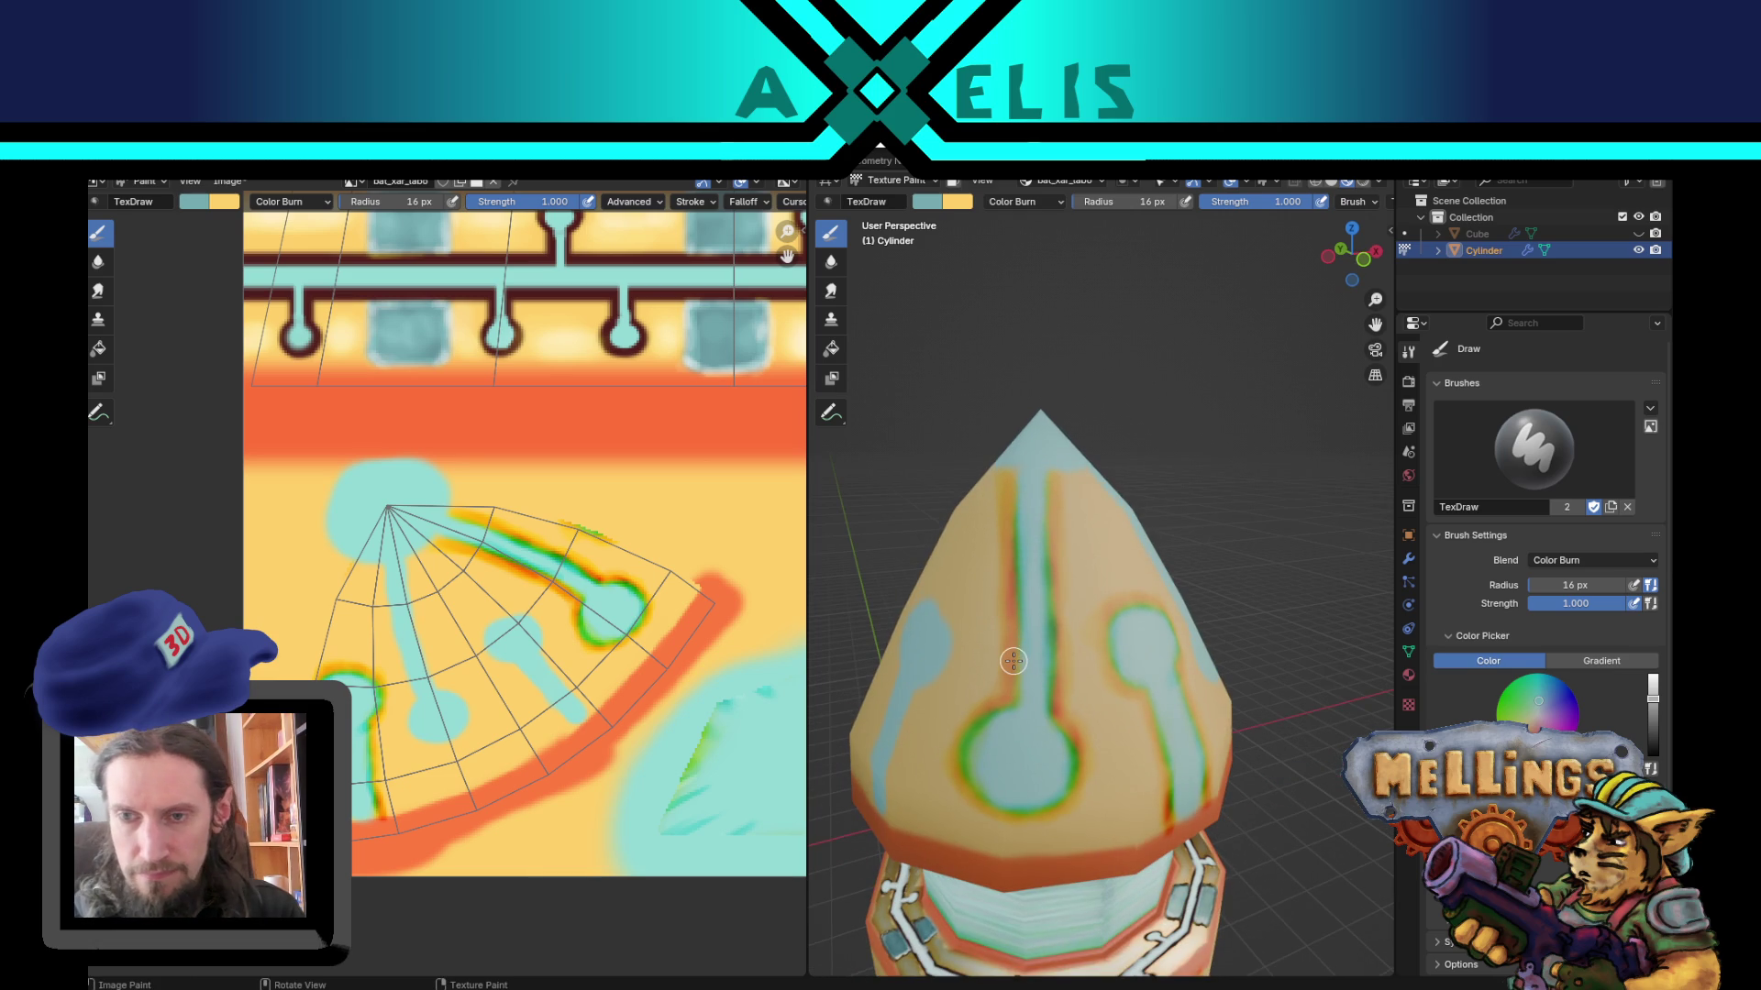
{"action": "left_click_drag", "start_coordinate": [1052, 489], "coordinate": [1065, 719]}
{"action": "mouse_move", "coordinate": [1014, 527]}
{"action": "left_mouse_down"}
{"action": "mouse_move", "coordinate": [1009, 499]}
{"action": "mouse_move", "coordinate": [1006, 713]}
{"action": "mouse_move", "coordinate": [957, 738]}
{"action": "mouse_move", "coordinate": [963, 779]}
{"action": "mouse_move", "coordinate": [989, 812]}
{"action": "mouse_move", "coordinate": [1030, 805]}
{"action": "mouse_move", "coordinate": [1073, 775]}
{"action": "mouse_move", "coordinate": [1068, 729]}
{"action": "mouse_move", "coordinate": [1066, 752]}
{"action": "left_mouse_up"}
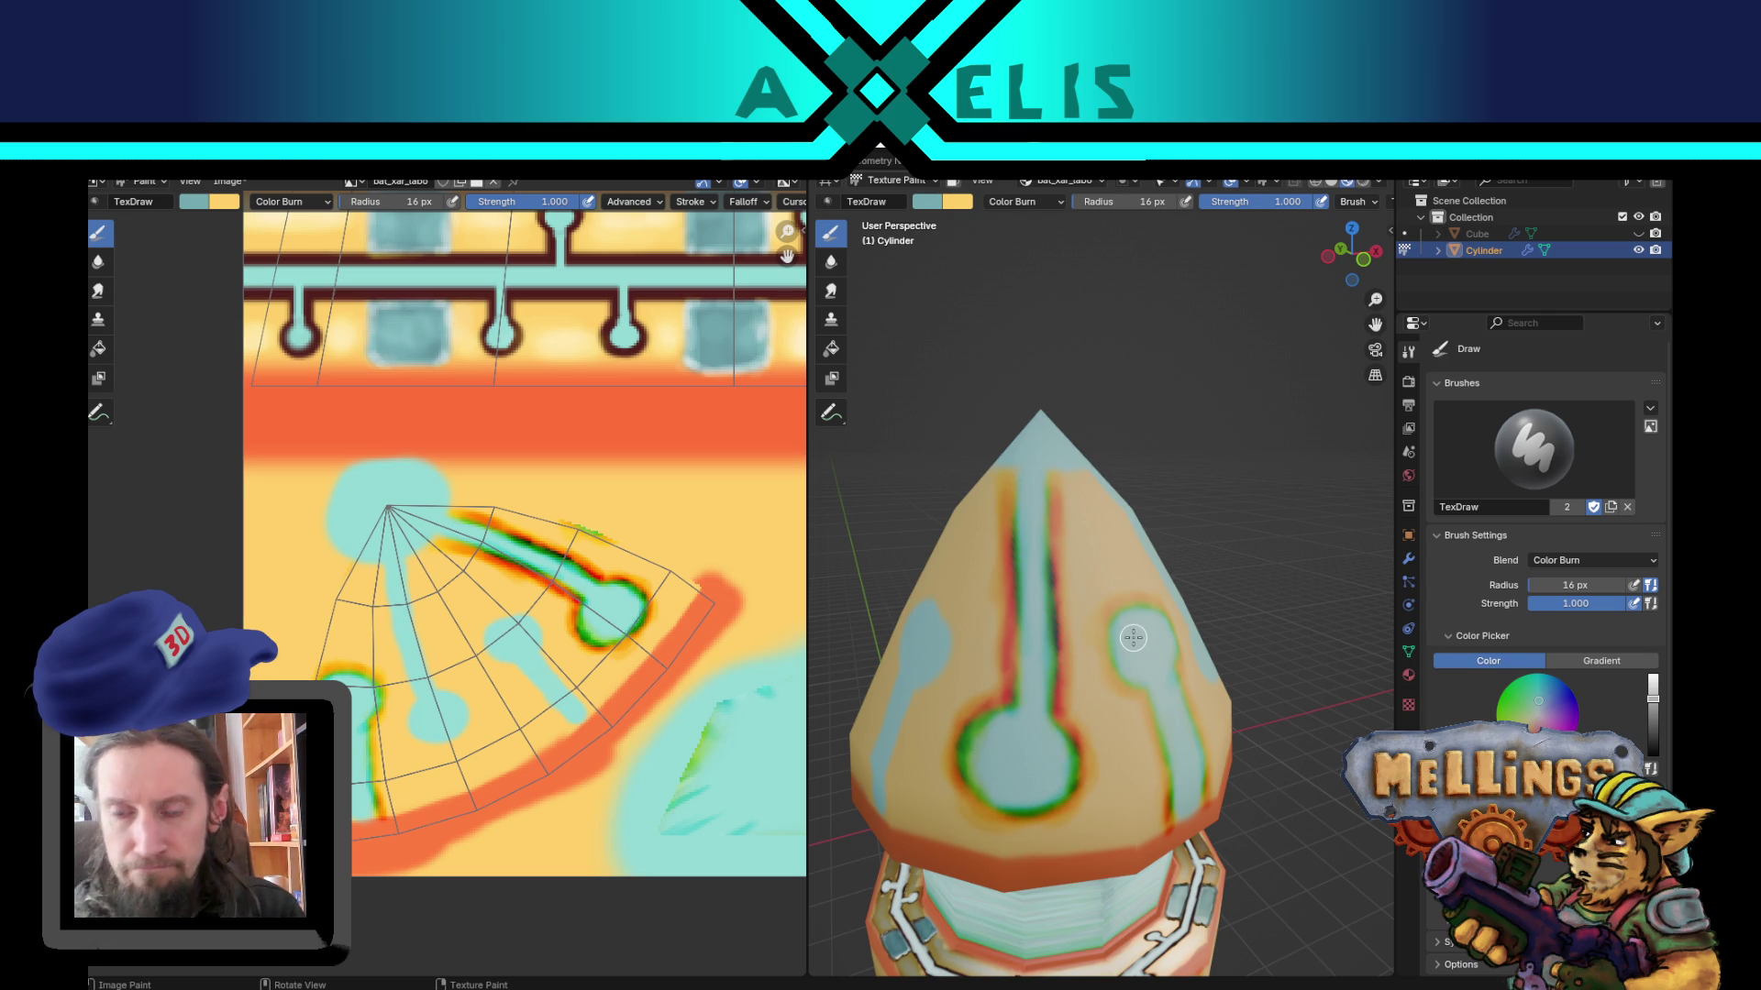
{"action": "mouse_move", "coordinate": [1041, 748]}
{"action": "middle_mouse_down"}
{"action": "mouse_move", "coordinate": [903, 688]}
{"action": "mouse_move", "coordinate": [1027, 713]}
{"action": "middle_mouse_up"}
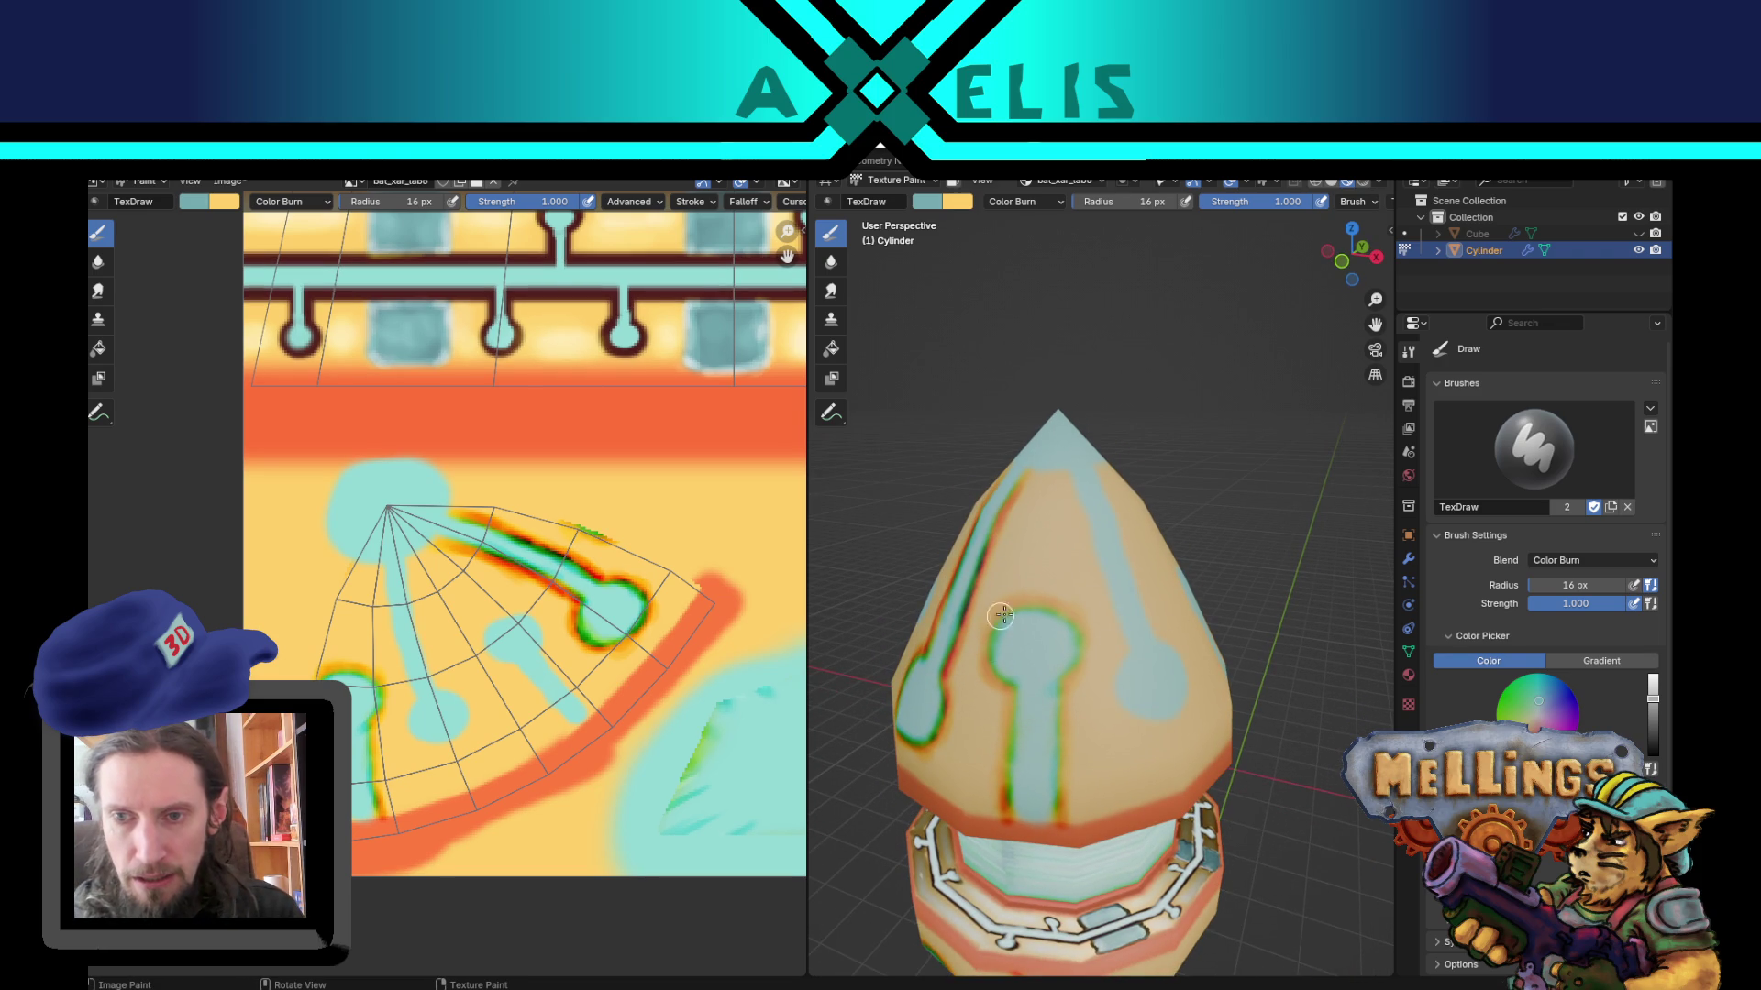
{"action": "mouse_move", "coordinate": [1024, 600]}
{"action": "left_mouse_down"}
{"action": "mouse_move", "coordinate": [1054, 607]}
{"action": "mouse_move", "coordinate": [1088, 653]}
{"action": "mouse_move", "coordinate": [1009, 752]}
{"action": "mouse_move", "coordinate": [995, 818]}
{"action": "left_mouse_up"}
{"action": "left_click_drag", "start_coordinate": [1062, 704], "coordinate": [1054, 830]}
{"action": "key", "text": "x"}
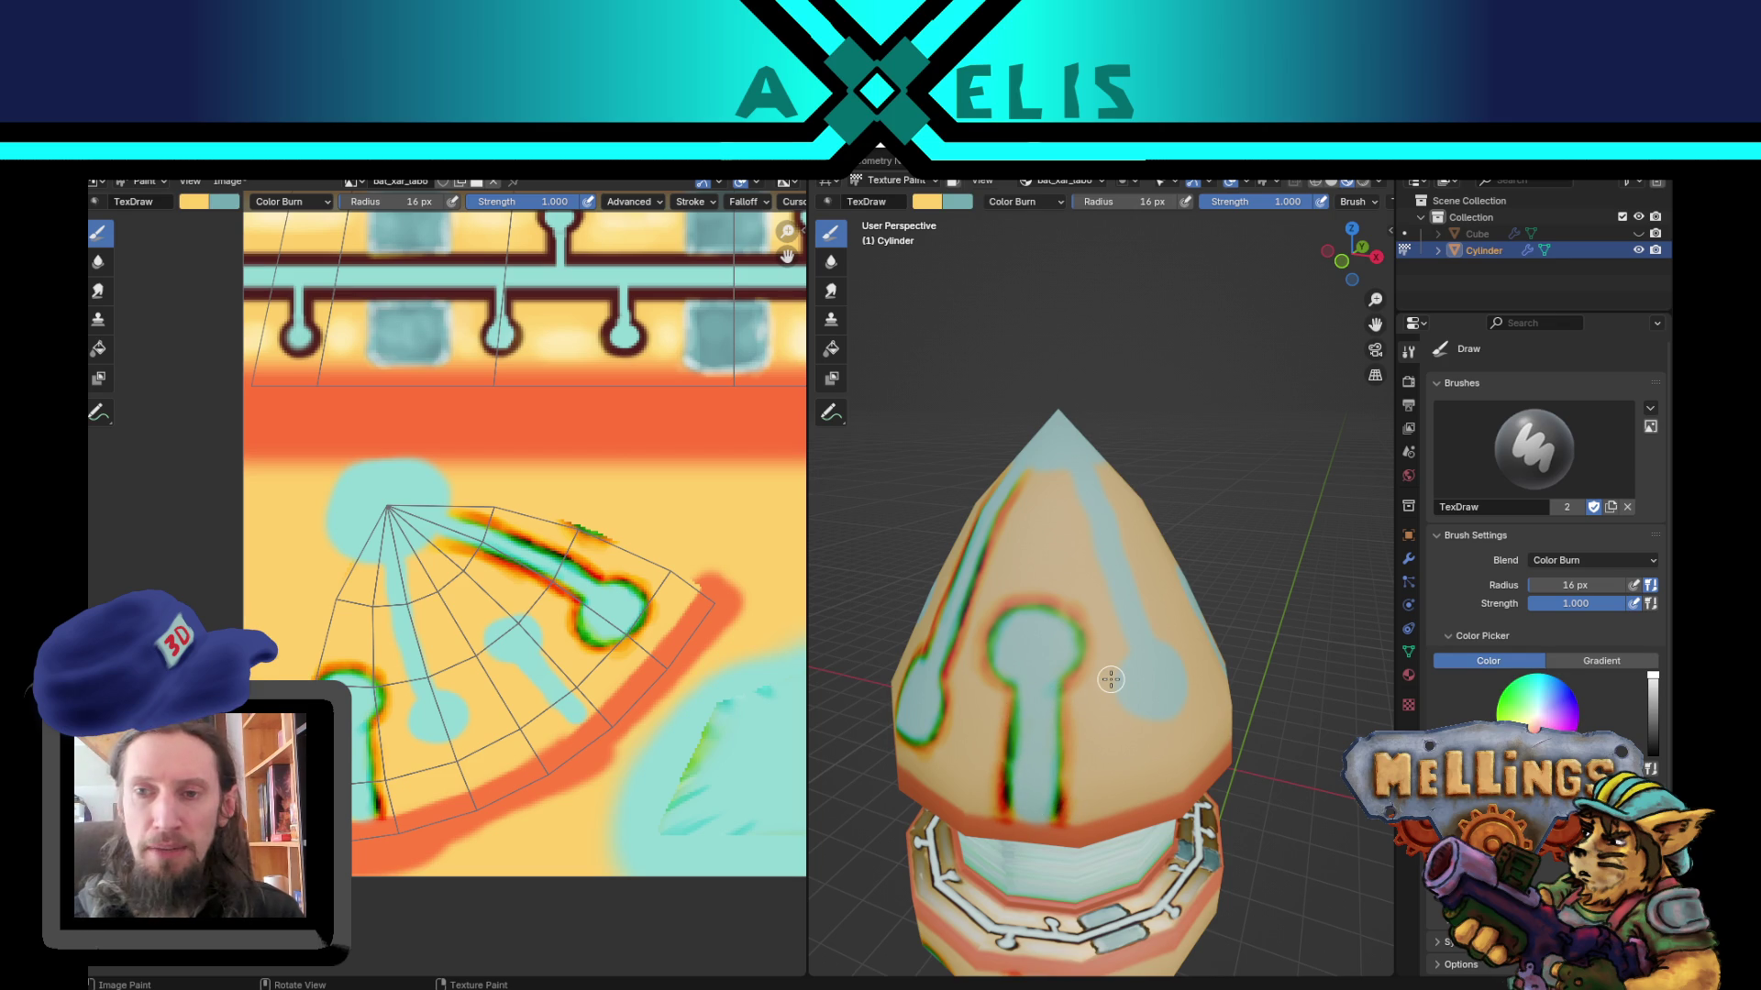
{"action": "mouse_move", "coordinate": [1065, 460]}
{"action": "middle_mouse_down"}
{"action": "mouse_move", "coordinate": [1095, 509]}
{"action": "mouse_move", "coordinate": [1168, 534]}
{"action": "middle_mouse_up"}
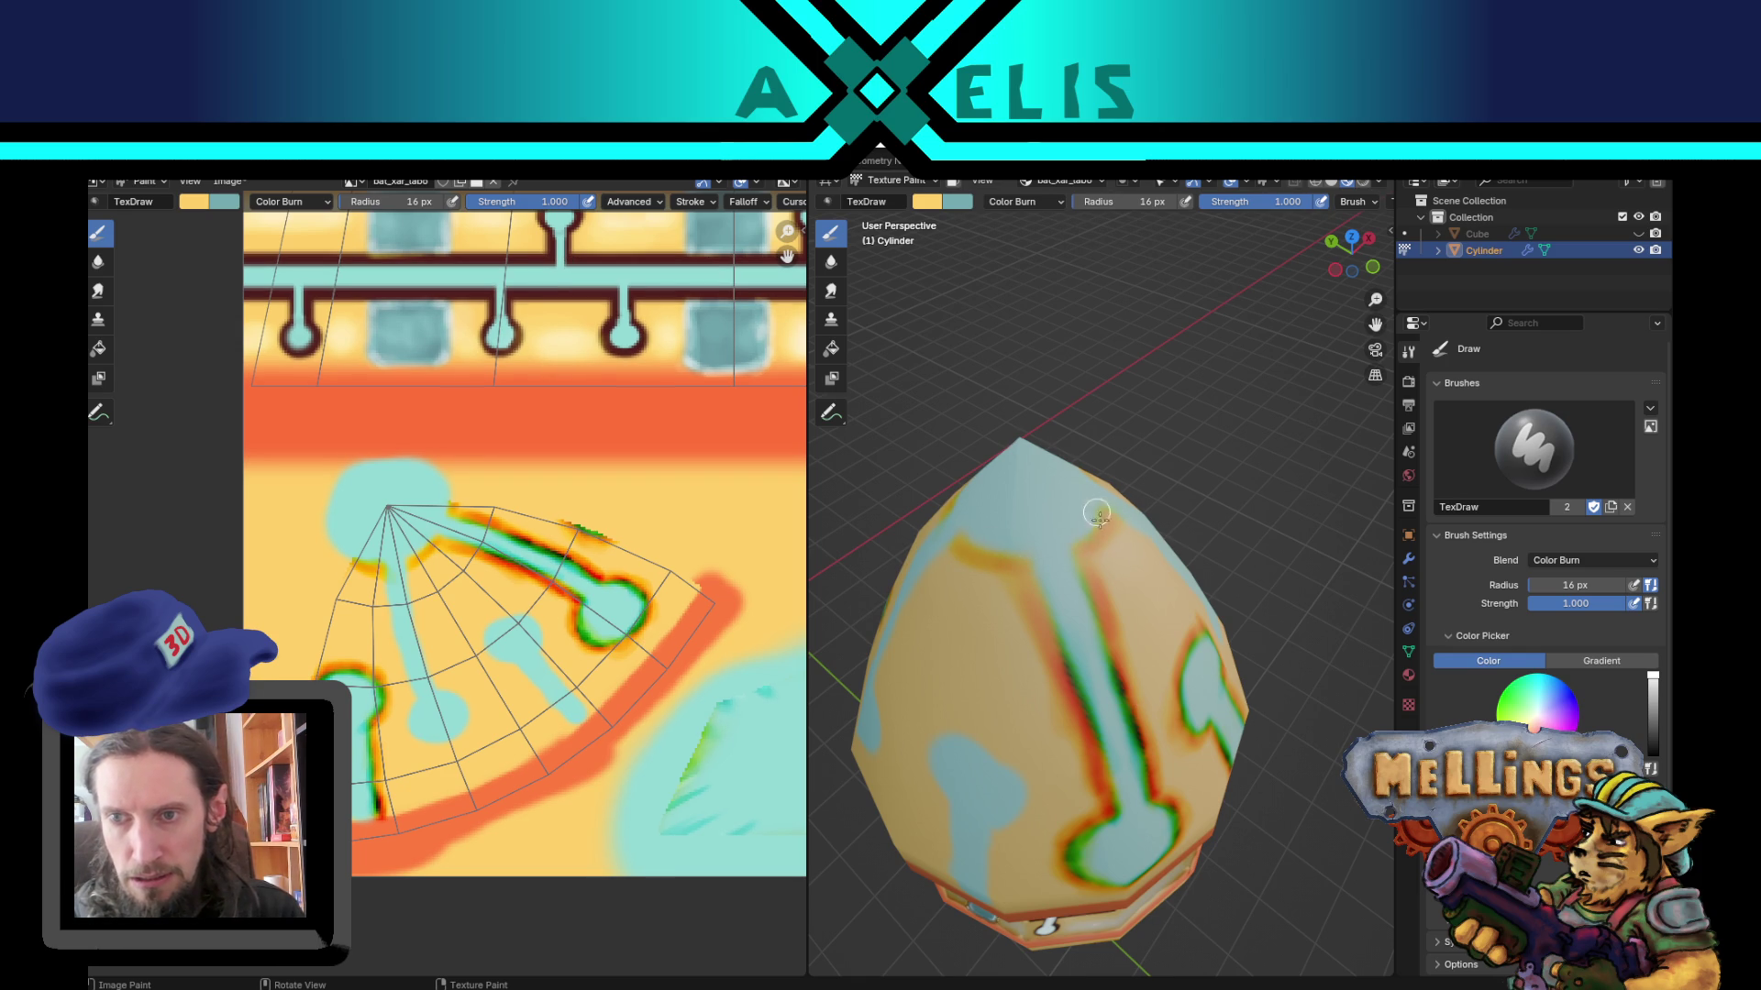
Step: Burn dark edges along the cone's central teal stripe and near its top-right
{"action": "key", "text": "x"}
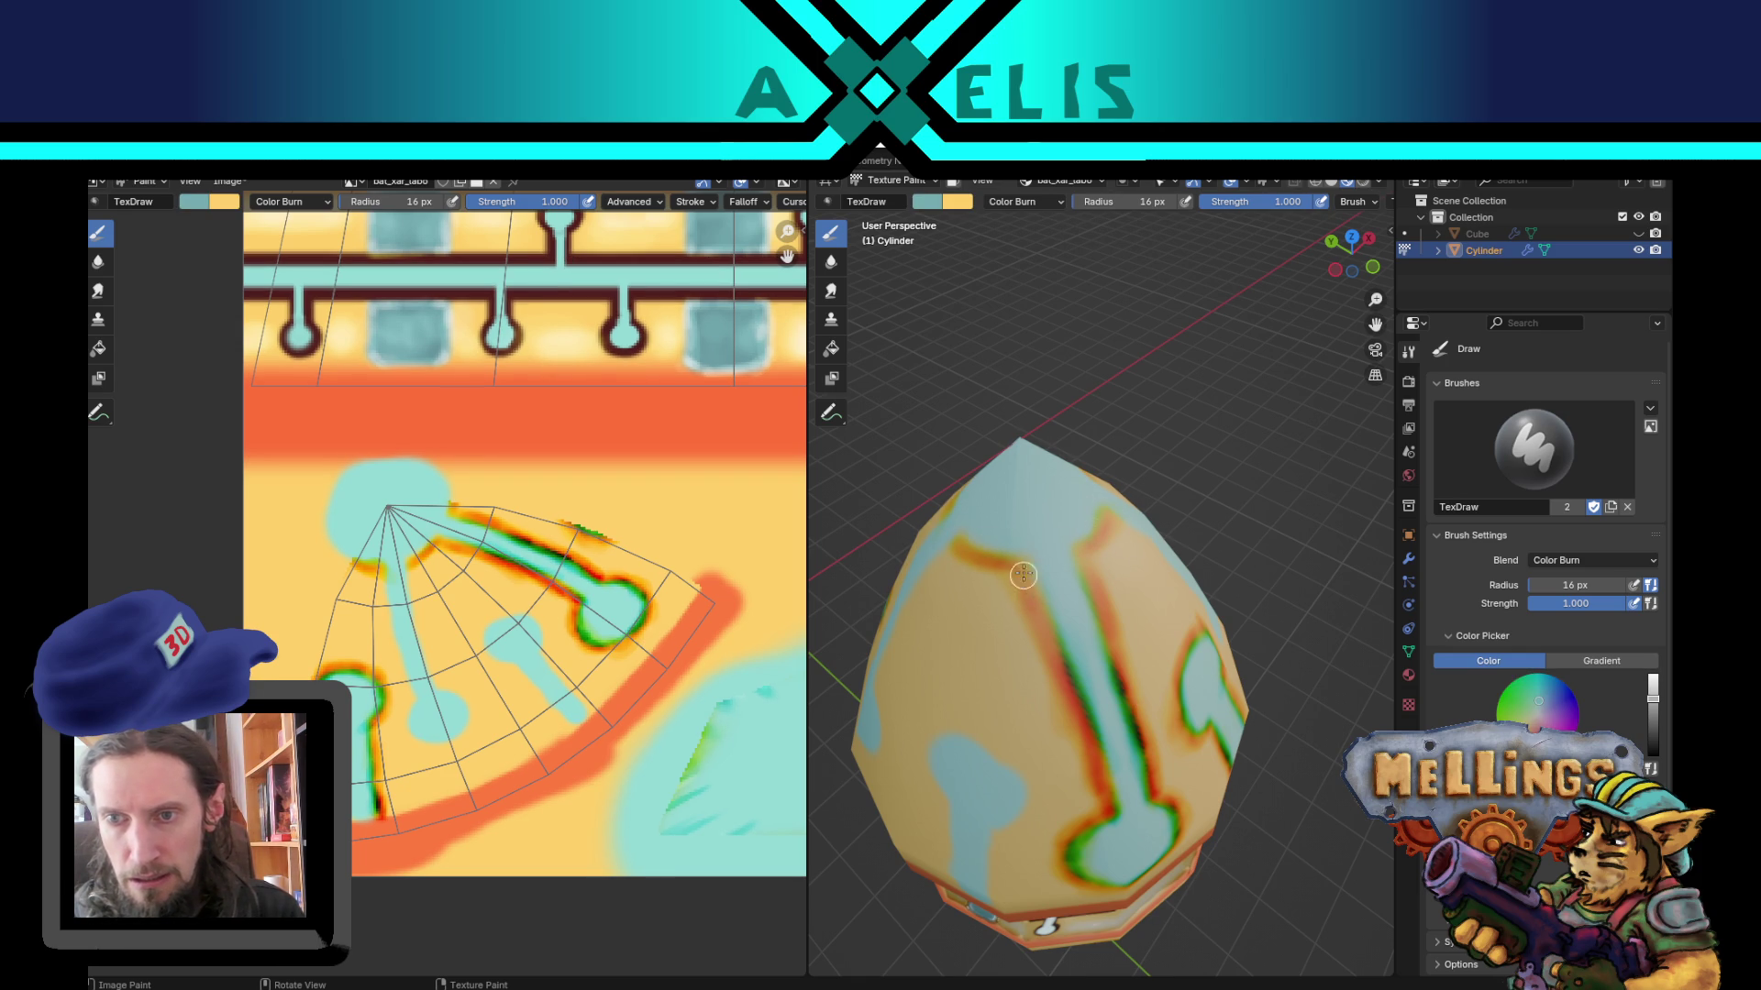
{"action": "left_click_drag", "start_coordinate": [1114, 519], "coordinate": [1081, 551]}
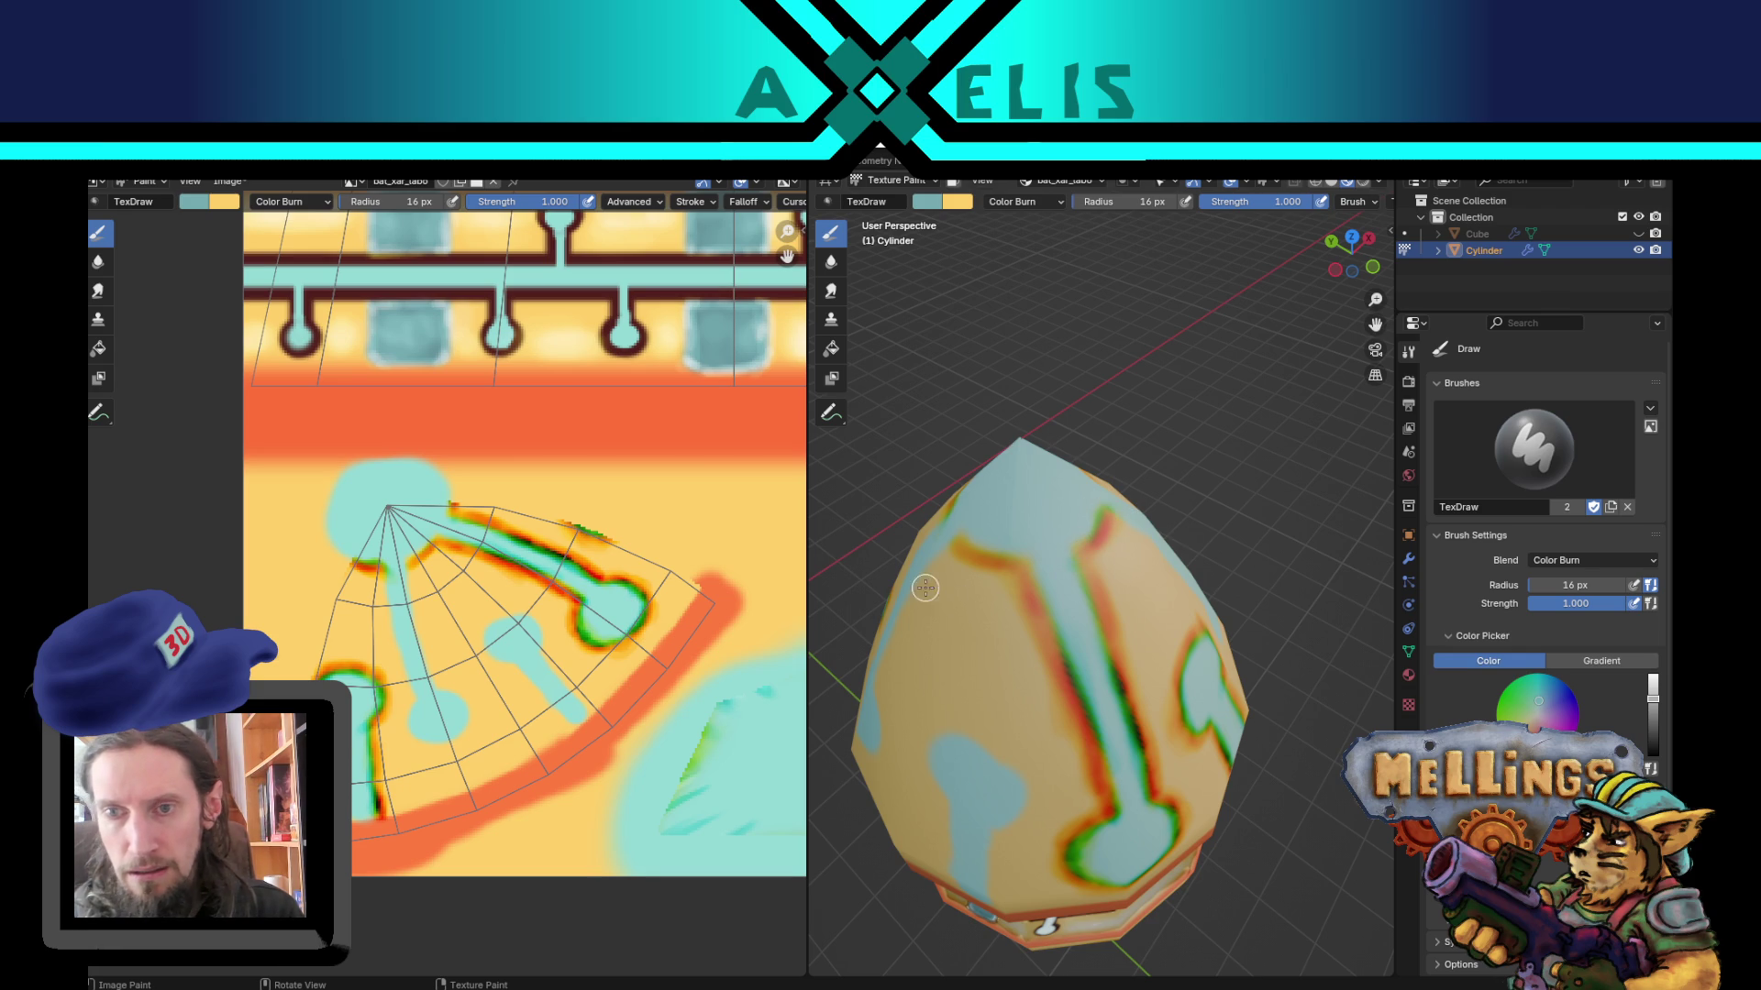
{"action": "middle_click_drag", "start_coordinate": [986, 558], "coordinate": [1108, 550]}
{"action": "key", "text": "x"}
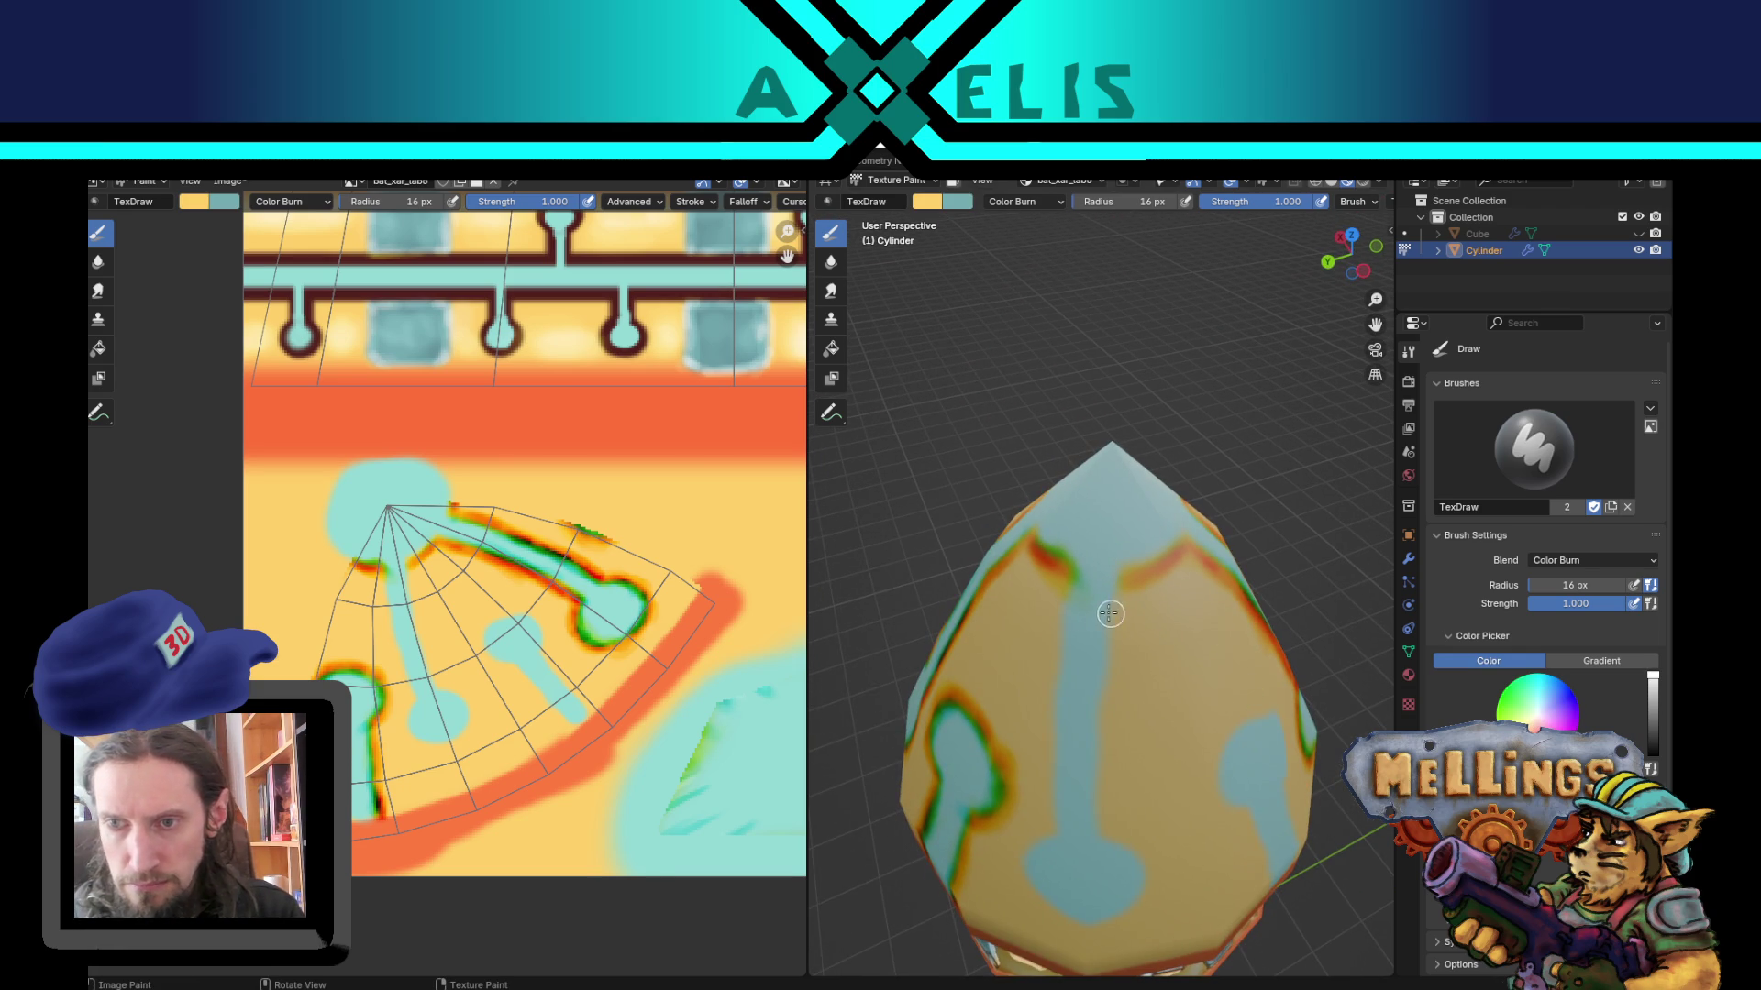
{"action": "left_click_drag", "start_coordinate": [1052, 645], "coordinate": [1058, 666]}
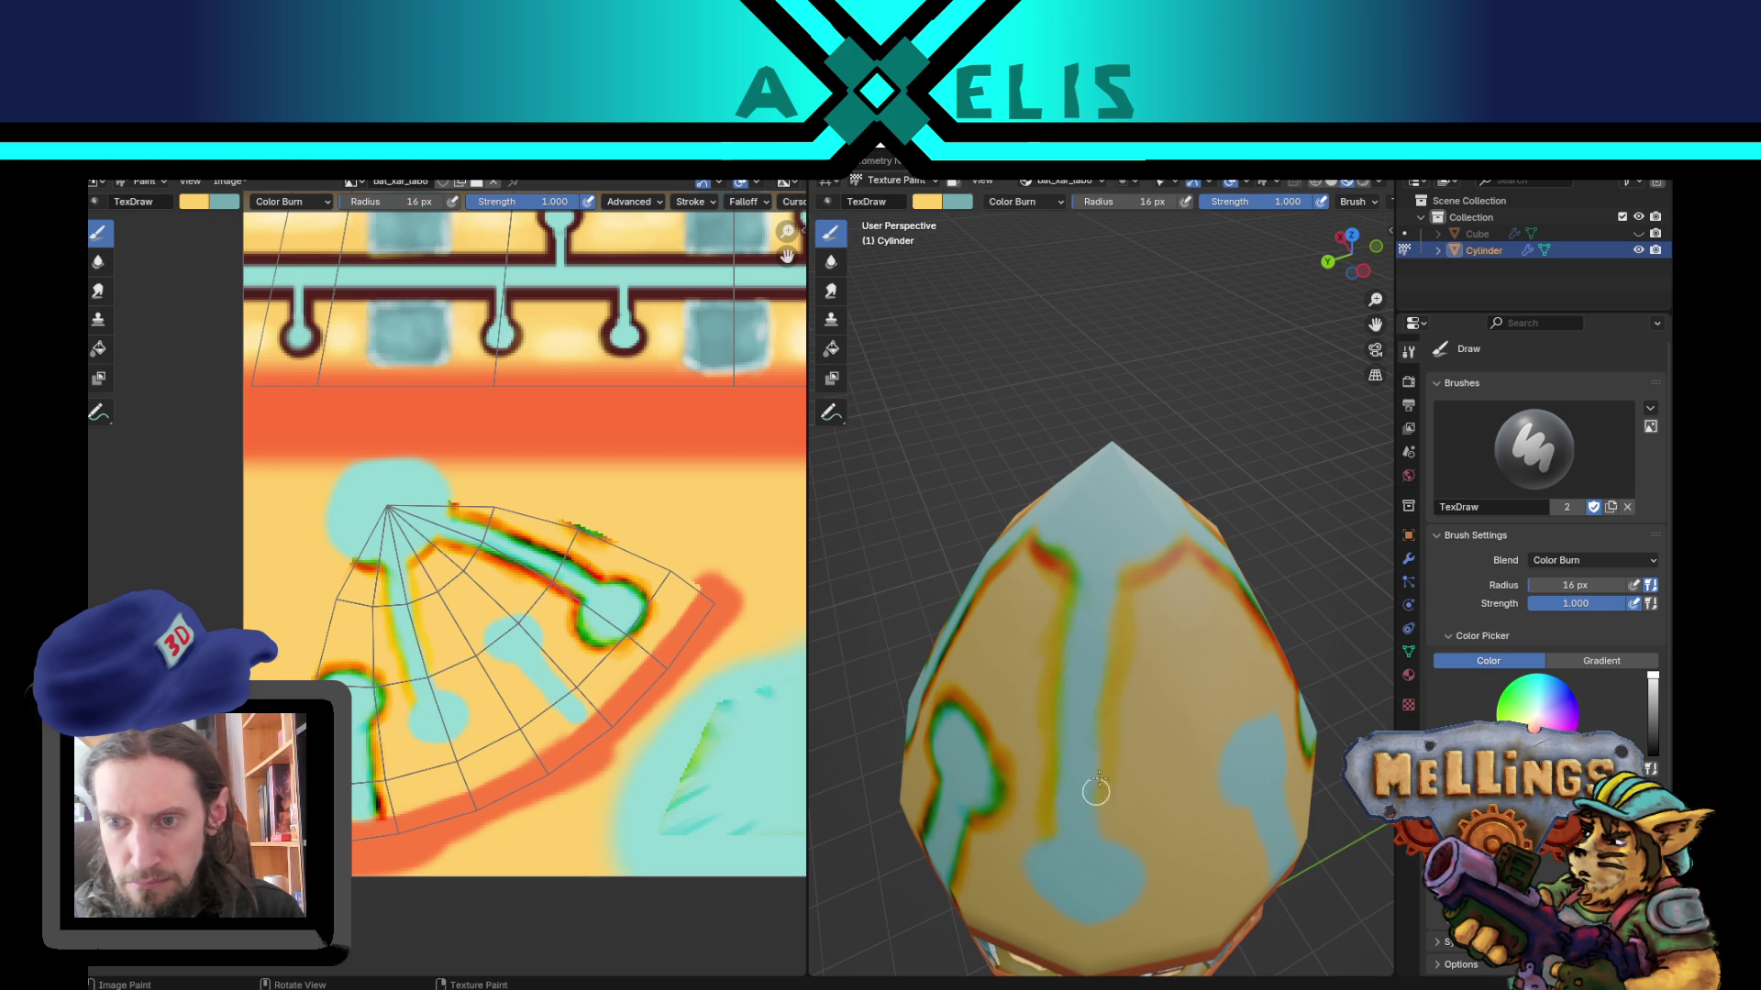
{"action": "key", "text": "x"}
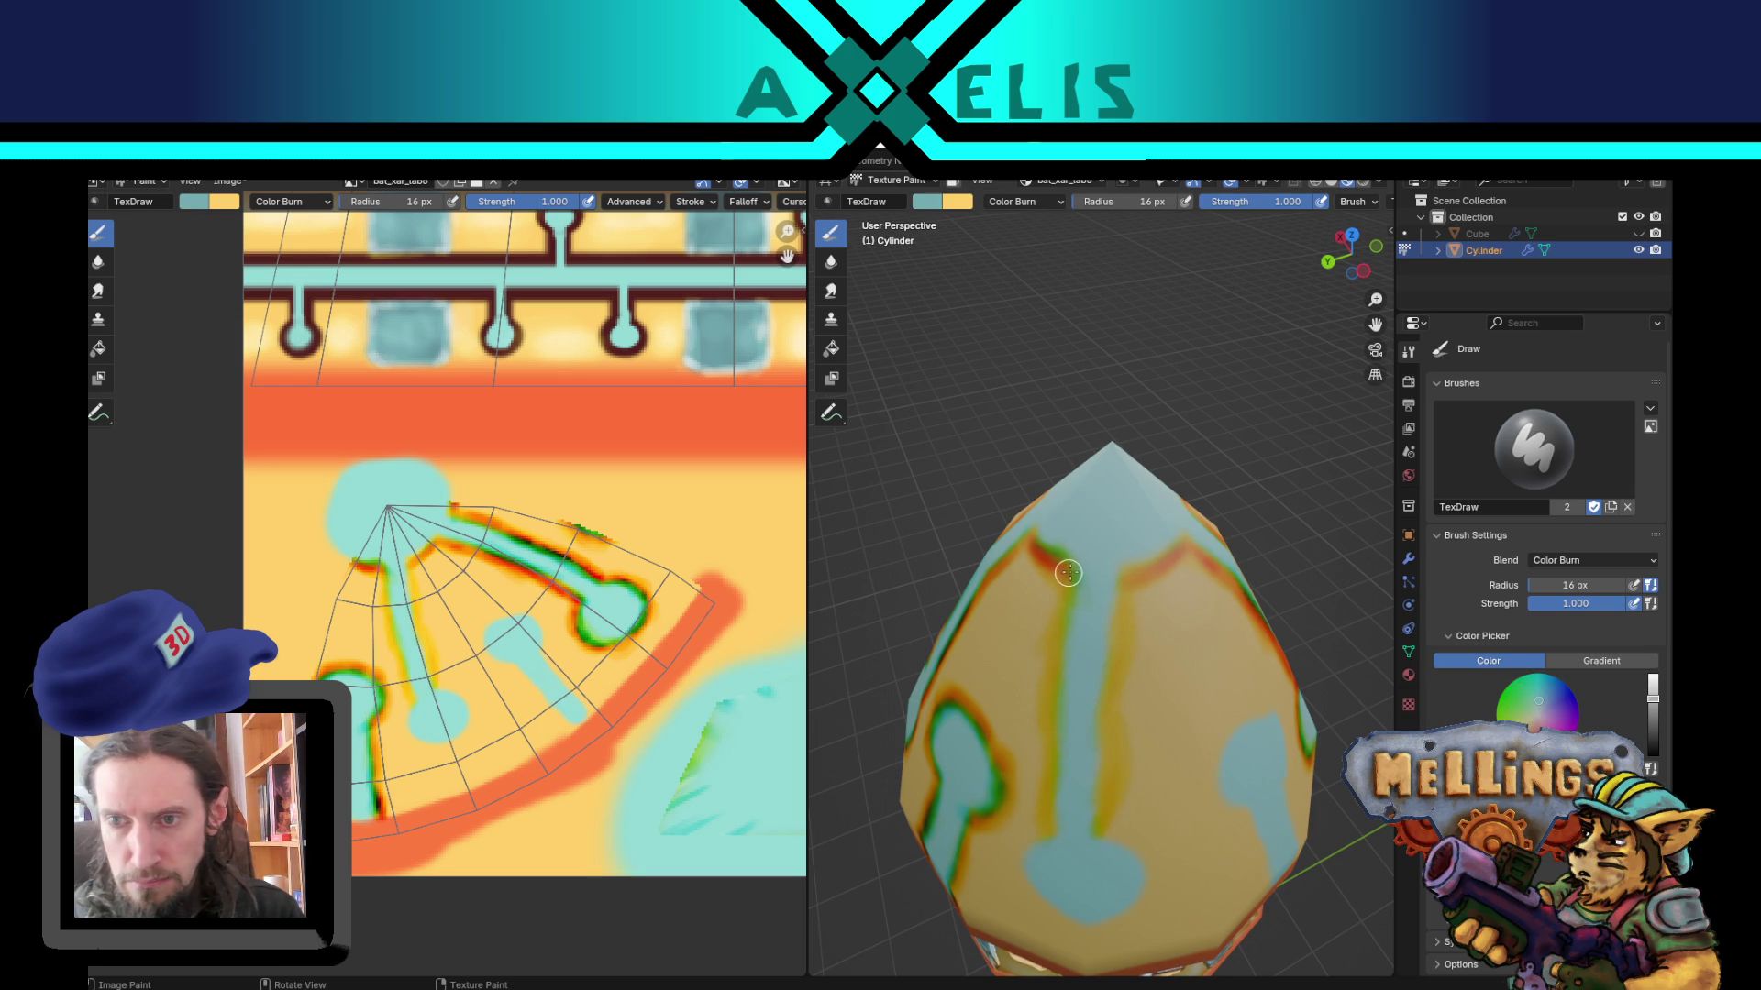
{"action": "left_click_drag", "start_coordinate": [1066, 629], "coordinate": [1036, 830]}
{"action": "mouse_move", "coordinate": [1125, 588]}
{"action": "left_mouse_down"}
{"action": "mouse_move", "coordinate": [1111, 820]}
{"action": "mouse_move", "coordinate": [1108, 766]}
{"action": "left_mouse_up"}
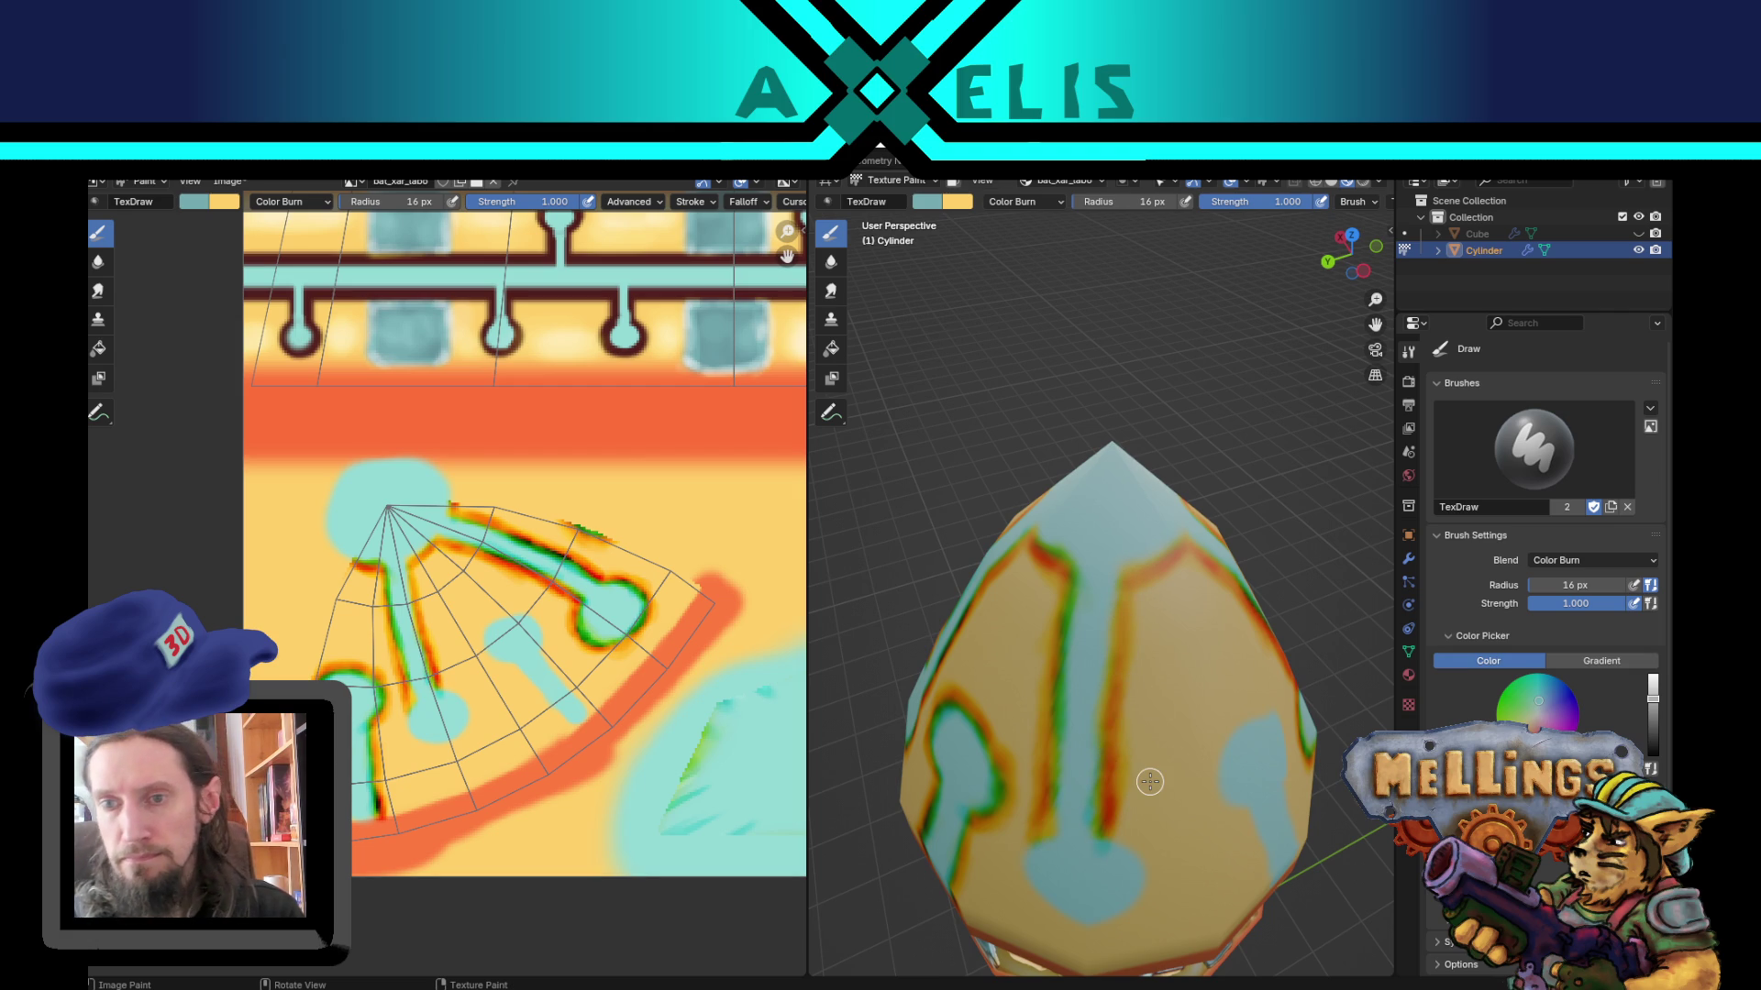
{"action": "left_click_drag", "start_coordinate": [1183, 553], "coordinate": [1134, 574]}
{"action": "left_click_drag", "start_coordinate": [1109, 645], "coordinate": [1092, 731]}
Step: Burn dark outlines around the teal bulb's left, bottom and right sides and its stem
{"action": "scroll", "coordinate": [1092, 731], "scroll_direction": "down", "scroll_amount": 3}
{"action": "mouse_move", "coordinate": [1092, 731]}
{"action": "middle_mouse_down"}
{"action": "mouse_move", "coordinate": [1091, 810]}
{"action": "mouse_move", "coordinate": [1067, 767]}
{"action": "middle_mouse_up"}
{"action": "scroll", "coordinate": [1091, 811], "scroll_direction": "up", "scroll_amount": 5}
{"action": "key", "text": "x"}
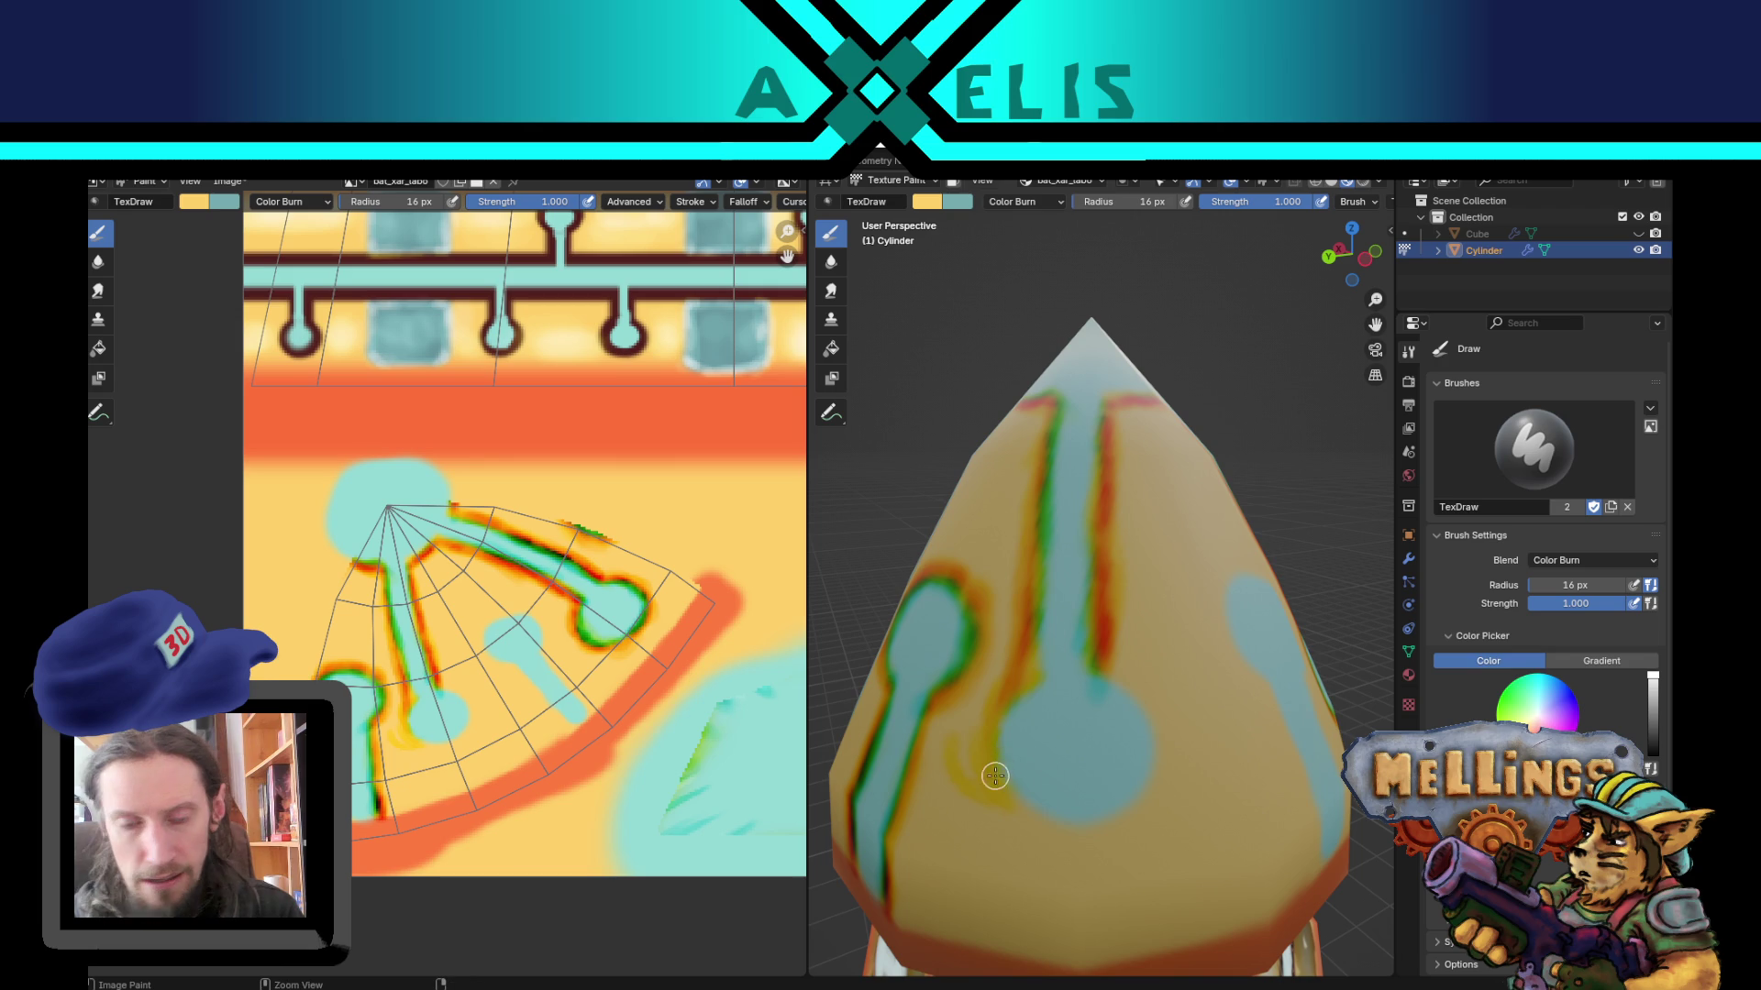
{"action": "mouse_move", "coordinate": [1050, 821]}
{"action": "left_mouse_down"}
{"action": "mouse_move", "coordinate": [1101, 817]}
{"action": "mouse_move", "coordinate": [1159, 766]}
{"action": "mouse_move", "coordinate": [1104, 664]}
{"action": "left_mouse_up"}
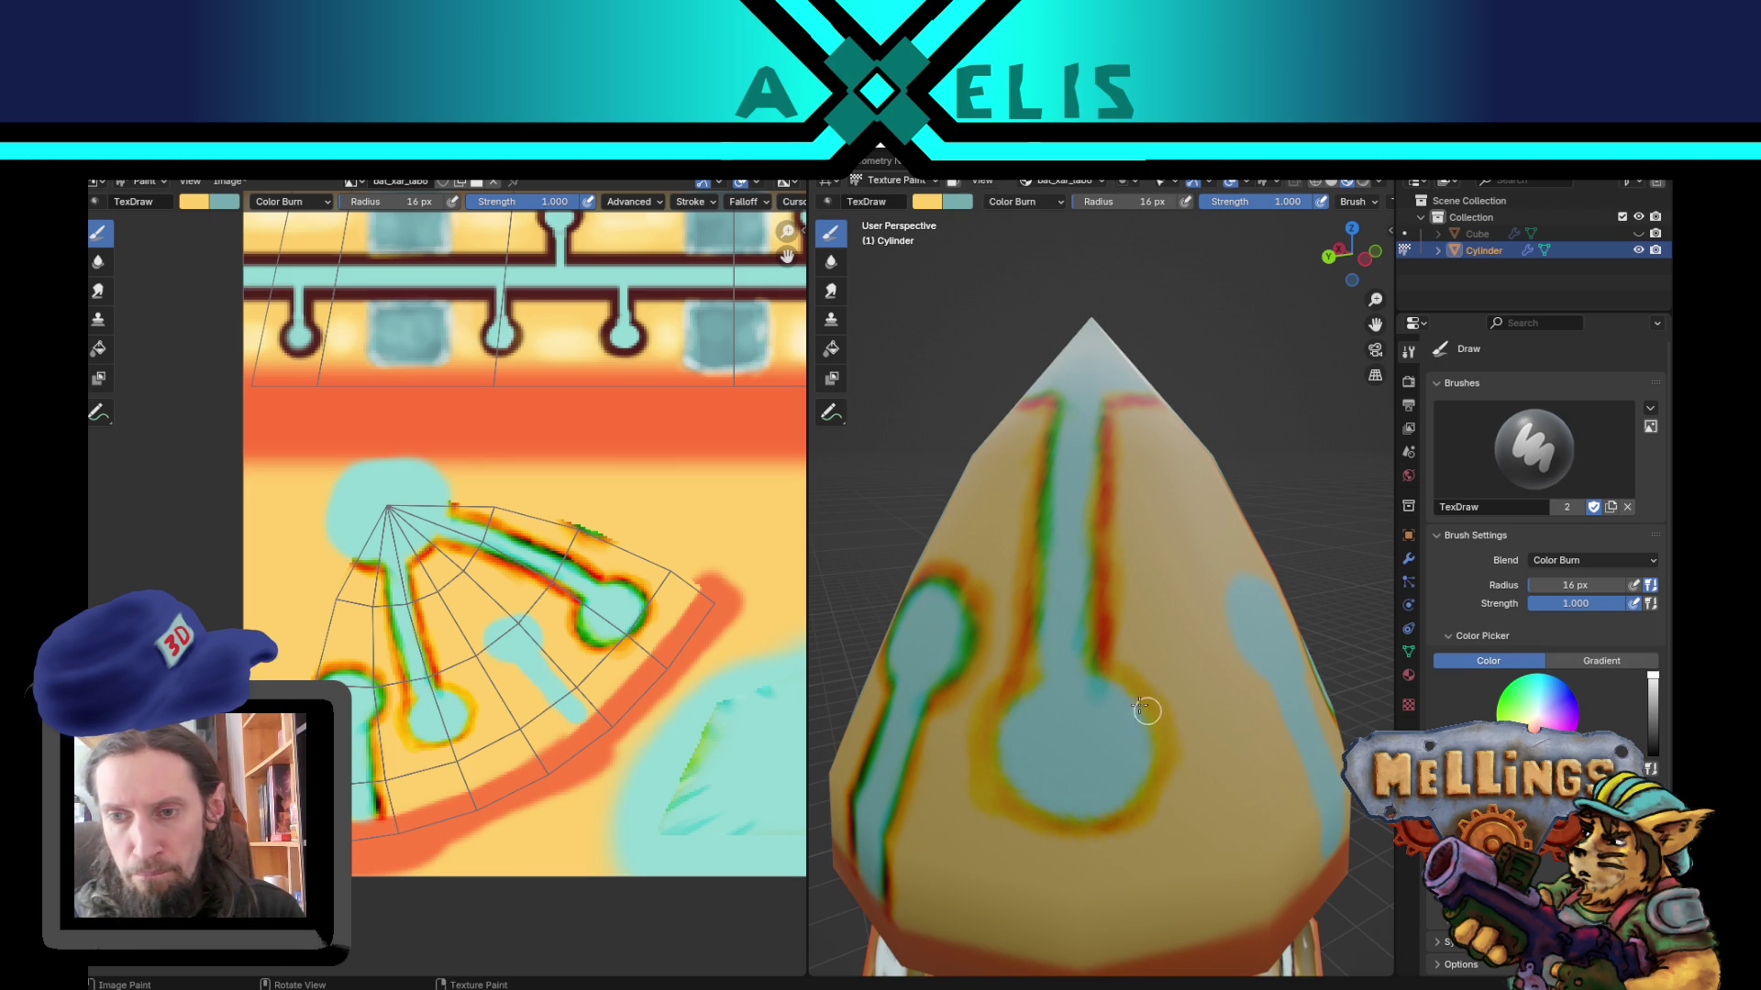
{"action": "key", "text": "x"}
{"action": "mouse_move", "coordinate": [1034, 675]}
{"action": "left_mouse_down"}
{"action": "mouse_move", "coordinate": [975, 734]}
{"action": "mouse_move", "coordinate": [1068, 826]}
{"action": "mouse_move", "coordinate": [1128, 819]}
{"action": "left_mouse_up"}
{"action": "mouse_move", "coordinate": [1093, 662]}
{"action": "left_mouse_down"}
{"action": "mouse_move", "coordinate": [1137, 716]}
{"action": "mouse_move", "coordinate": [1130, 798]}
{"action": "left_mouse_up"}
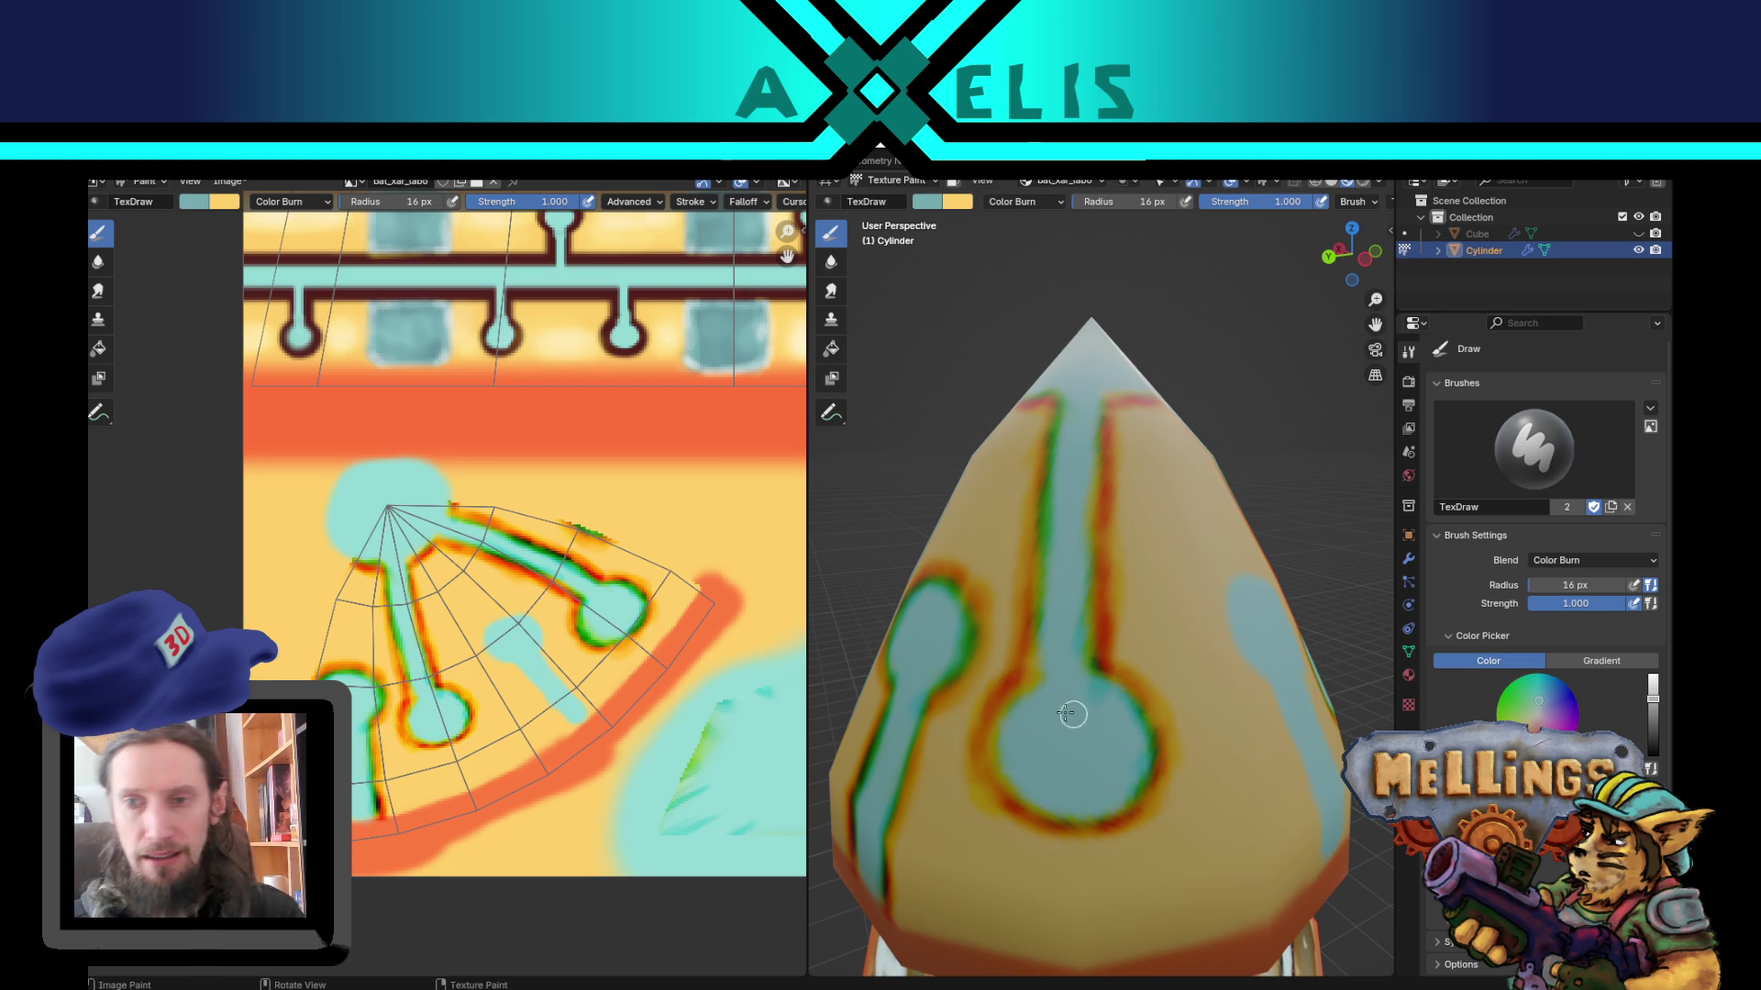
Step: Save the painted texture image to bat_xar_labo.png and zoom out to view the cone
{"action": "key", "text": "alt+s"}
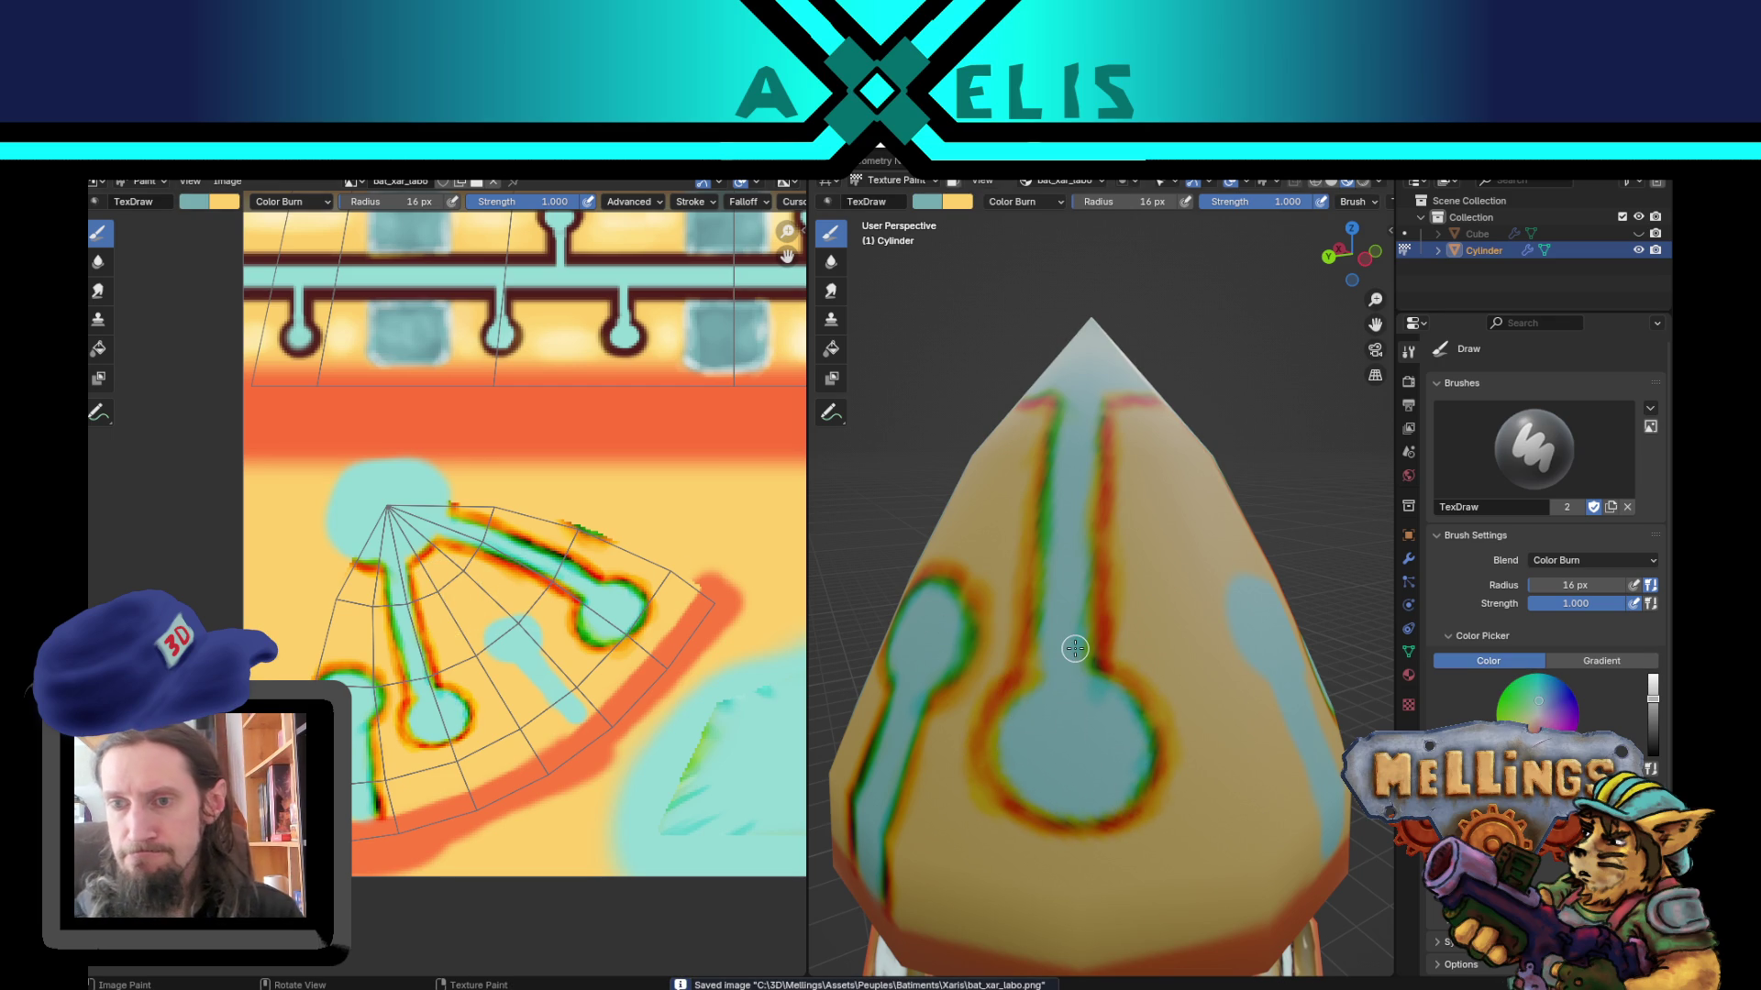
{"action": "mouse_move", "coordinate": [1128, 689]}
{"action": "middle_mouse_down"}
{"action": "mouse_move", "coordinate": [1109, 706]}
{"action": "mouse_move", "coordinate": [1137, 720]}
{"action": "mouse_move", "coordinate": [1124, 726]}
{"action": "mouse_move", "coordinate": [1223, 683]}
{"action": "mouse_move", "coordinate": [1104, 686]}
{"action": "middle_mouse_up"}
{"action": "scroll", "coordinate": [1125, 726], "scroll_direction": "down", "scroll_amount": 10}
{"action": "scroll", "coordinate": [1065, 532], "scroll_direction": "up", "scroll_amount": 6}
Step: Burn dark outlines along both edges of the front teal stem and around its keyhole circle
{"action": "middle_click_drag", "start_coordinate": [1068, 596], "coordinate": [1075, 636]}
{"action": "key", "text": "x"}
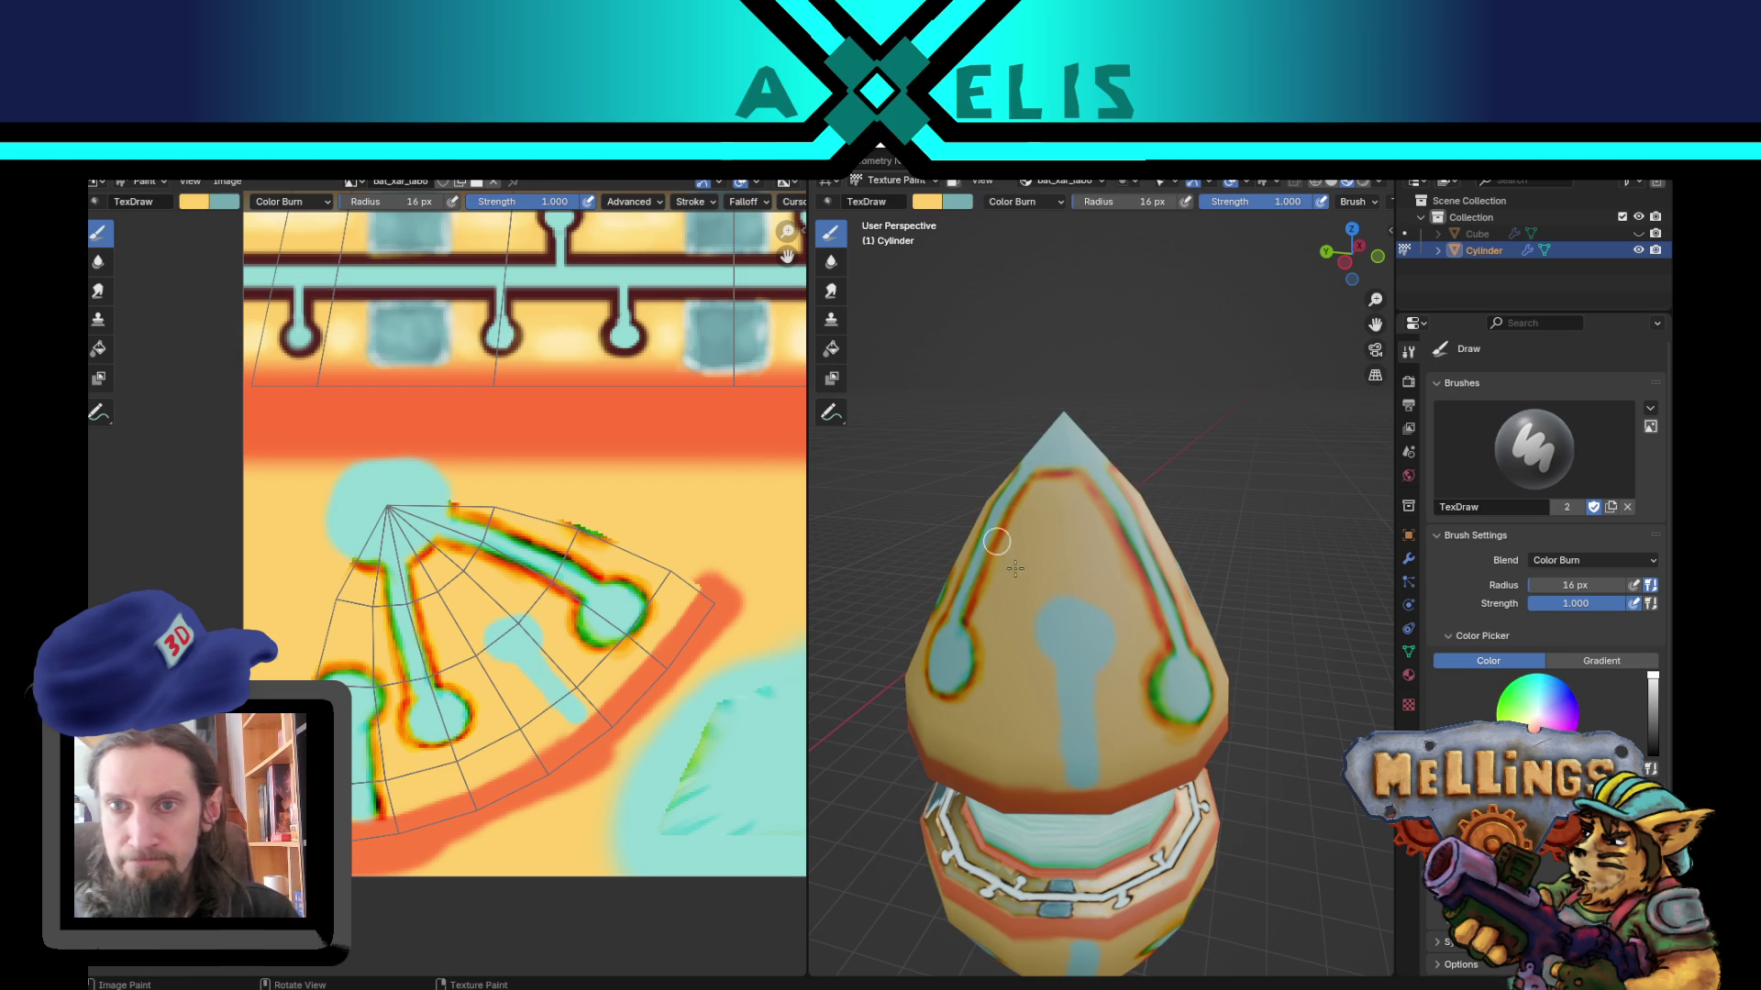
{"action": "mouse_move", "coordinate": [1051, 666]}
{"action": "left_mouse_down"}
{"action": "mouse_move", "coordinate": [1033, 619]}
{"action": "mouse_move", "coordinate": [1056, 592]}
{"action": "mouse_move", "coordinate": [1096, 650]}
{"action": "mouse_move", "coordinate": [1113, 637]}
{"action": "left_mouse_up"}
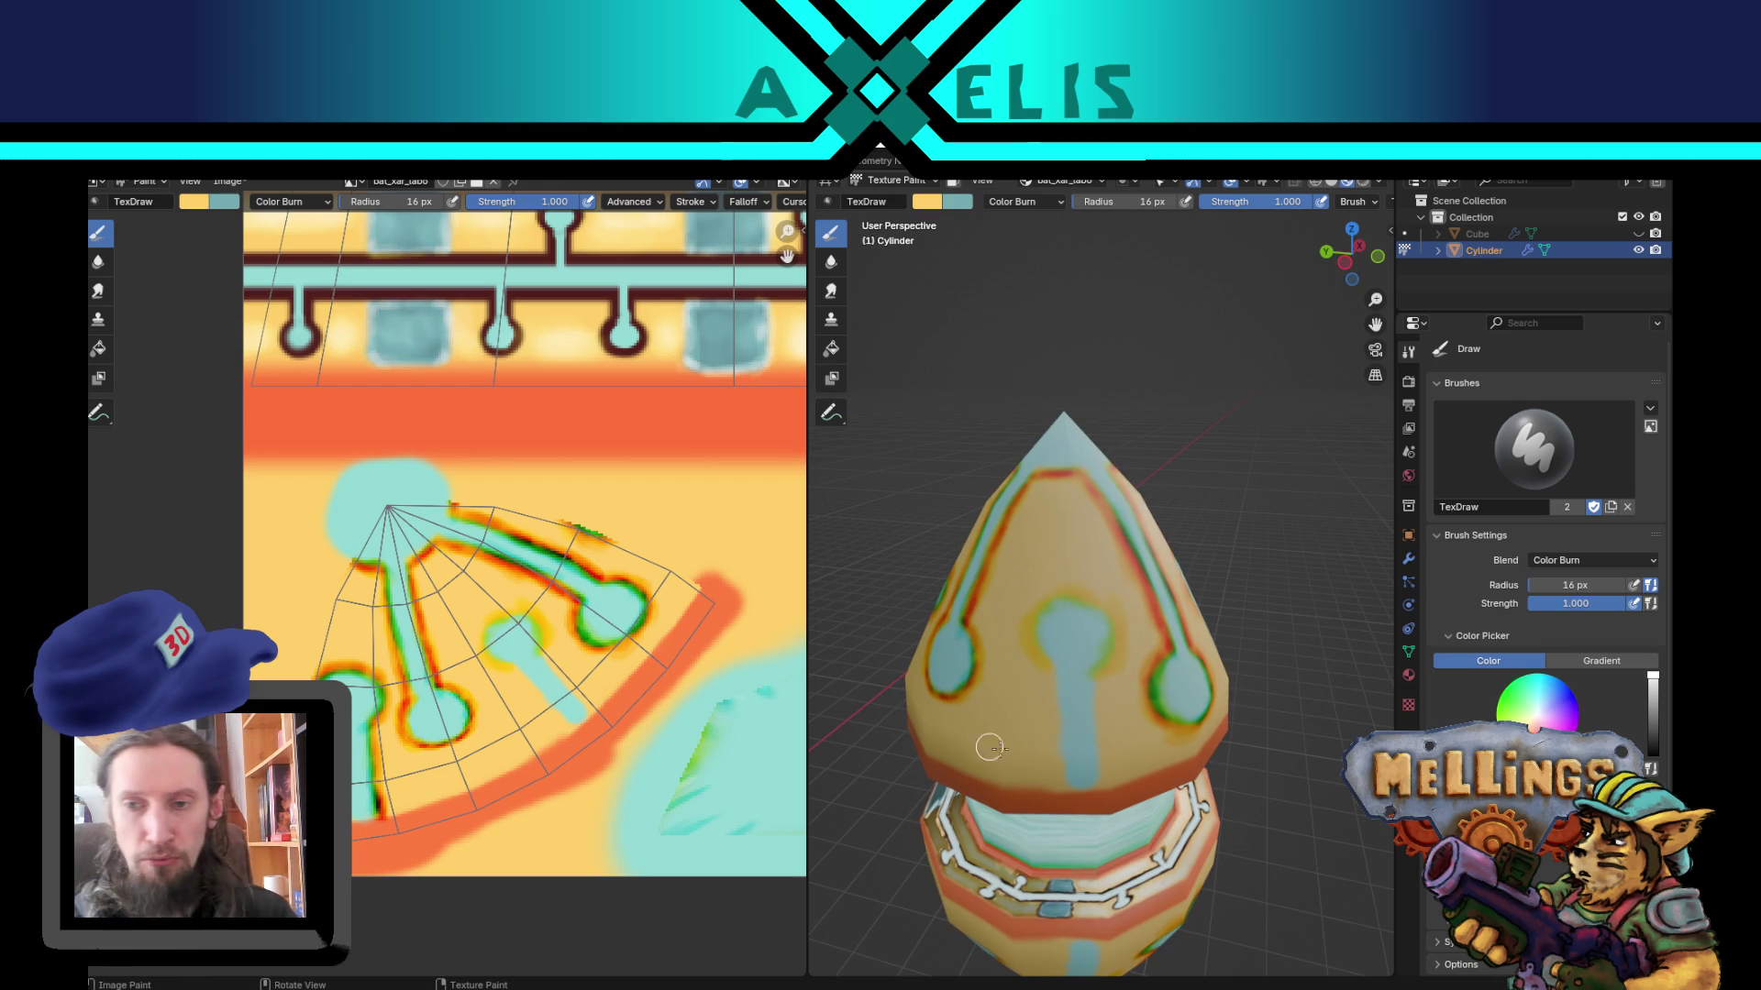
{"action": "left_click_drag", "start_coordinate": [1054, 724], "coordinate": [1046, 779]}
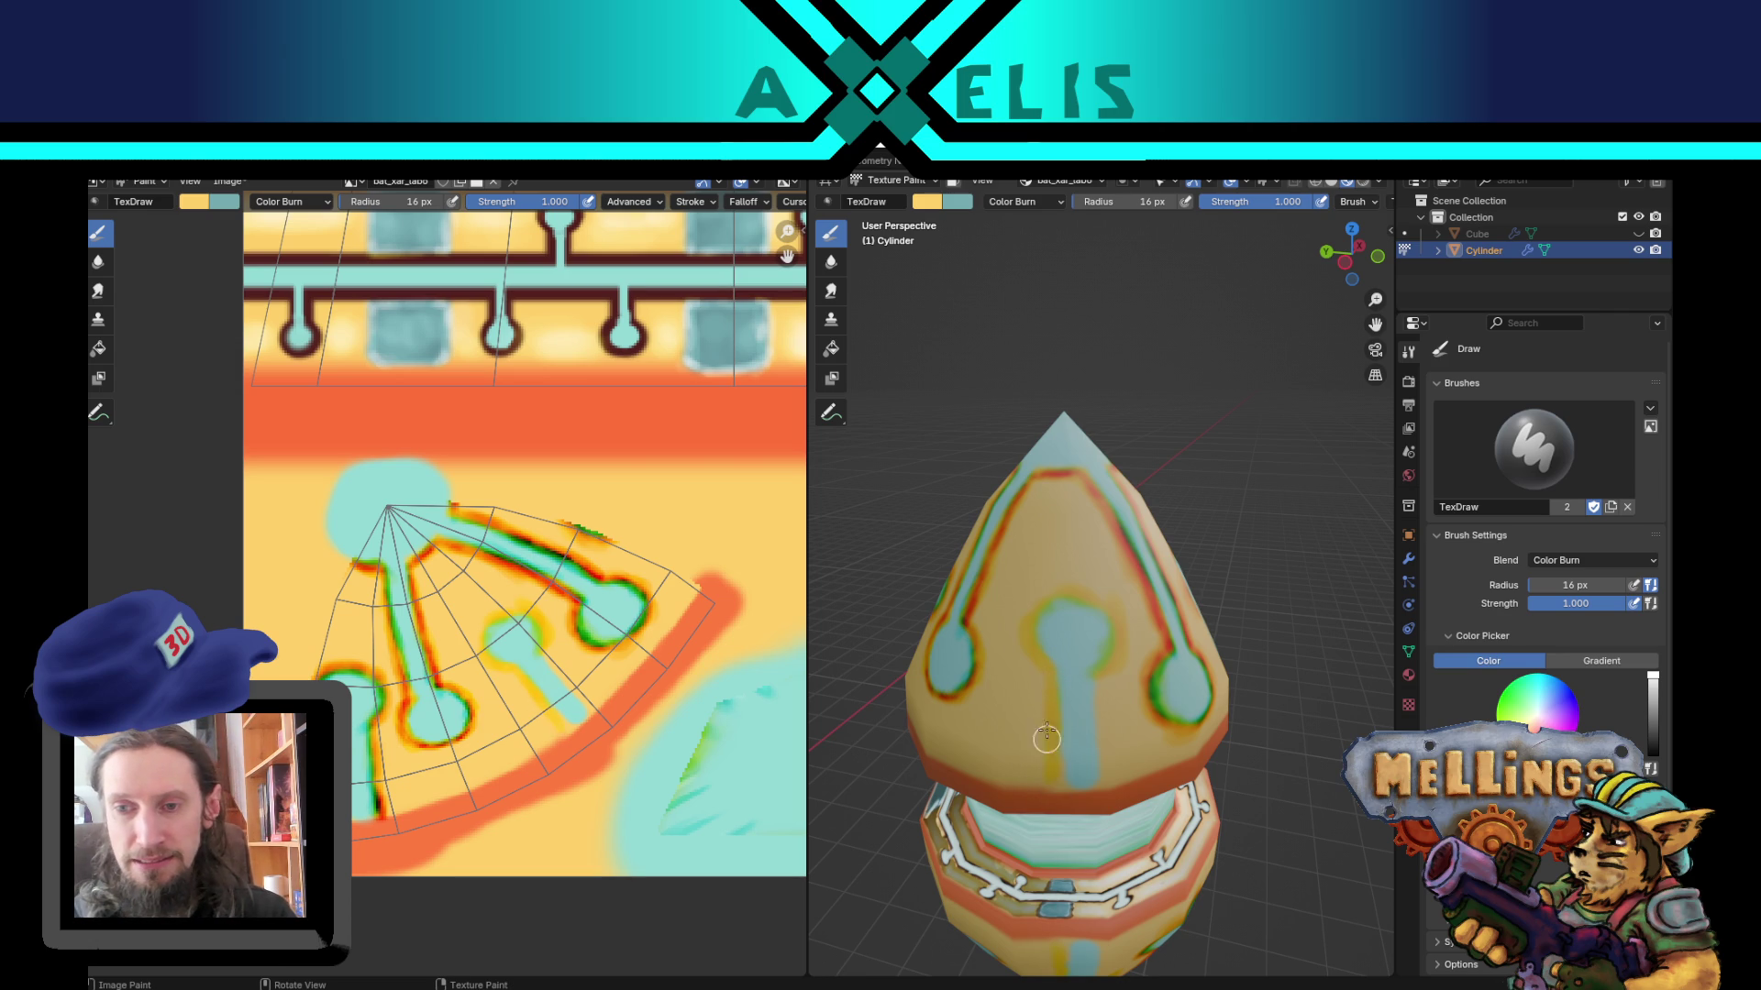
{"action": "mouse_move", "coordinate": [1097, 775]}
{"action": "left_mouse_down"}
{"action": "mouse_move", "coordinate": [1093, 729]}
{"action": "mouse_move", "coordinate": [1103, 787]}
{"action": "mouse_move", "coordinate": [1109, 749]}
{"action": "mouse_move", "coordinate": [1099, 767]}
{"action": "left_mouse_up"}
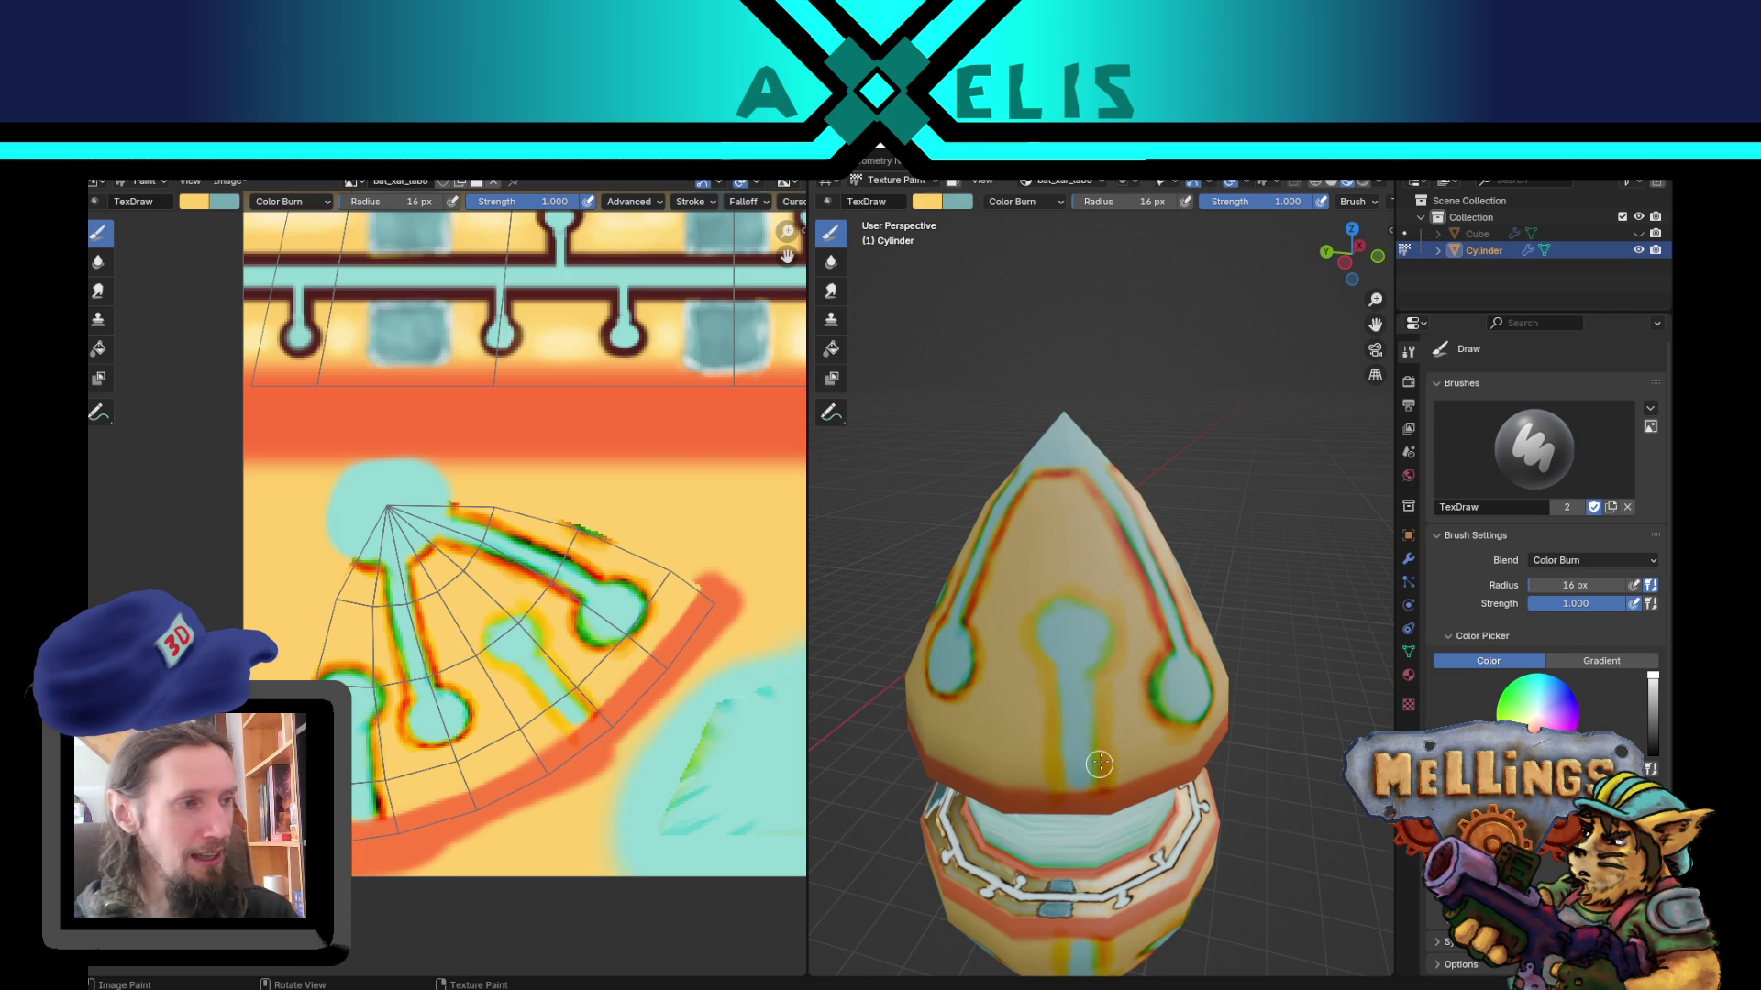
{"action": "key", "text": "x"}
{"action": "mouse_move", "coordinate": [1052, 704]}
{"action": "left_mouse_down"}
{"action": "mouse_move", "coordinate": [1051, 761]}
{"action": "mouse_move", "coordinate": [1029, 624]}
{"action": "mouse_move", "coordinate": [1050, 589]}
{"action": "mouse_move", "coordinate": [1112, 634]}
{"action": "mouse_move", "coordinate": [1121, 750]}
{"action": "left_mouse_up"}
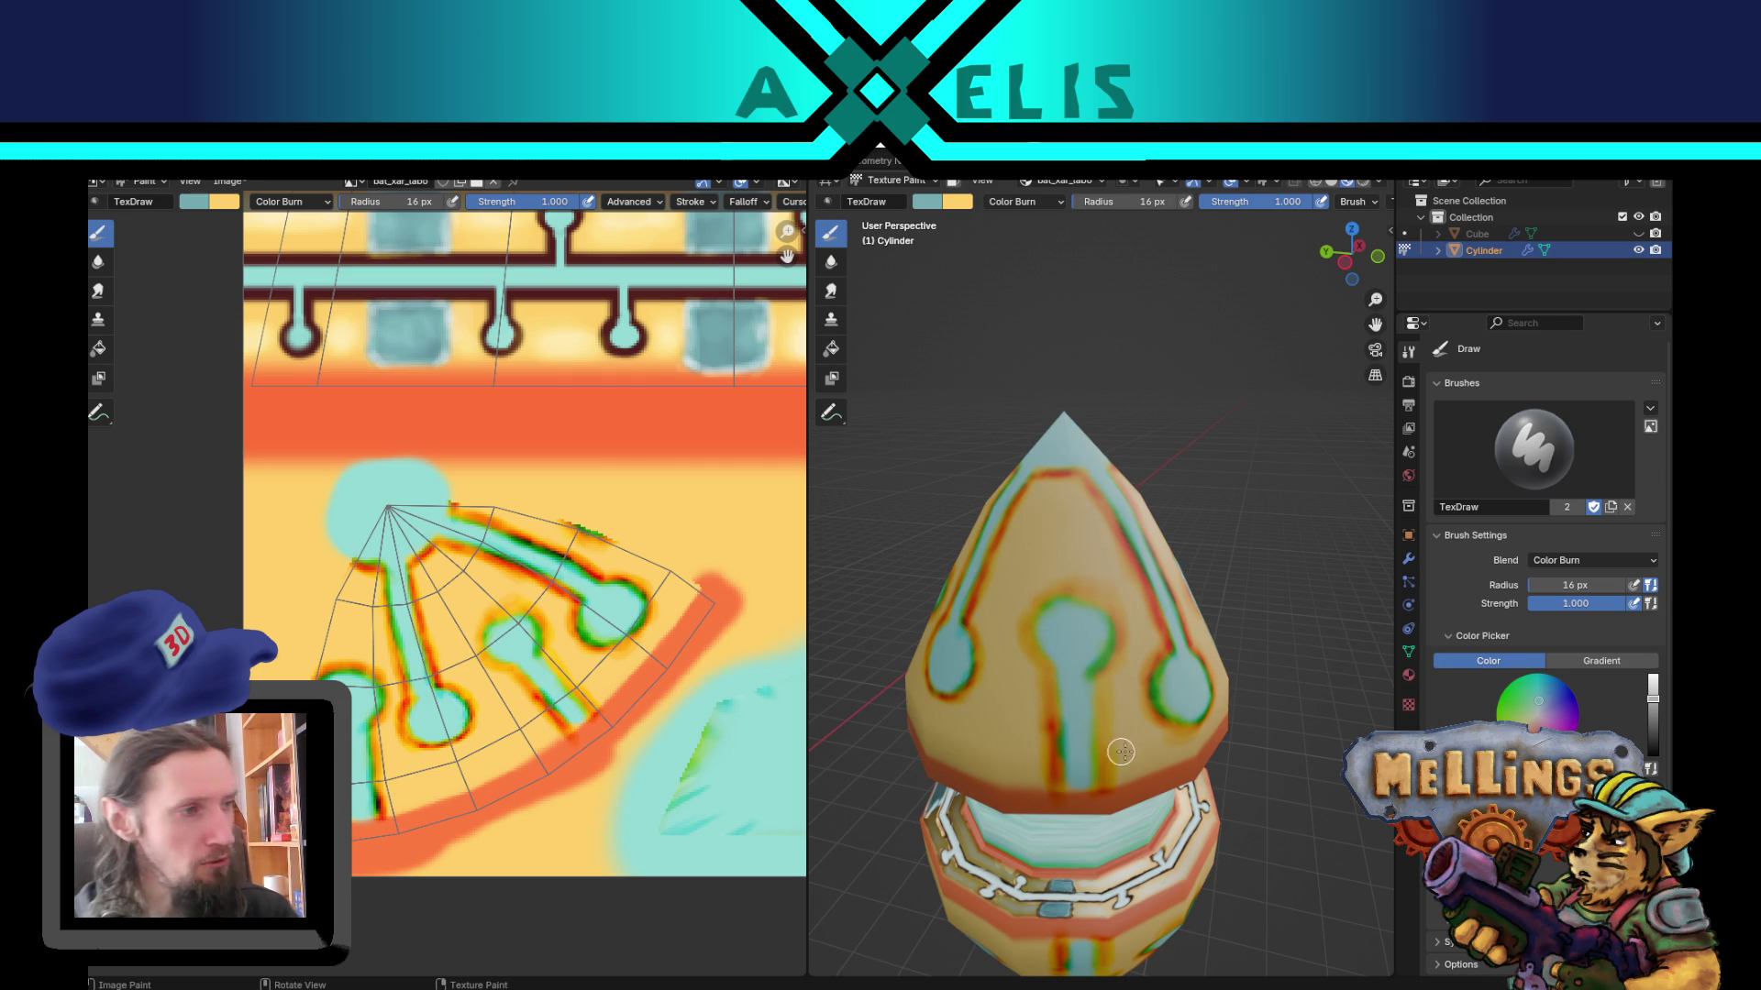
{"action": "left_click_drag", "start_coordinate": [1101, 677], "coordinate": [1096, 778]}
{"action": "mouse_move", "coordinate": [1055, 601]}
{"action": "left_mouse_down"}
{"action": "mouse_move", "coordinate": [1027, 642]}
{"action": "mouse_move", "coordinate": [1055, 596]}
{"action": "mouse_move", "coordinate": [1100, 598]}
{"action": "left_mouse_up"}
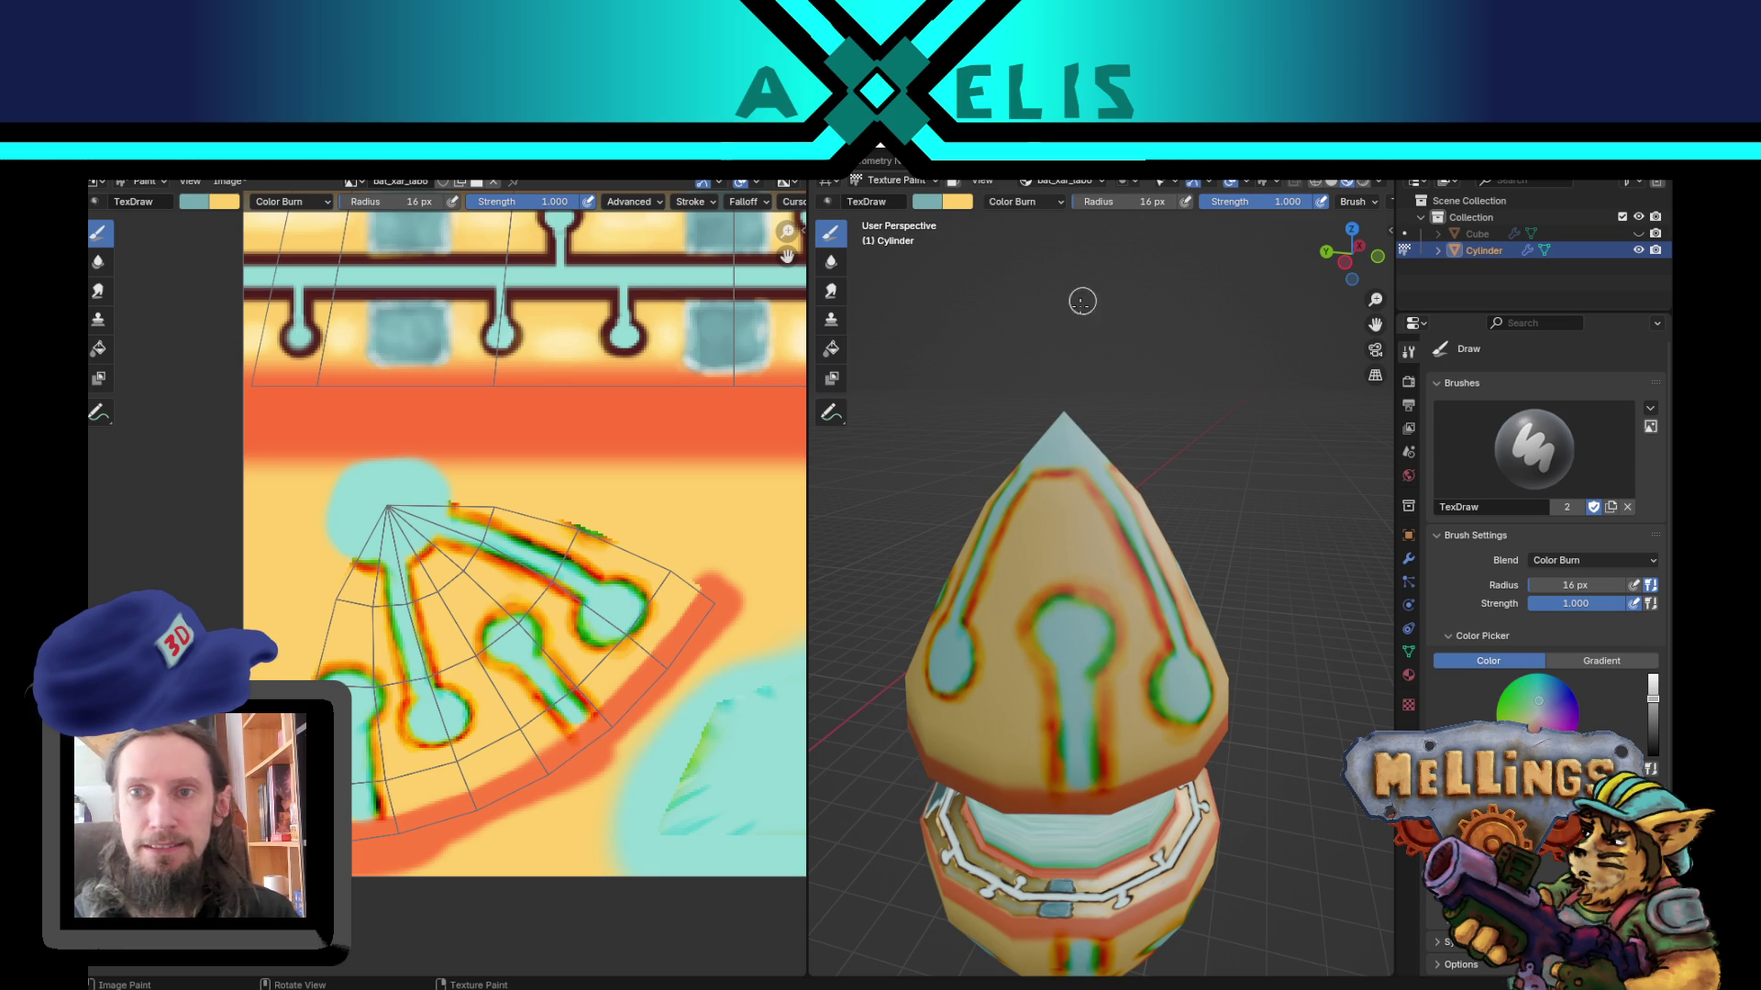
Step: Switch the brush to Color Dodge blending at 40 px radius with yellow as the active colour
{"action": "key", "text": "x"}
{"action": "left_click", "coordinate": [1045, 206]}
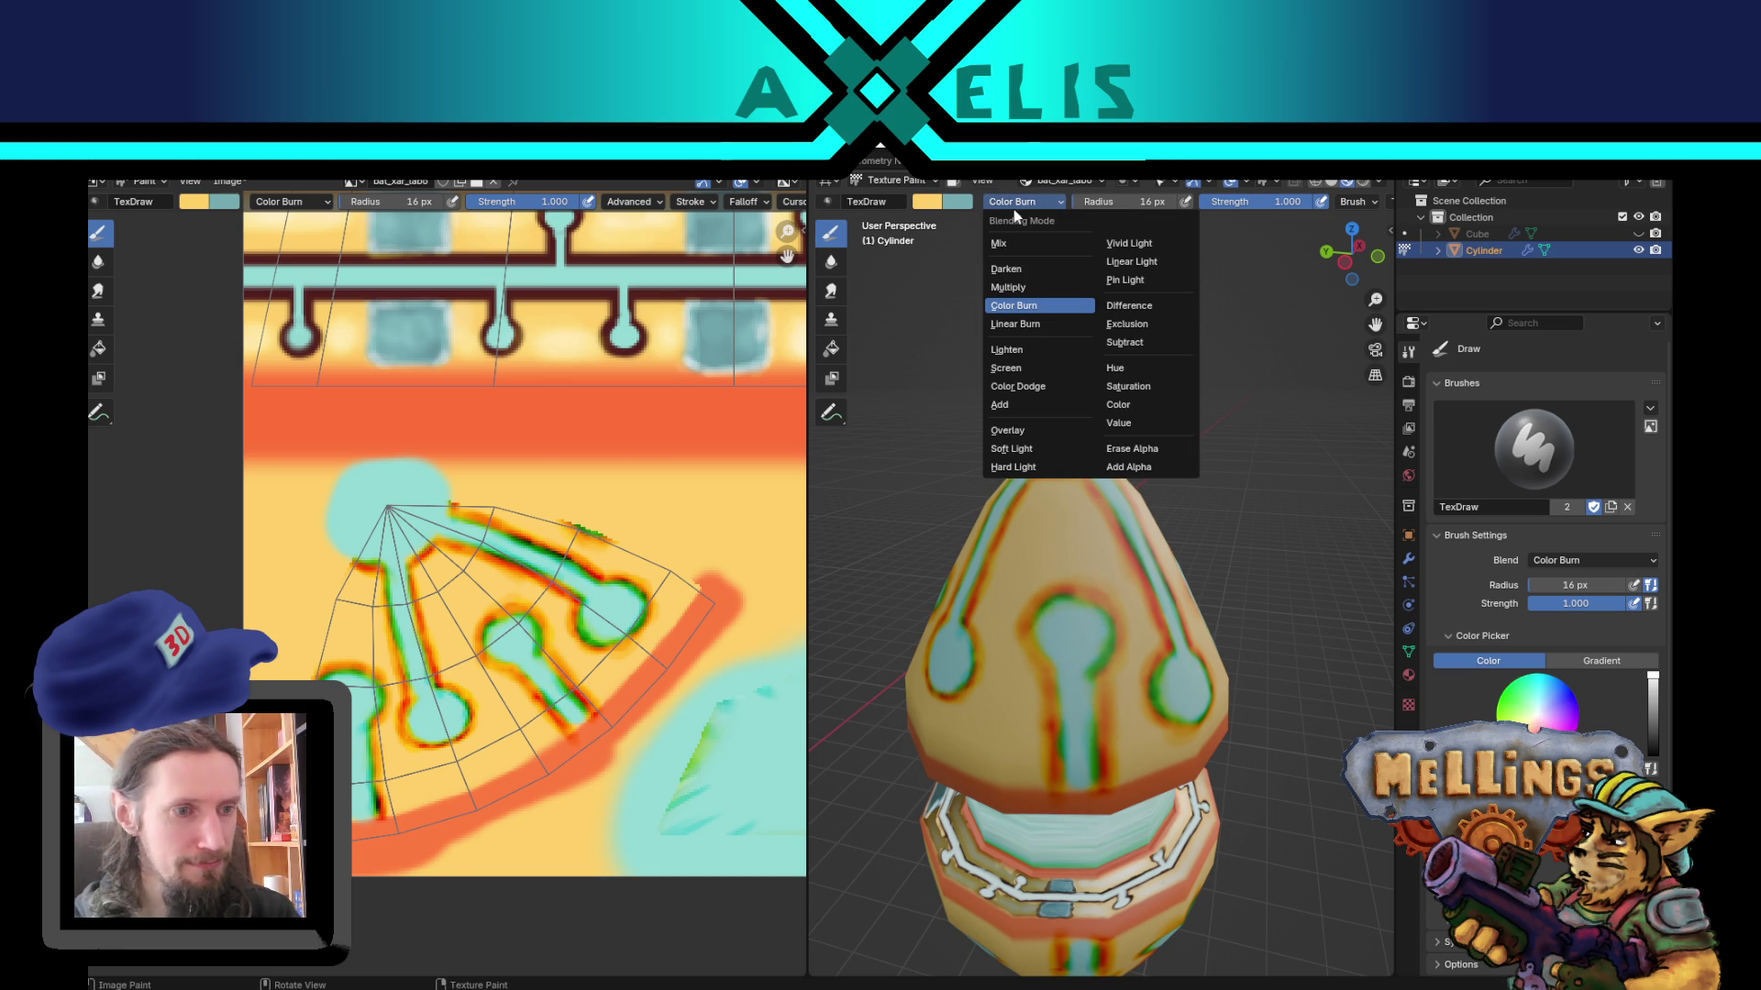
{"action": "left_click", "coordinate": [1040, 386]}
{"action": "key", "text": "f"}
{"action": "left_click", "coordinate": [1020, 598]}
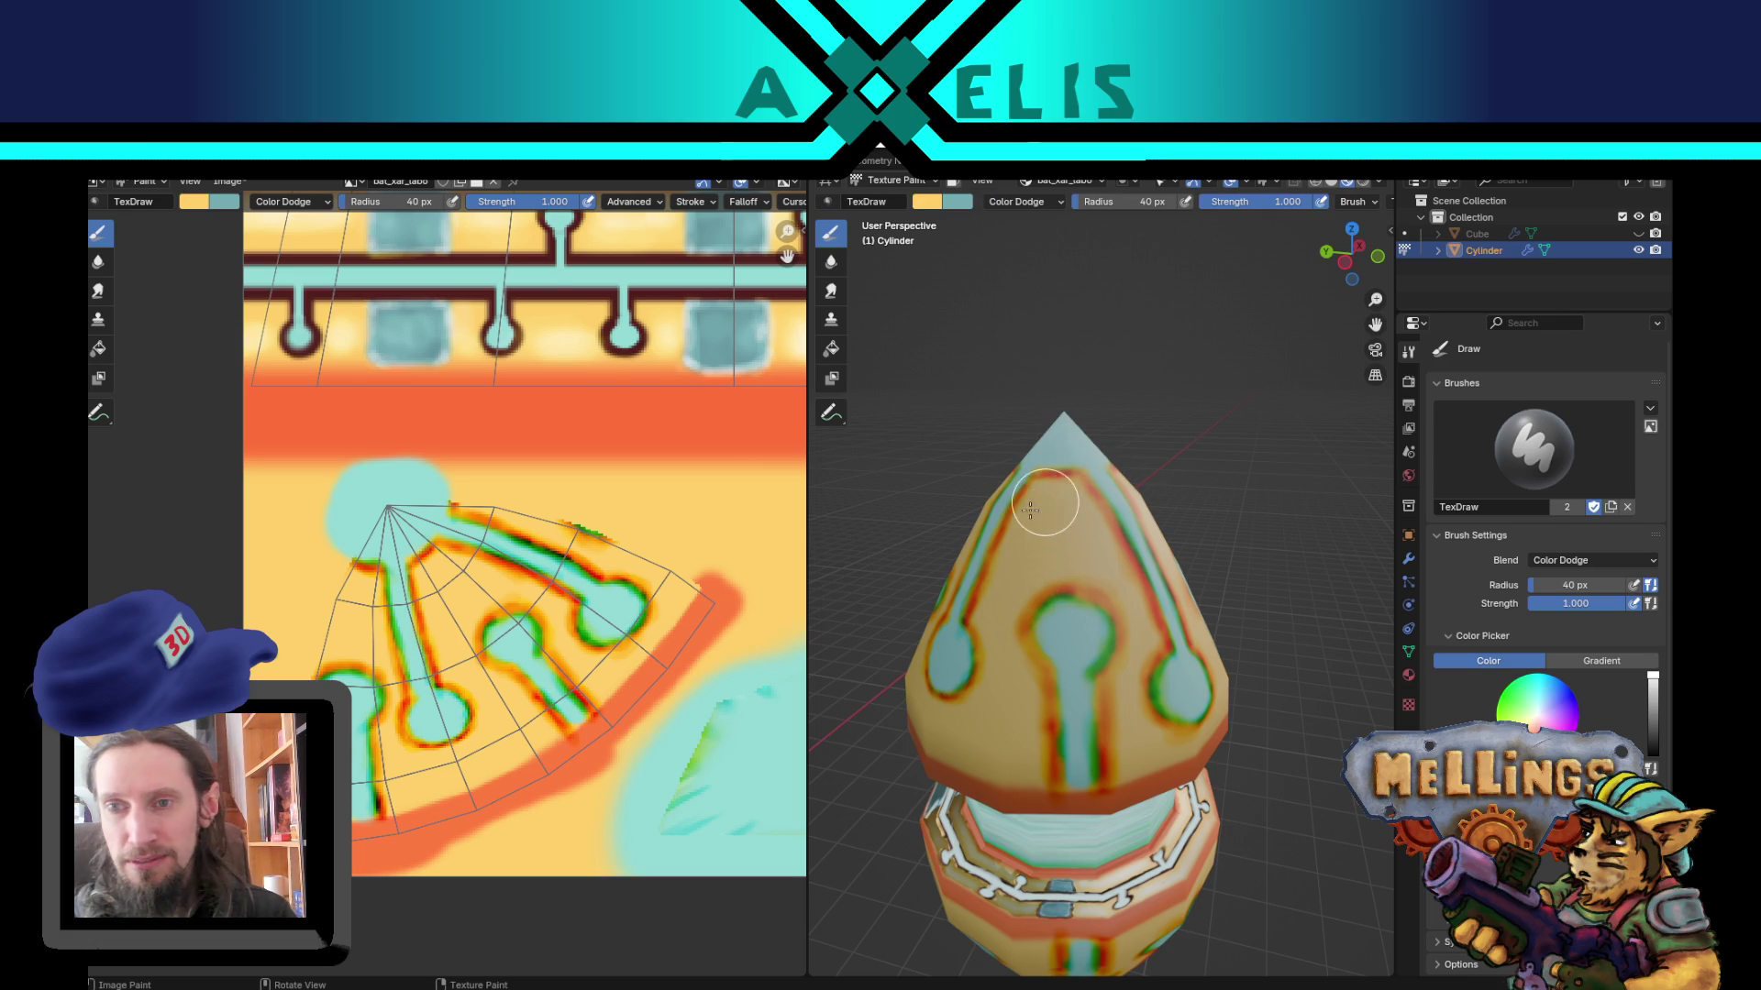
Step: Dodge-brighten the cone's left side, a path across it, and its upper section
{"action": "mouse_move", "coordinate": [1014, 581]}
{"action": "left_mouse_down"}
{"action": "mouse_move", "coordinate": [996, 679]}
{"action": "mouse_move", "coordinate": [1018, 700]}
{"action": "mouse_move", "coordinate": [1018, 760]}
{"action": "left_mouse_up"}
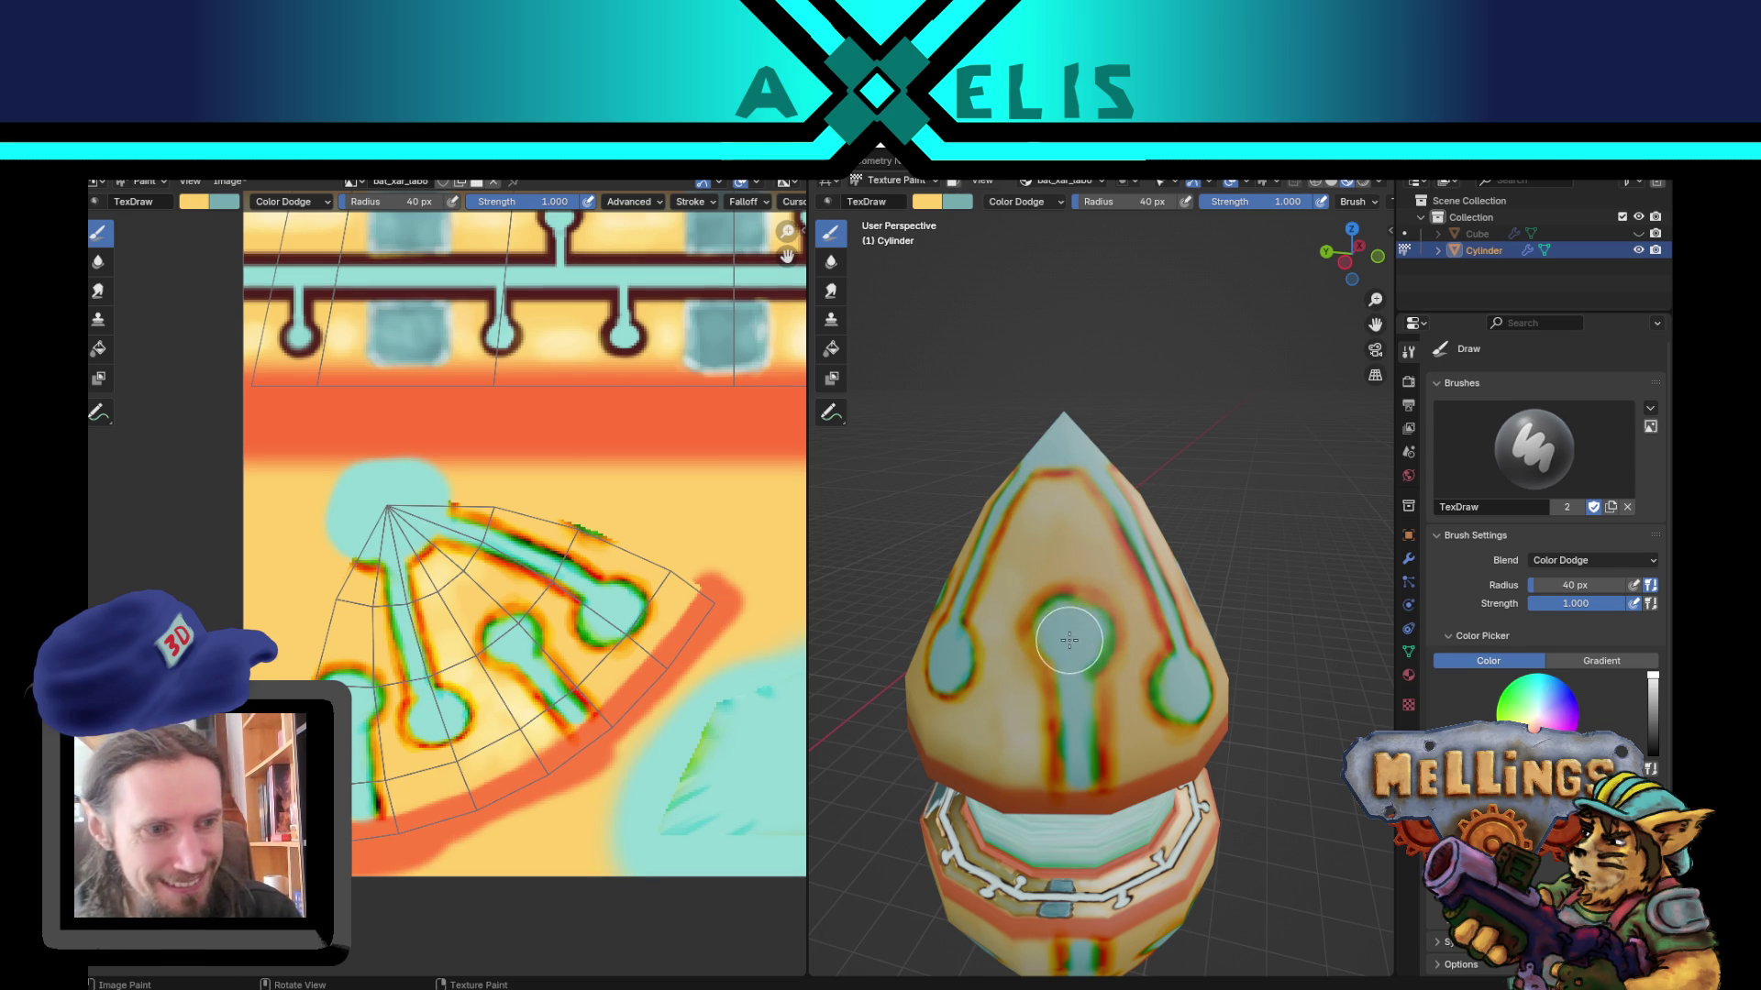
{"action": "mouse_move", "coordinate": [1106, 596]}
{"action": "left_mouse_down"}
{"action": "mouse_move", "coordinate": [1133, 633]}
{"action": "mouse_move", "coordinate": [1147, 750]}
{"action": "left_mouse_up"}
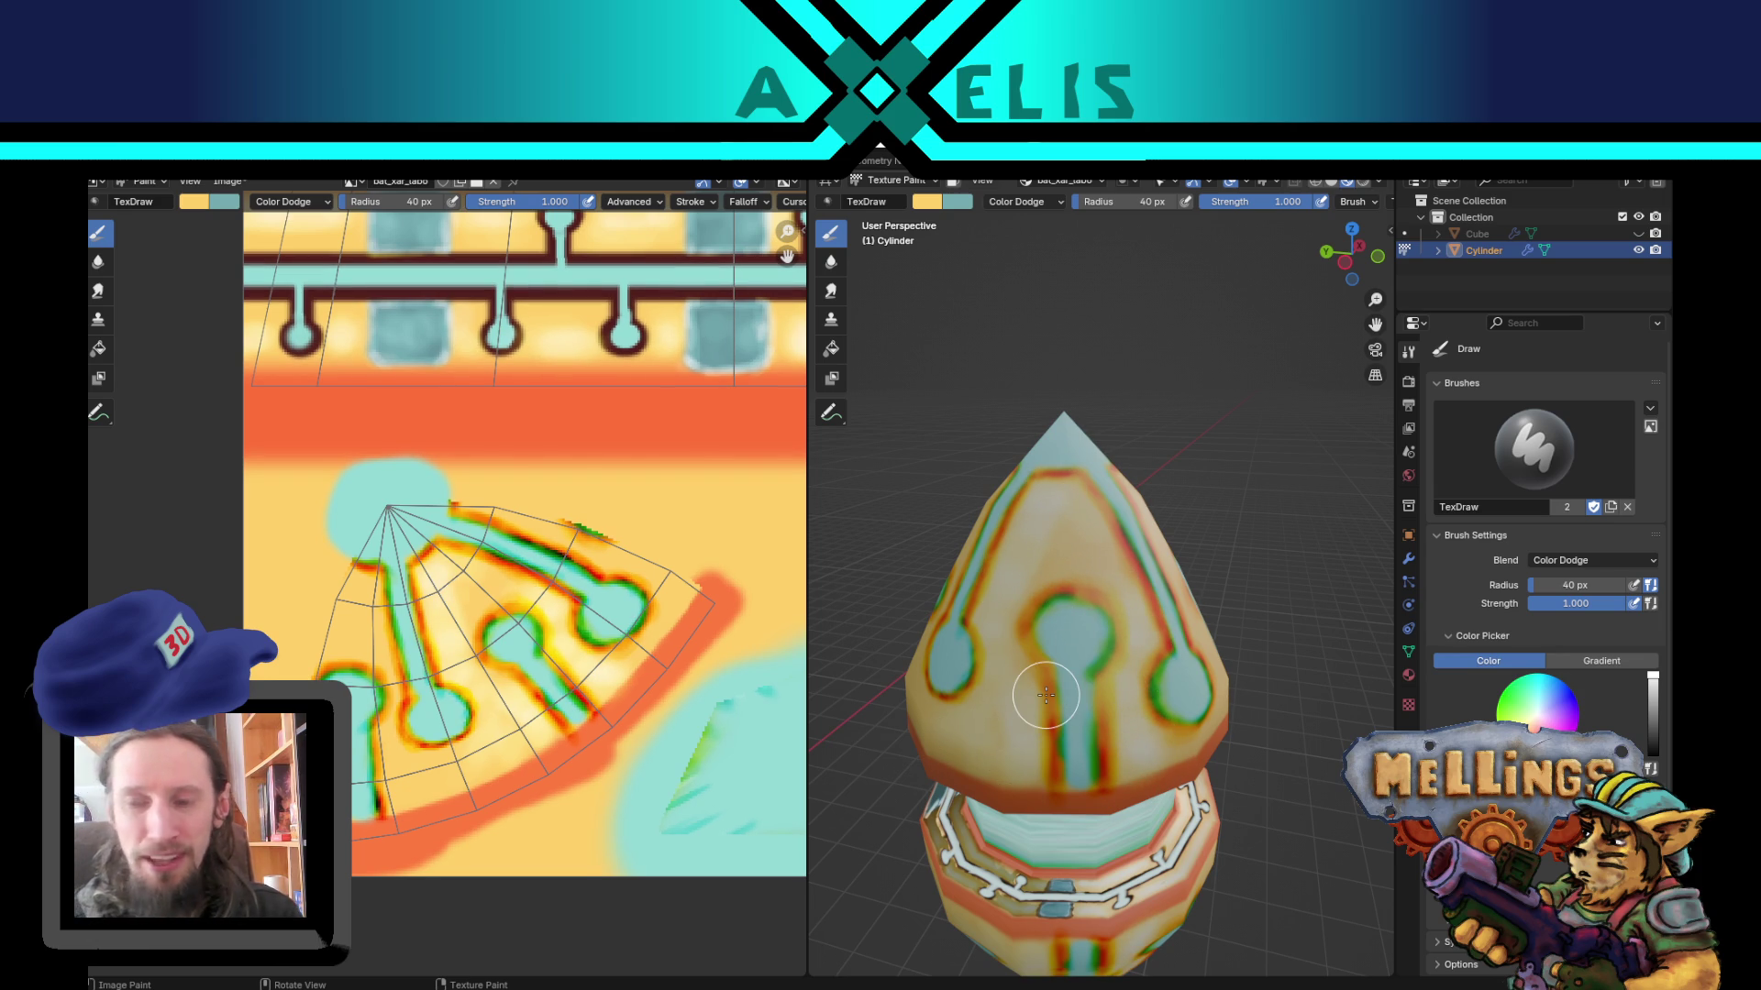
{"action": "middle_click_drag", "start_coordinate": [1046, 694], "coordinate": [1336, 686]}
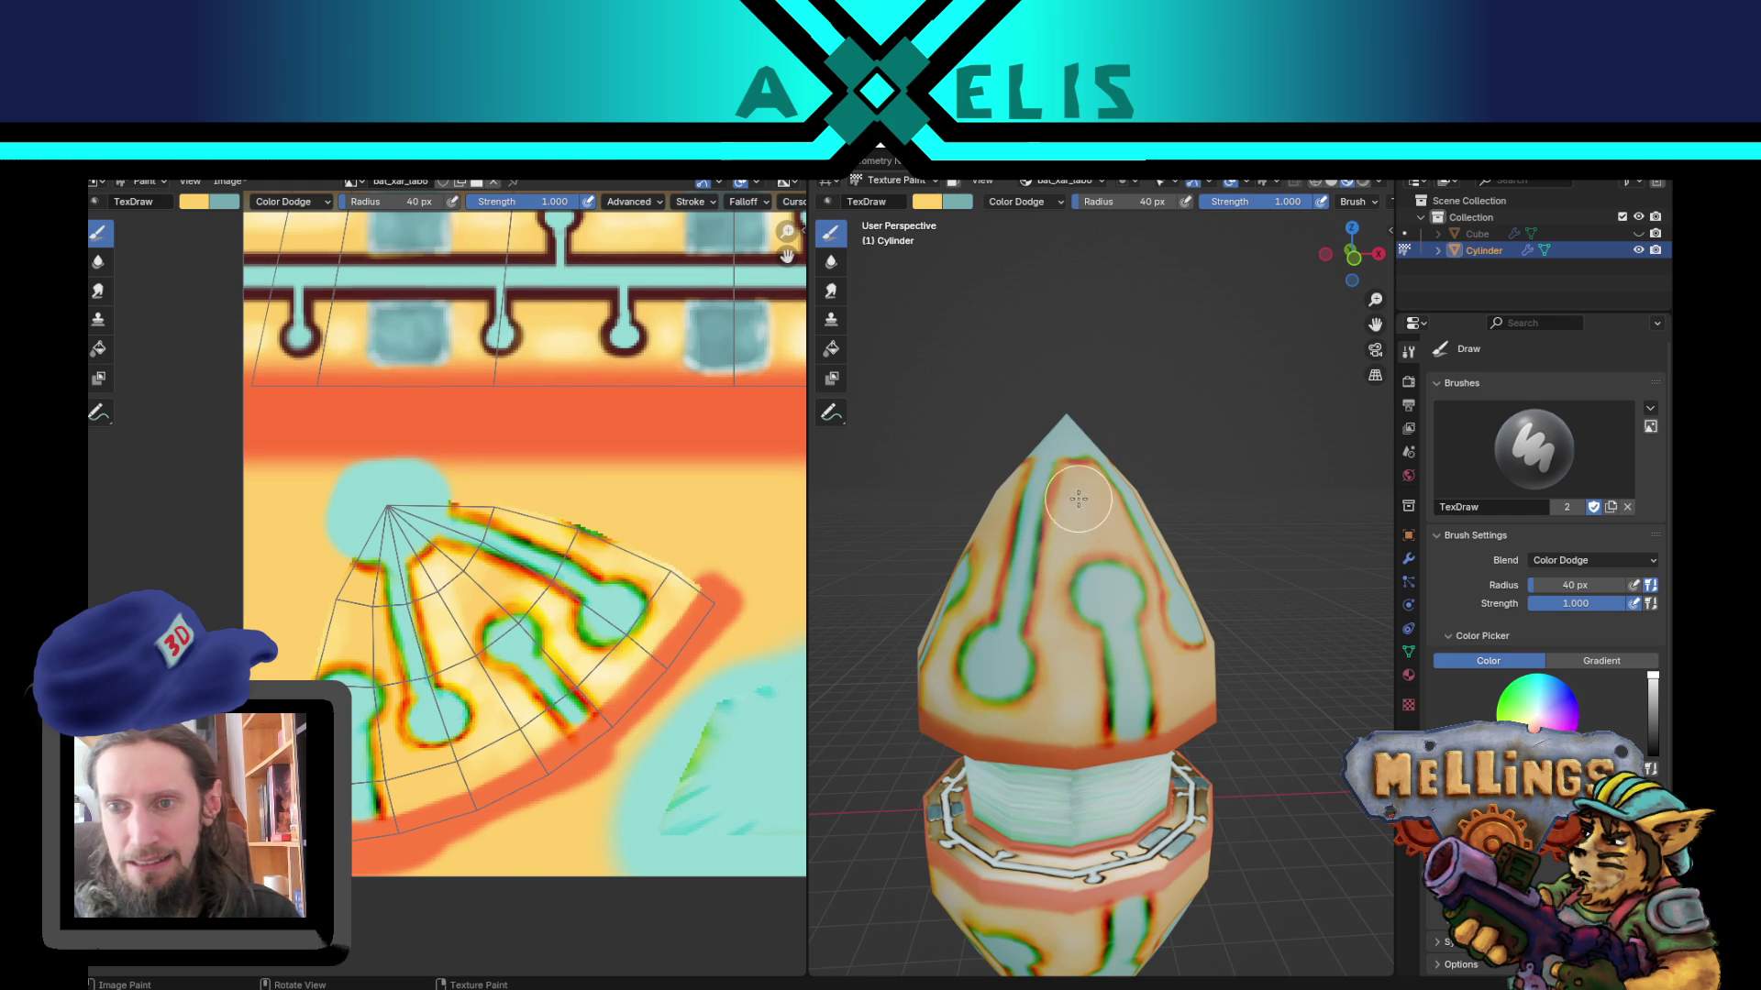
{"action": "left_click_drag", "start_coordinate": [1083, 486], "coordinate": [1147, 604]}
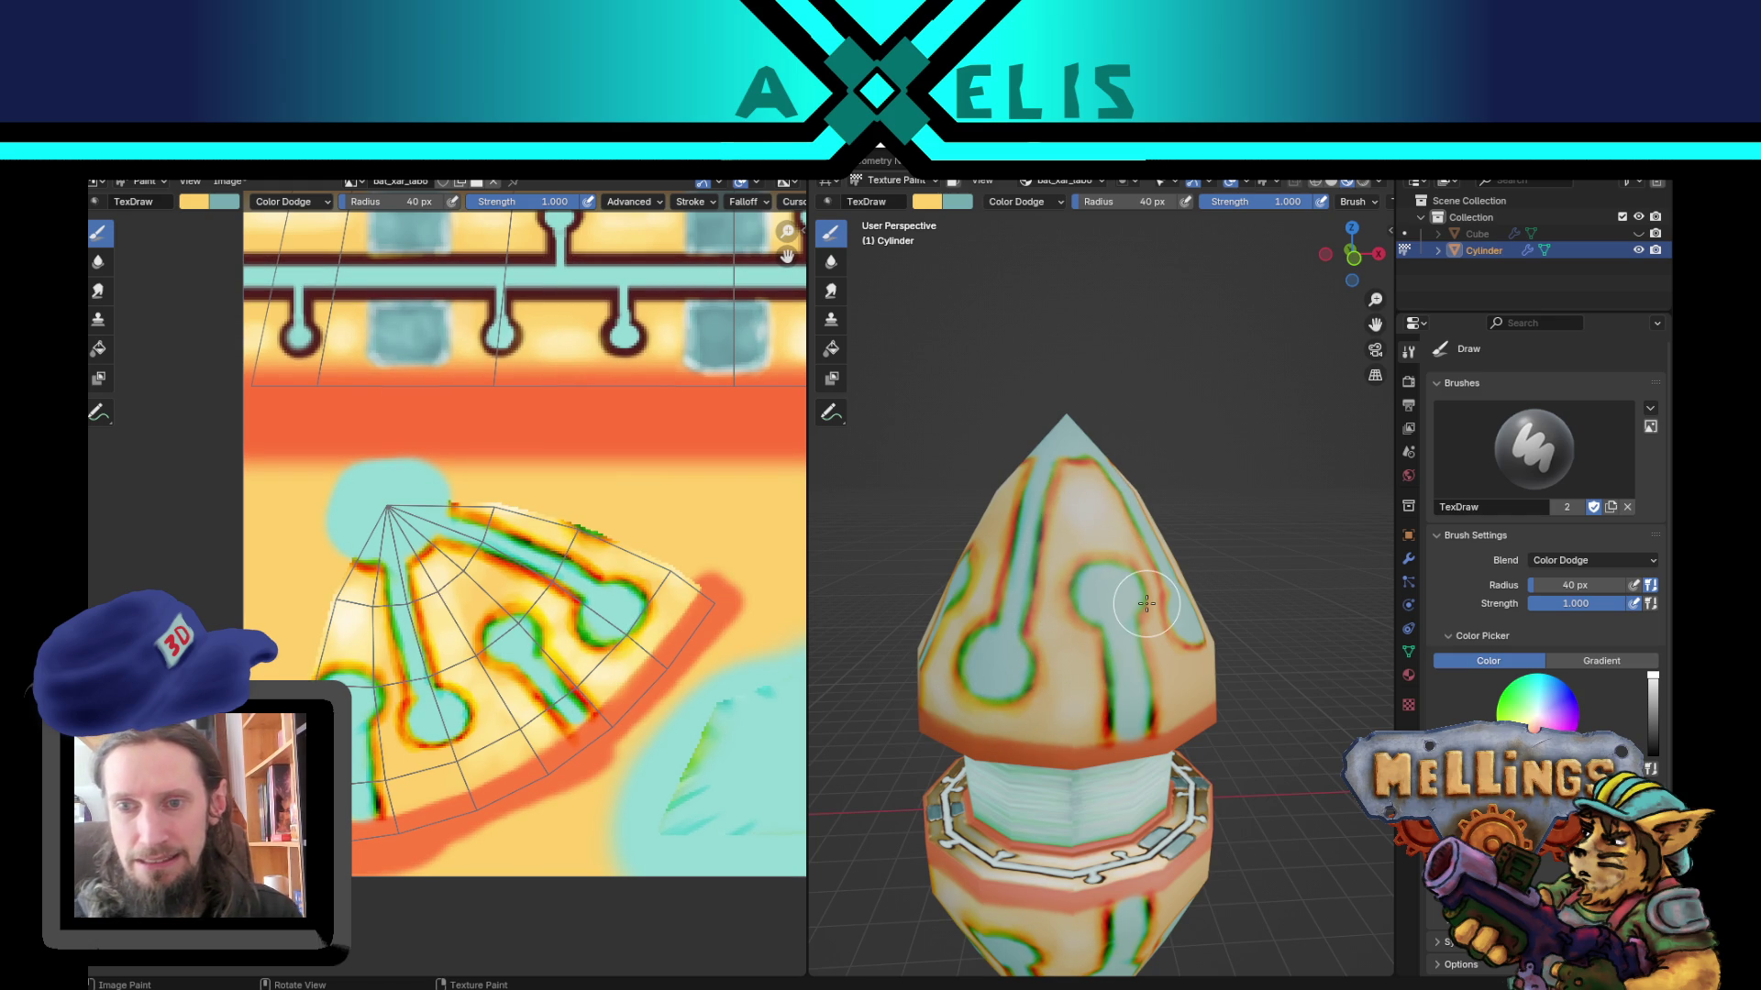
{"action": "middle_click_drag", "start_coordinate": [1146, 604], "coordinate": [1029, 561]}
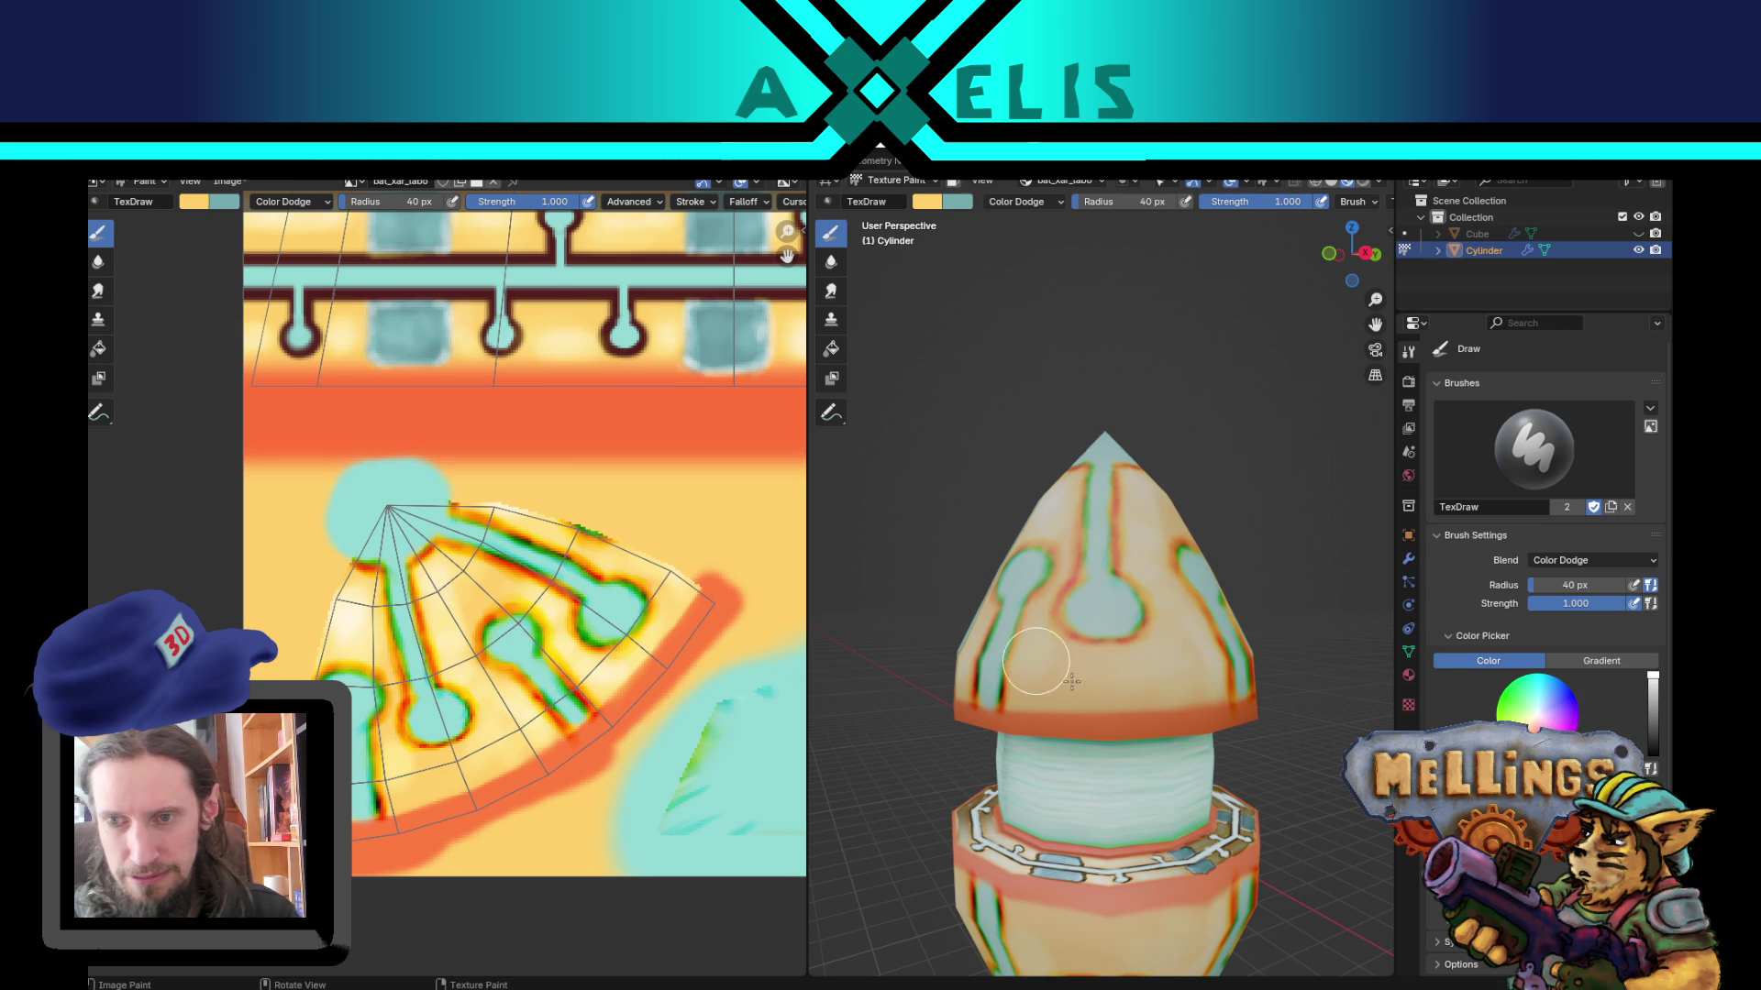
{"action": "left_click_drag", "start_coordinate": [1183, 642], "coordinate": [1158, 527]}
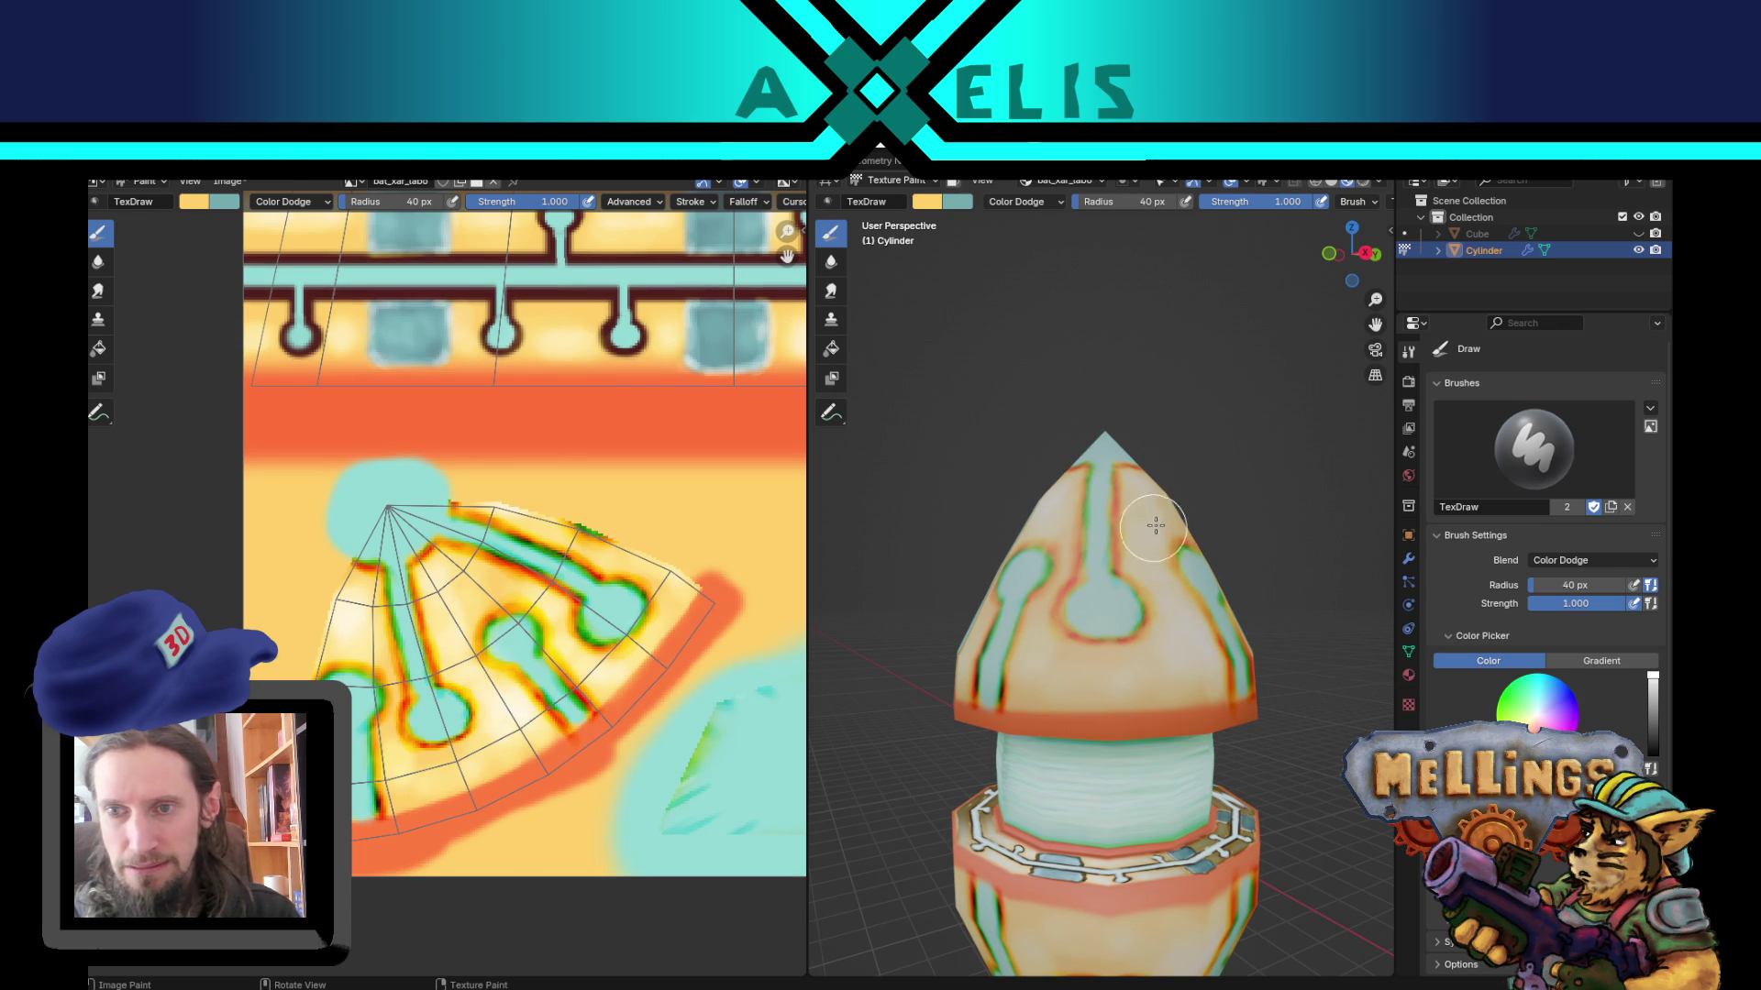
Step: At a 14 px radius with teal active, dodge-lighten the inside of the cone's arch
{"action": "key", "text": "f"}
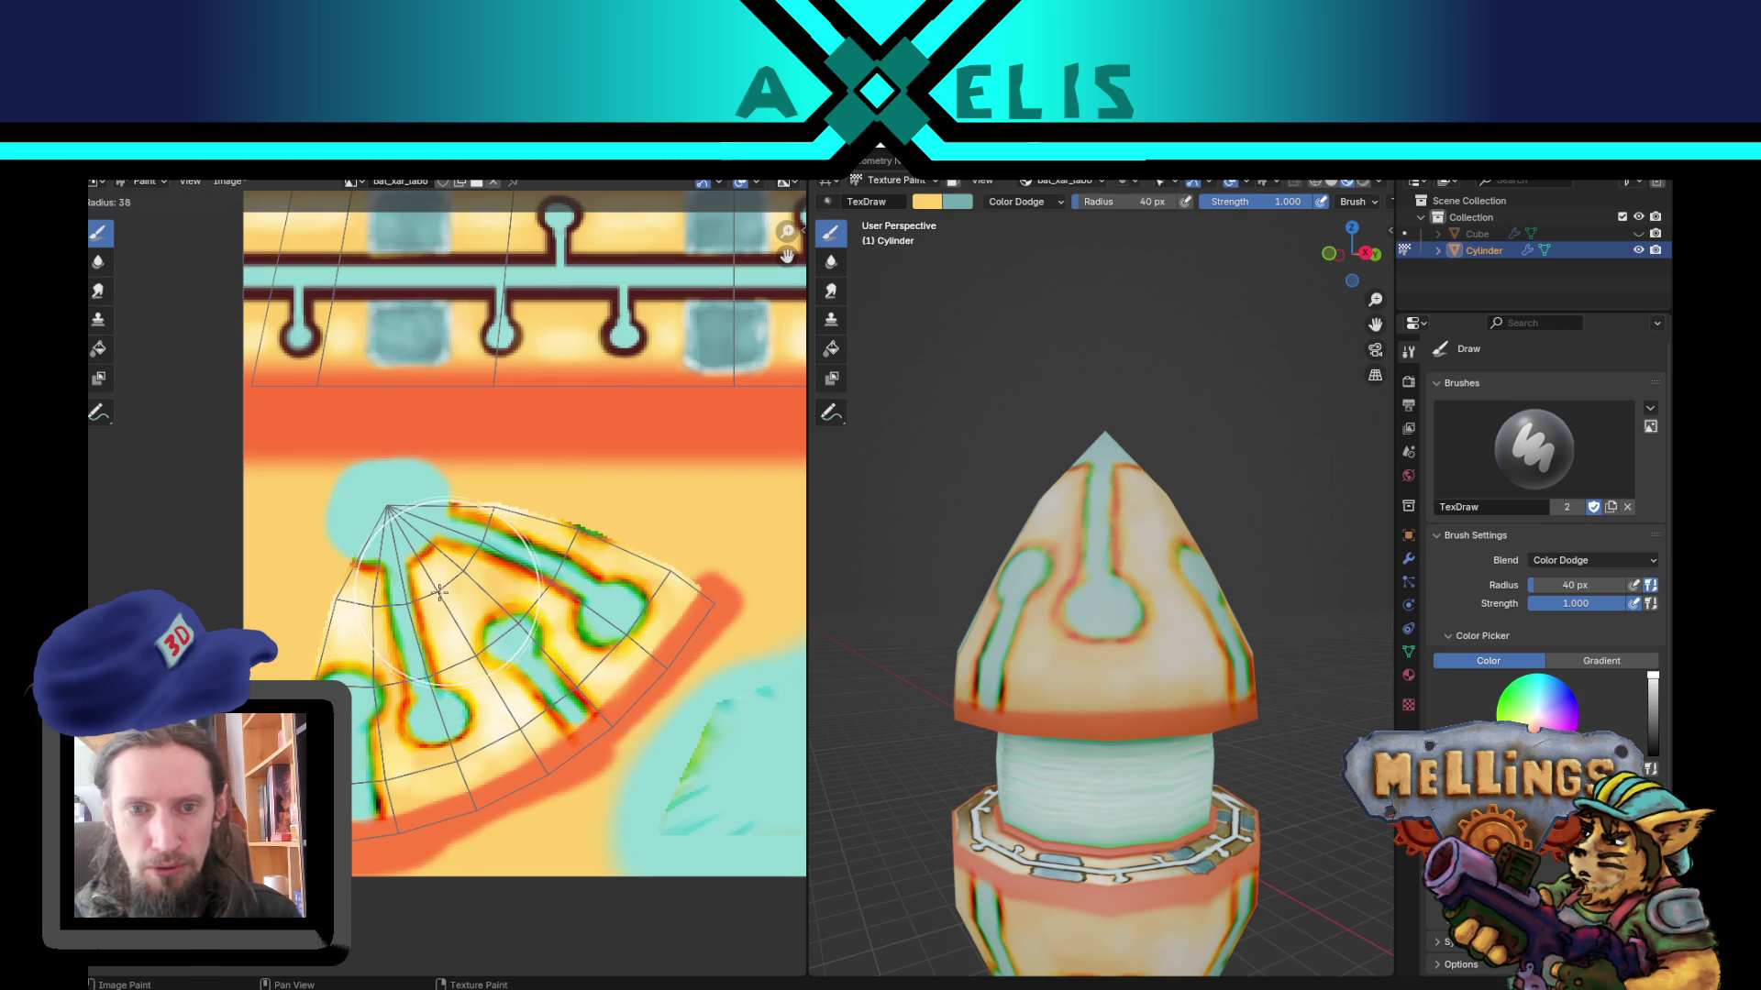
{"action": "left_click", "coordinate": [385, 592]}
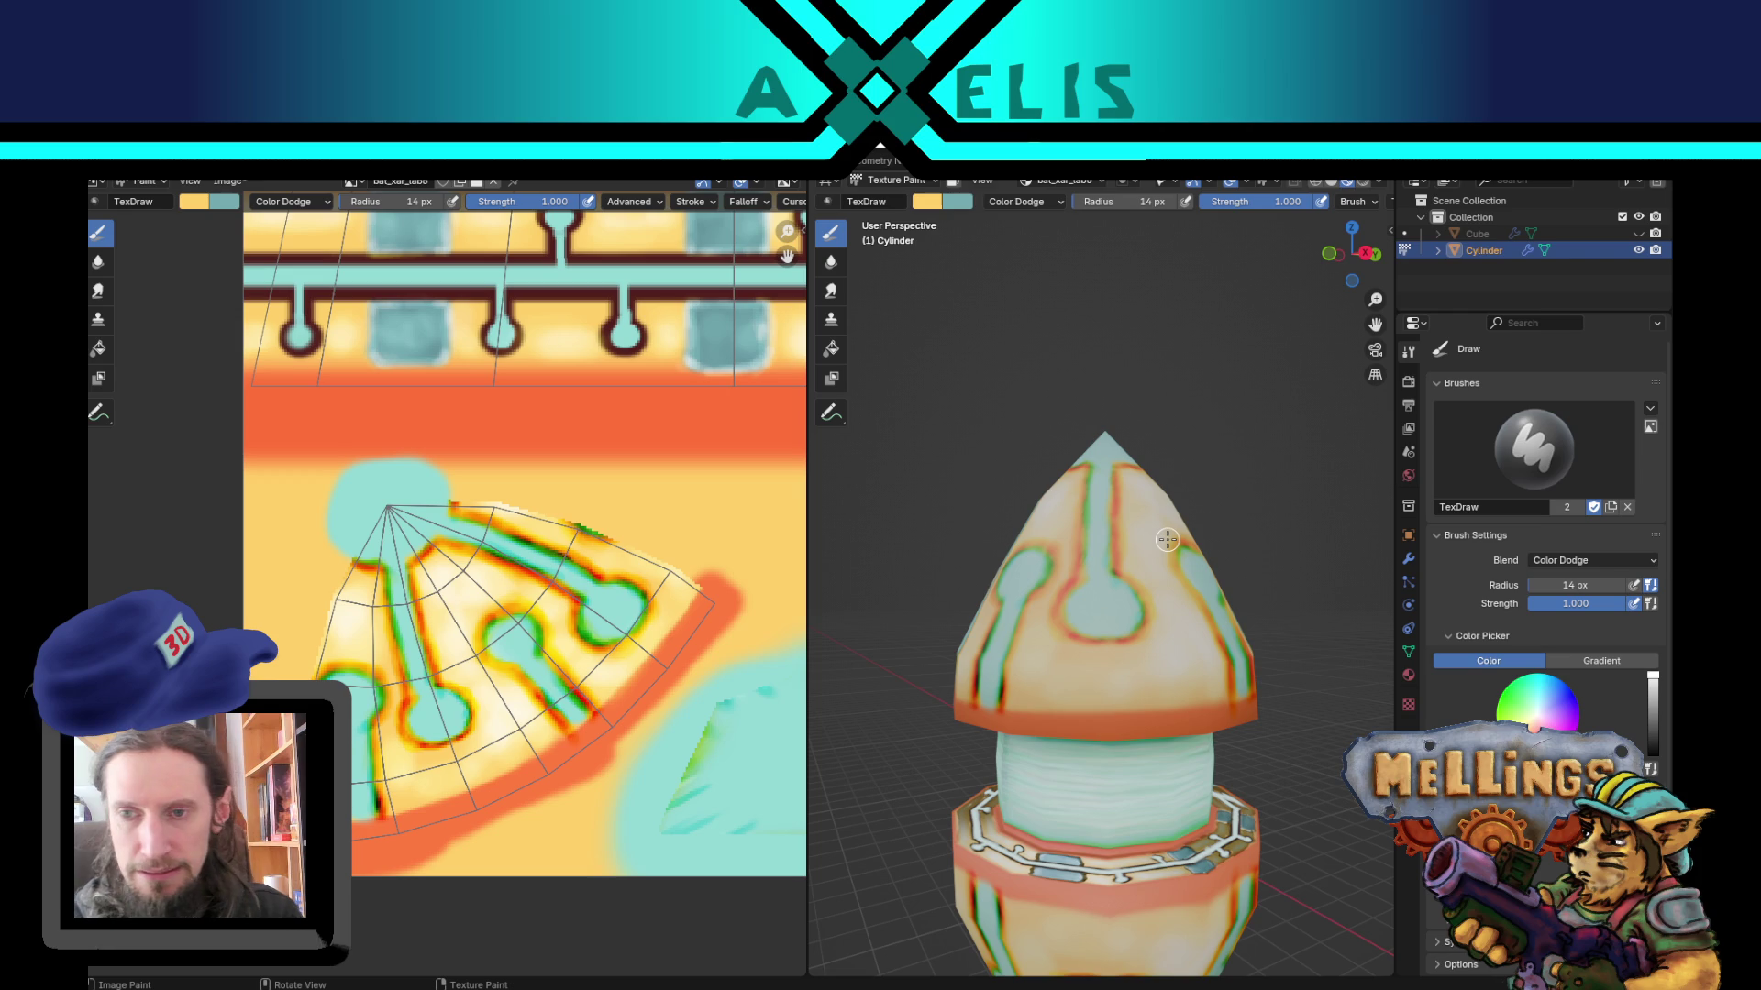
{"action": "scroll", "coordinate": [1167, 539], "scroll_direction": "up", "scroll_amount": 3}
{"action": "middle_click_drag", "start_coordinate": [1166, 539], "coordinate": [1224, 740]}
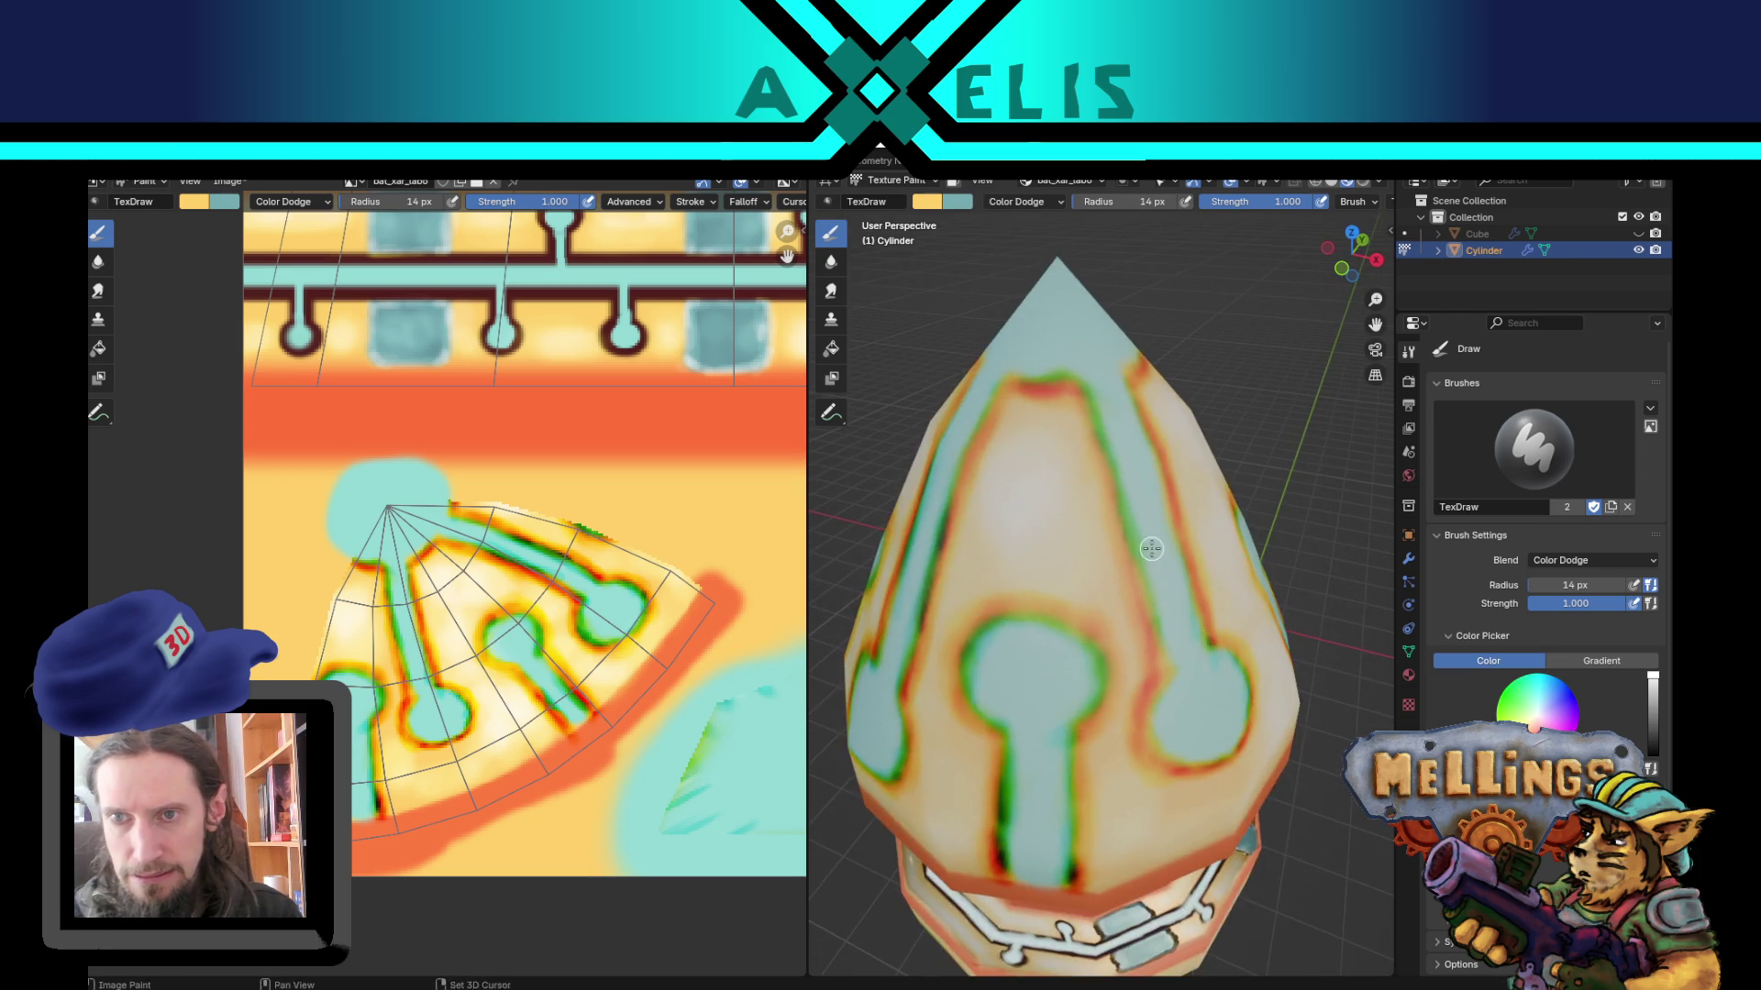
{"action": "scroll", "coordinate": [1224, 739], "scroll_direction": "up", "scroll_amount": 2}
{"action": "key", "text": "x"}
{"action": "mouse_move", "coordinate": [1087, 605]}
{"action": "left_mouse_down"}
{"action": "mouse_move", "coordinate": [1162, 598]}
{"action": "mouse_move", "coordinate": [1163, 660]}
{"action": "mouse_move", "coordinate": [1179, 651]}
{"action": "left_mouse_up"}
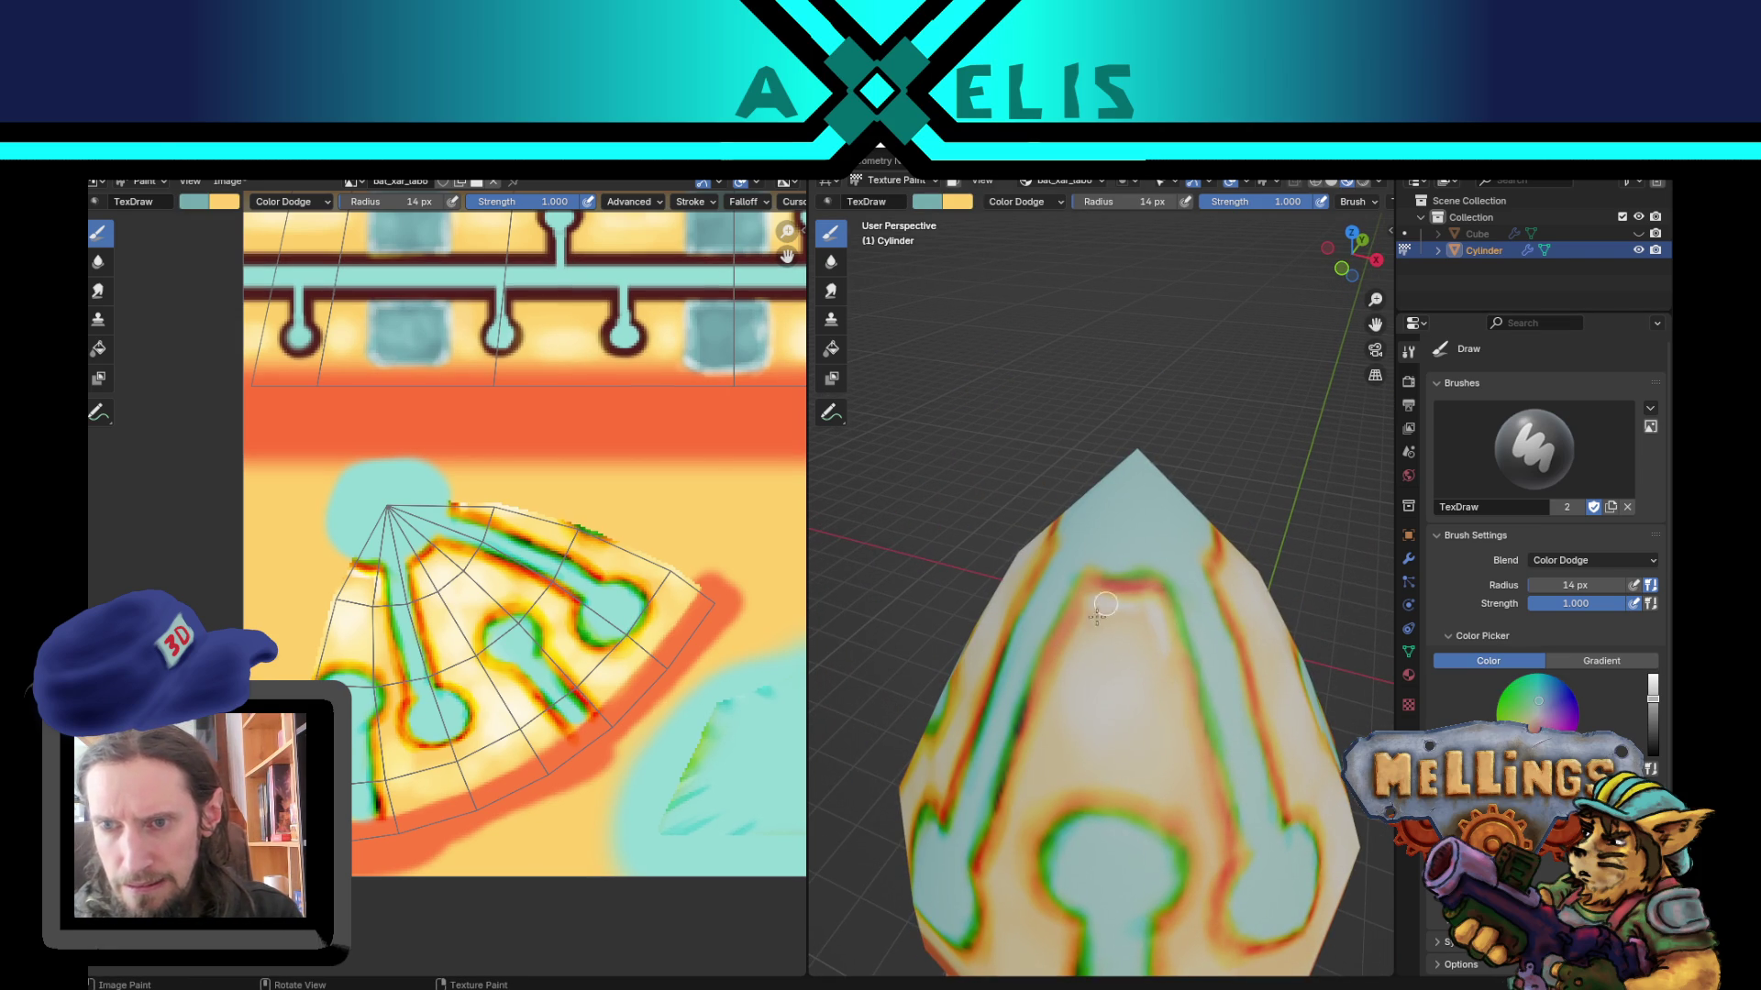
{"action": "mouse_move", "coordinate": [1094, 610]}
{"action": "left_mouse_down"}
{"action": "mouse_move", "coordinate": [1104, 597]}
{"action": "mouse_move", "coordinate": [1082, 629]}
{"action": "left_mouse_up"}
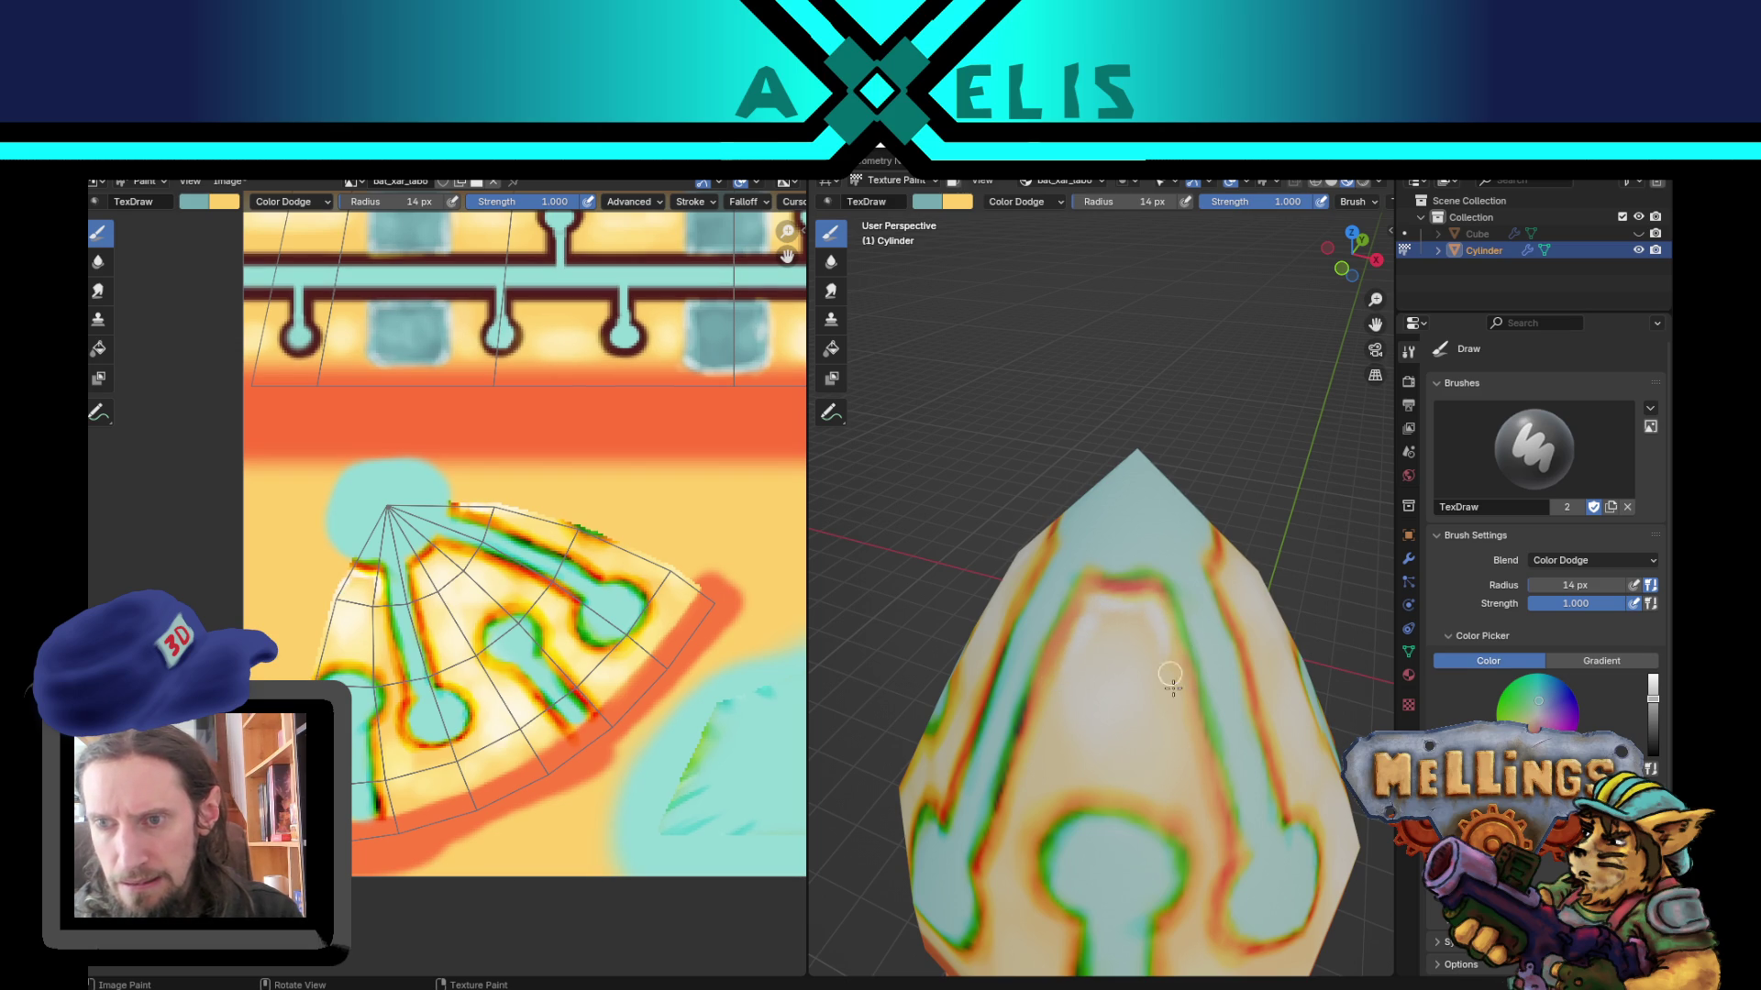
{"action": "left_click_drag", "start_coordinate": [1182, 658], "coordinate": [1191, 739]}
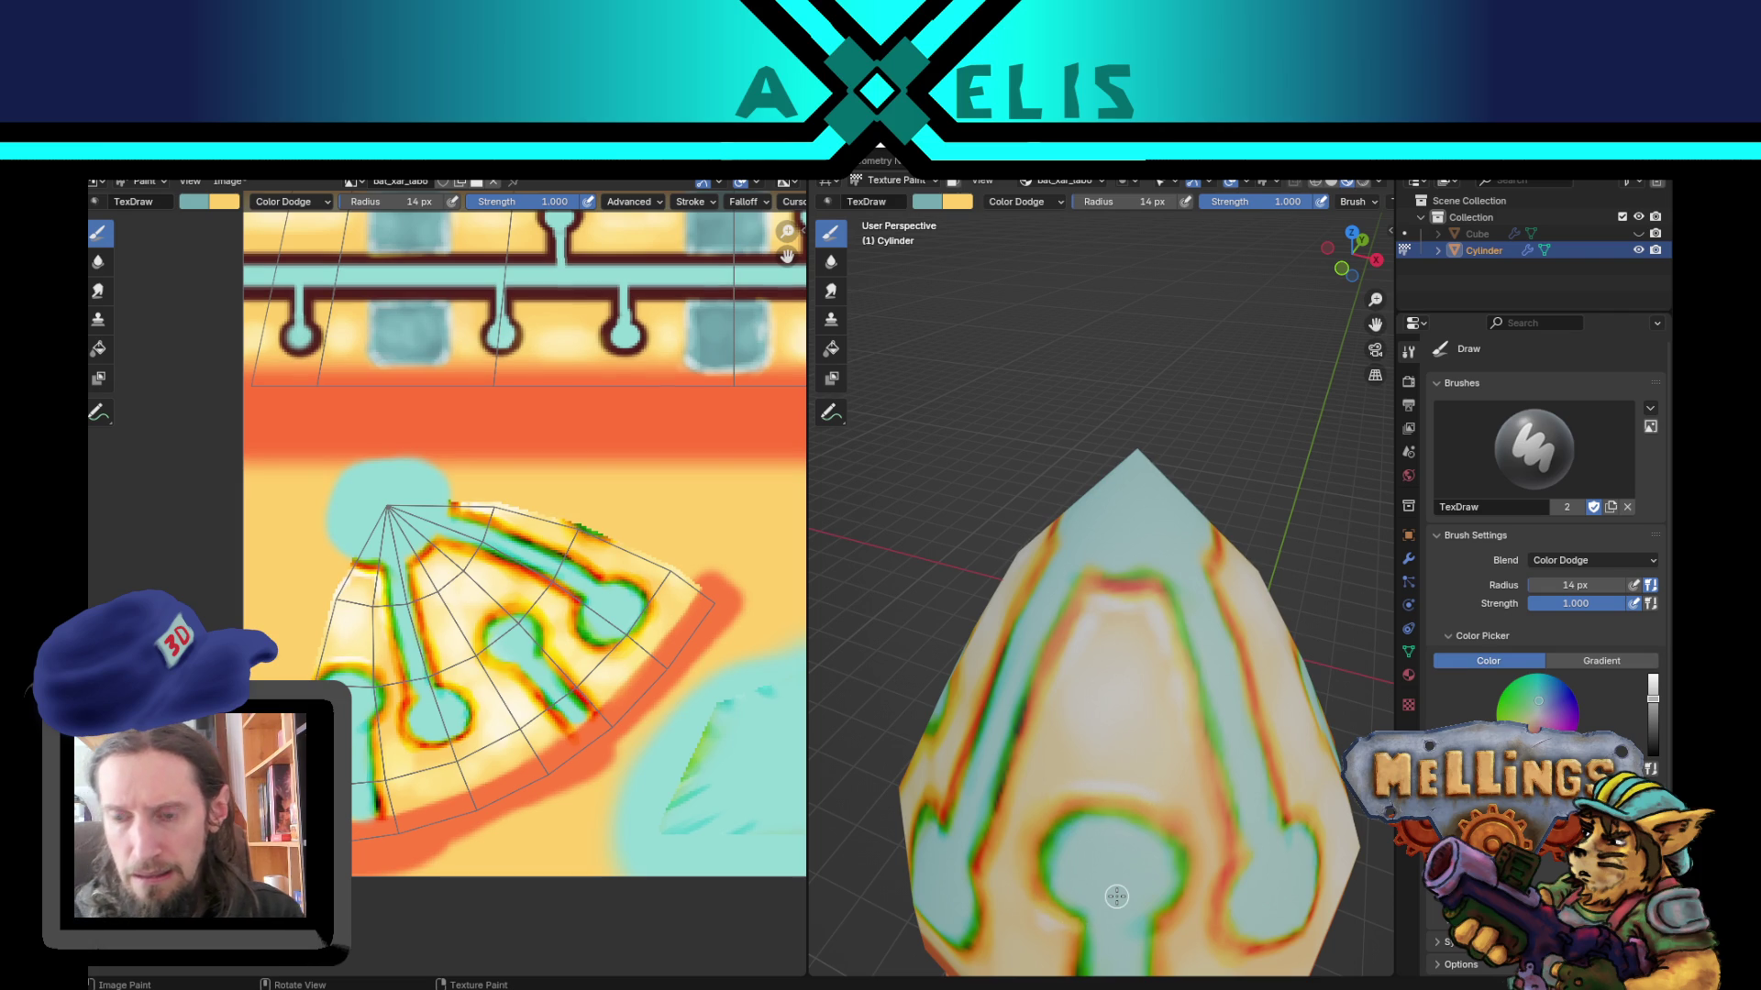
Step: Brighten the circuit stem's edges, save the texture image, and switch over to Unity
{"action": "middle_click_drag", "start_coordinate": [1136, 857], "coordinate": [1108, 657]}
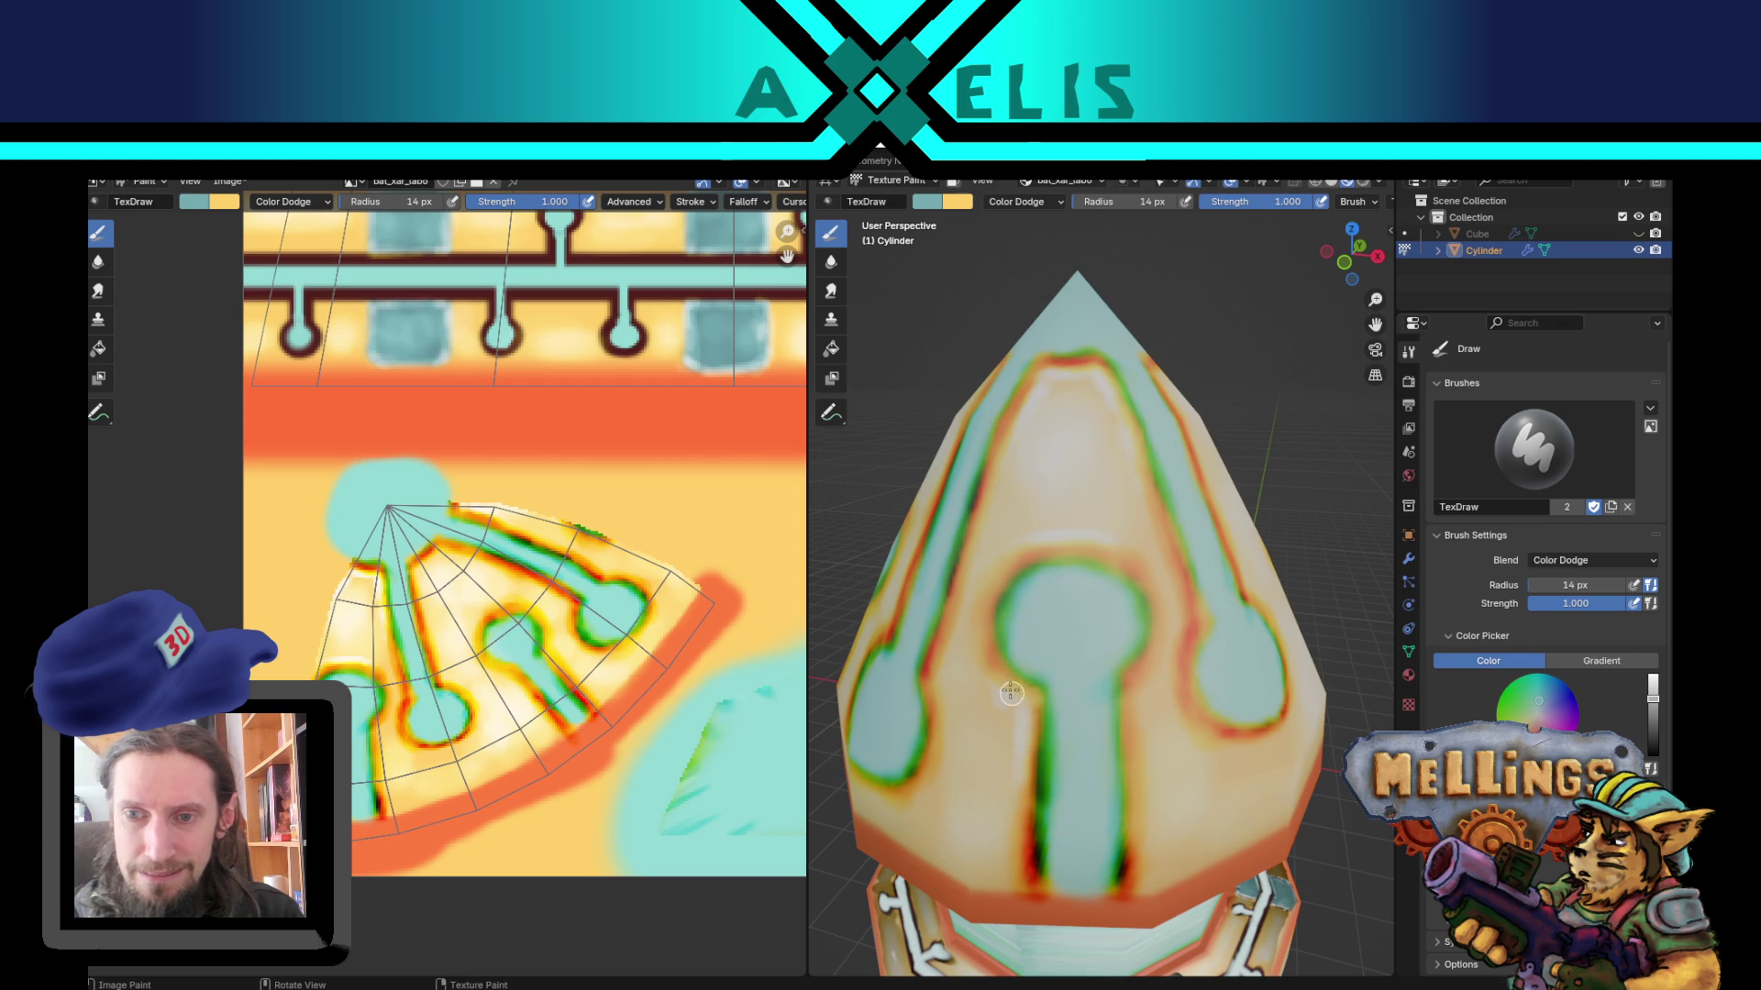
{"action": "left_click_drag", "start_coordinate": [1026, 706], "coordinate": [1023, 813]}
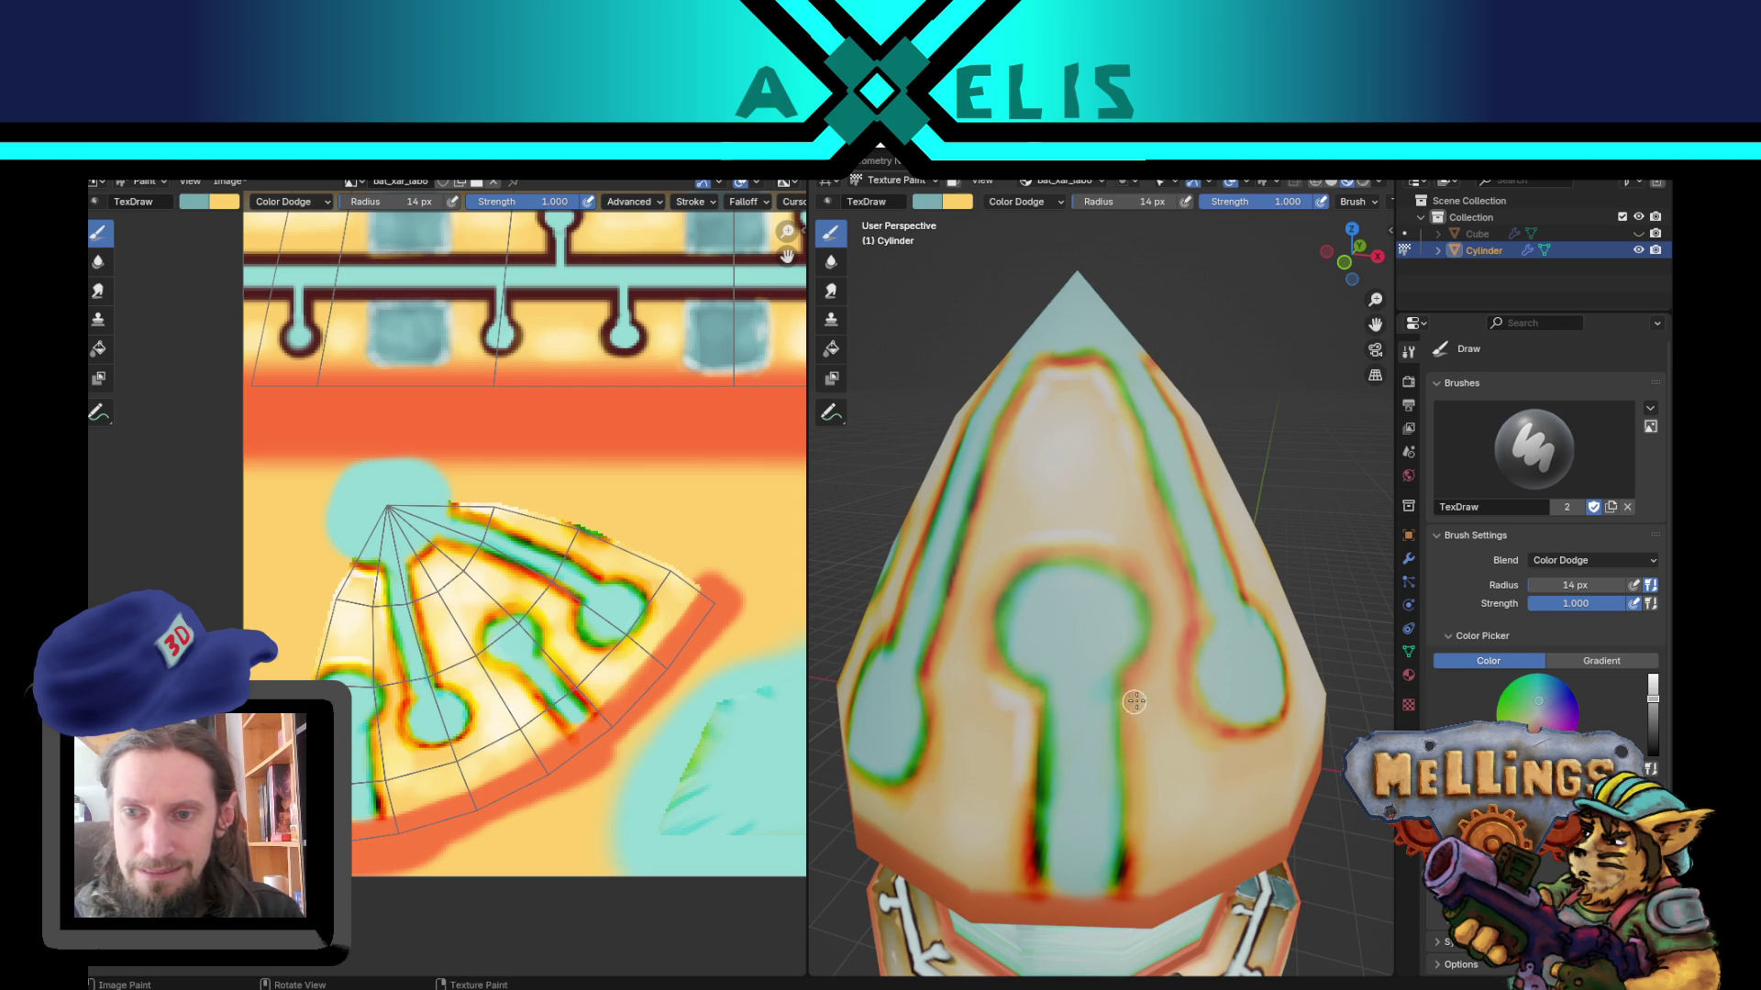
{"action": "mouse_move", "coordinate": [1132, 721]}
{"action": "left_mouse_down"}
{"action": "mouse_move", "coordinate": [1129, 695]}
{"action": "mouse_move", "coordinate": [1142, 742]}
{"action": "mouse_move", "coordinate": [1139, 709]}
{"action": "left_mouse_up"}
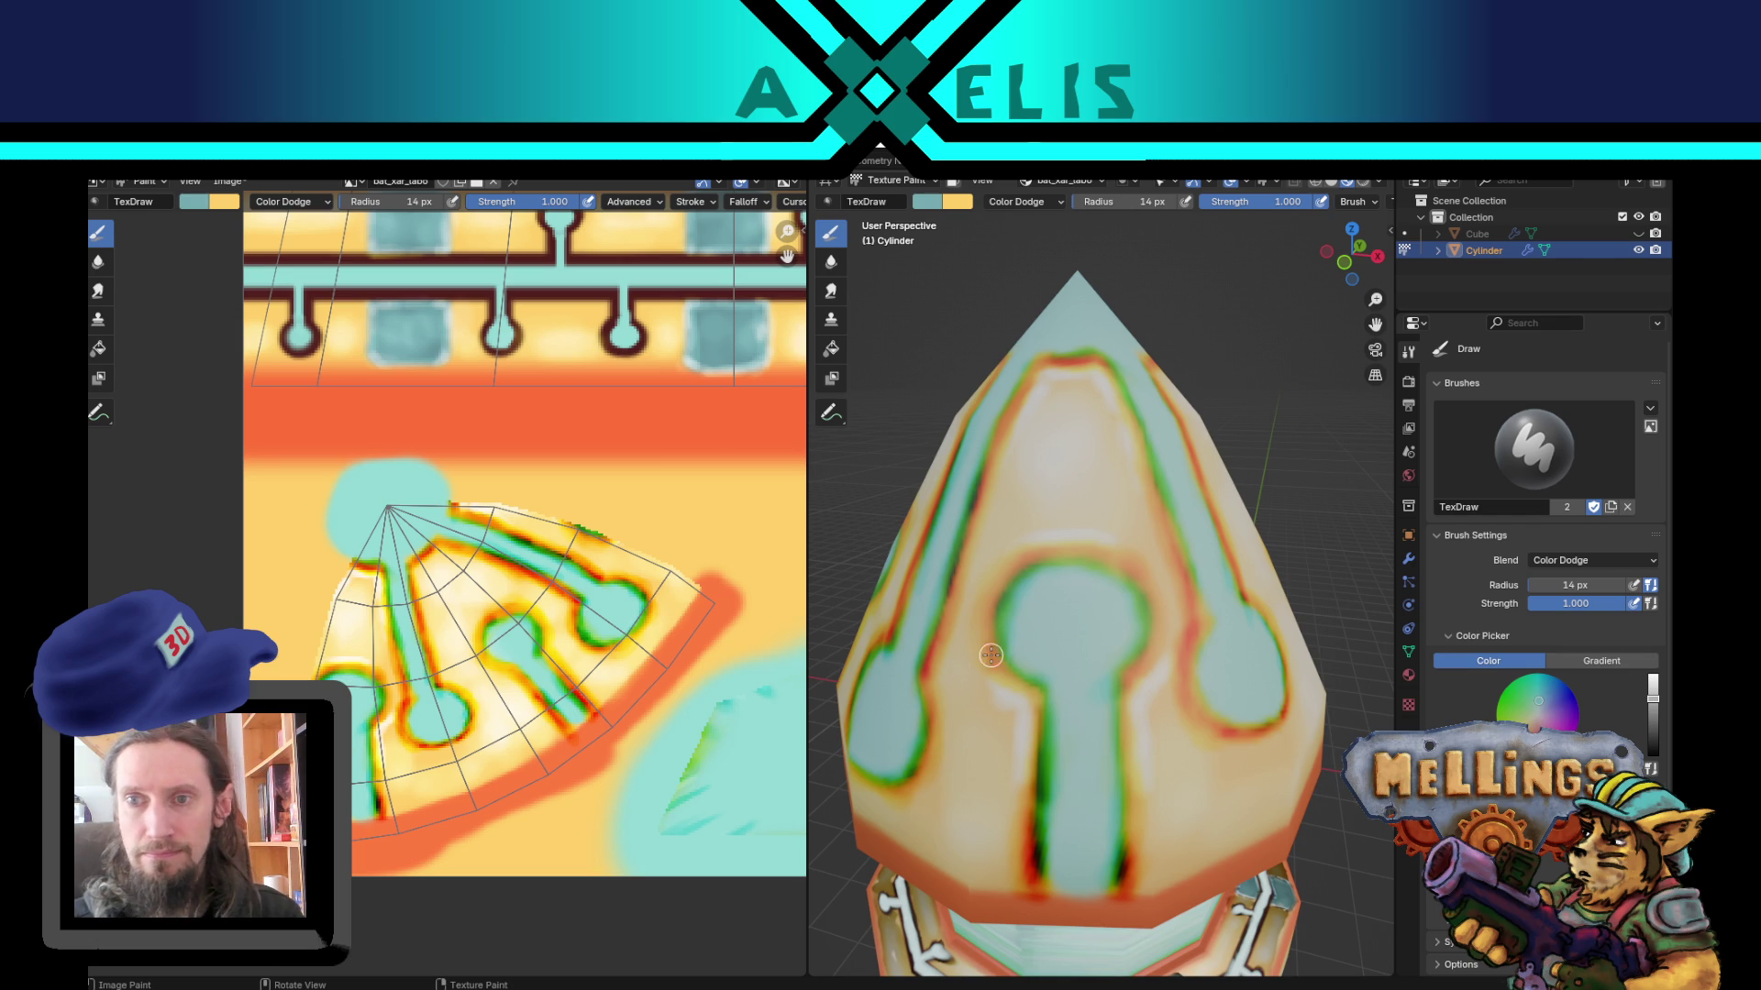
{"action": "key", "text": "alt+s"}
{"action": "middle_click_drag", "start_coordinate": [1018, 641], "coordinate": [1160, 547]}
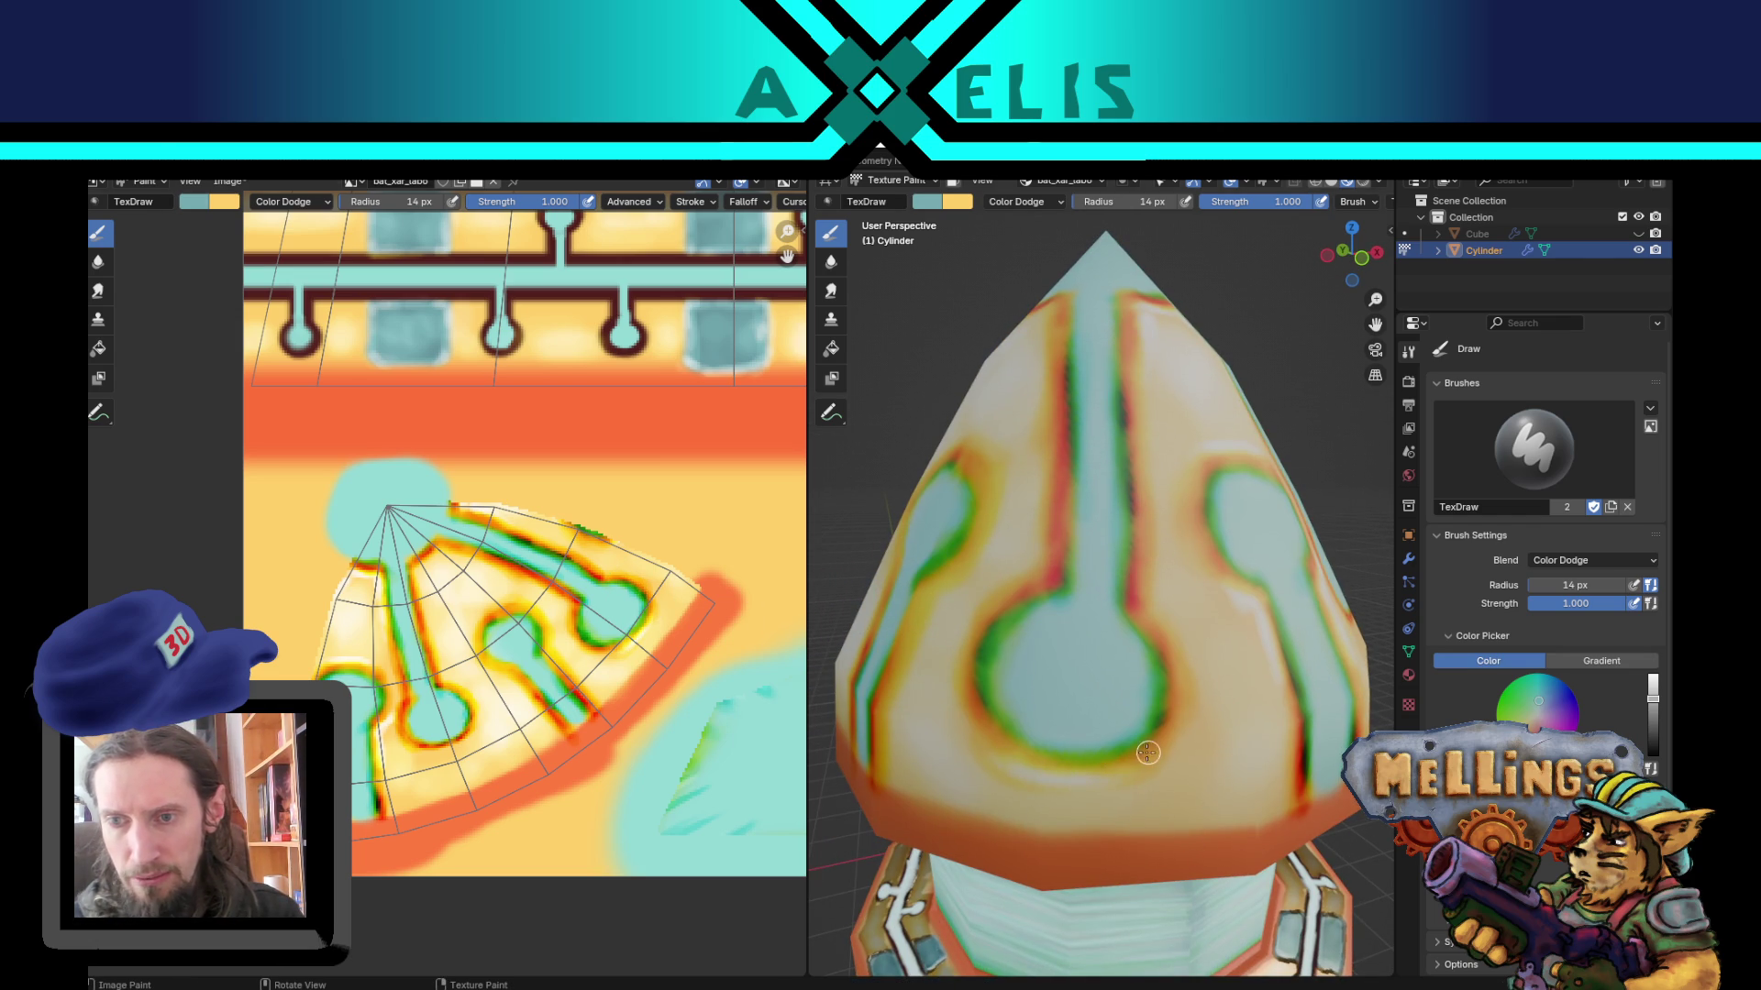
{"action": "middle_click_drag", "start_coordinate": [1081, 780], "coordinate": [1100, 844]}
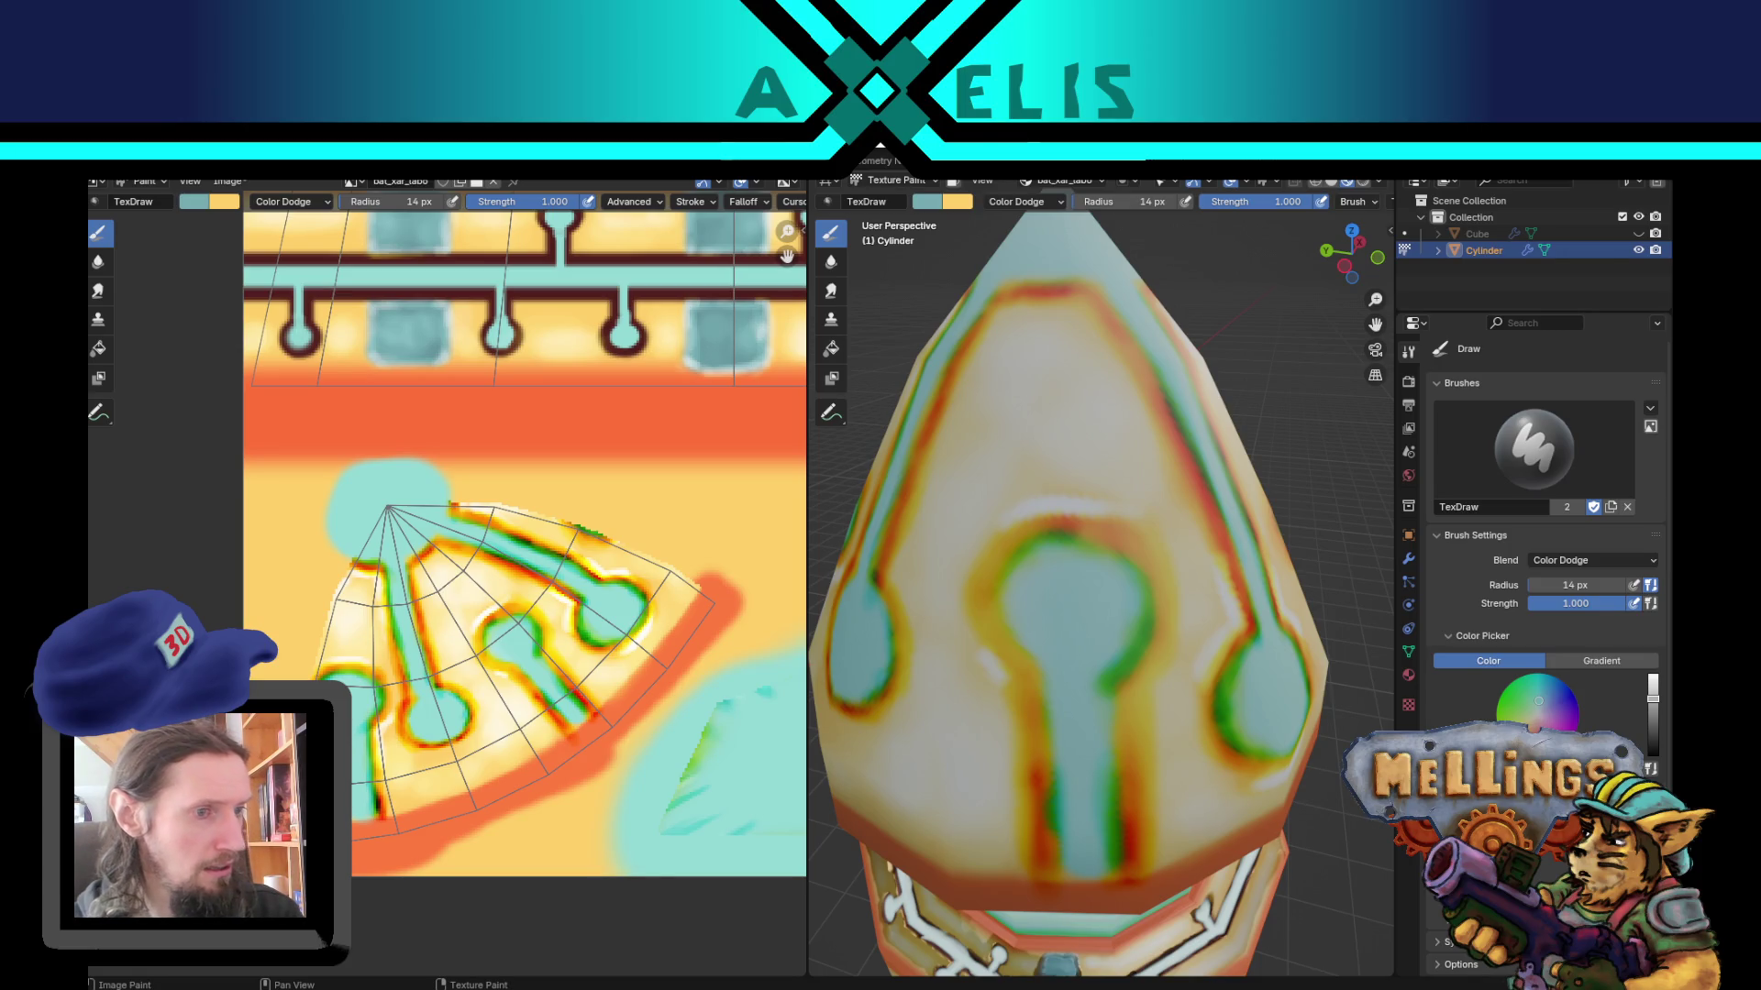
{"action": "key", "text": "alt+Tab"}
{"action": "key", "text": "alt+Tab"}
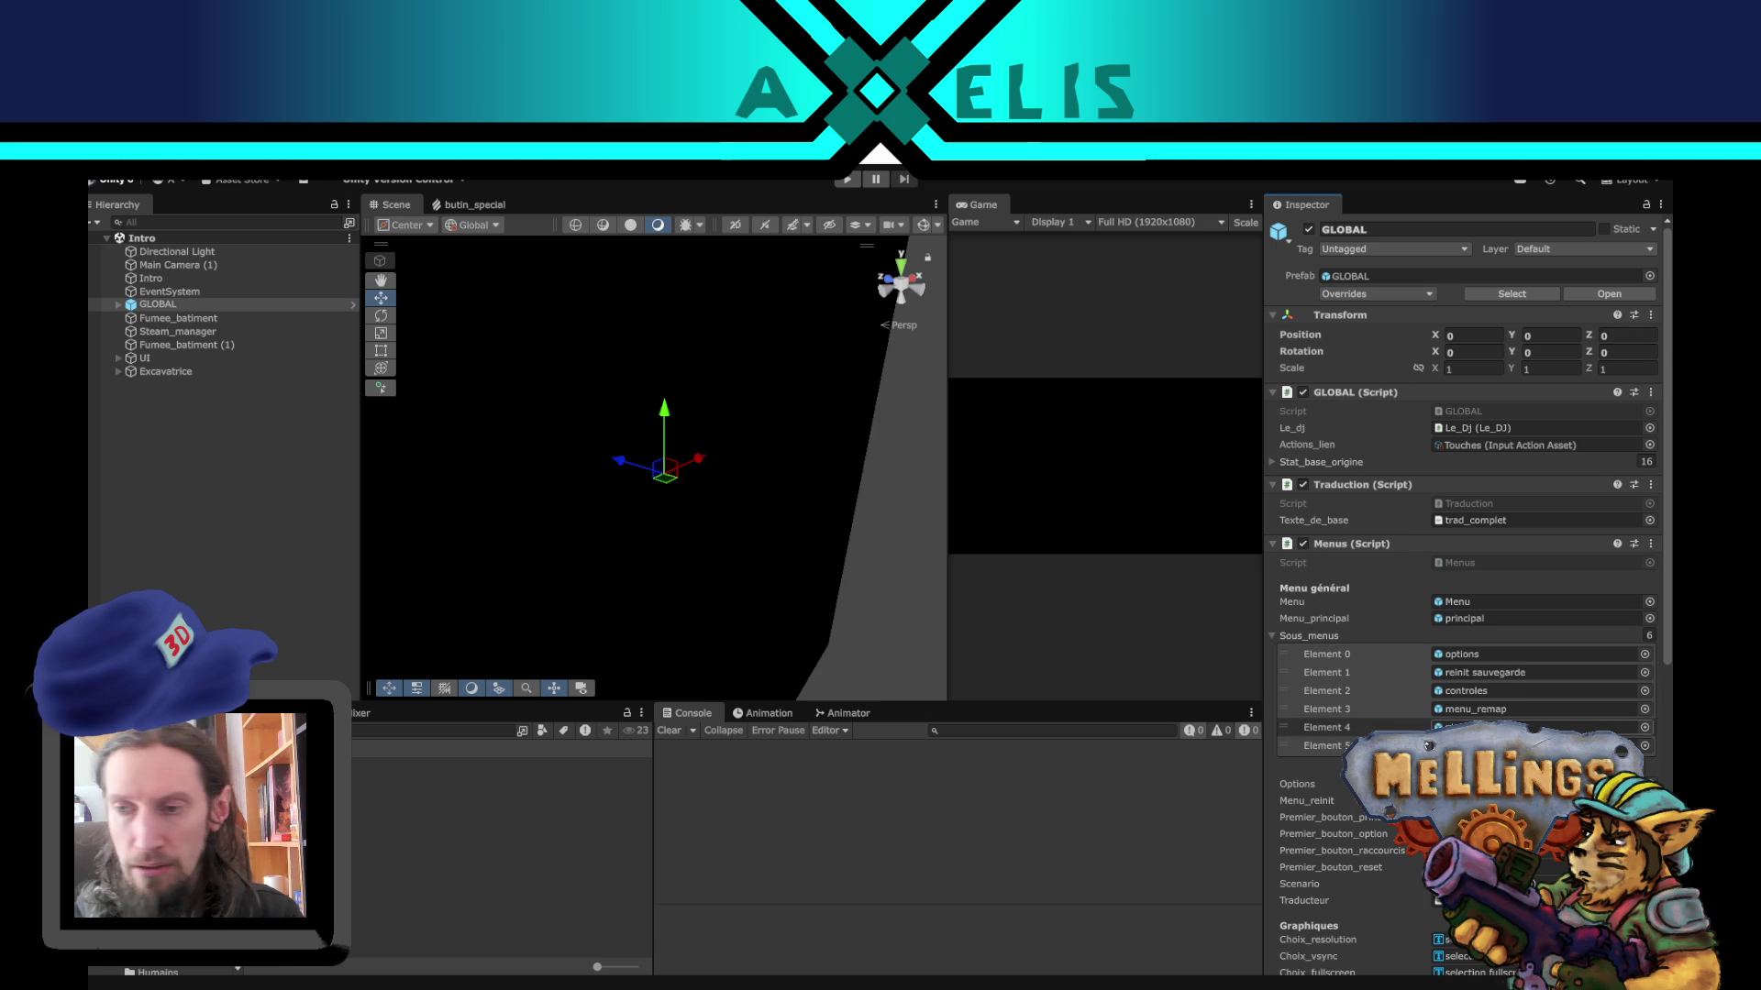
Step: Return from Unity's GLOBAL inspector to Blender's texture painting workspace
{"action": "key", "text": "alt+Tab"}
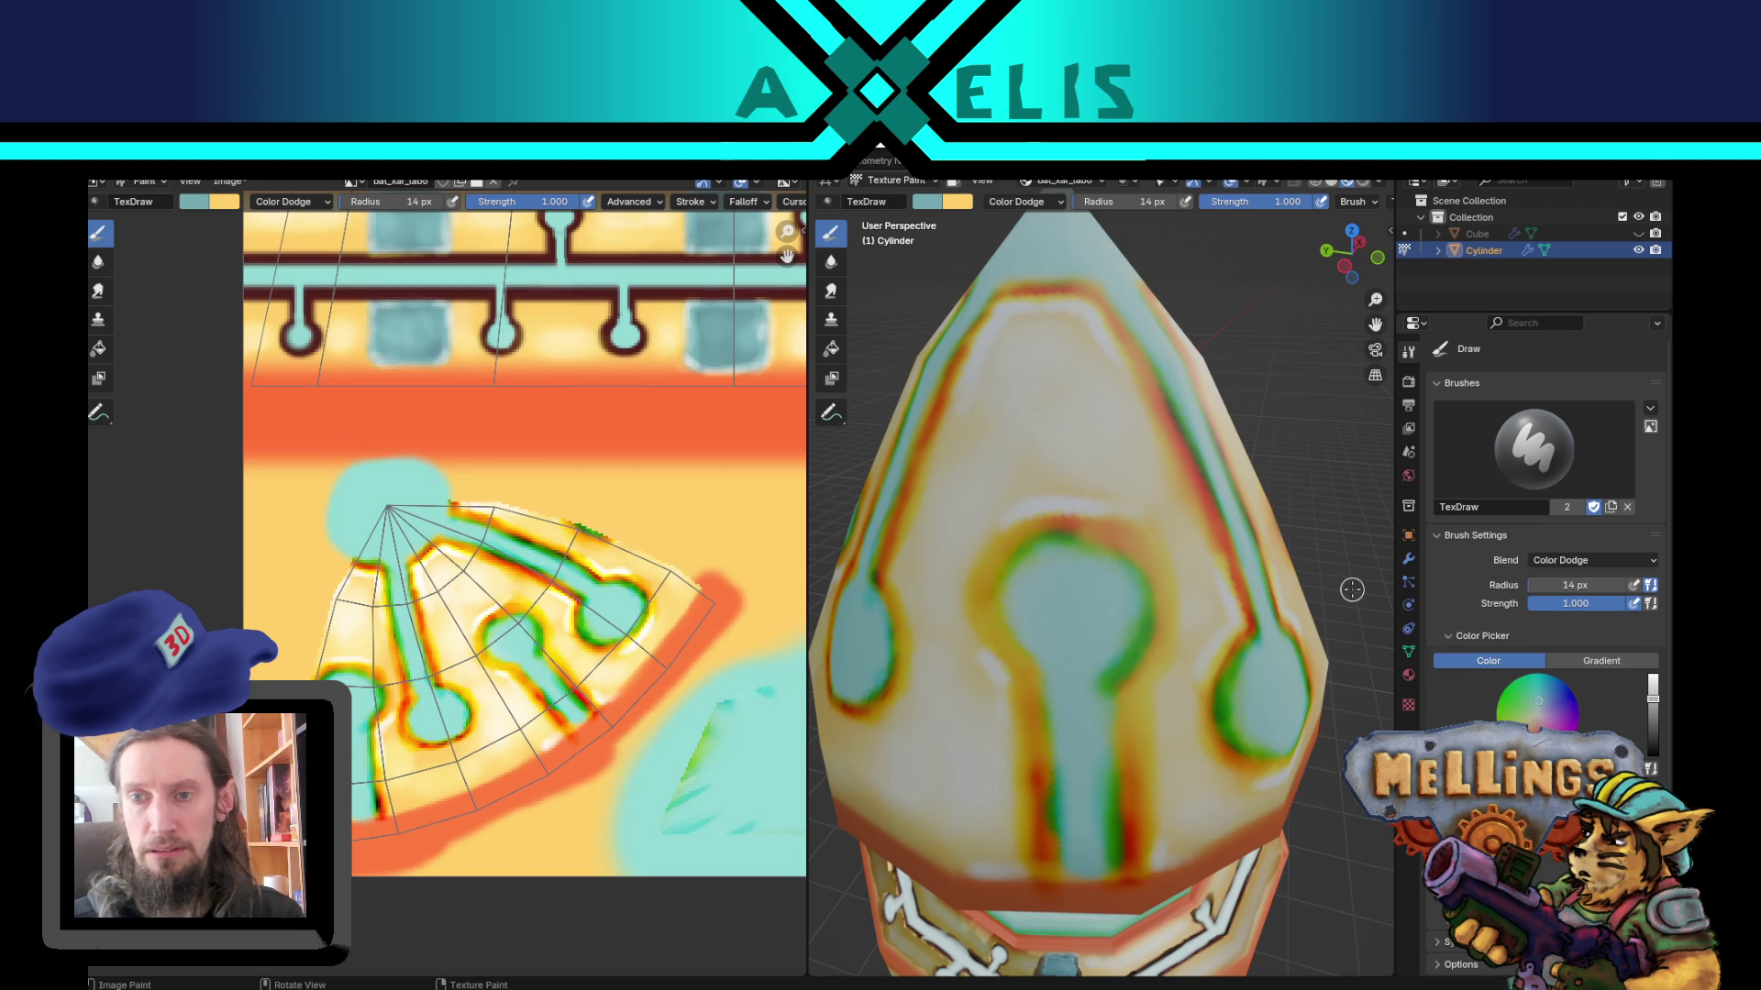
Step: Save the painted cone texture image and the bat_xar_labo.blend project
{"action": "scroll", "coordinate": [1352, 590], "scroll_direction": "down", "scroll_amount": 8}
{"action": "middle_click_drag", "start_coordinate": [1129, 582], "coordinate": [1082, 578]}
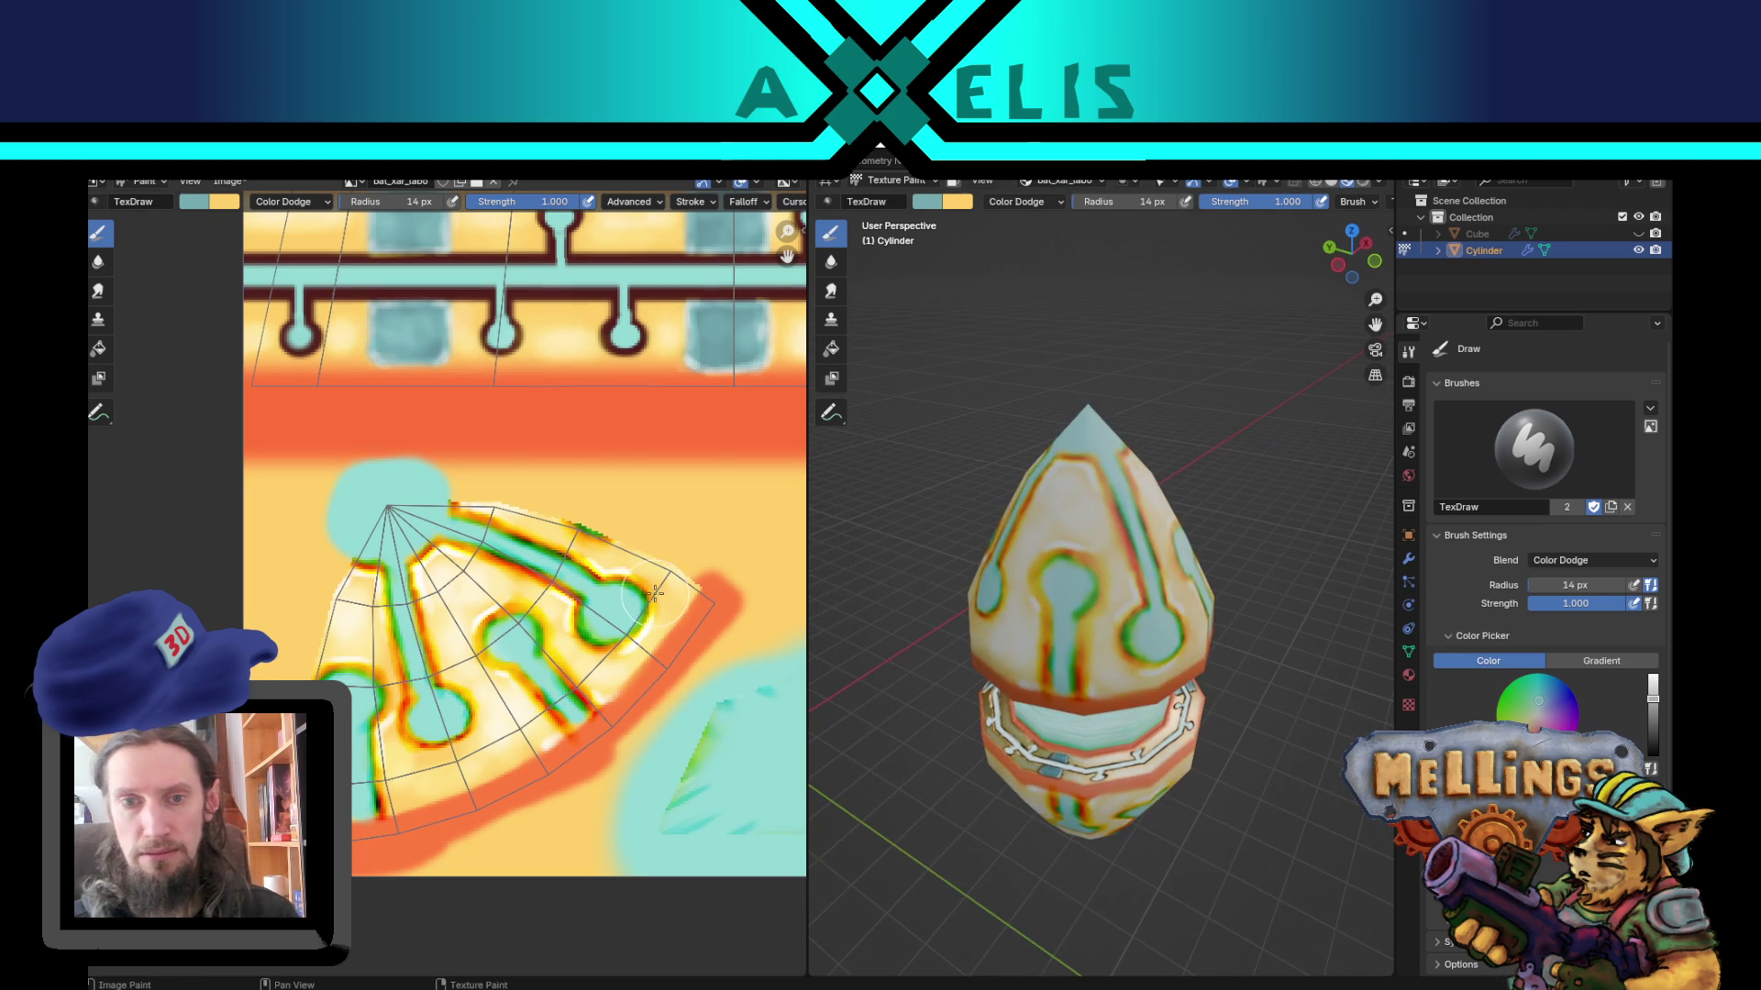
{"action": "middle_click_drag", "start_coordinate": [514, 632], "coordinate": [536, 625]}
{"action": "key", "text": "alt+s"}
{"action": "key", "text": "ctrl+s"}
{"action": "middle_click_drag", "start_coordinate": [1042, 642], "coordinate": [1158, 624]}
{"action": "scroll", "coordinate": [1124, 624], "scroll_direction": "up", "scroll_amount": 4}
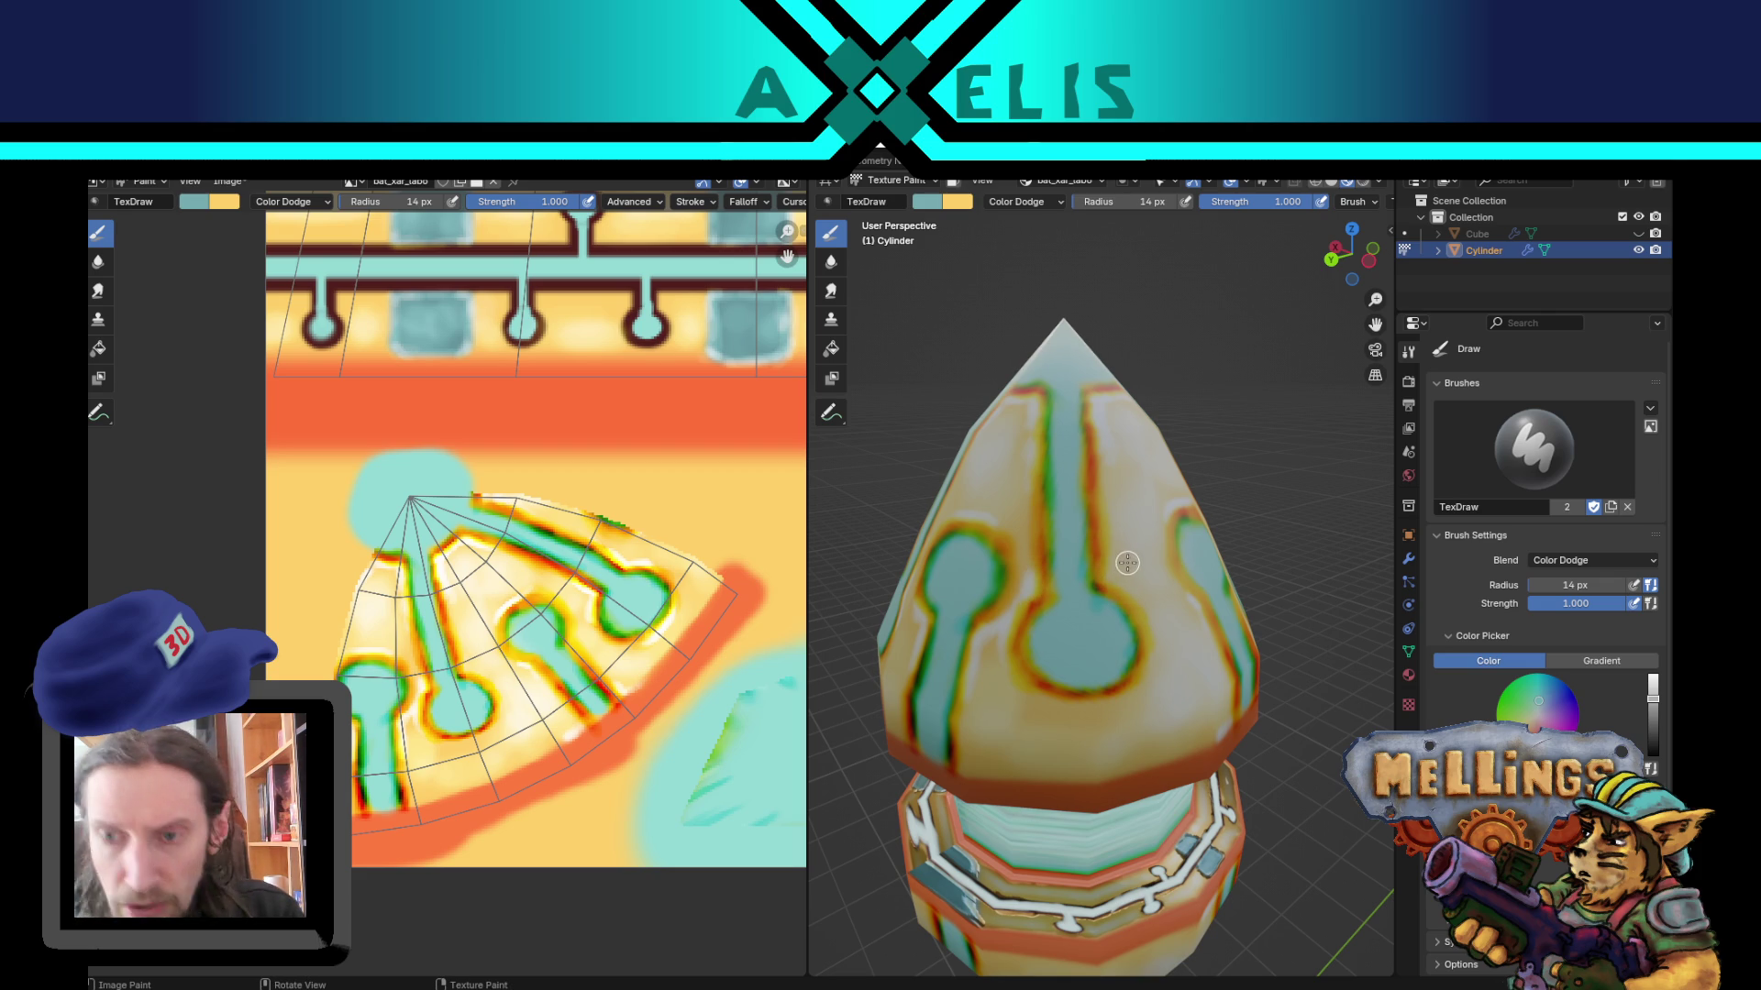
Step: Shrink the brush radius to 8 px, re-save the project, and bring up the paintable image list
{"action": "key", "text": "f"}
{"action": "left_click", "coordinate": [1113, 568]}
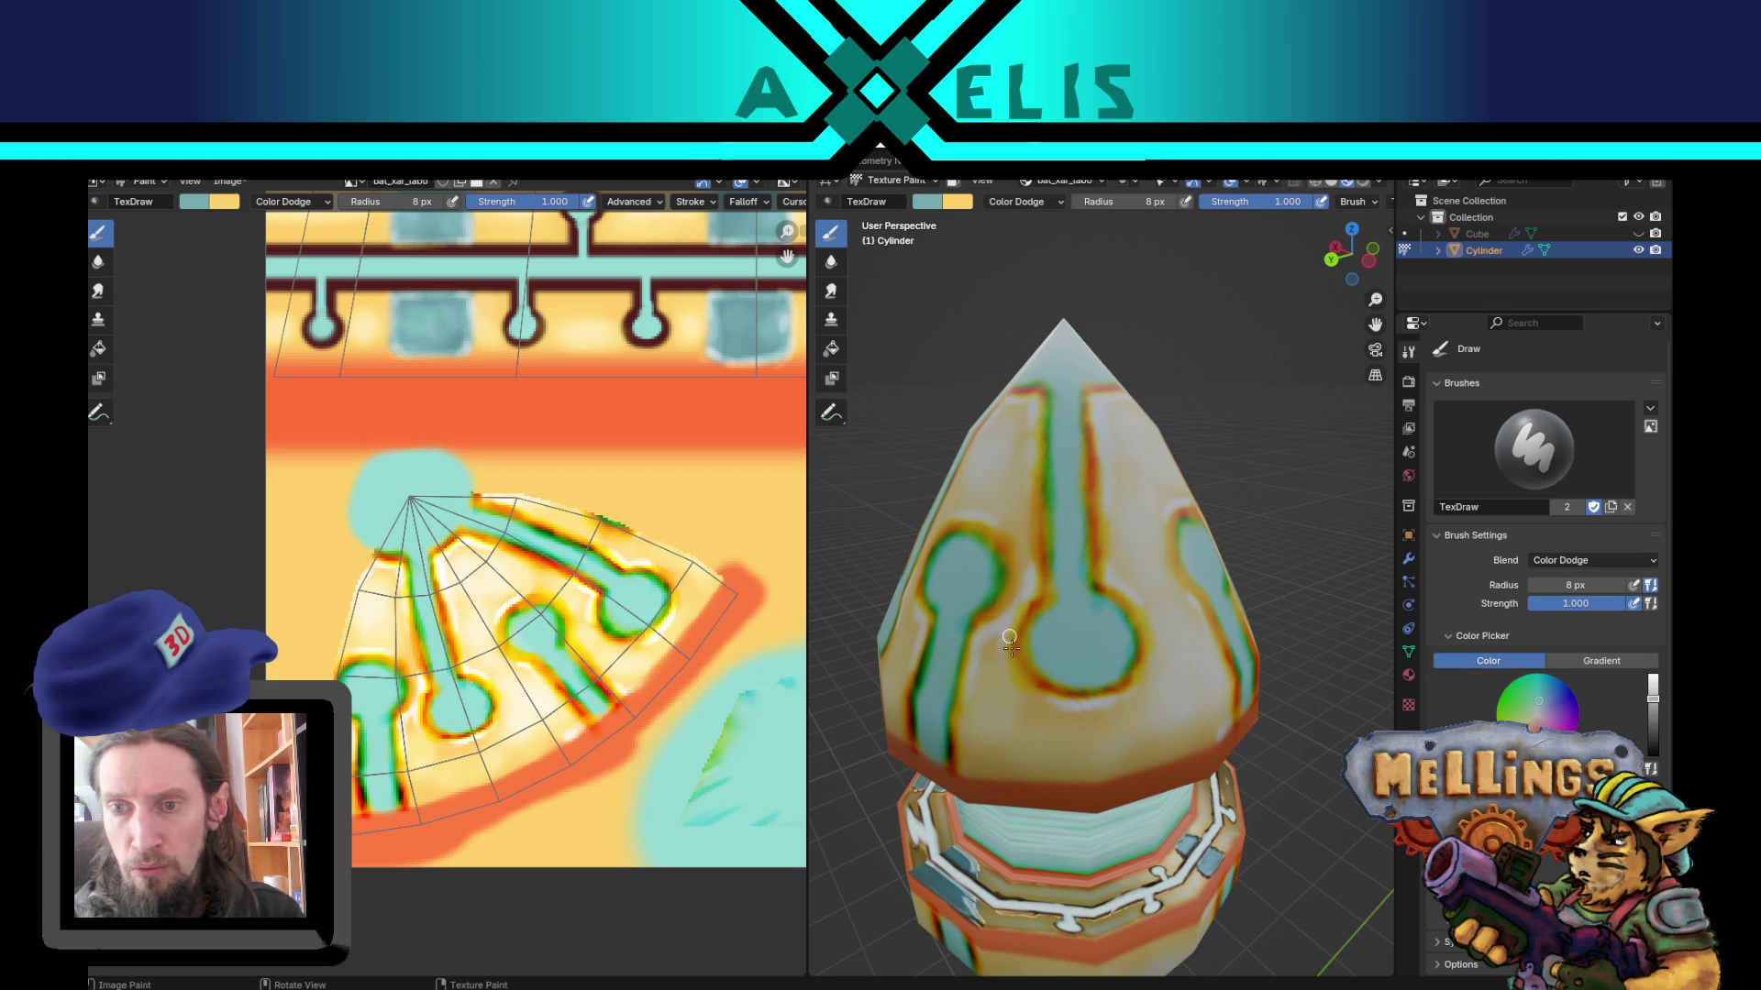
{"action": "mouse_move", "coordinate": [1258, 623]}
{"action": "middle_mouse_down"}
{"action": "mouse_move", "coordinate": [1219, 670]}
{"action": "mouse_move", "coordinate": [1120, 686]}
{"action": "middle_mouse_up"}
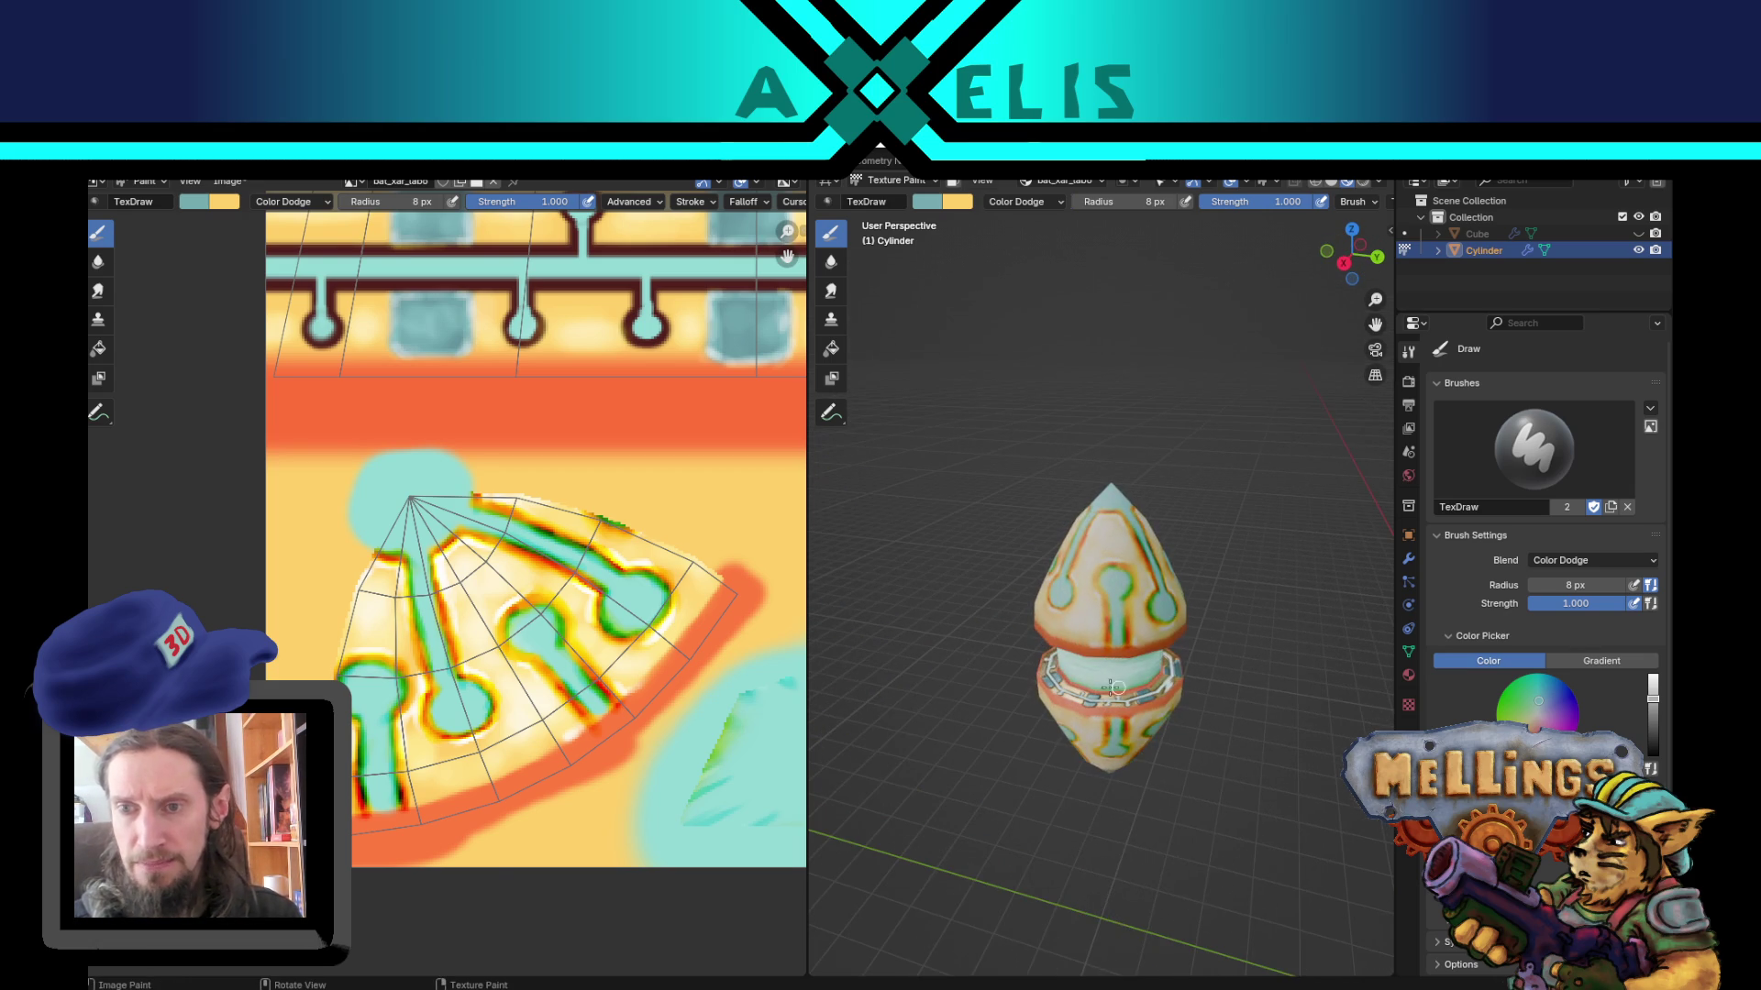
{"action": "mouse_move", "coordinate": [1010, 643]}
{"action": "middle_mouse_down"}
{"action": "mouse_move", "coordinate": [1035, 653]}
{"action": "mouse_move", "coordinate": [1000, 541]}
{"action": "mouse_move", "coordinate": [1015, 426]}
{"action": "middle_mouse_up"}
{"action": "key", "text": "ctrl+s"}
{"action": "left_click", "coordinate": [1095, 180]}
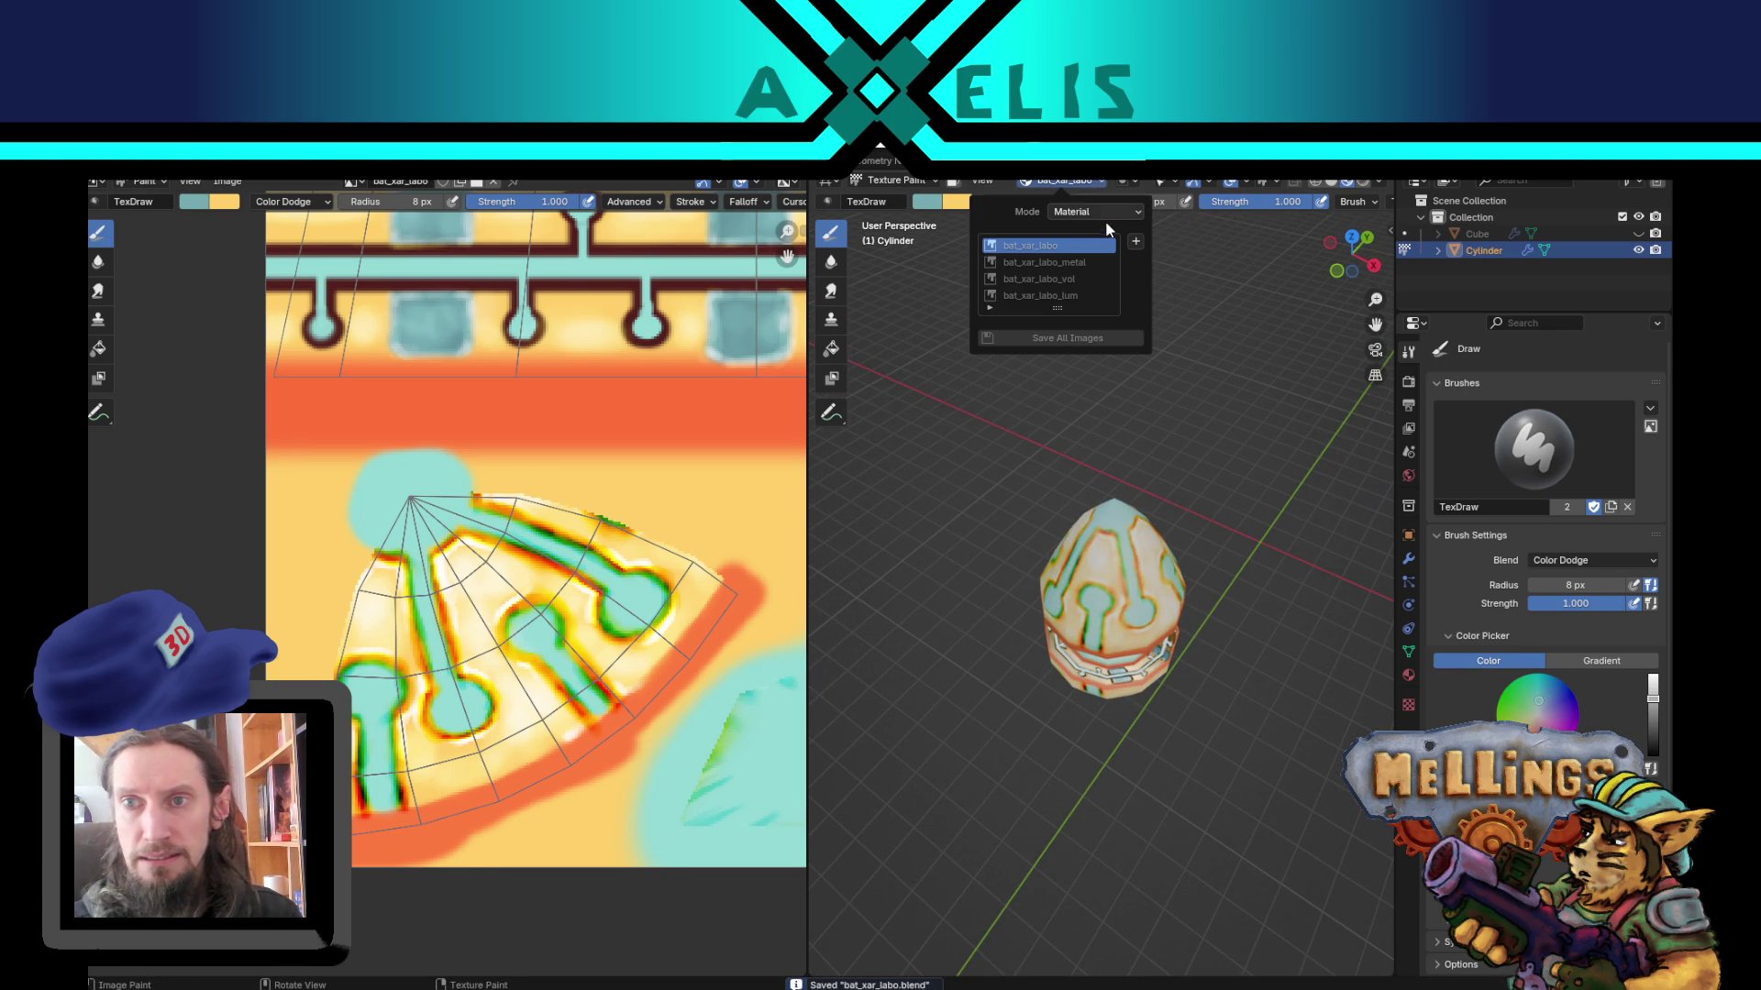
Step: Switch painting to the bat_xar_labo_metal image with white as the paint colour
{"action": "left_click", "coordinate": [1091, 254]}
{"action": "scroll", "coordinate": [1047, 567], "scroll_direction": "up", "scroll_amount": 3}
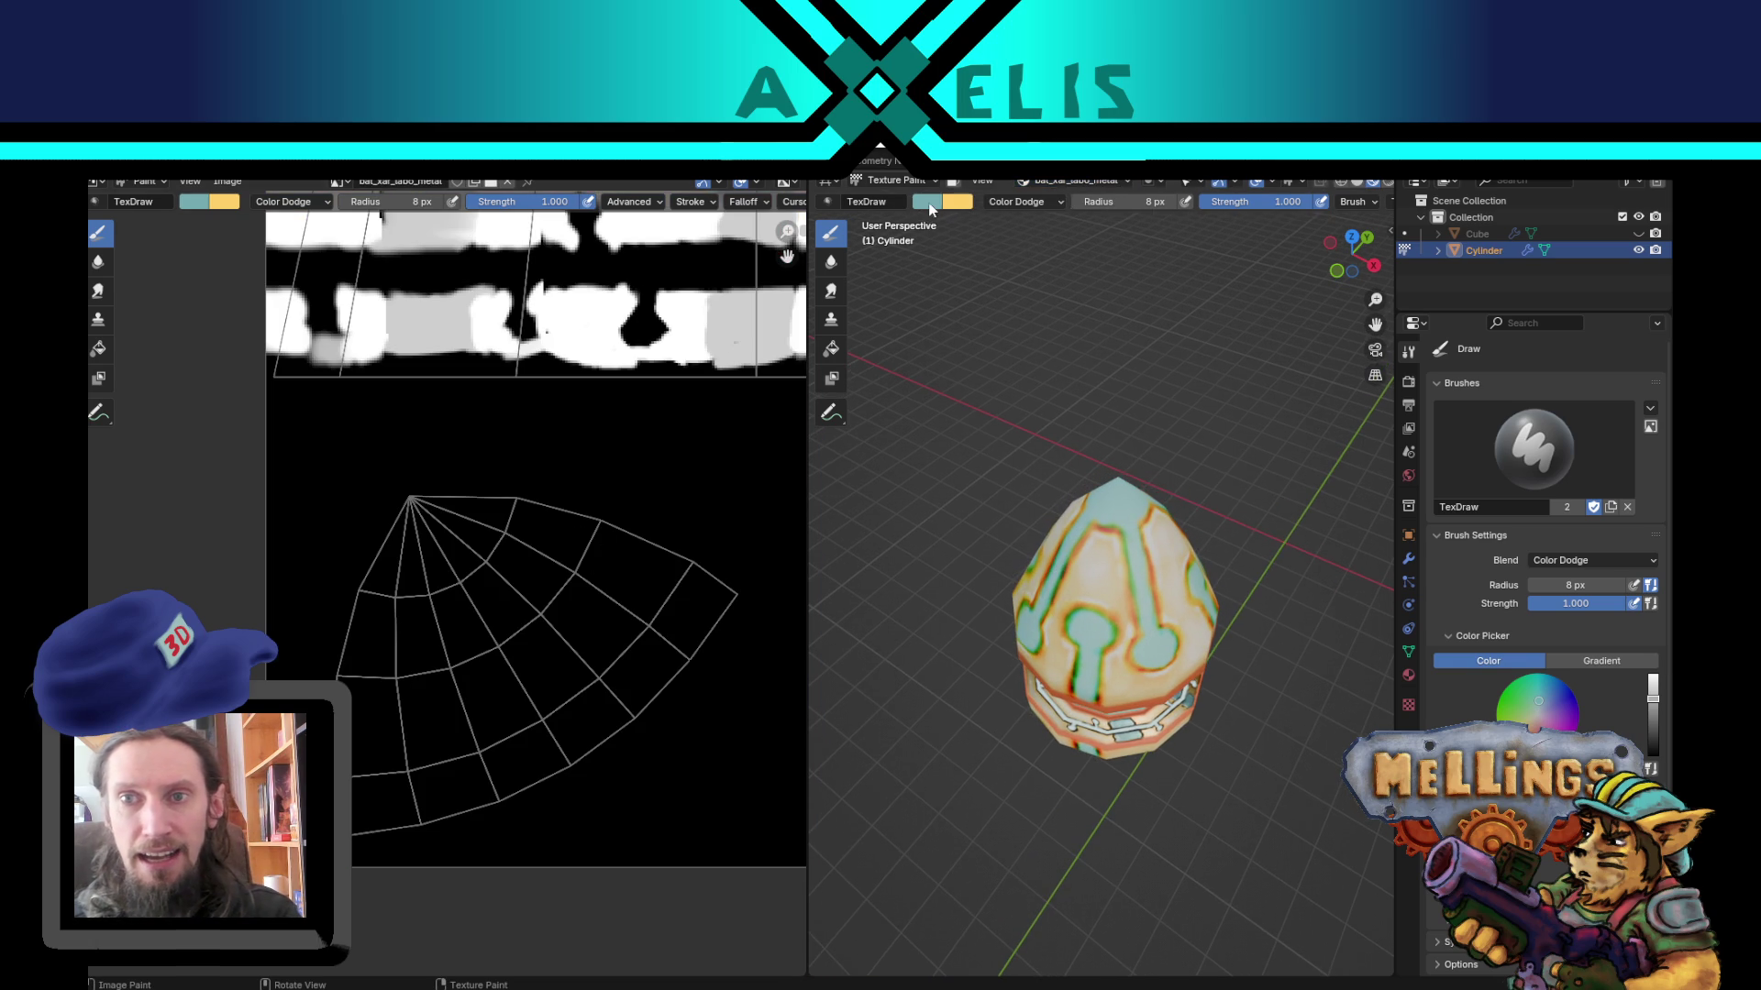
{"action": "key", "text": "BackSpace"}
{"action": "scroll", "coordinate": [1113, 515], "scroll_direction": "up", "scroll_amount": 5}
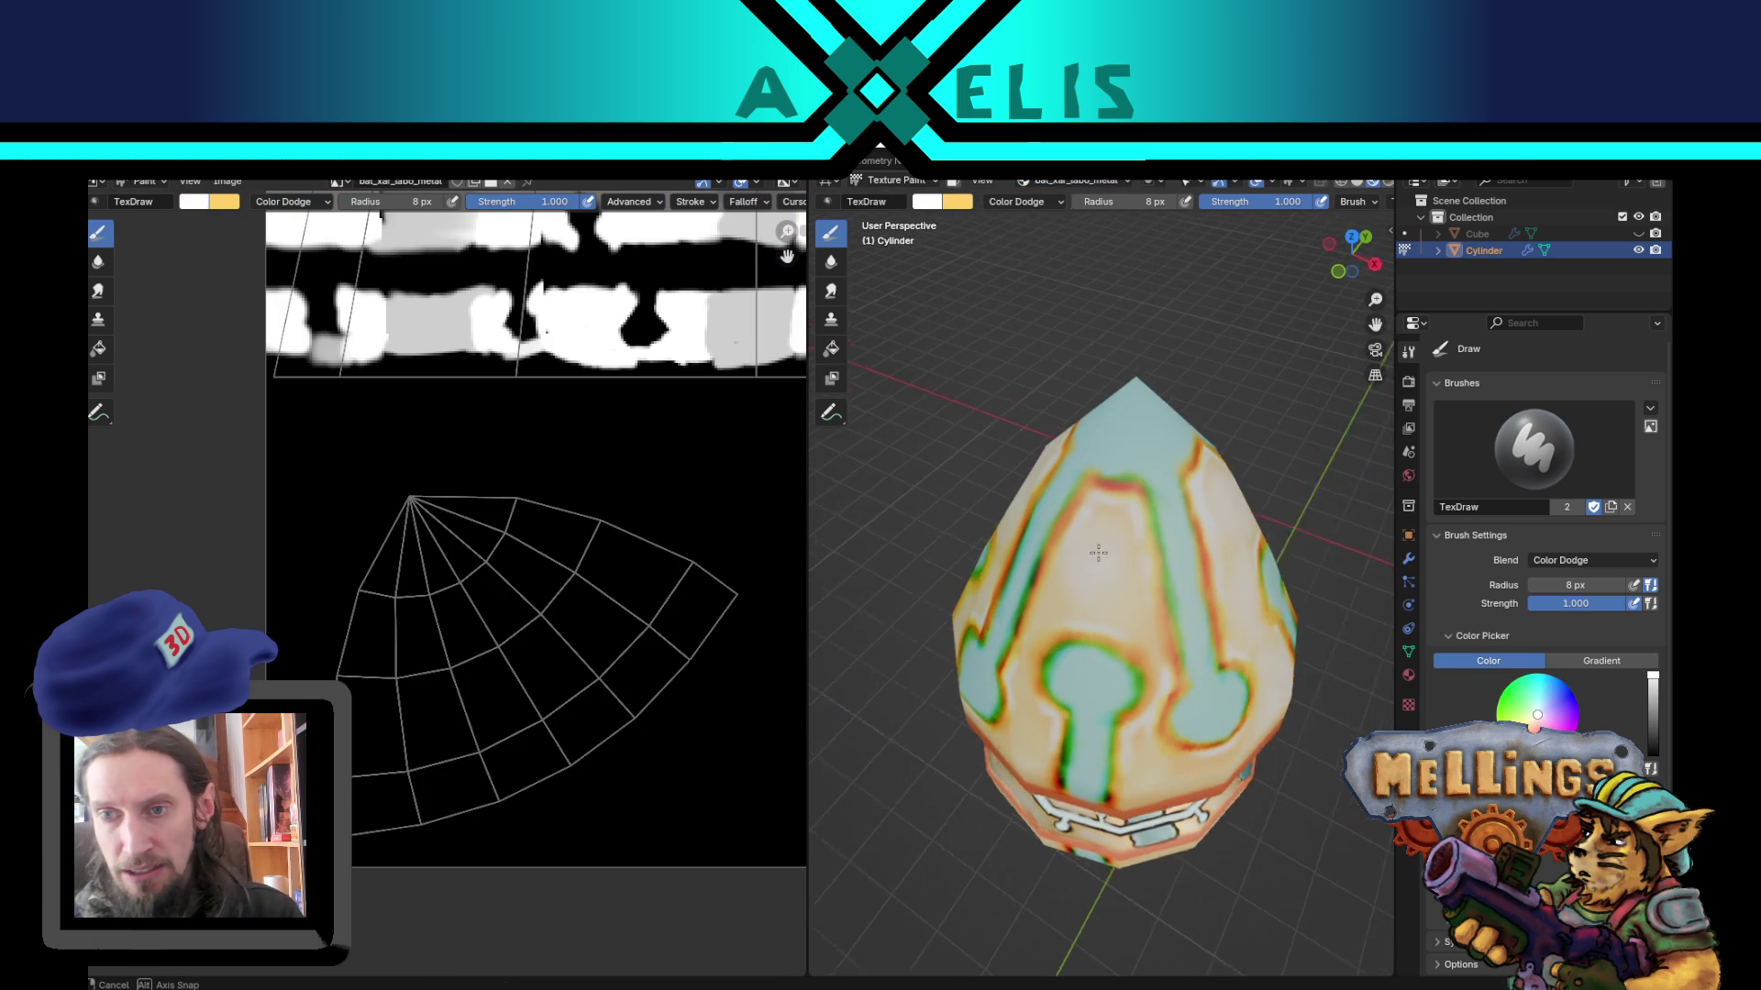
{"action": "middle_click_drag", "start_coordinate": [1100, 541], "coordinate": [1113, 515]}
Step: Set the brush radius to 25 px and paint white inside the cone's A-shape
{"action": "key", "text": "f"}
{"action": "left_click", "coordinate": [1133, 550]}
{"action": "key", "text": "f"}
{"action": "left_click", "coordinate": [1109, 484]}
{"action": "mouse_move", "coordinate": [1096, 577]}
{"action": "left_mouse_down"}
{"action": "mouse_move", "coordinate": [1137, 513]}
{"action": "mouse_move", "coordinate": [1146, 578]}
{"action": "mouse_move", "coordinate": [1153, 515]}
{"action": "mouse_move", "coordinate": [1161, 584]}
{"action": "left_mouse_up"}
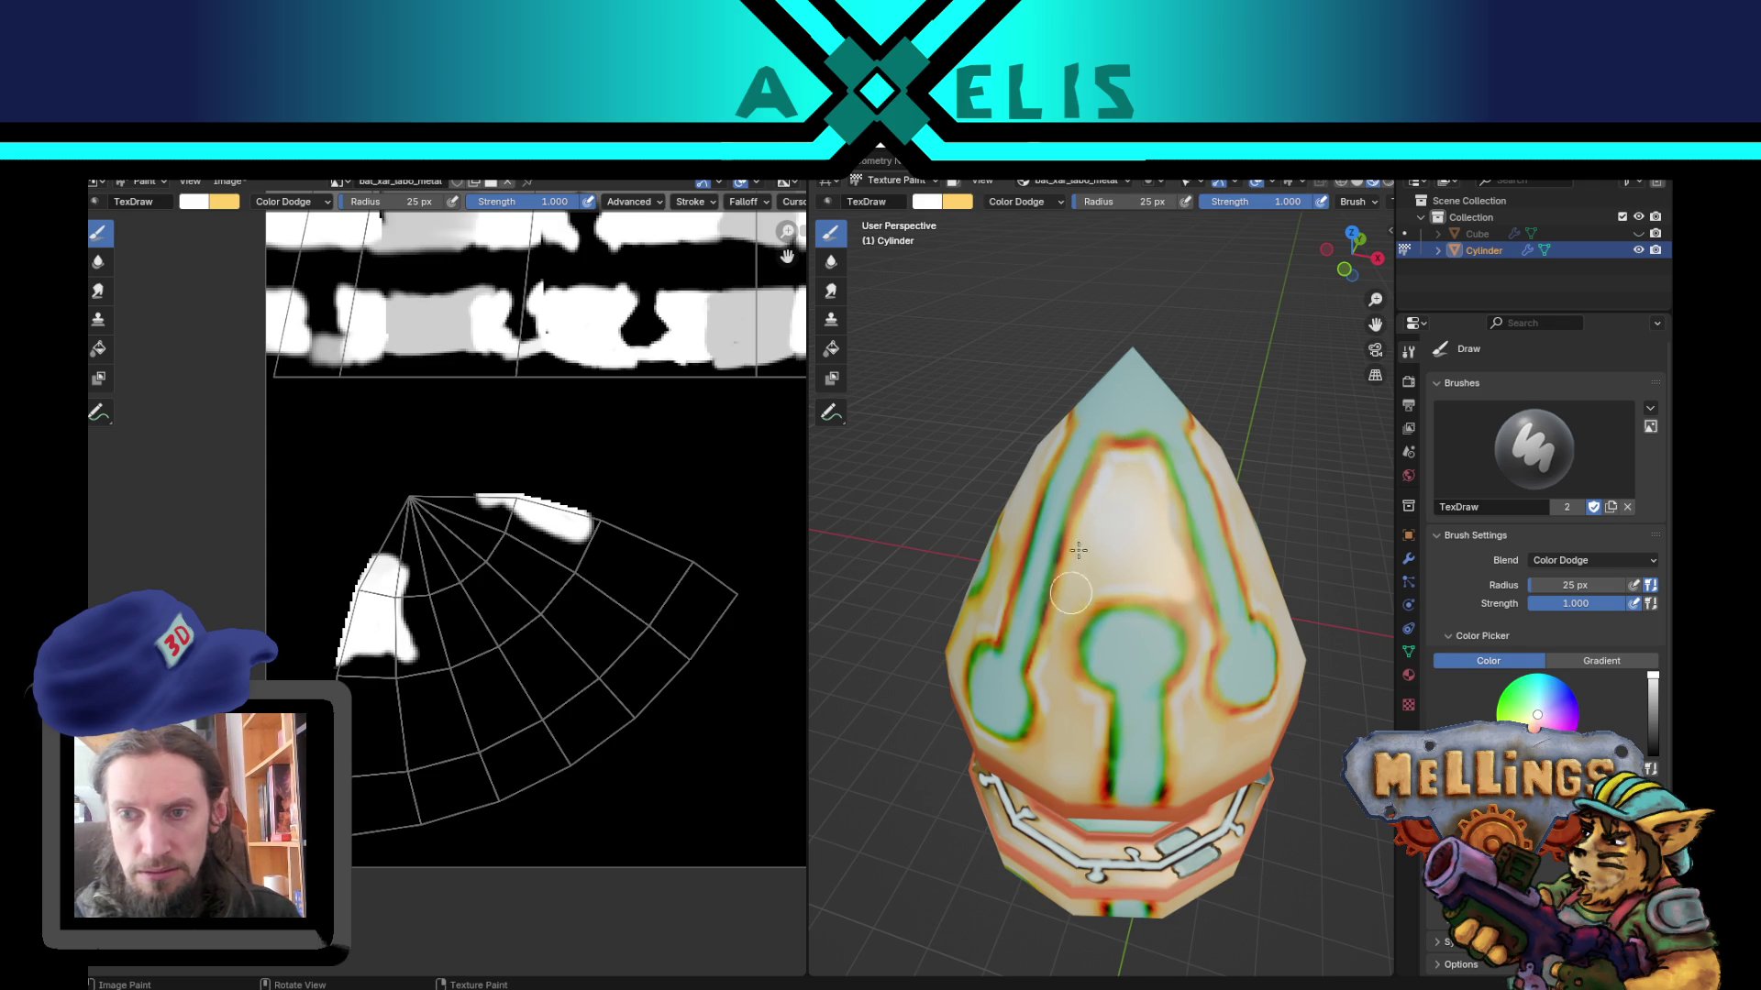
Step: Set a 22 px brush and paint white metal patches over the cone's left, right and lower areas
{"action": "key", "text": "f"}
{"action": "left_click", "coordinate": [1112, 452]}
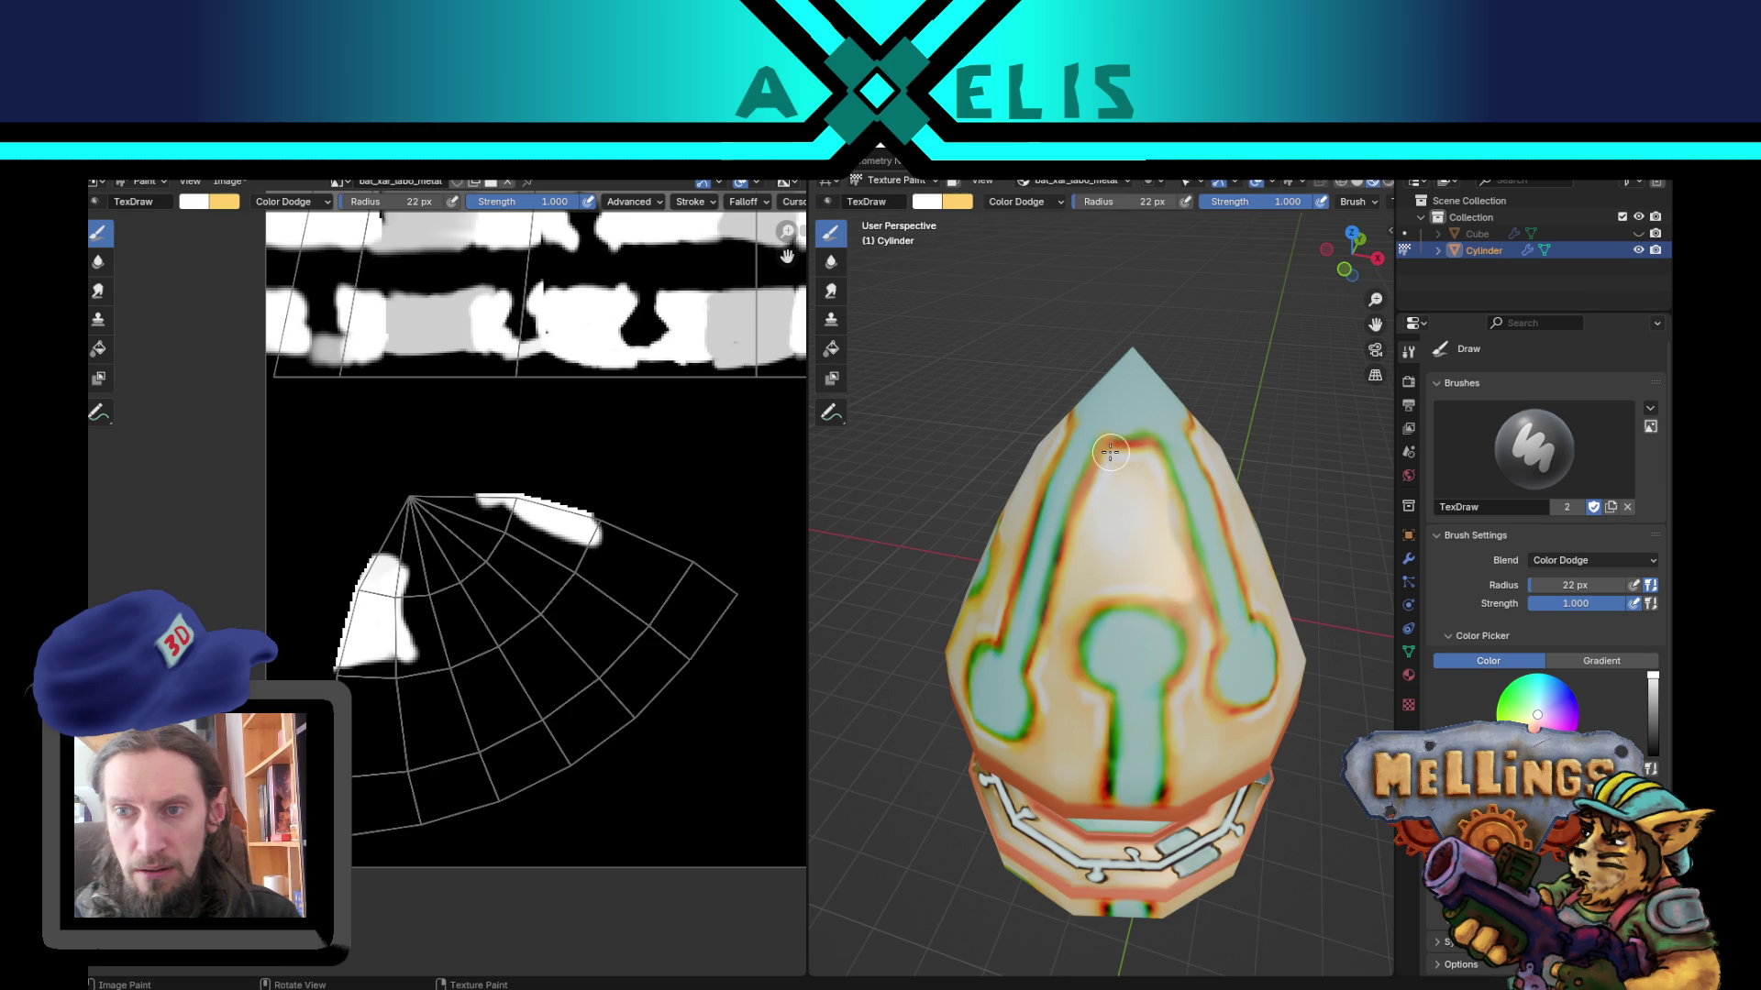
{"action": "mouse_move", "coordinate": [1064, 574]}
{"action": "left_mouse_down"}
{"action": "mouse_move", "coordinate": [1045, 670]}
{"action": "mouse_move", "coordinate": [1096, 752]}
{"action": "mouse_move", "coordinate": [1070, 748]}
{"action": "left_mouse_up"}
{"action": "left_click_drag", "start_coordinate": [1045, 692], "coordinate": [1091, 762]}
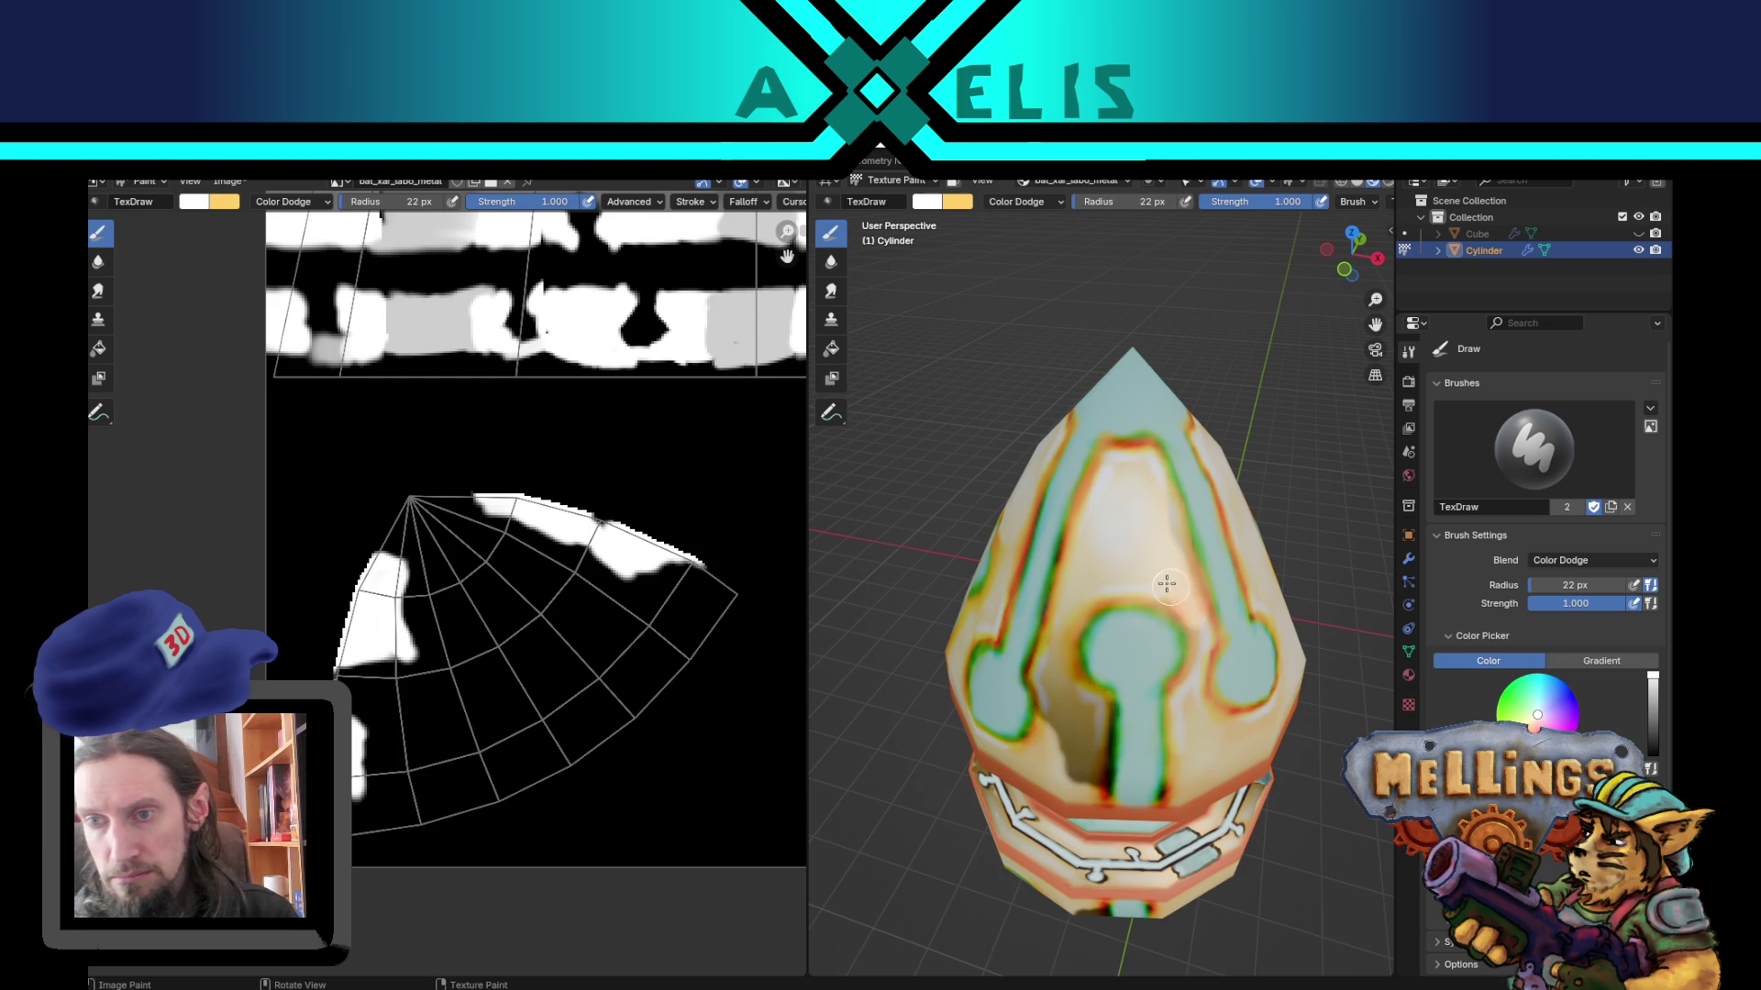
{"action": "left_click_drag", "start_coordinate": [1183, 537], "coordinate": [1163, 484]}
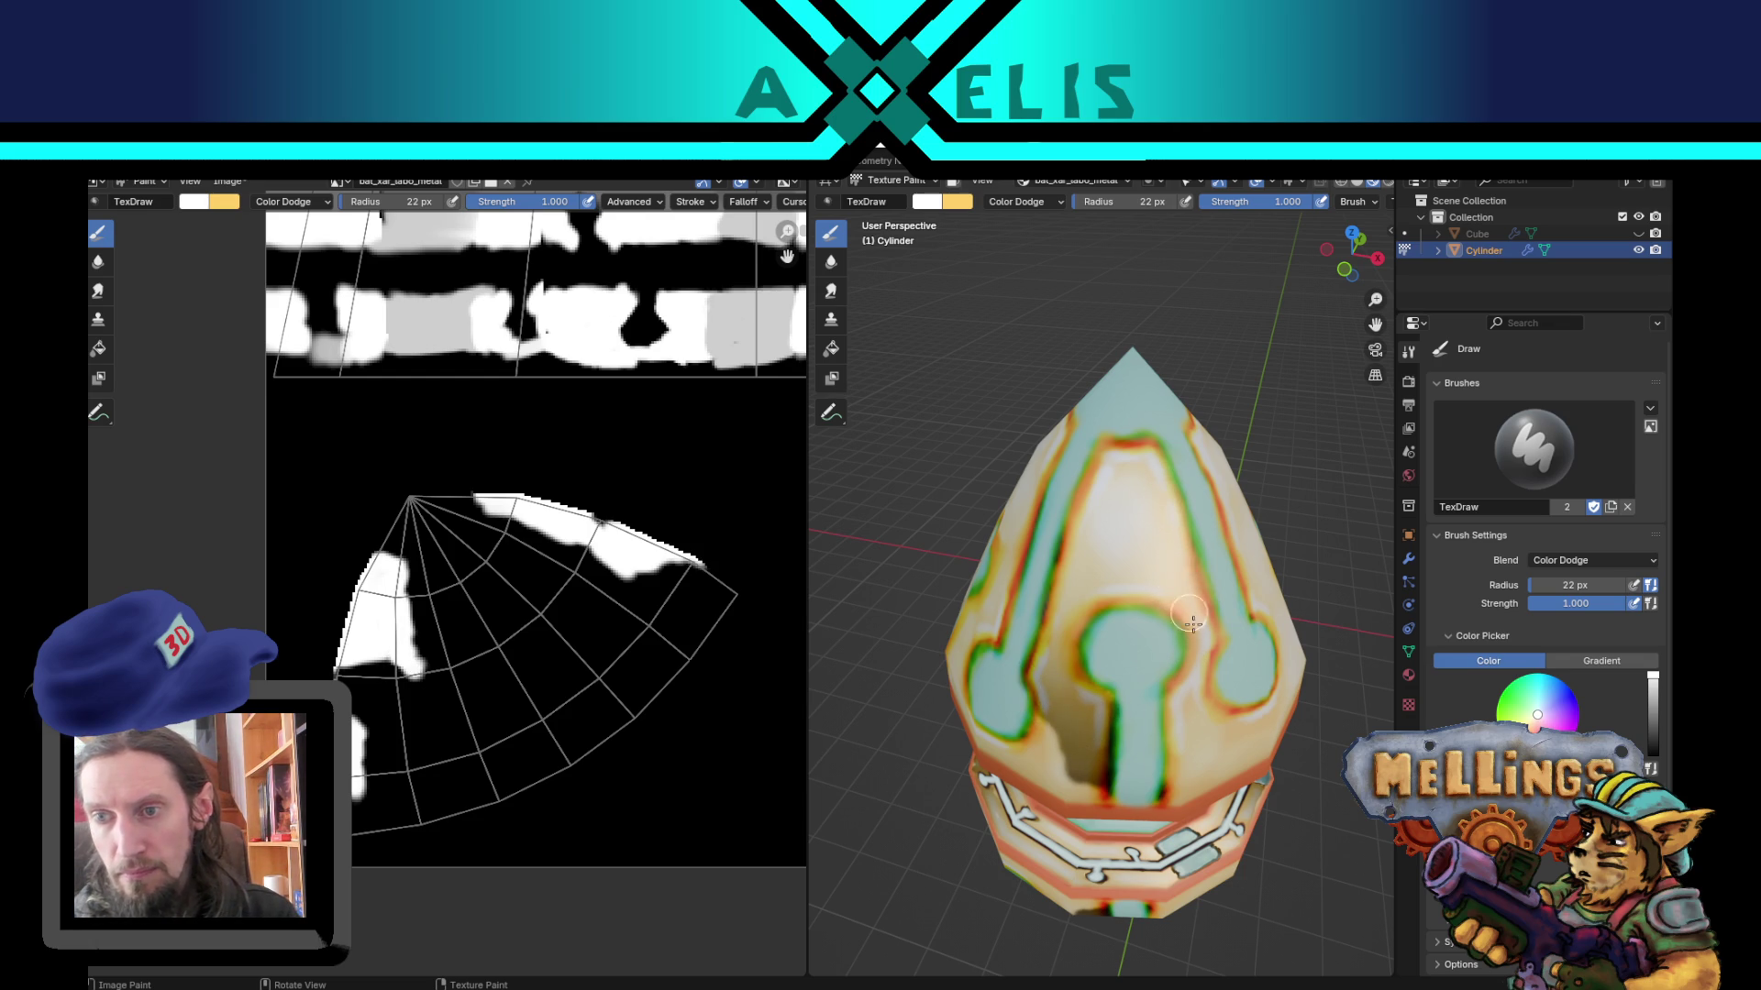
{"action": "mouse_move", "coordinate": [1180, 702]}
{"action": "left_mouse_down"}
{"action": "mouse_move", "coordinate": [1181, 738]}
{"action": "mouse_move", "coordinate": [1209, 711]}
{"action": "mouse_move", "coordinate": [1229, 738]}
{"action": "left_mouse_up"}
{"action": "middle_click_drag", "start_coordinate": [1173, 711], "coordinate": [1145, 577]}
{"action": "mouse_move", "coordinate": [1064, 708]}
{"action": "left_mouse_down"}
{"action": "mouse_move", "coordinate": [1114, 702]}
{"action": "mouse_move", "coordinate": [1031, 689]}
{"action": "mouse_move", "coordinate": [1137, 655]}
{"action": "mouse_move", "coordinate": [1128, 601]}
{"action": "left_mouse_up"}
{"action": "mouse_move", "coordinate": [1126, 679]}
{"action": "left_mouse_down"}
{"action": "mouse_move", "coordinate": [1142, 633]}
{"action": "mouse_move", "coordinate": [1128, 610]}
{"action": "mouse_move", "coordinate": [1120, 683]}
{"action": "mouse_move", "coordinate": [1168, 709]}
{"action": "mouse_move", "coordinate": [1082, 712]}
{"action": "mouse_move", "coordinate": [1180, 712]}
{"action": "mouse_move", "coordinate": [1154, 675]}
{"action": "mouse_move", "coordinate": [1176, 702]}
{"action": "mouse_move", "coordinate": [998, 694]}
{"action": "mouse_move", "coordinate": [1148, 709]}
{"action": "mouse_move", "coordinate": [1030, 712]}
{"action": "mouse_move", "coordinate": [1093, 711]}
{"action": "left_mouse_up"}
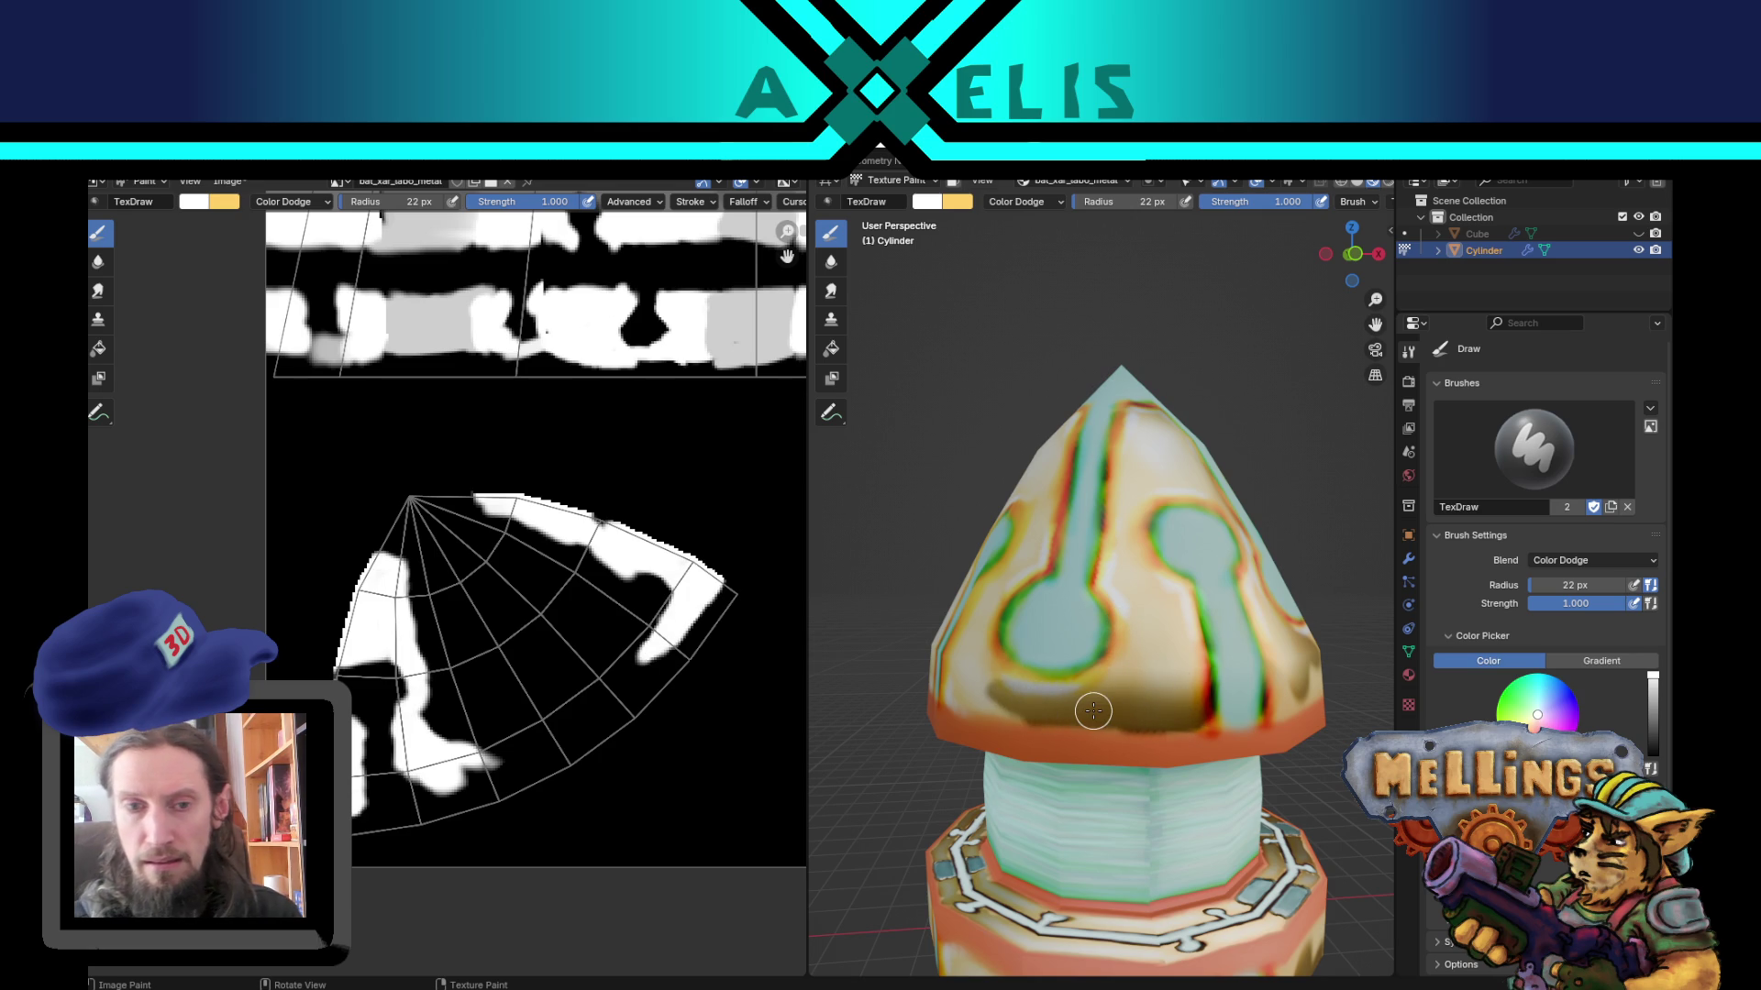
Step: Fill the X-shaped area and the cone's upper and left parts with white
{"action": "middle_click_drag", "start_coordinate": [1072, 710], "coordinate": [1148, 734]}
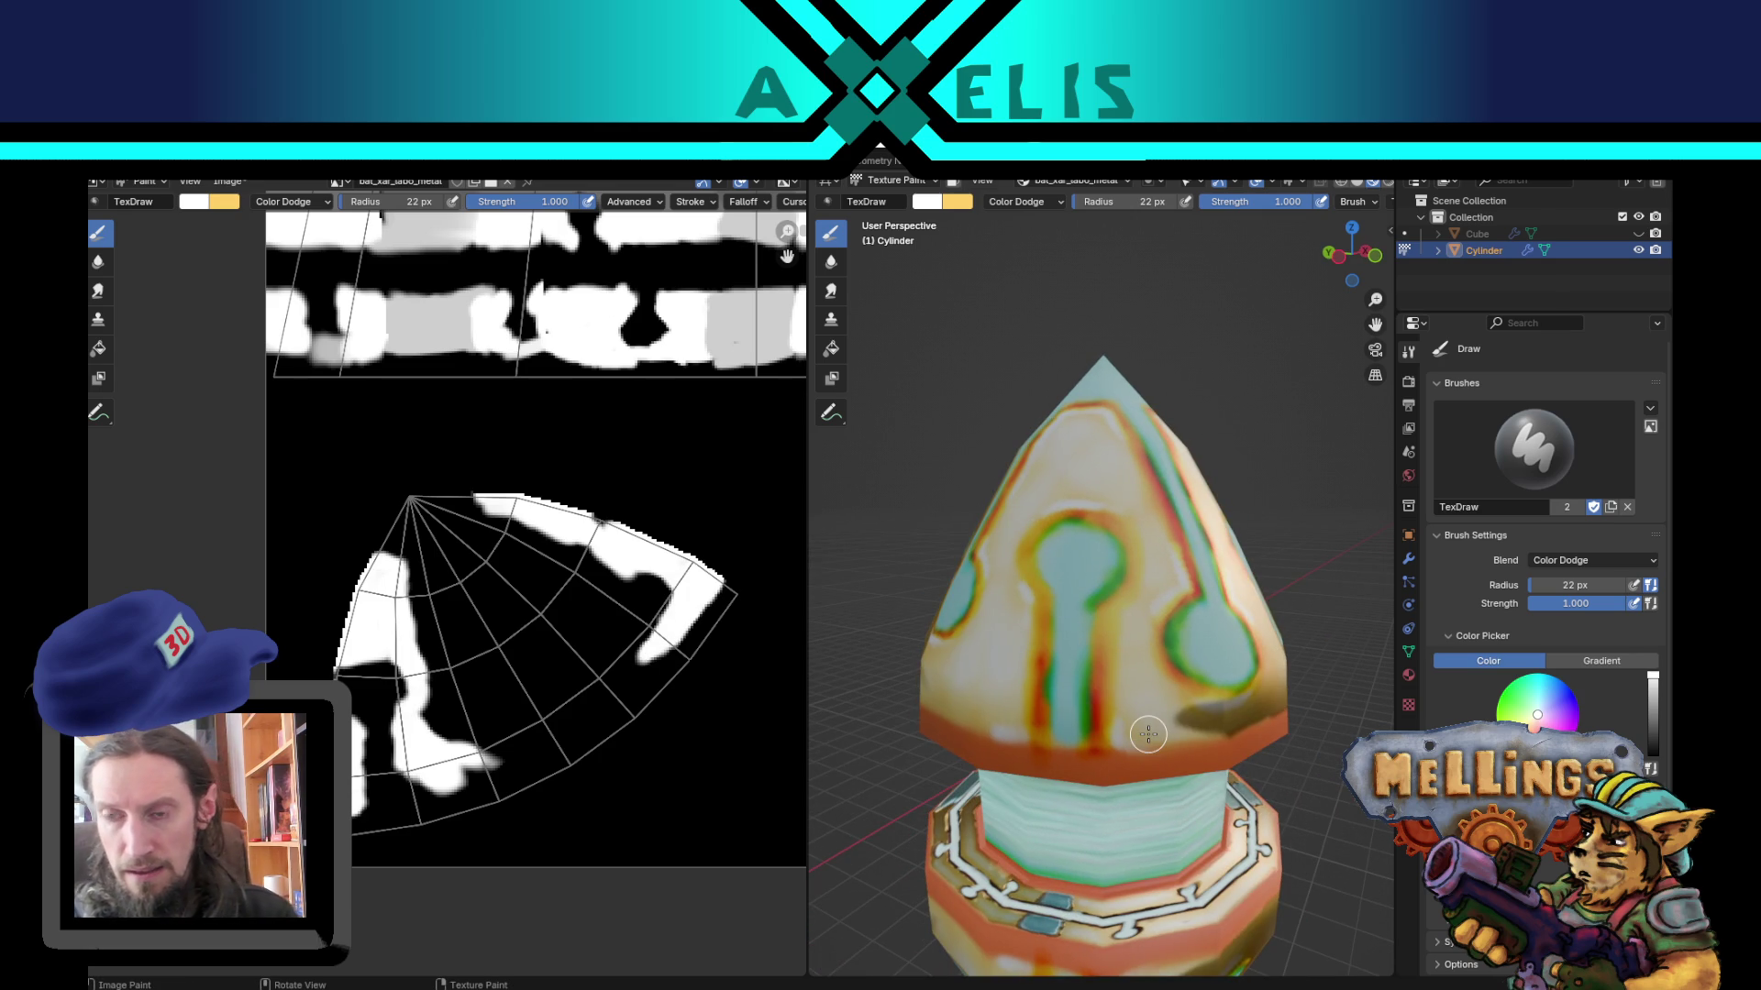
{"action": "mouse_move", "coordinate": [1160, 595]}
{"action": "left_mouse_down"}
{"action": "mouse_move", "coordinate": [1114, 613]}
{"action": "mouse_move", "coordinate": [1118, 731]}
{"action": "mouse_move", "coordinate": [1202, 715]}
{"action": "mouse_move", "coordinate": [1164, 692]}
{"action": "left_mouse_up"}
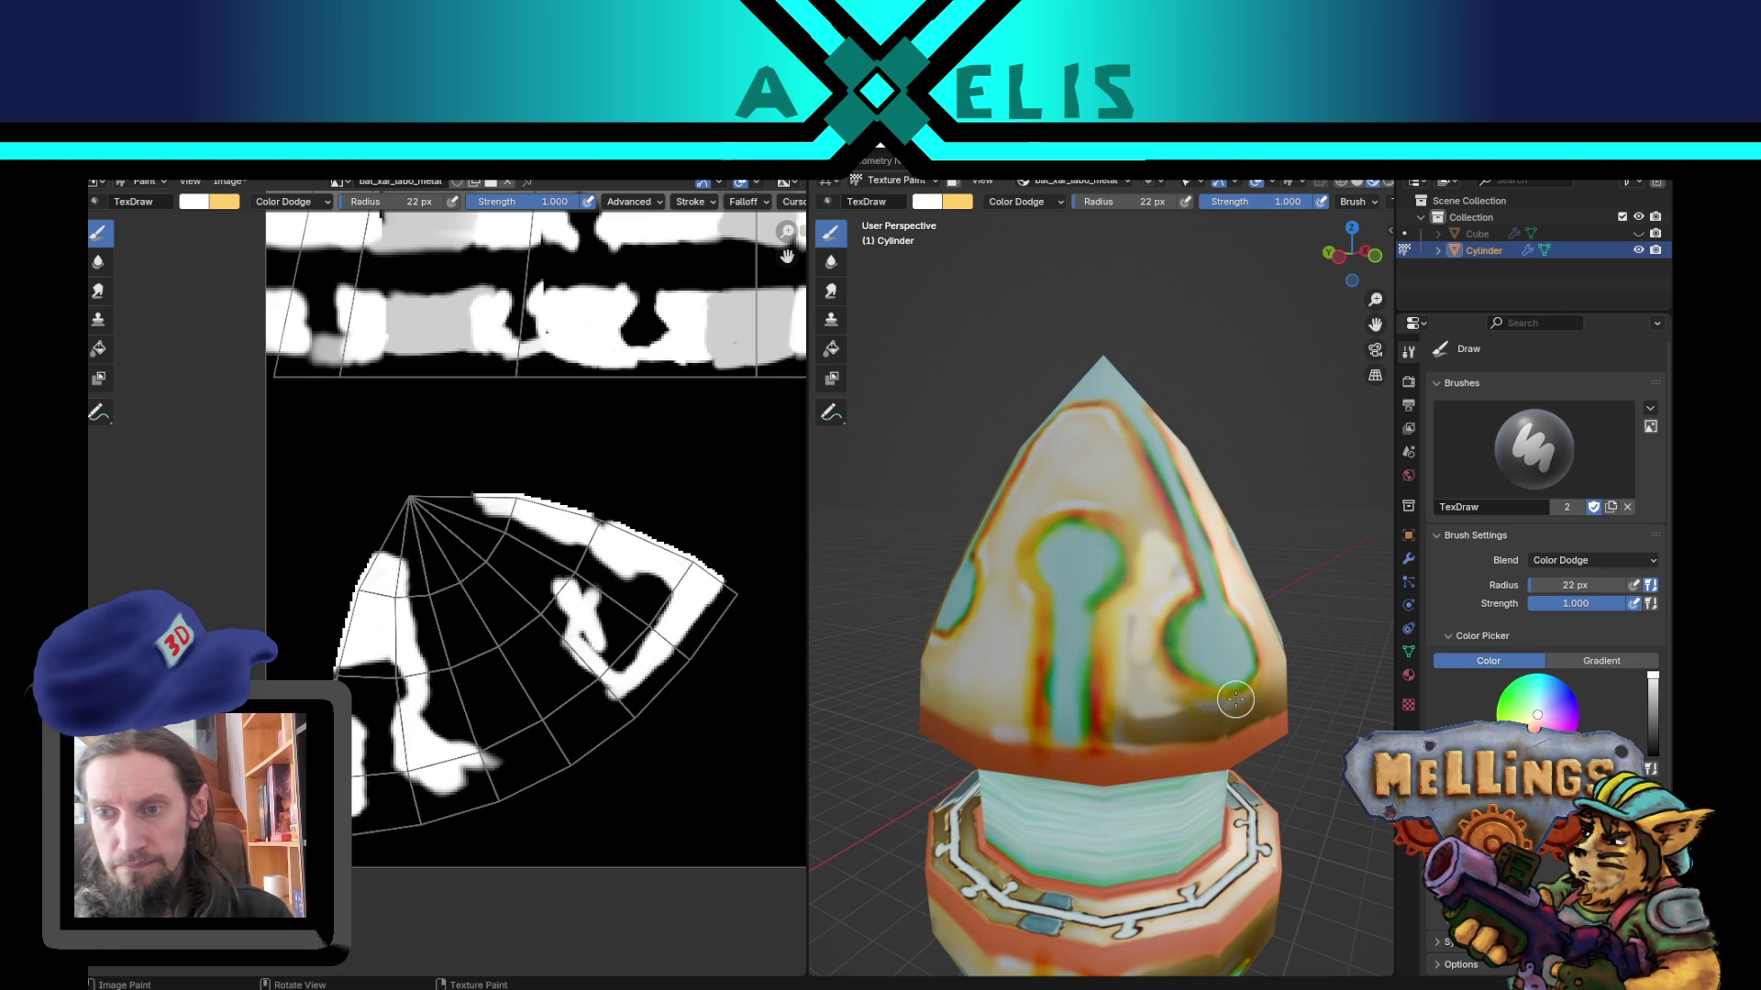
{"action": "mouse_move", "coordinate": [1155, 699]}
{"action": "left_mouse_down"}
{"action": "mouse_move", "coordinate": [1147, 729]}
{"action": "mouse_move", "coordinate": [1097, 684]}
{"action": "left_mouse_up"}
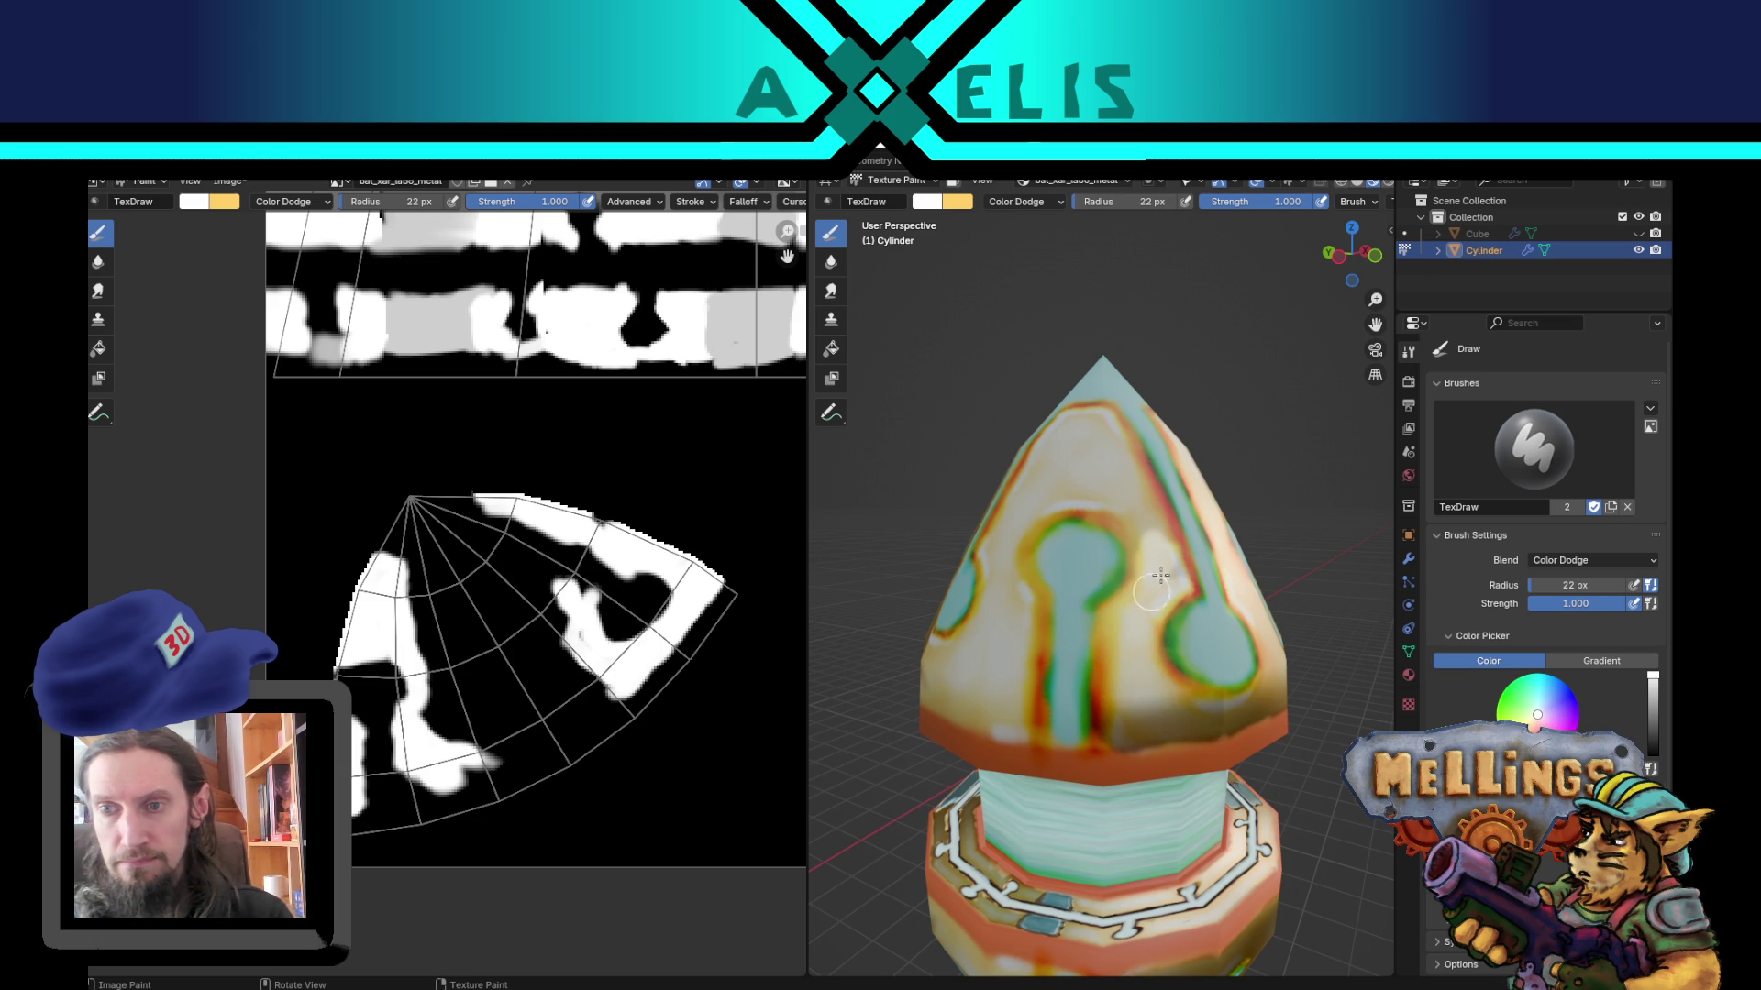
{"action": "left_click_drag", "start_coordinate": [1177, 582], "coordinate": [1213, 548]}
{"action": "middle_click_drag", "start_coordinate": [1120, 541], "coordinate": [1112, 562]}
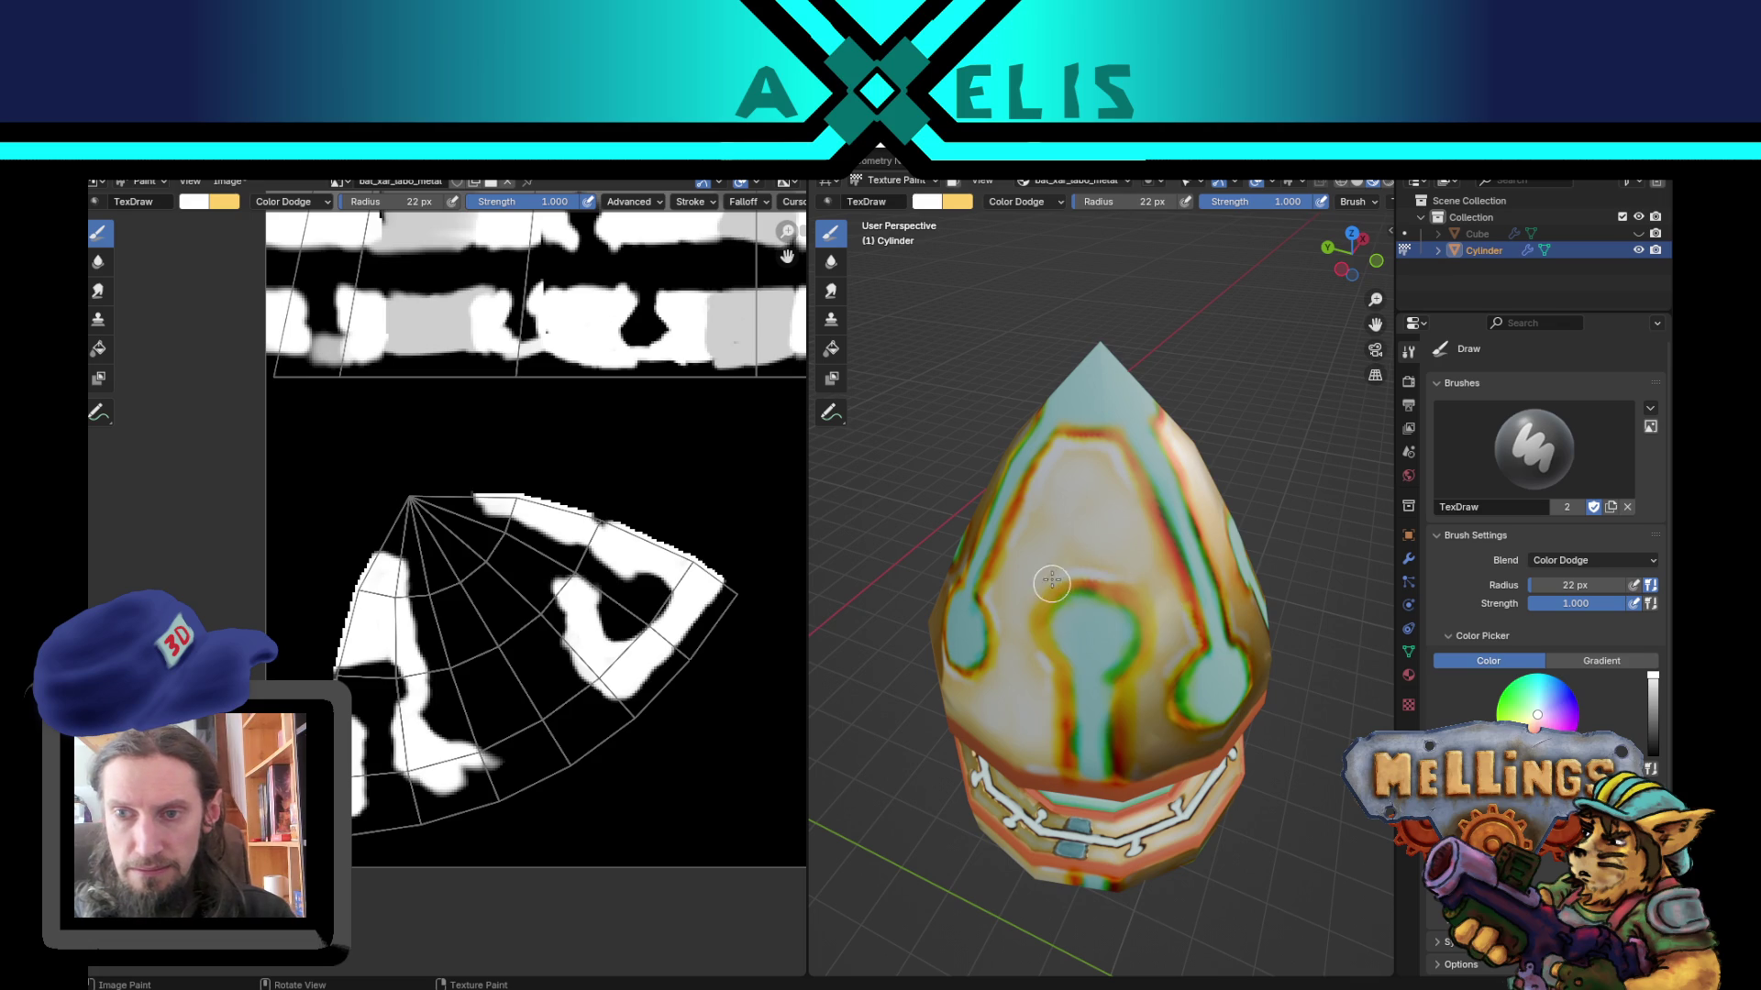
{"action": "left_click_drag", "start_coordinate": [1145, 653], "coordinate": [1165, 596]}
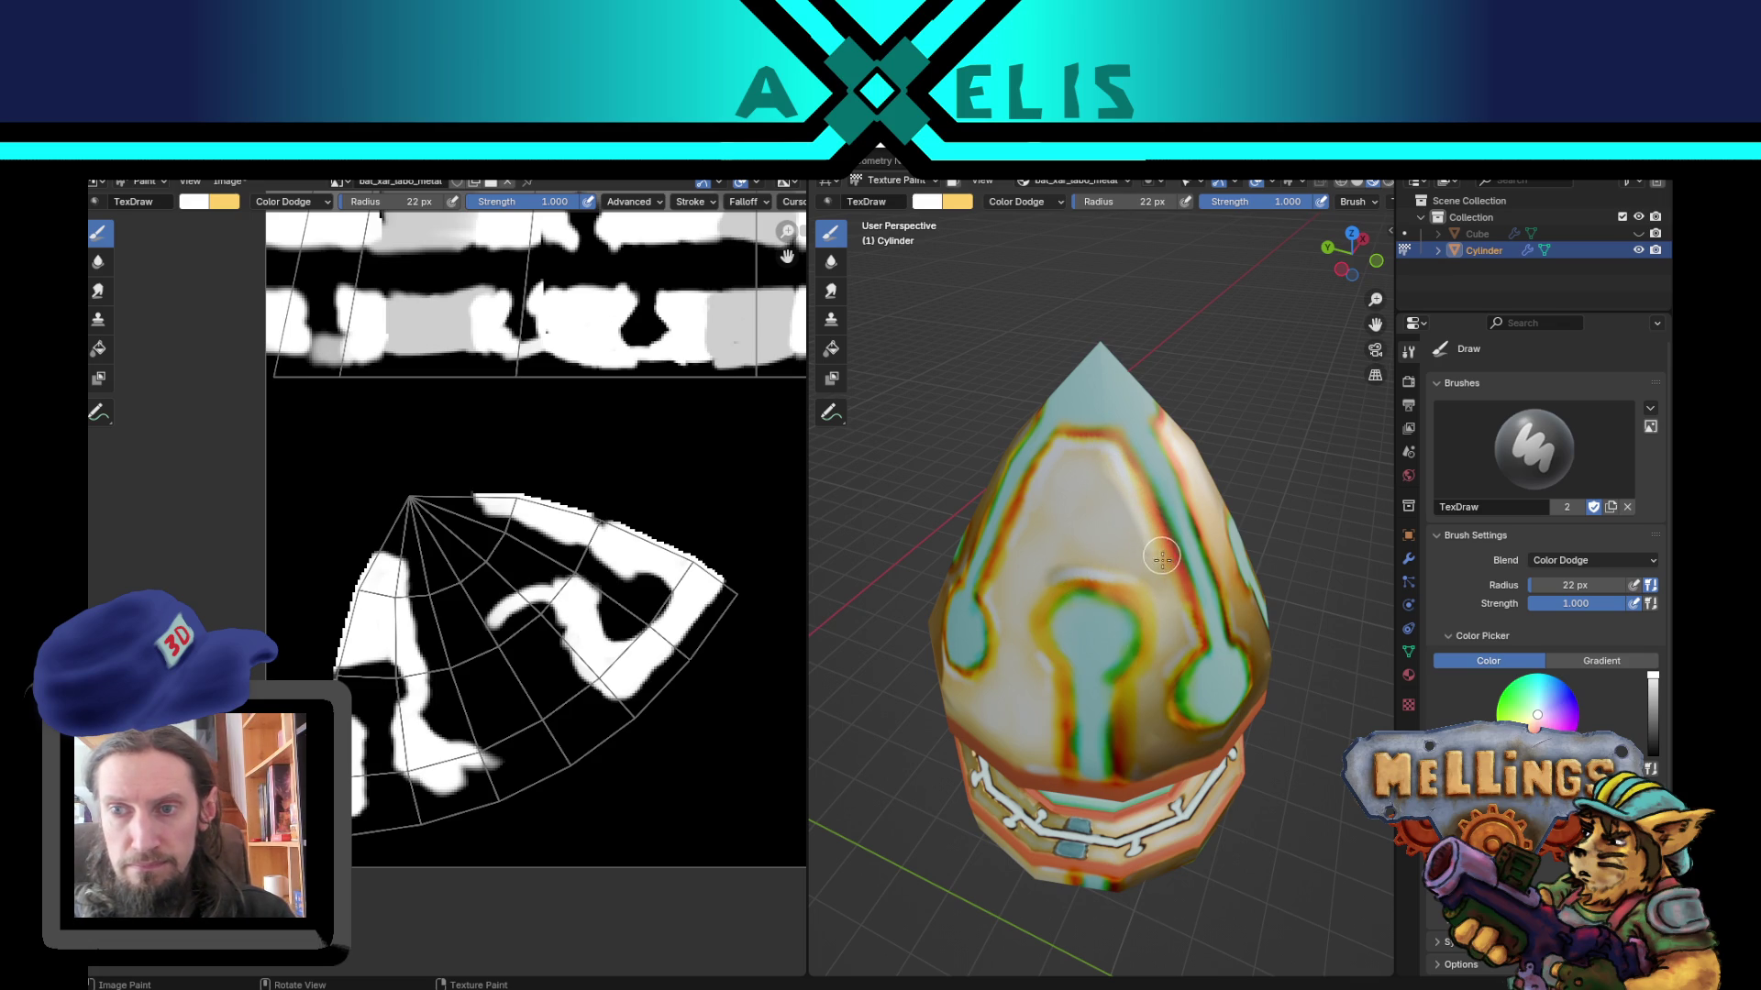
{"action": "mouse_move", "coordinate": [1110, 523]}
{"action": "left_mouse_down"}
{"action": "mouse_move", "coordinate": [1146, 565]}
{"action": "mouse_move", "coordinate": [1096, 568]}
{"action": "mouse_move", "coordinate": [1073, 514]}
{"action": "mouse_move", "coordinate": [1026, 474]}
{"action": "left_mouse_up"}
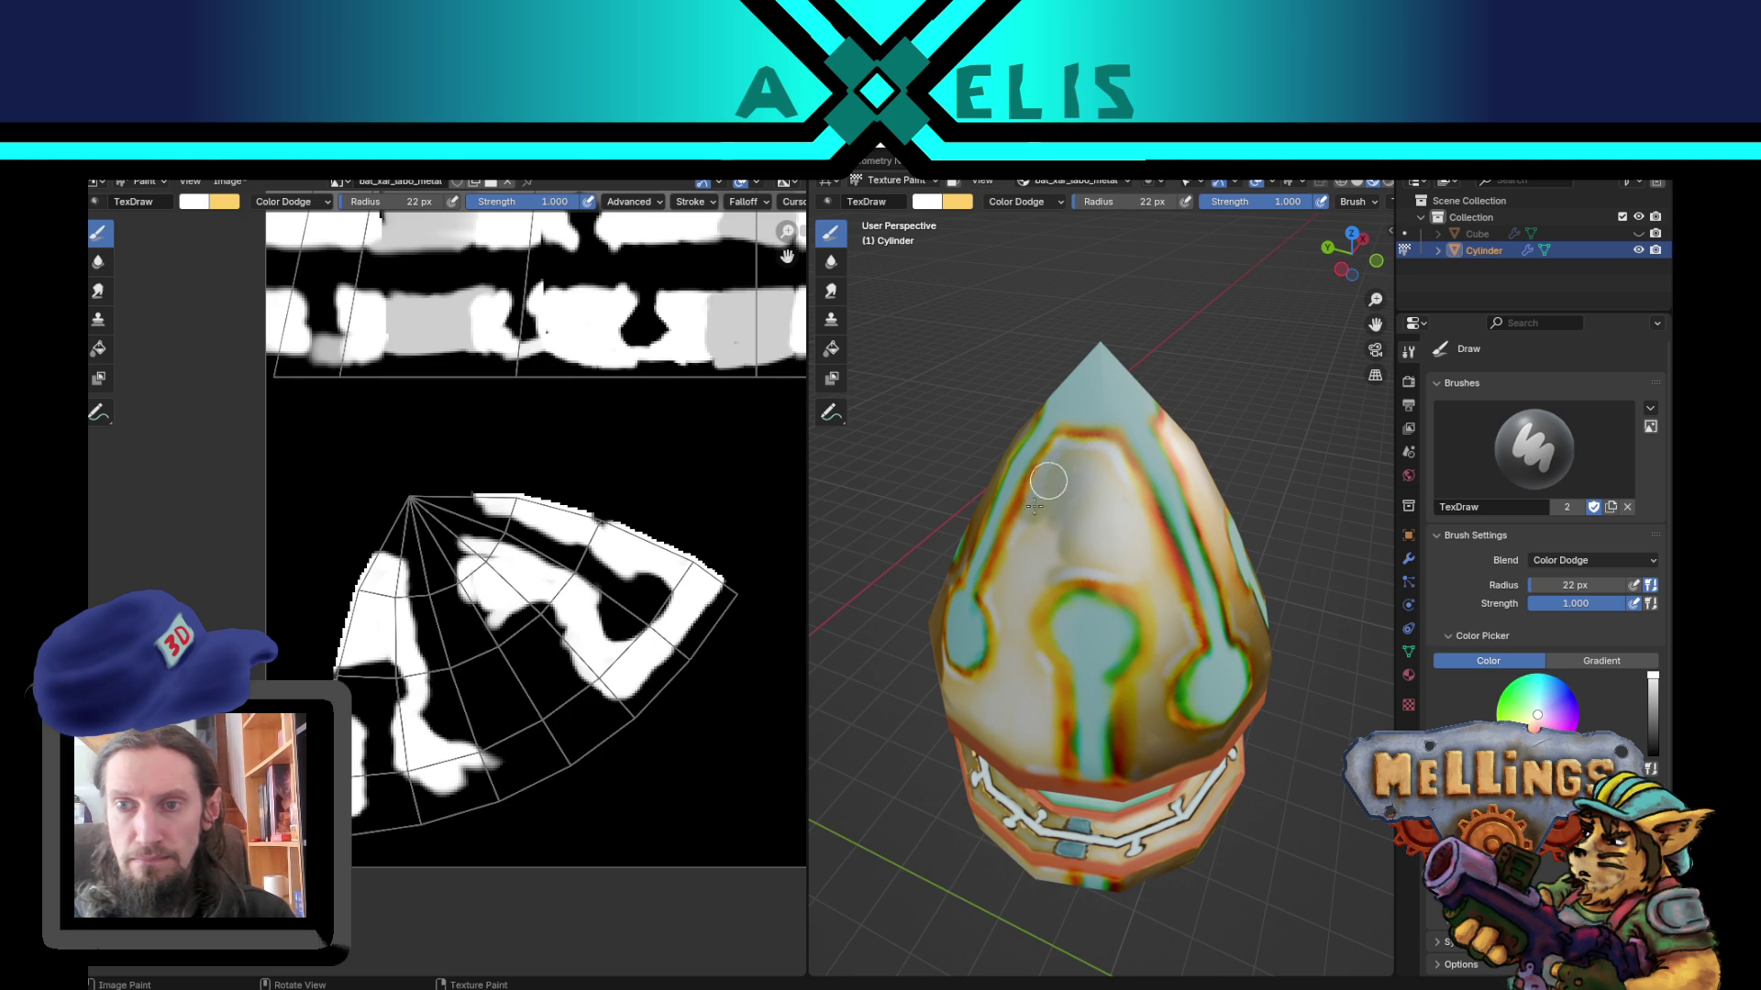
{"action": "mouse_move", "coordinate": [1052, 524]}
{"action": "left_mouse_down"}
{"action": "mouse_move", "coordinate": [991, 592]}
{"action": "mouse_move", "coordinate": [1038, 539]}
{"action": "left_mouse_up"}
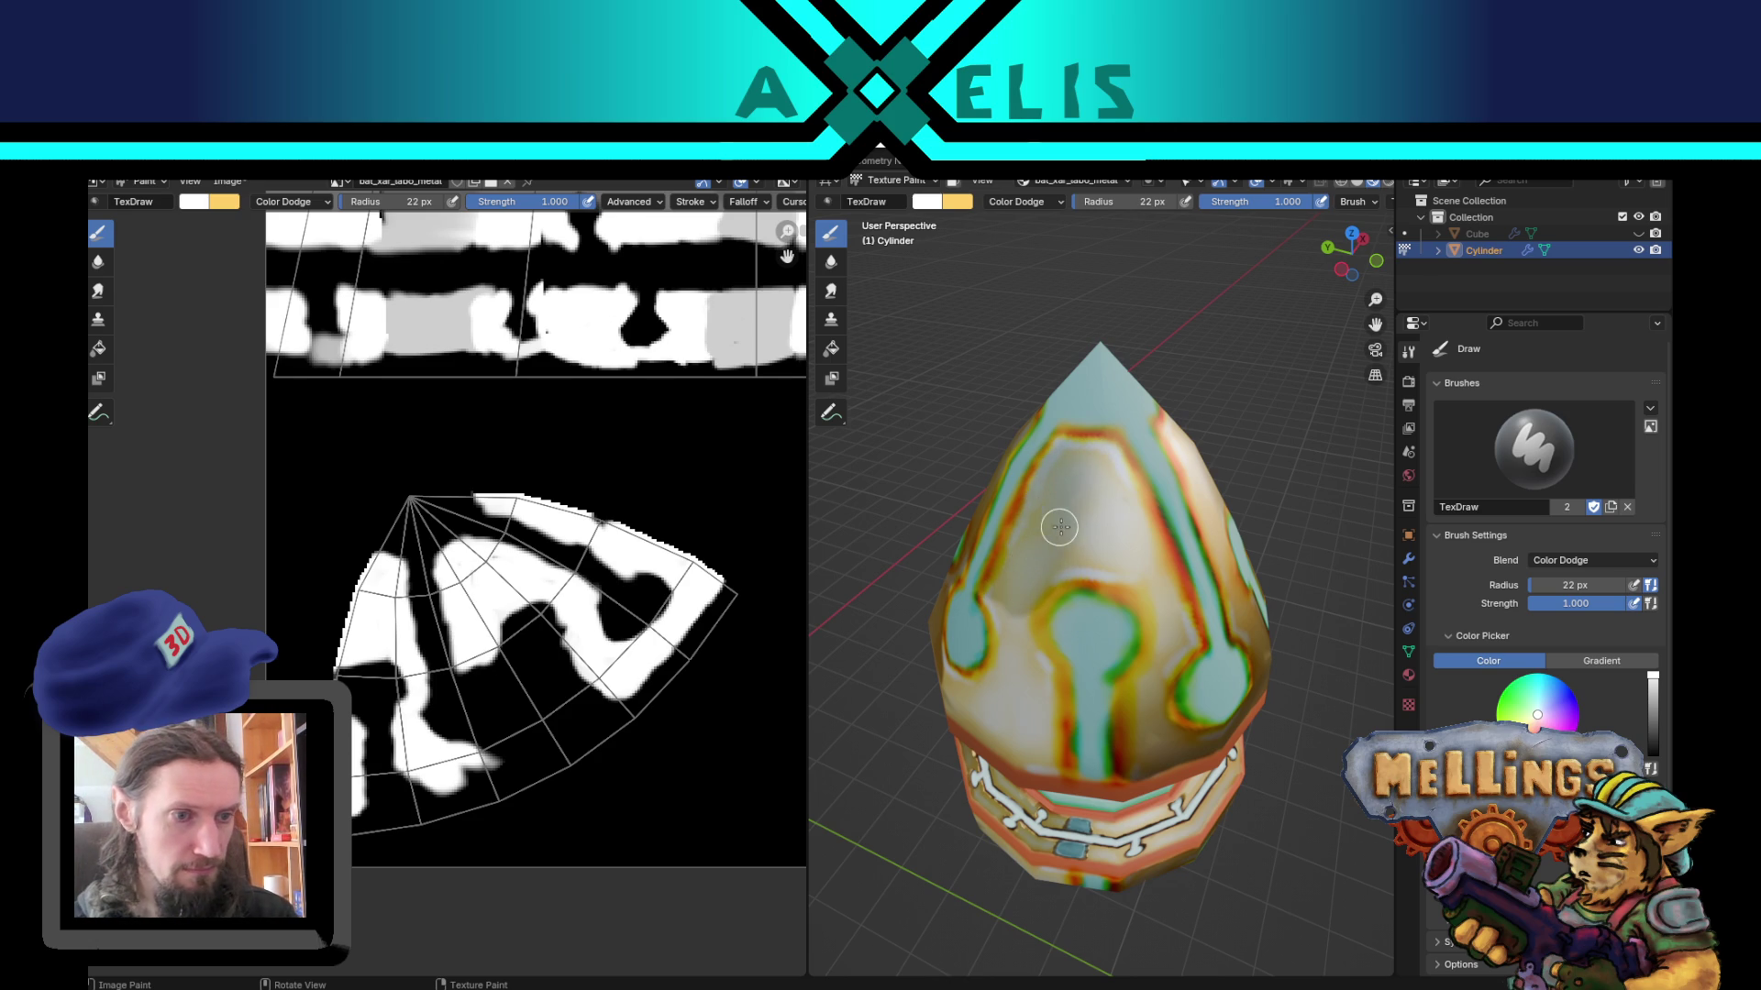
Step: Finish the white mask with strokes and dabs across the lower cone
{"action": "mouse_move", "coordinate": [1055, 513]}
{"action": "middle_mouse_down"}
{"action": "mouse_move", "coordinate": [1190, 541]}
{"action": "mouse_move", "coordinate": [1187, 523]}
{"action": "middle_mouse_up"}
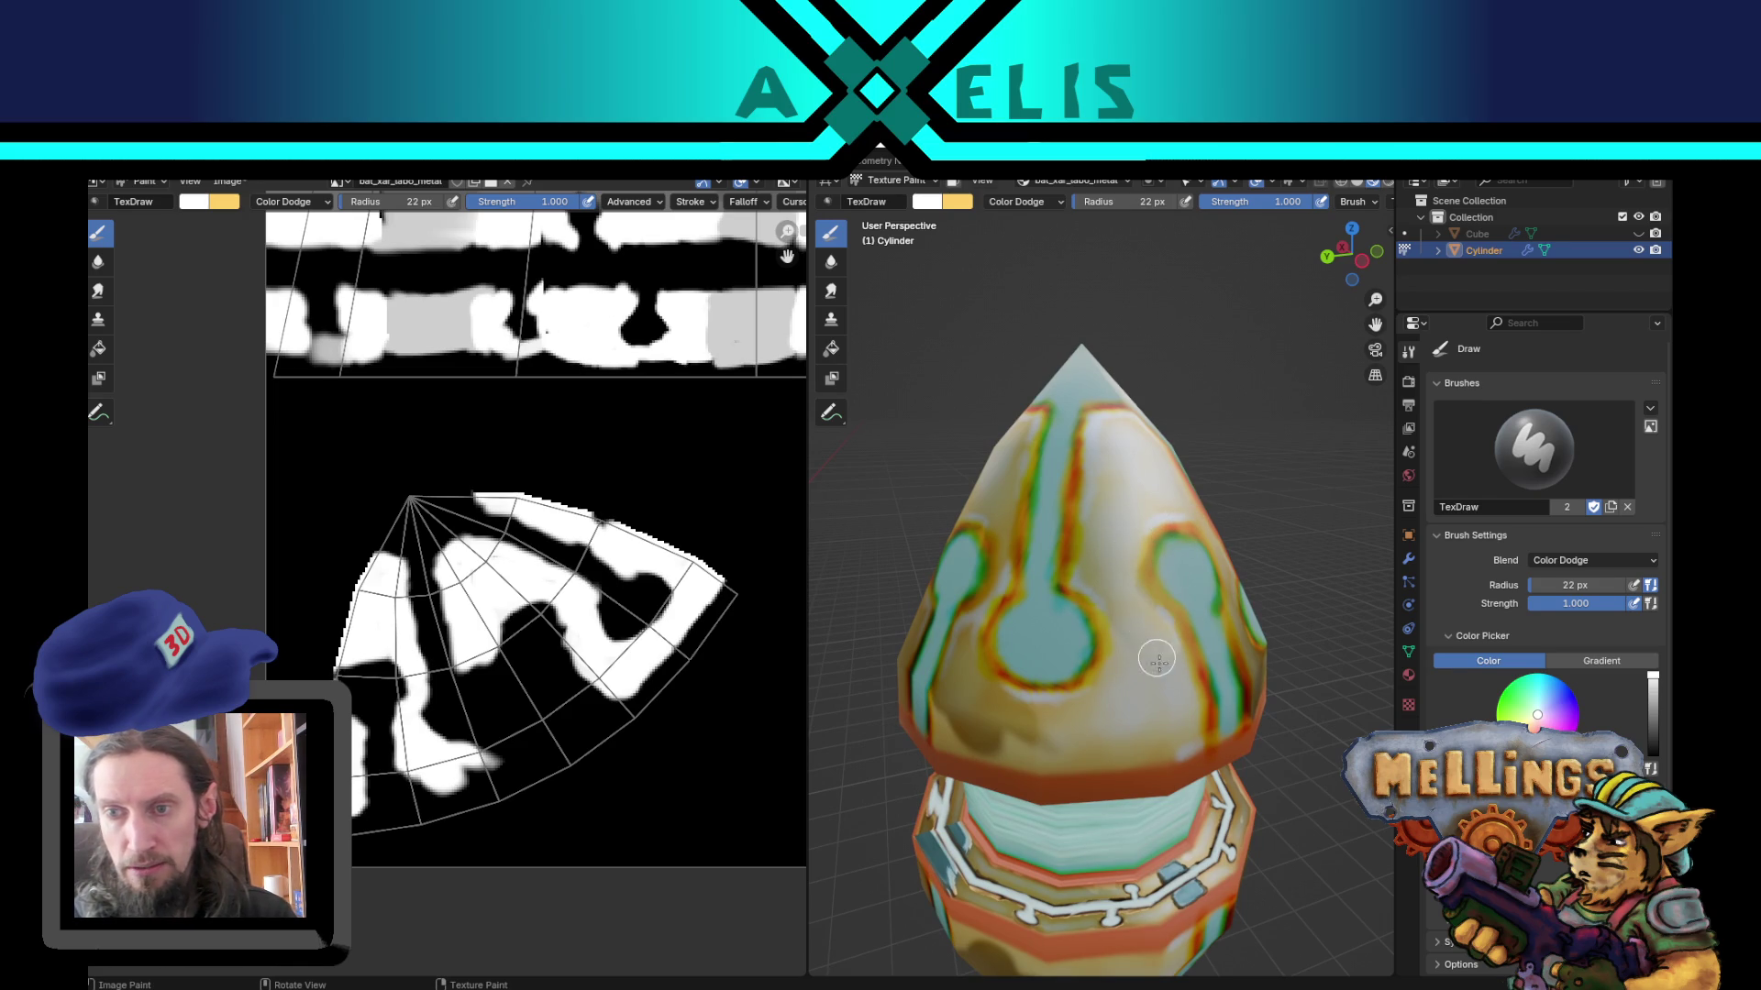
{"action": "left_click_drag", "start_coordinate": [1113, 602], "coordinate": [1063, 705]}
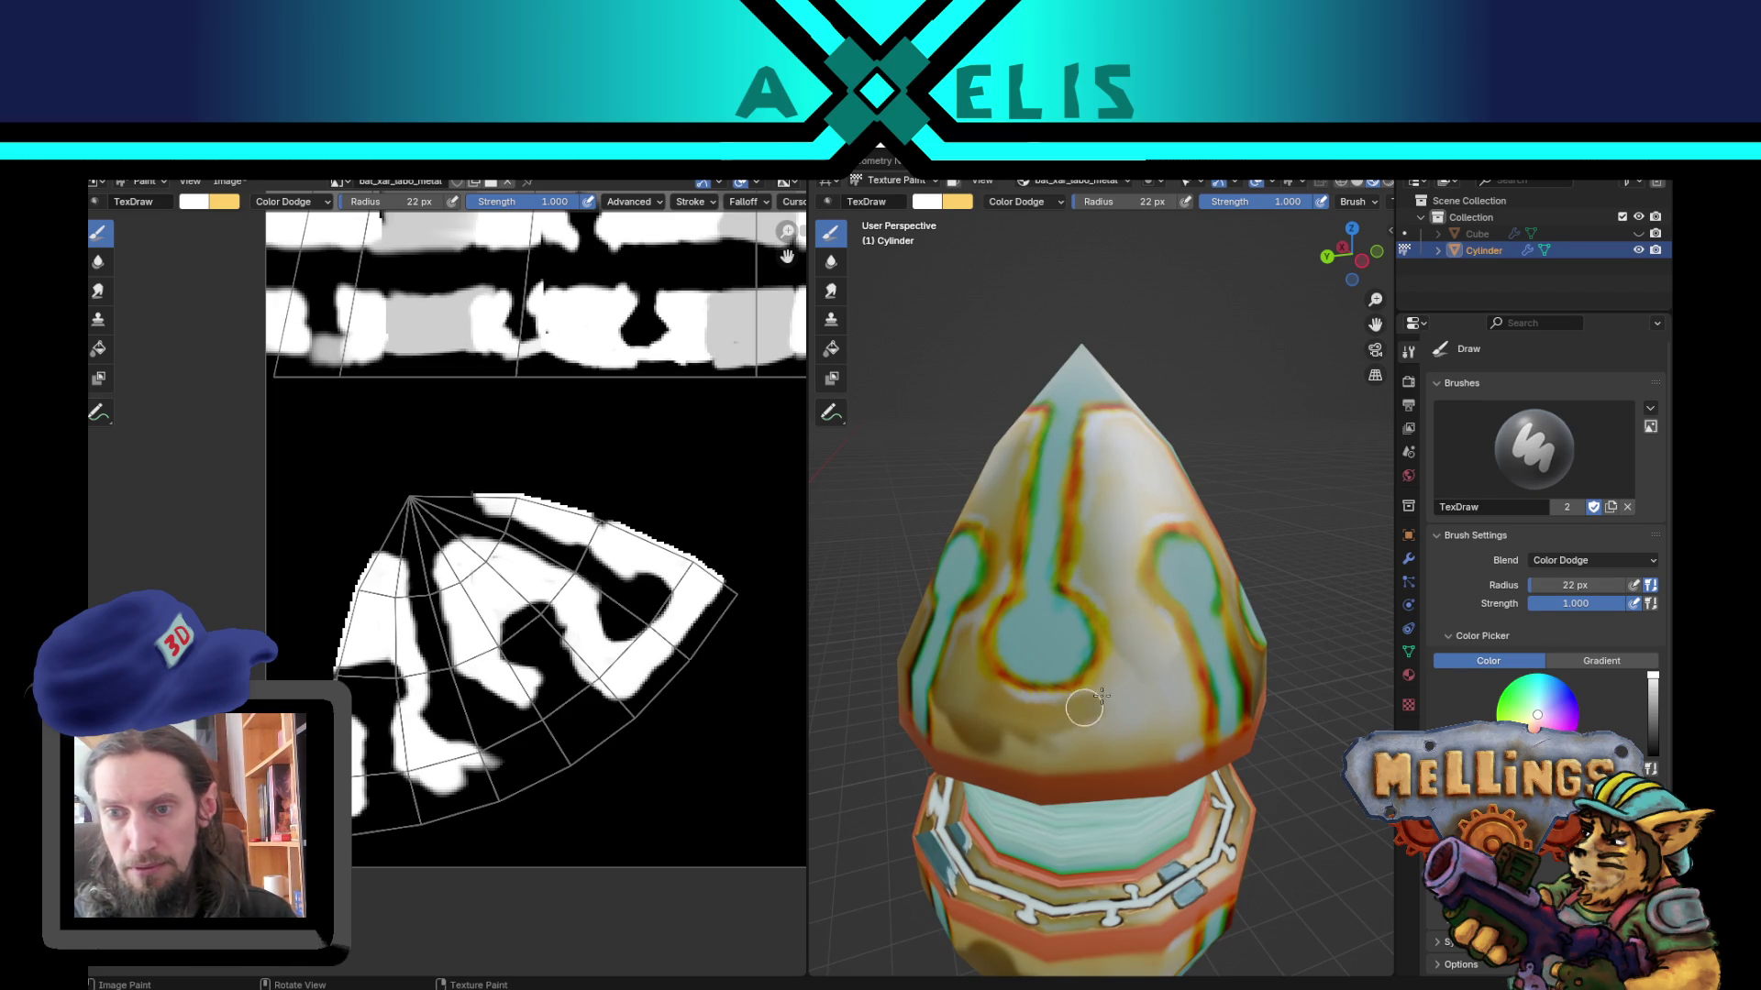
{"action": "left_click", "coordinate": [1033, 727]}
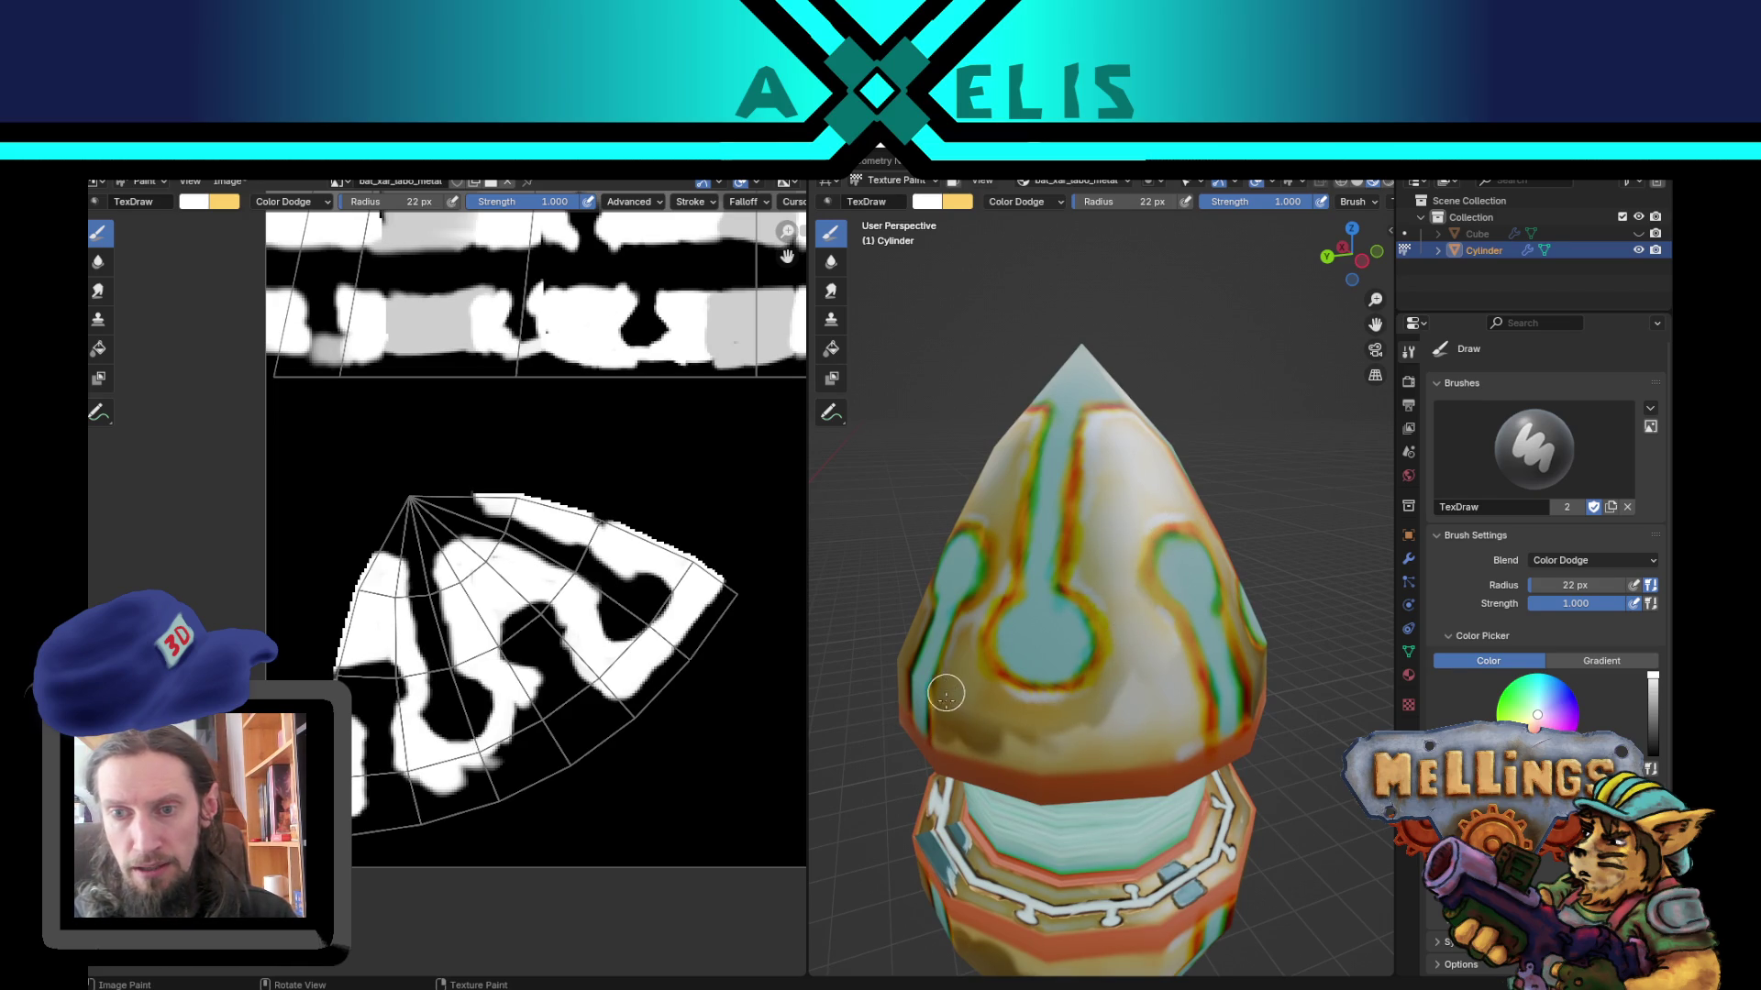
{"action": "mouse_move", "coordinate": [959, 741]}
{"action": "left_mouse_down"}
{"action": "mouse_move", "coordinate": [936, 731]}
{"action": "mouse_move", "coordinate": [1167, 733]}
{"action": "mouse_move", "coordinate": [1062, 723]}
{"action": "left_mouse_up"}
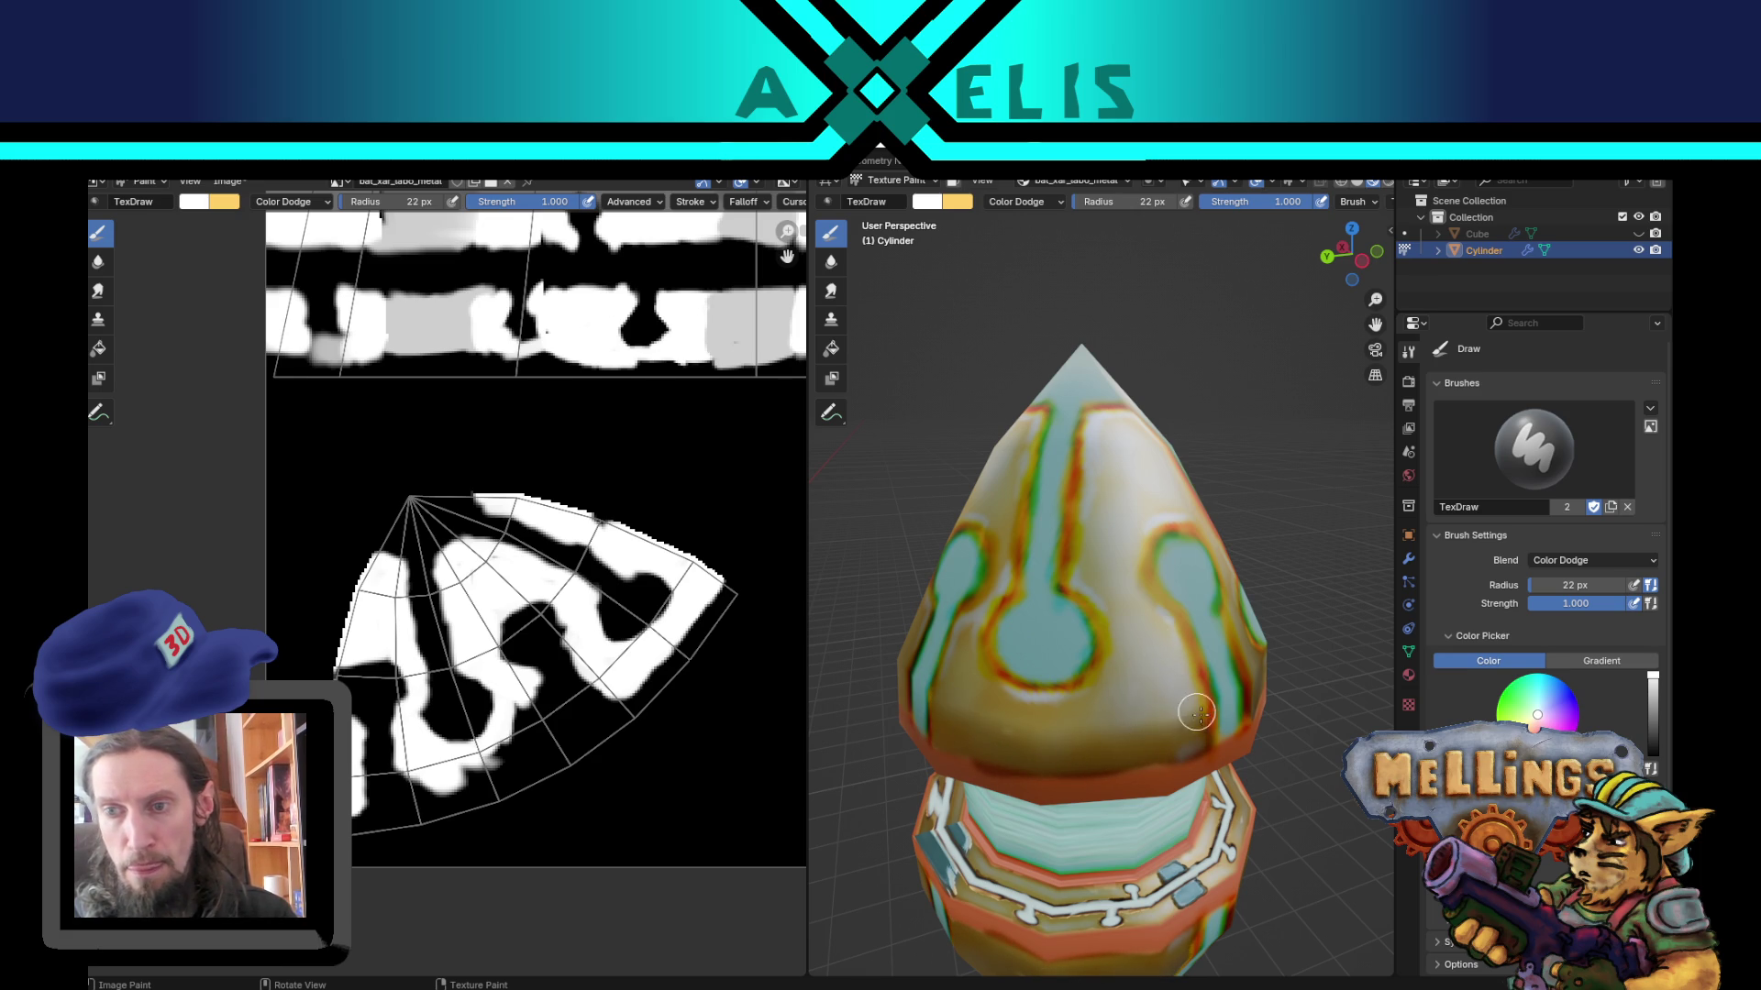
{"action": "left_click_drag", "start_coordinate": [1170, 656], "coordinate": [1093, 668]}
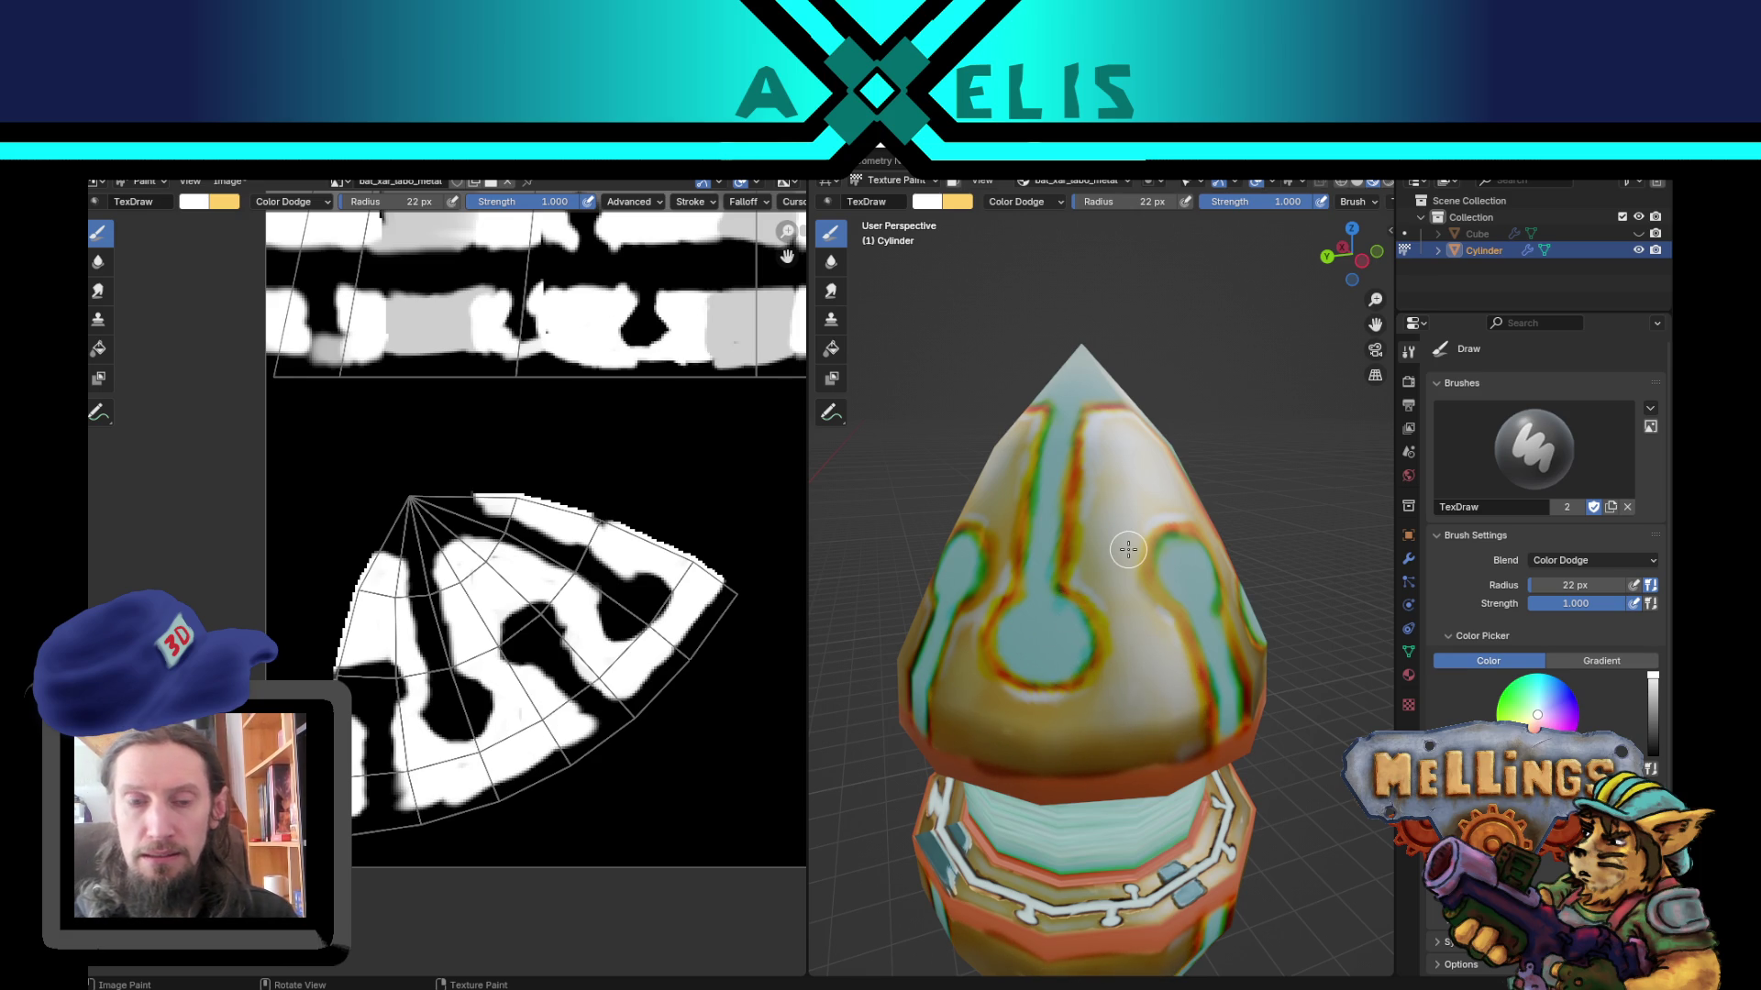
{"action": "key", "text": "s"}
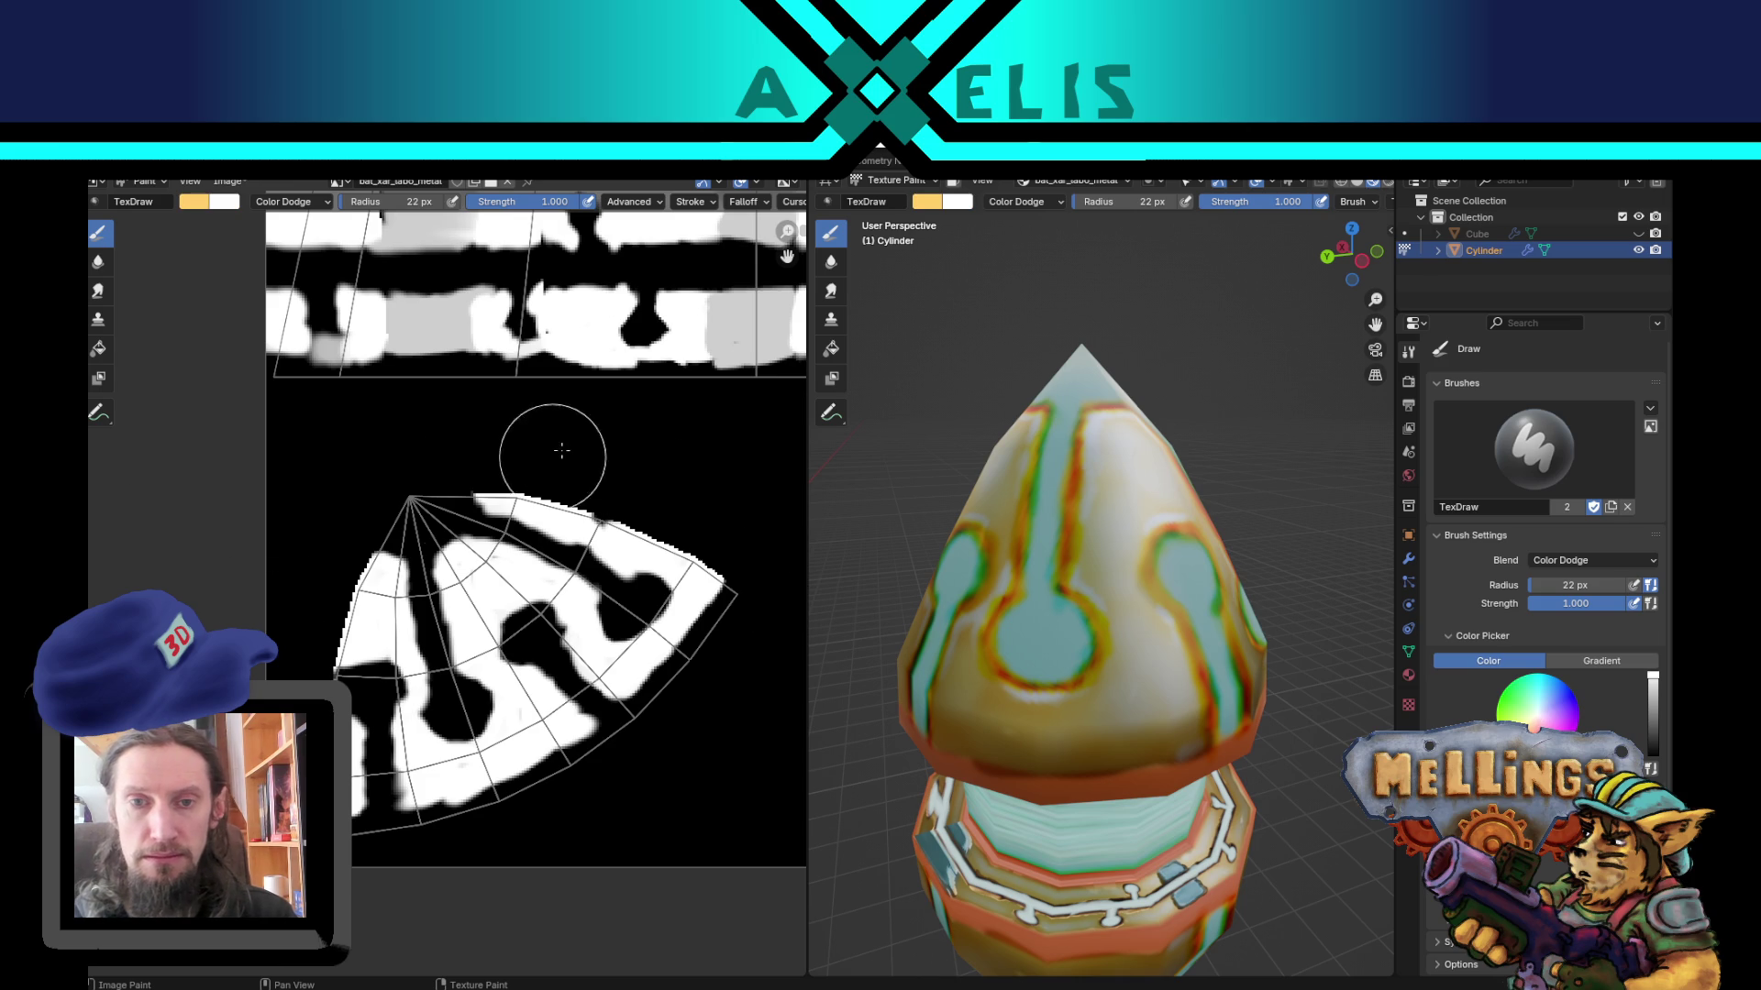
Step: Set a 6 px brush radius with Mix blending
{"action": "key", "text": "f"}
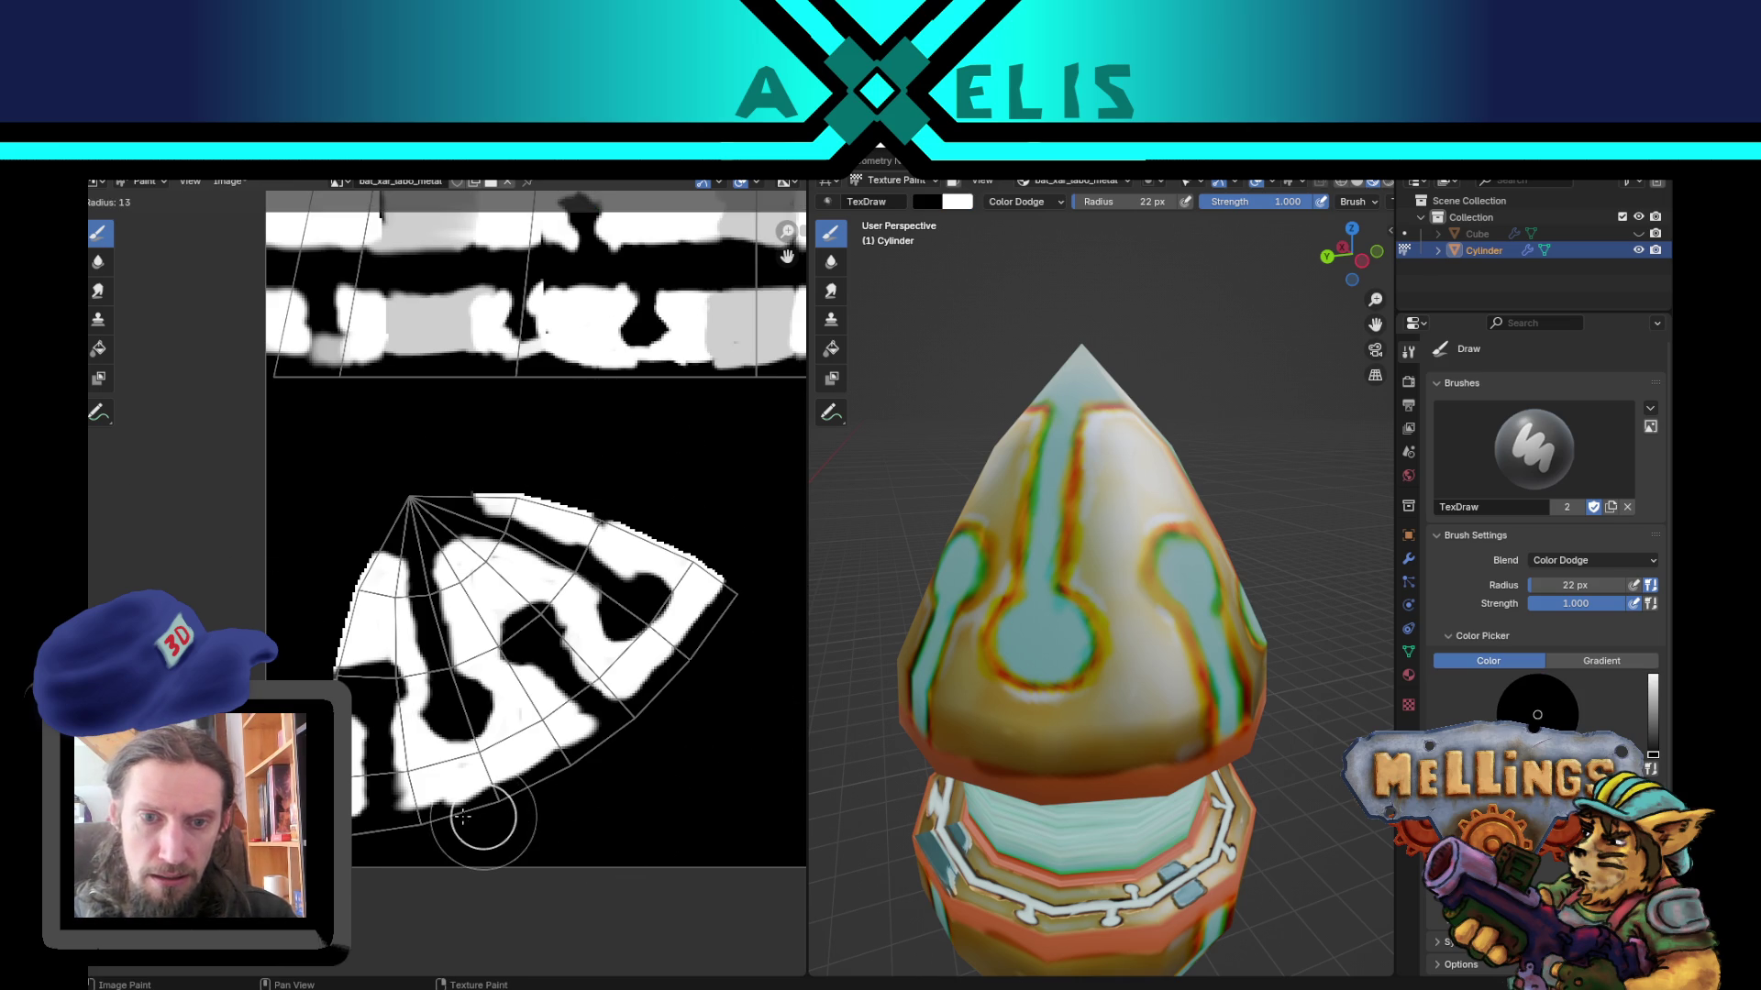
{"action": "left_click", "coordinate": [456, 816]}
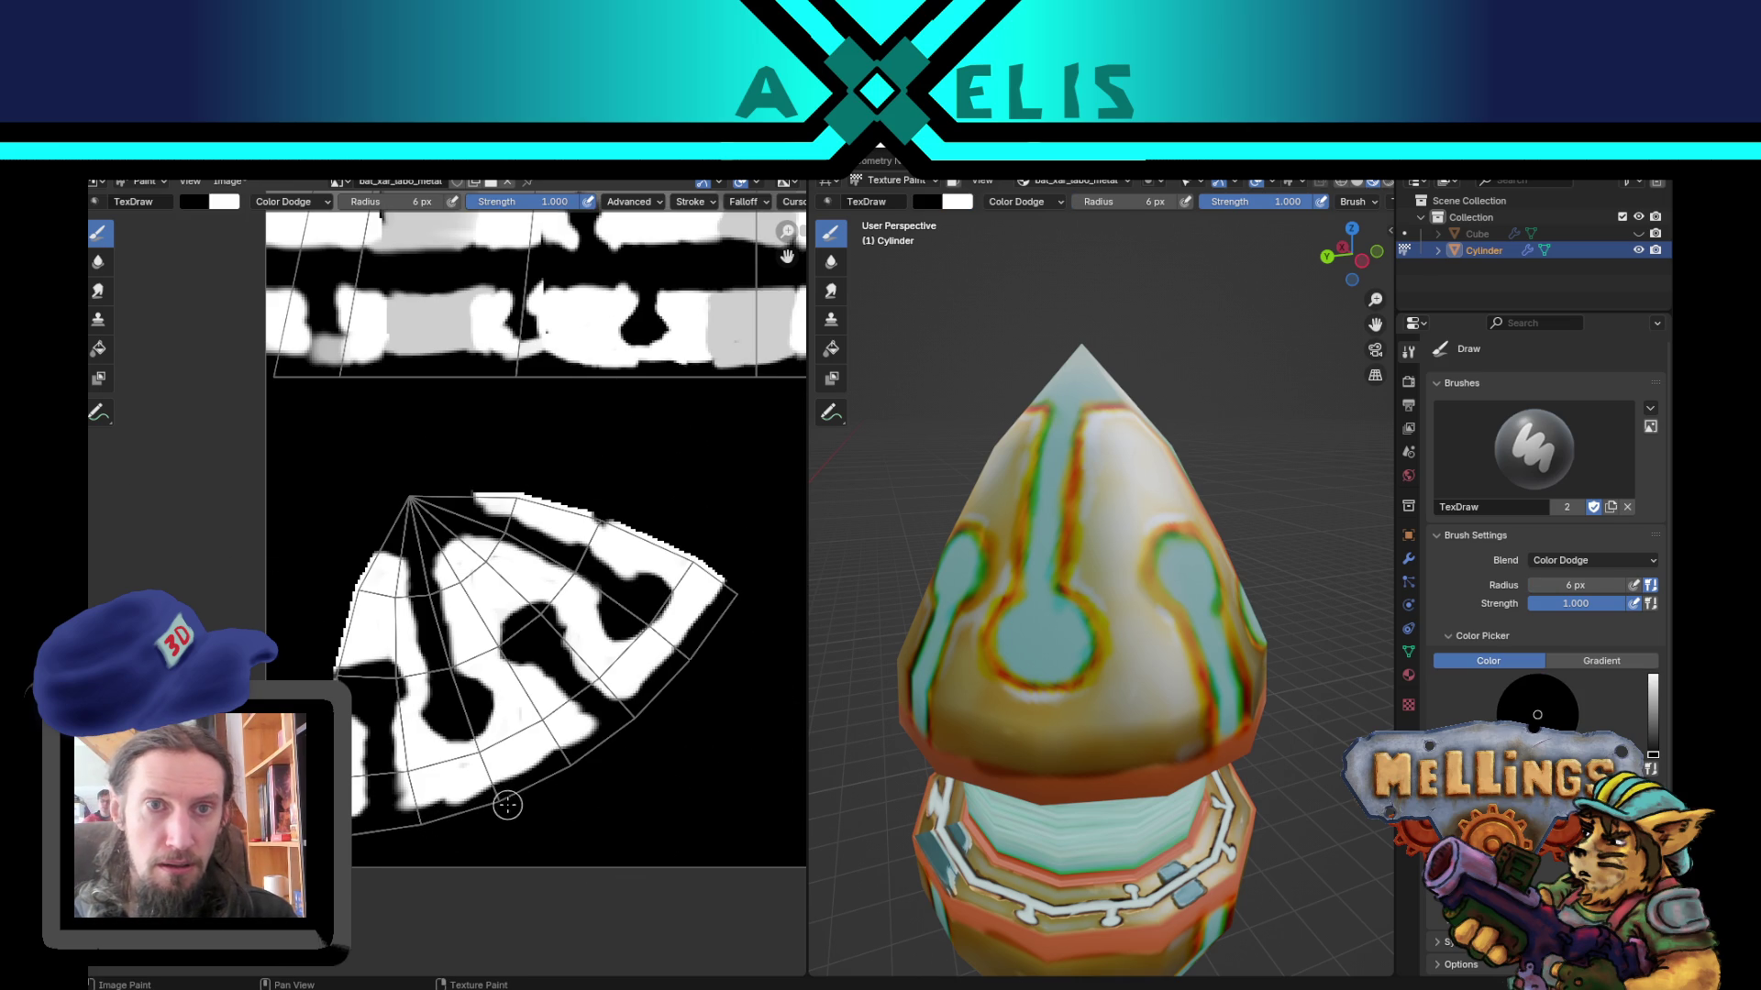
{"action": "left_click", "coordinate": [291, 202]}
{"action": "left_click", "coordinate": [306, 242]}
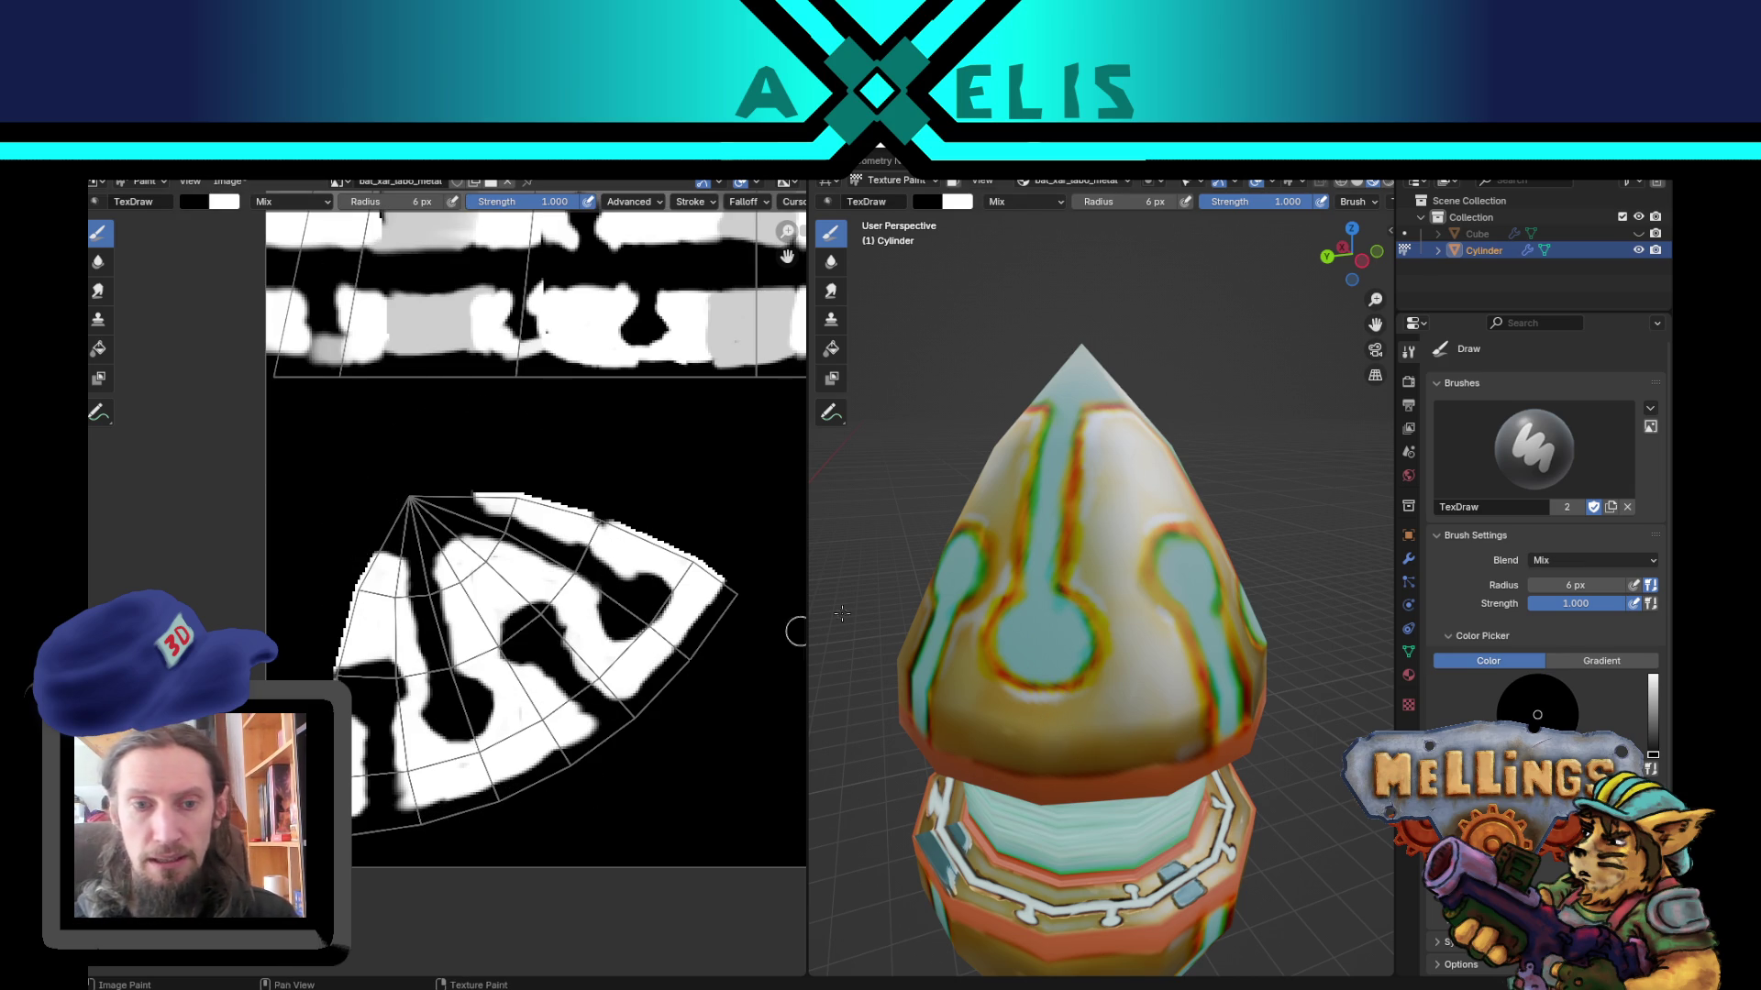
Step: Save the bat_xar_labo_metal mask image
{"action": "scroll", "coordinate": [1067, 640], "scroll_direction": "down", "scroll_amount": 5}
{"action": "scroll", "coordinate": [1146, 694], "scroll_direction": "up", "scroll_amount": 3}
{"action": "mouse_move", "coordinate": [1144, 697]}
{"action": "middle_mouse_down"}
{"action": "mouse_move", "coordinate": [1104, 674]}
{"action": "mouse_move", "coordinate": [1059, 690]}
{"action": "middle_mouse_up"}
{"action": "key", "text": "alt+s"}
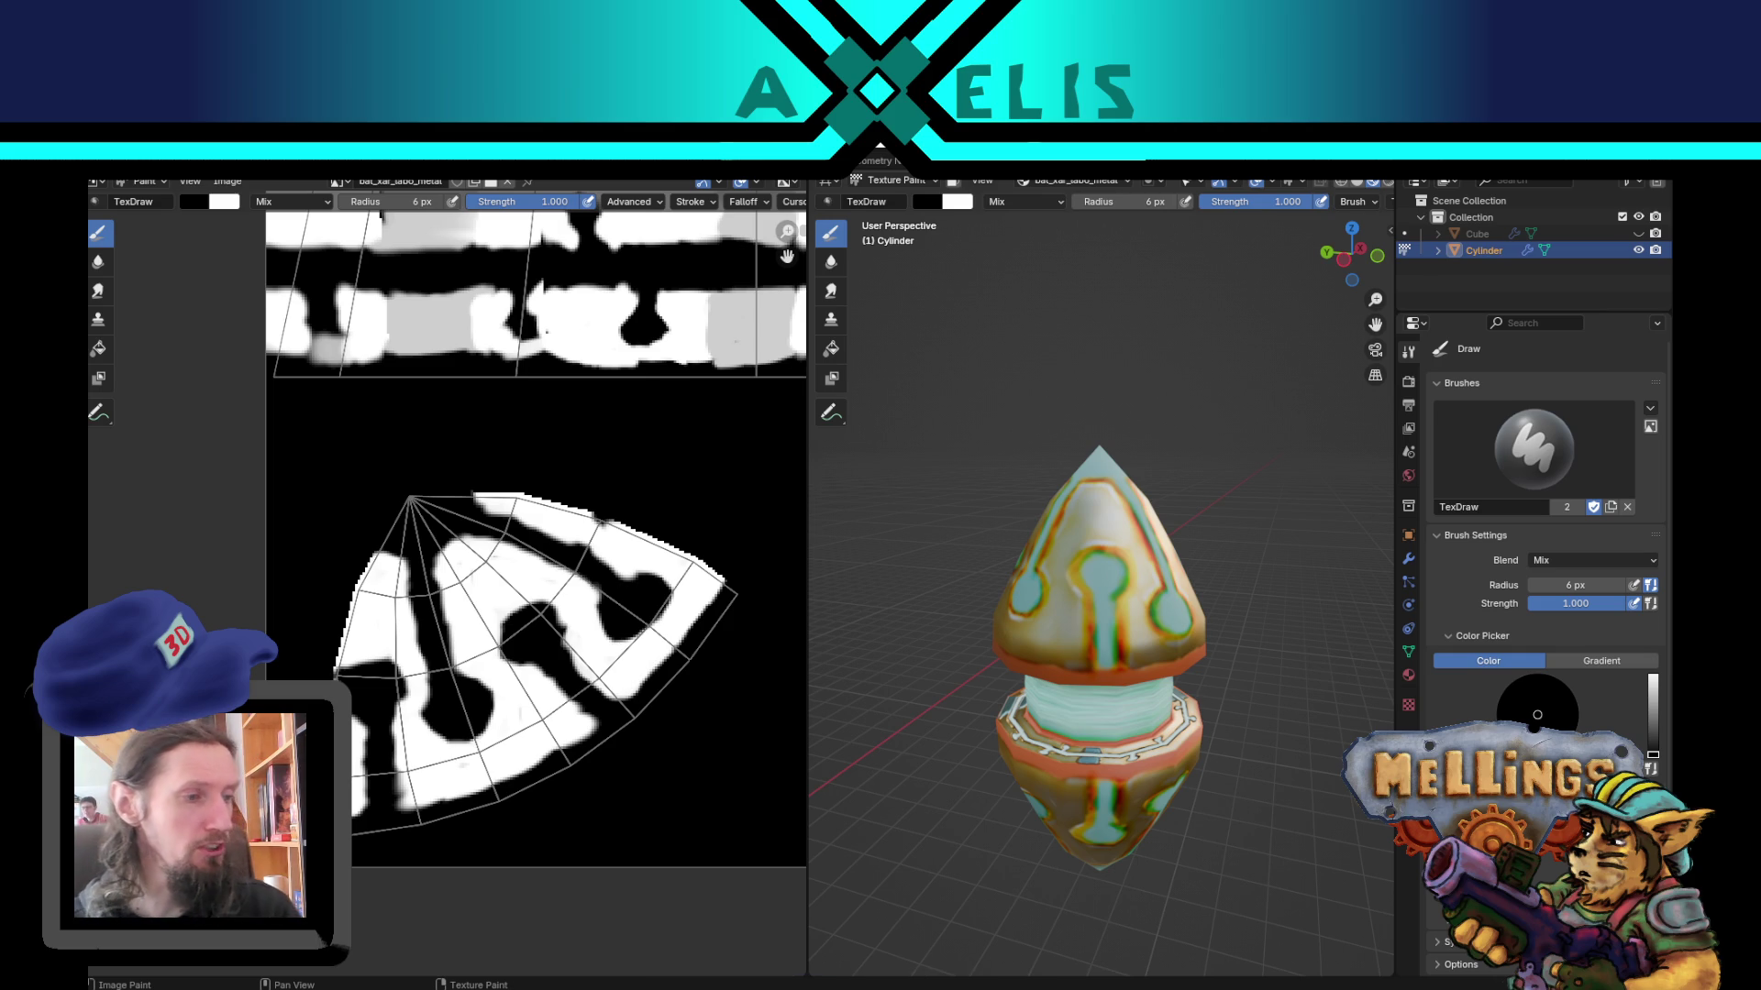
{"action": "key", "text": "alt+Tab"}
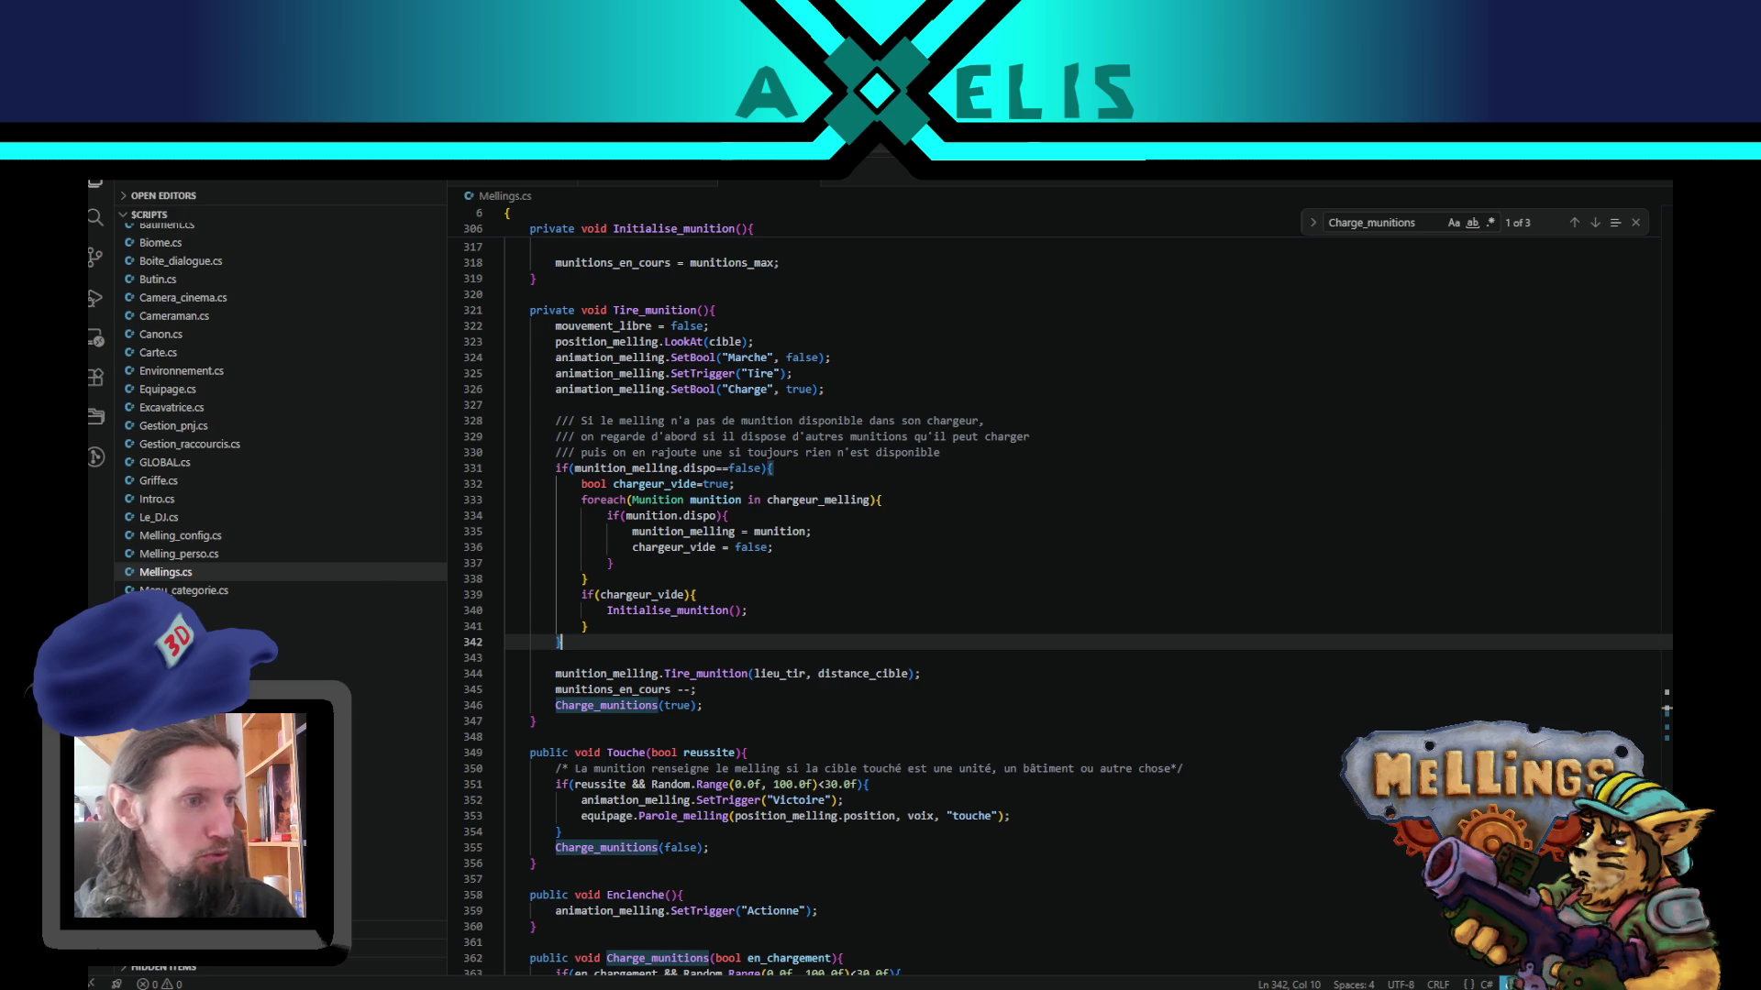
{"action": "key", "text": "alt+Tab"}
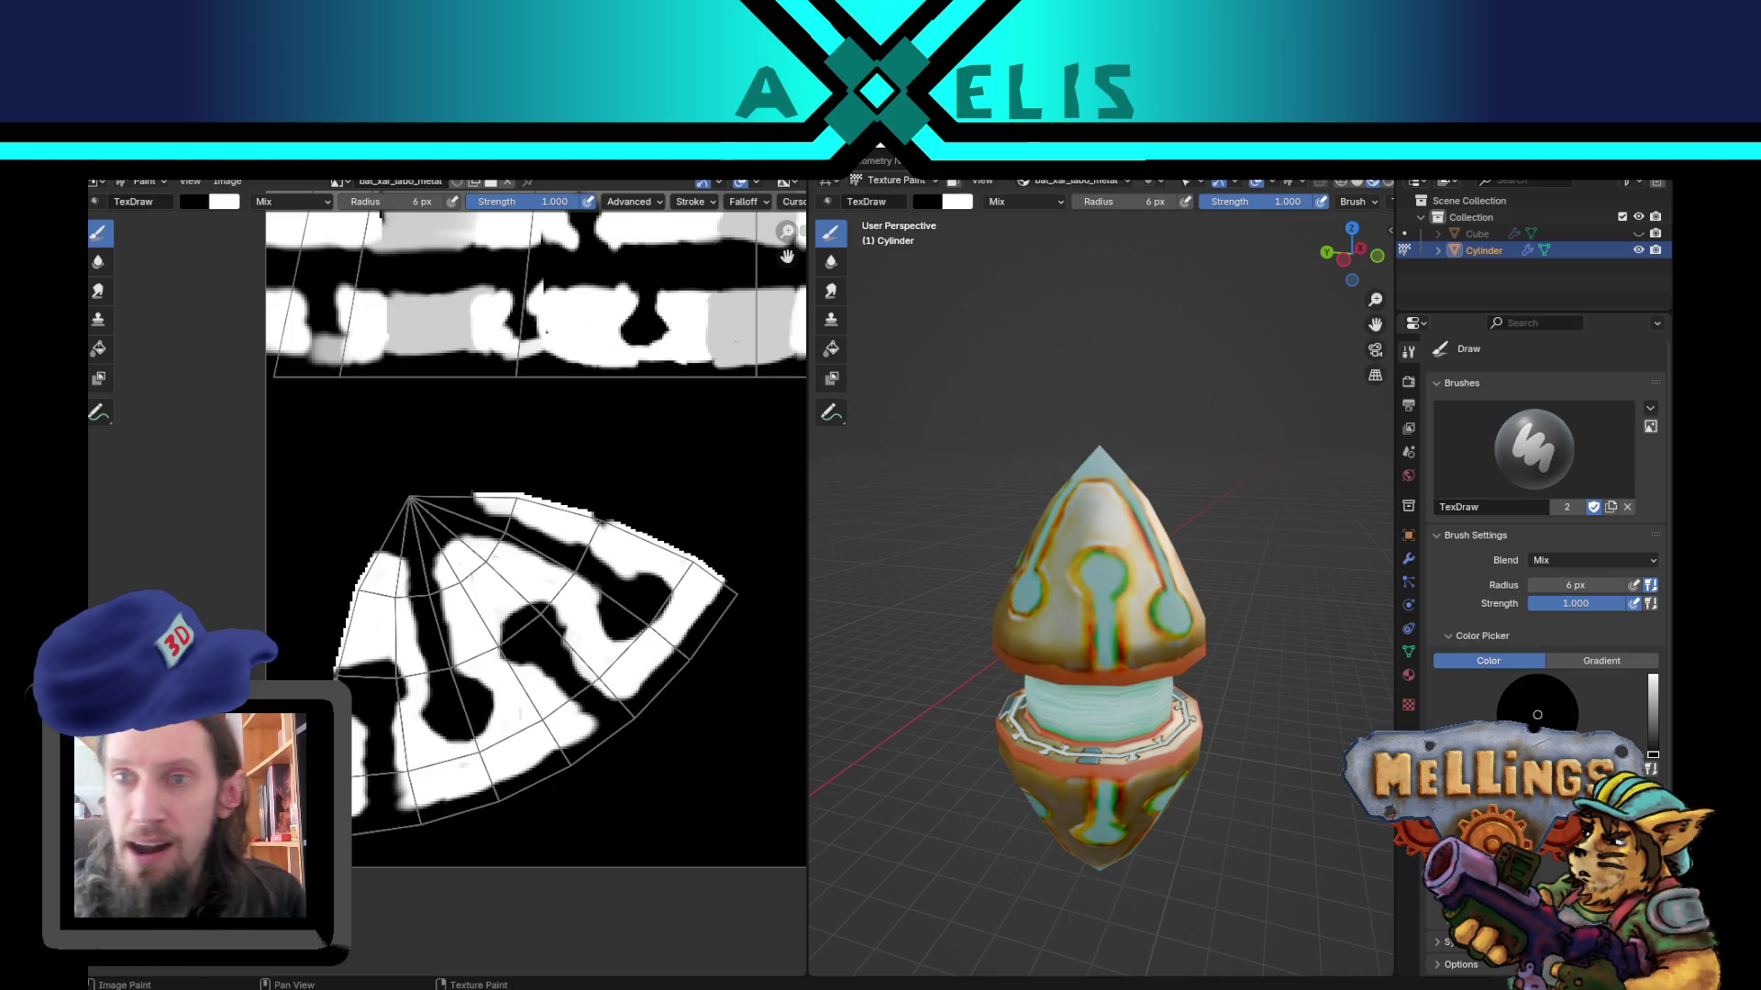
Step: Switch painting to bat_xar_labo_vol and set a neutral dark grey paint colour, value 0.335
{"action": "left_click", "coordinate": [1073, 180]}
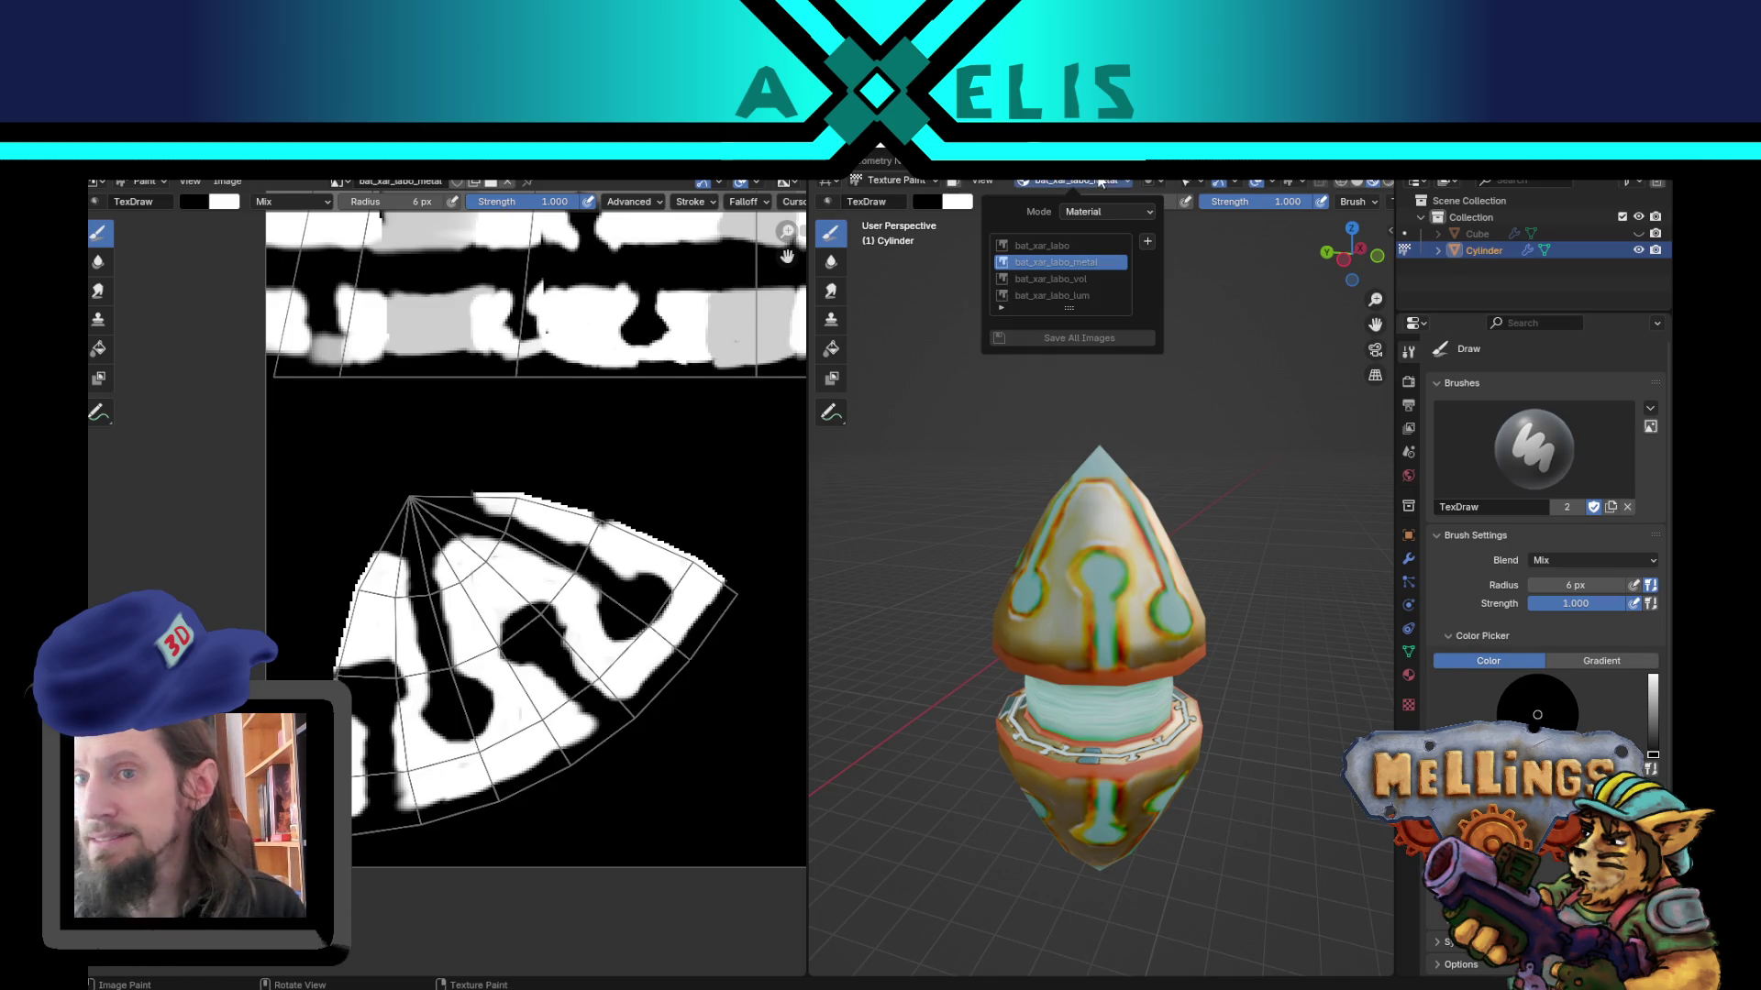
{"action": "left_click", "coordinate": [1082, 279]}
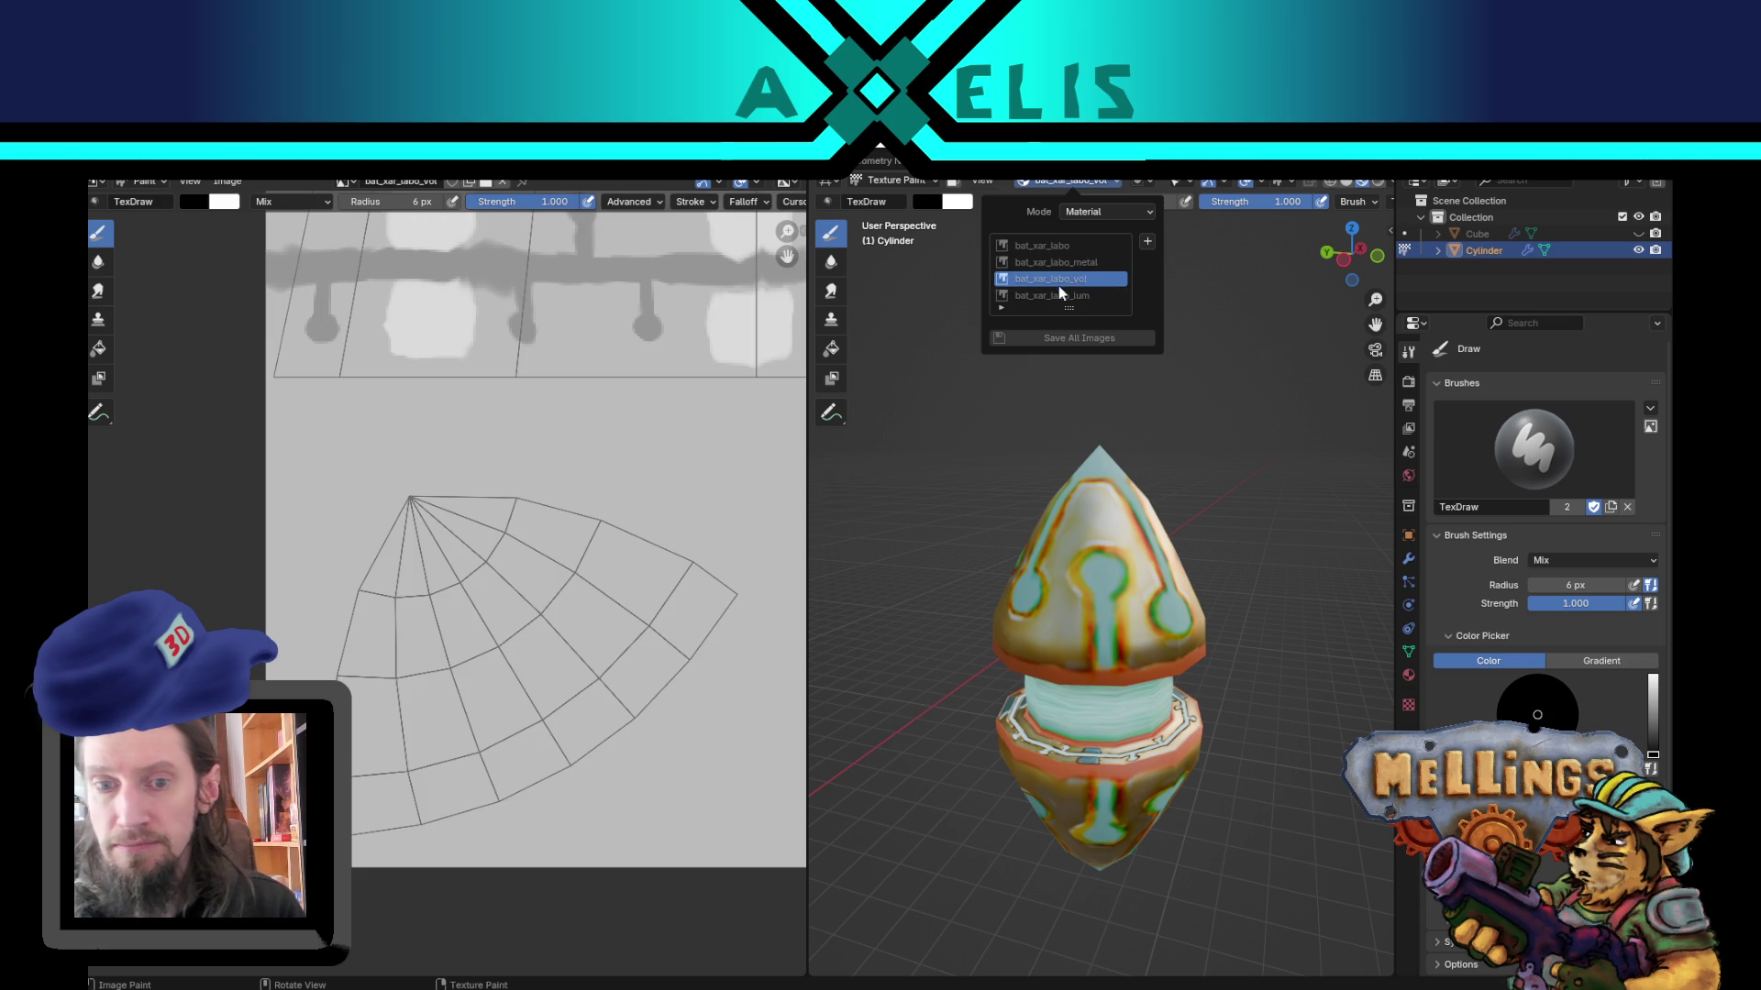
{"action": "key", "text": "s"}
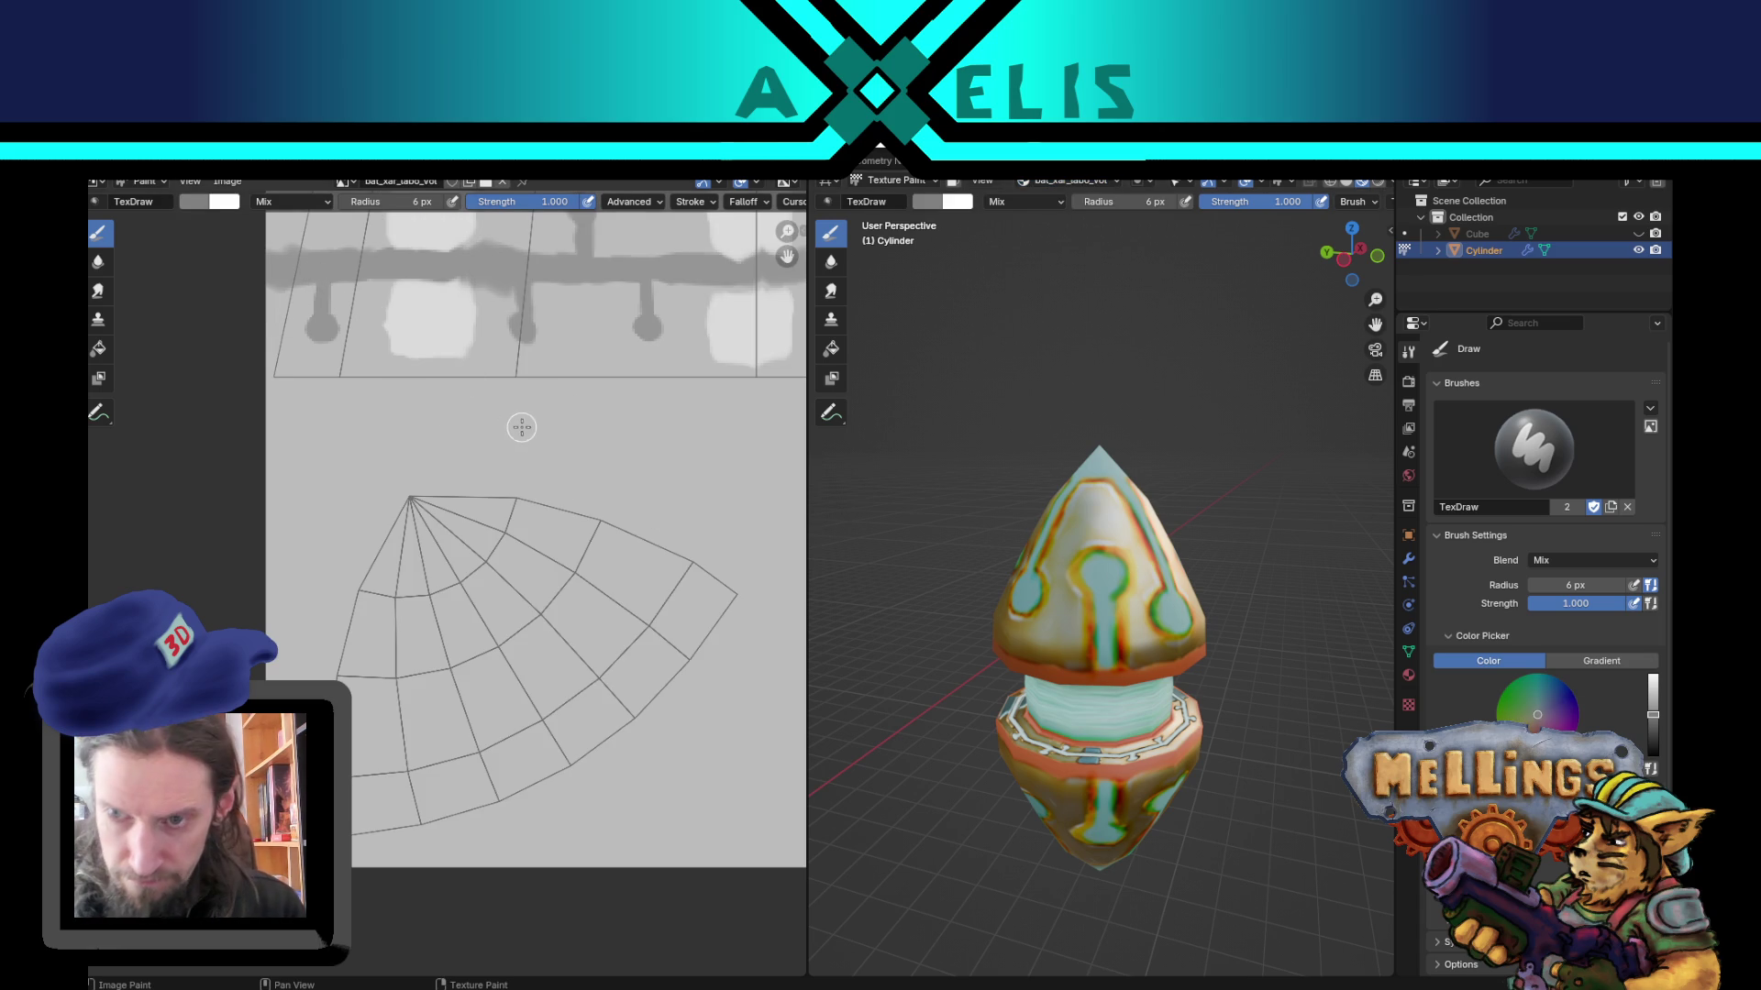
{"action": "left_click", "coordinate": [187, 205]}
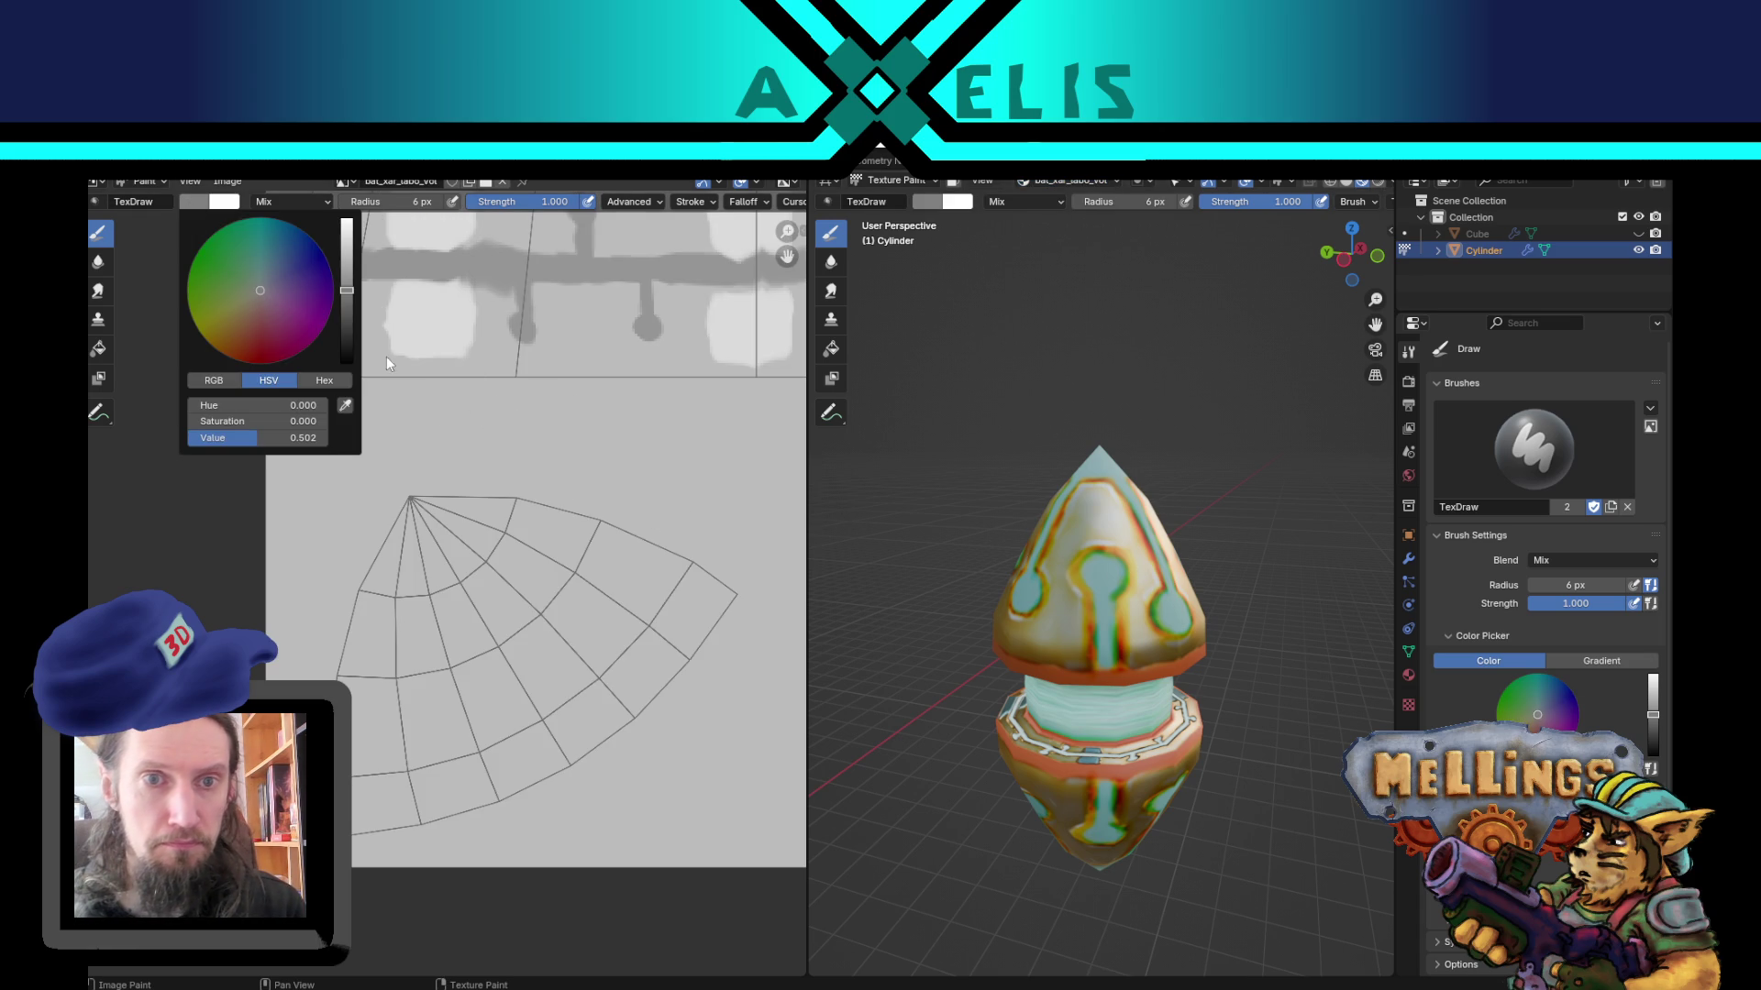
{"action": "left_click_drag", "start_coordinate": [351, 284], "coordinate": [348, 303]}
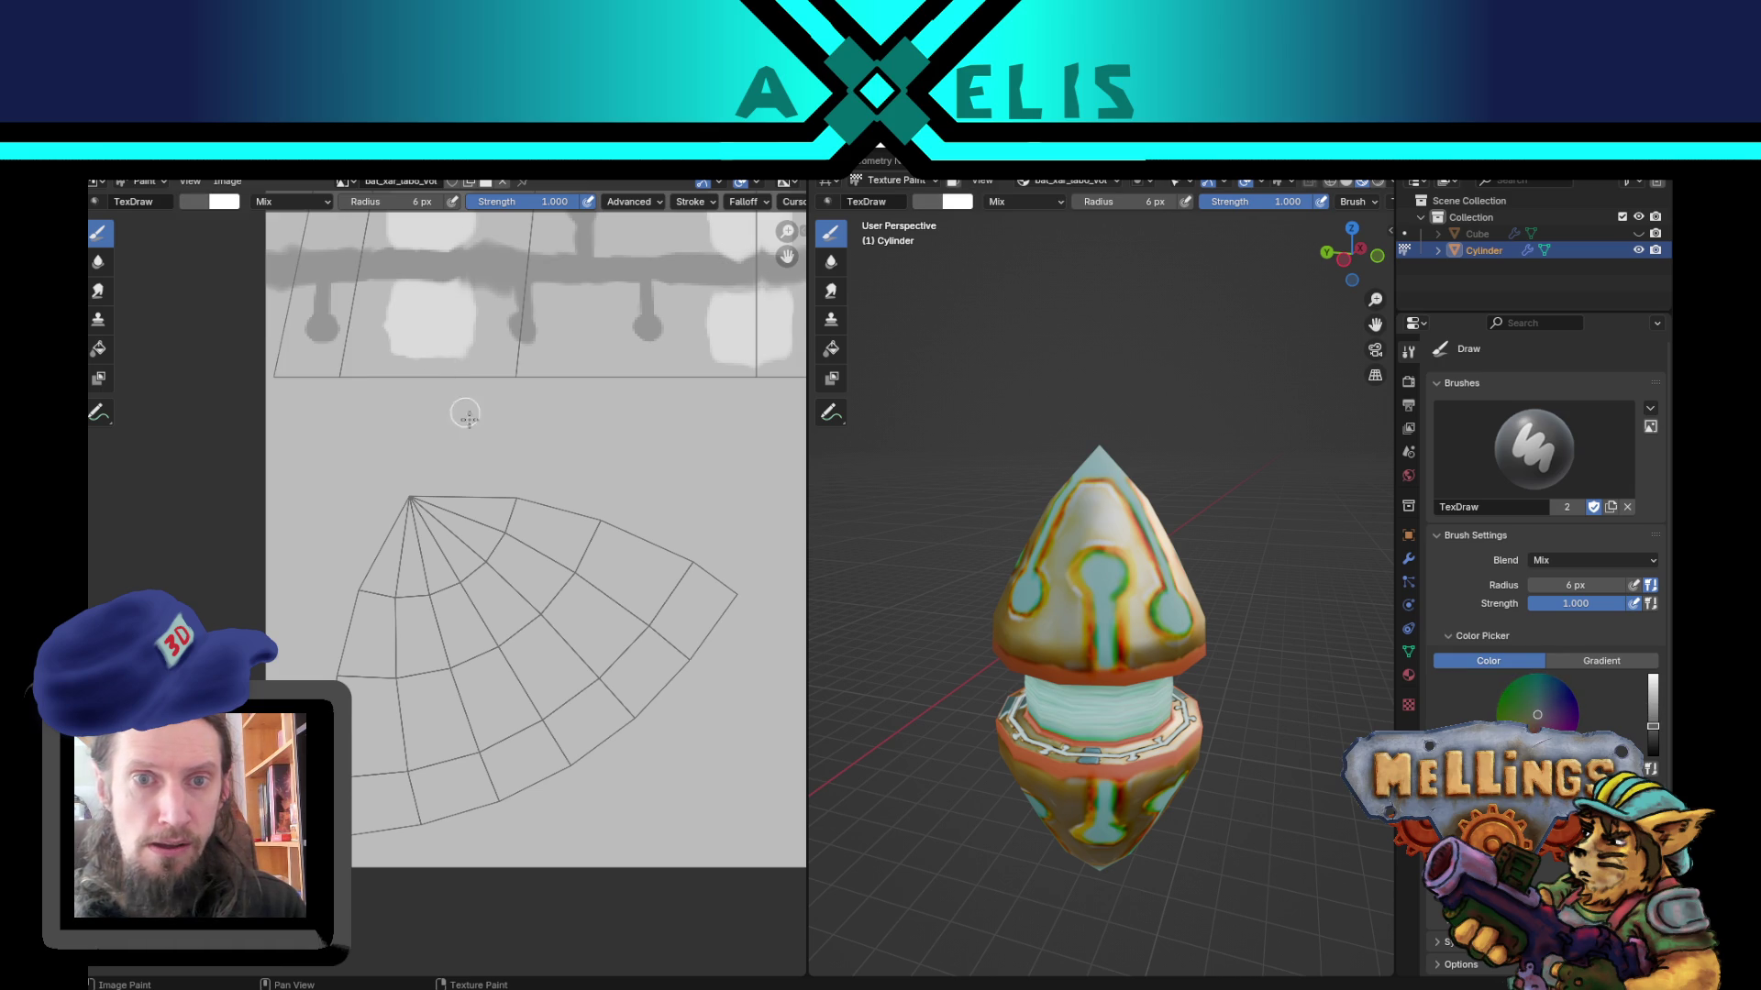
{"action": "left_click", "coordinate": [205, 207]}
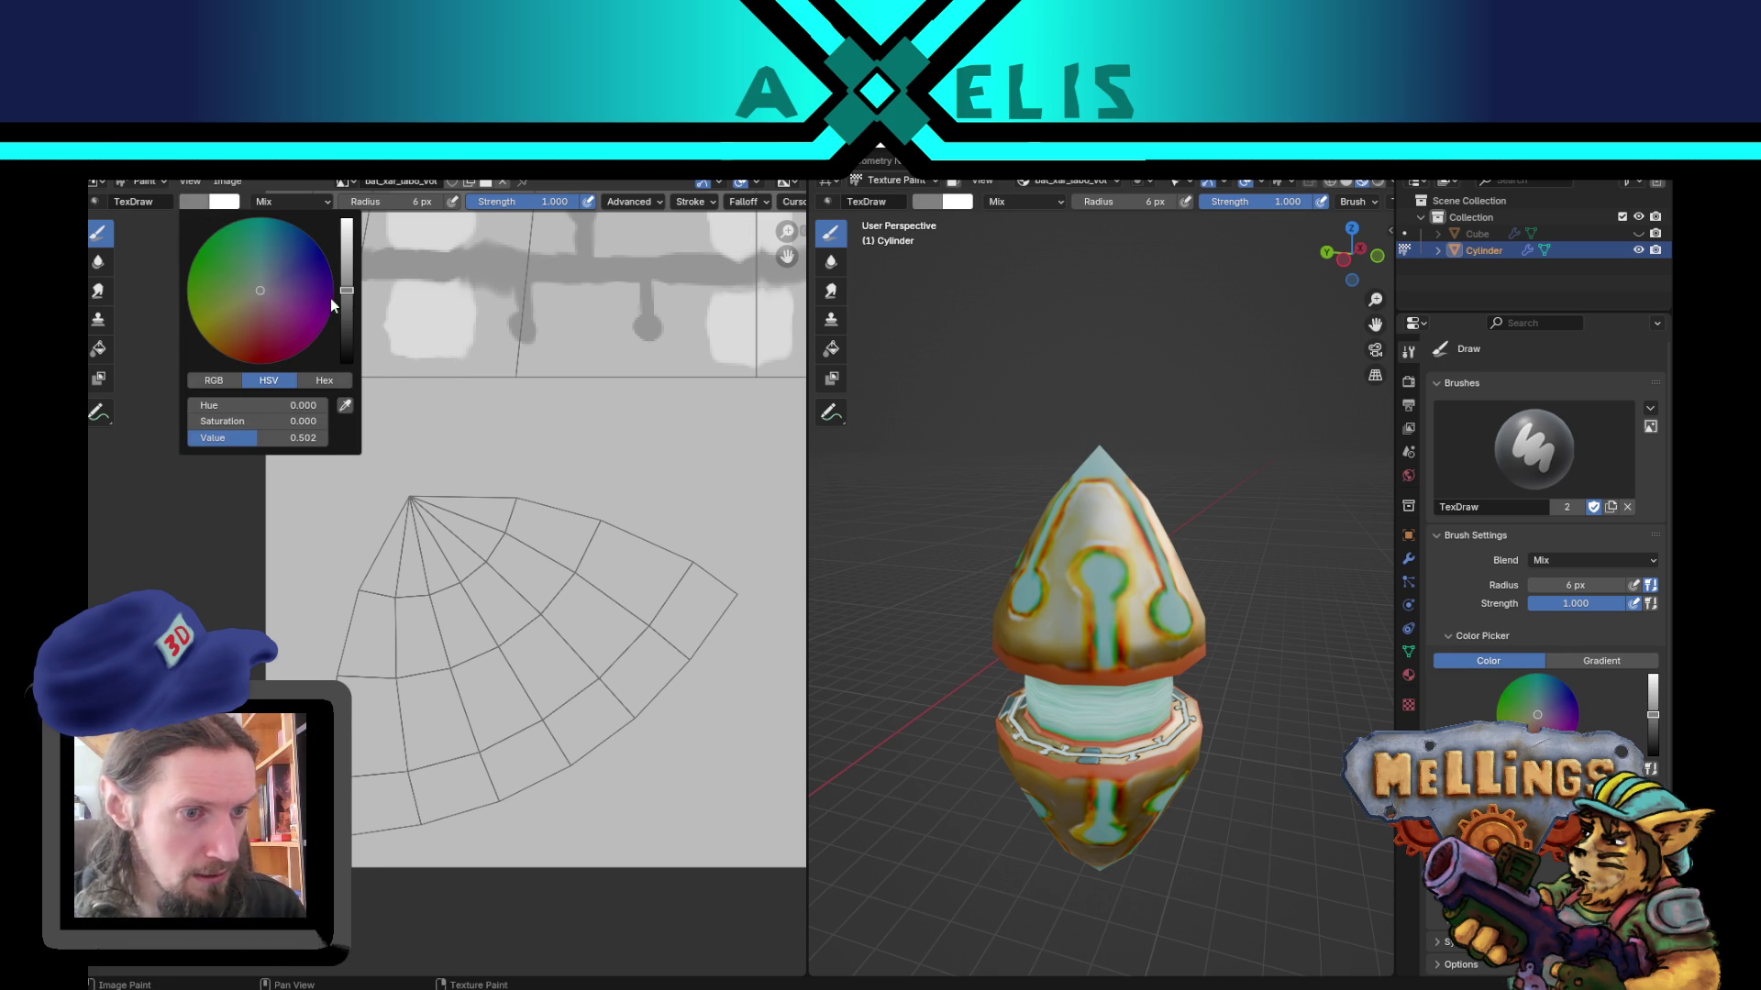
{"action": "left_click_drag", "start_coordinate": [345, 300], "coordinate": [348, 317]}
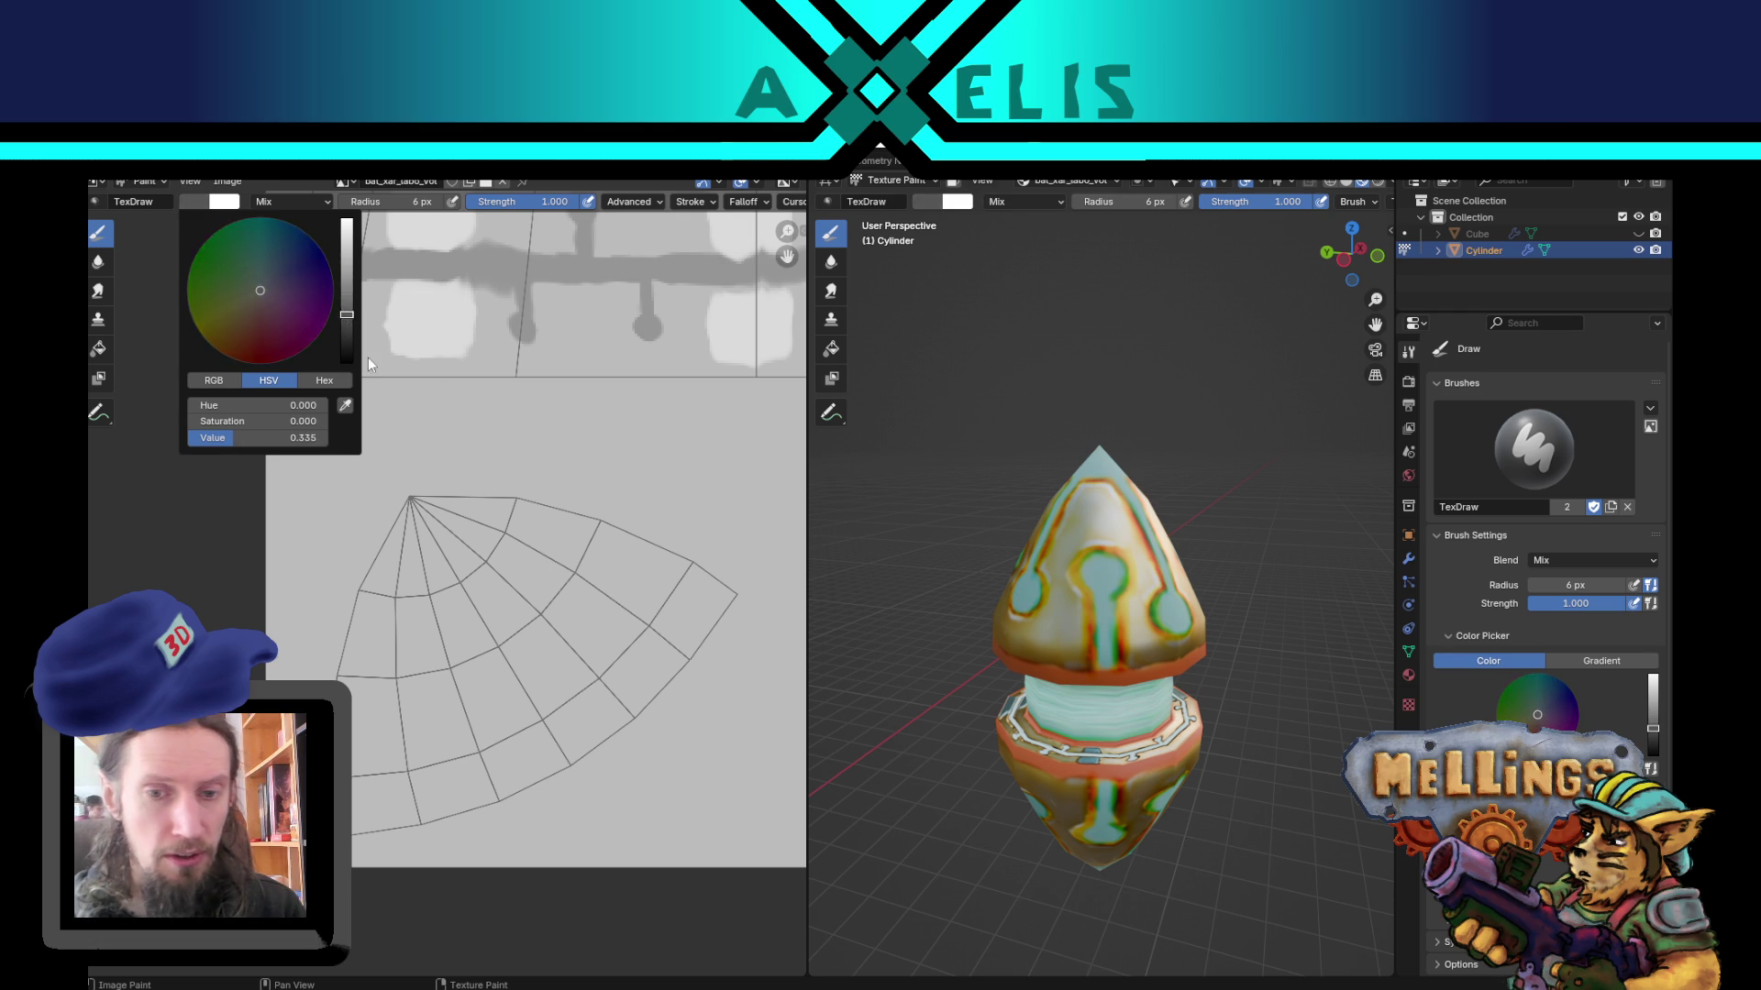
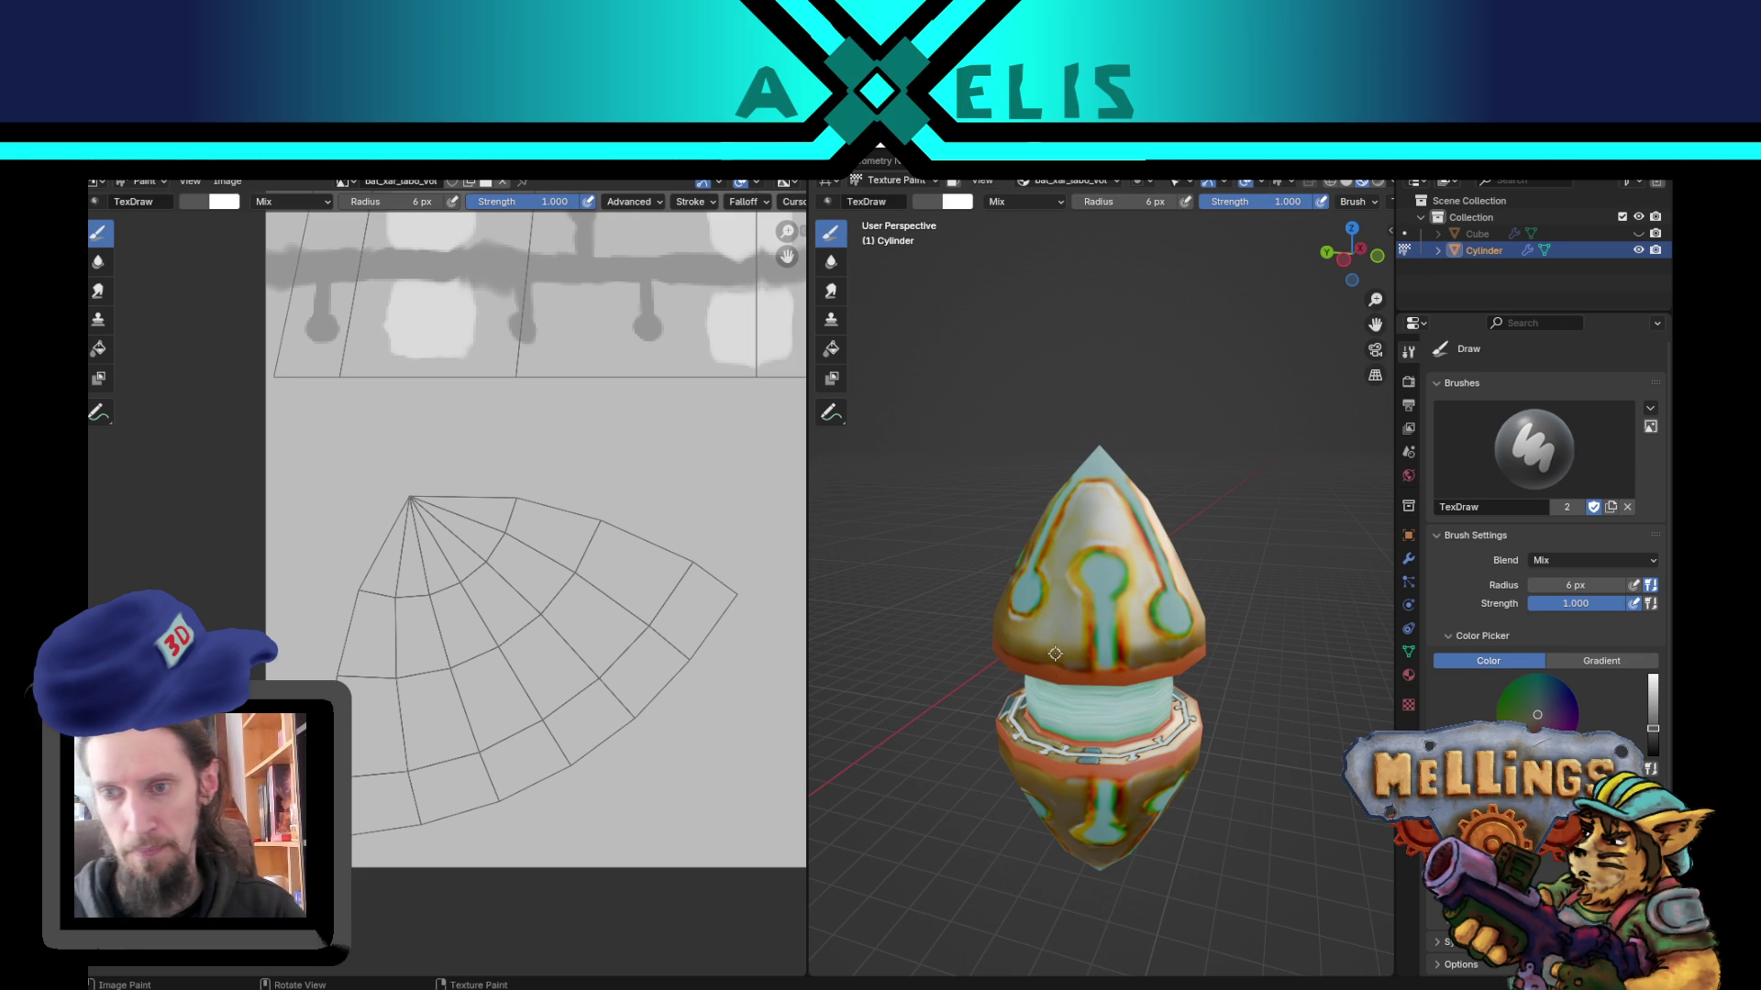
Step: Enlarge the texture brush to 16 then 28 px and darken the paint colour to grey value 0.284
{"action": "scroll", "coordinate": [1054, 654], "scroll_direction": "up", "scroll_amount": 5}
{"action": "middle_click_drag", "start_coordinate": [1111, 636], "coordinate": [1082, 649], "text": "ctrl"}
{"action": "key", "text": "f"}
{"action": "left_click", "coordinate": [1119, 563]}
{"action": "key", "text": "f"}
{"action": "left_click", "coordinate": [1000, 545]}
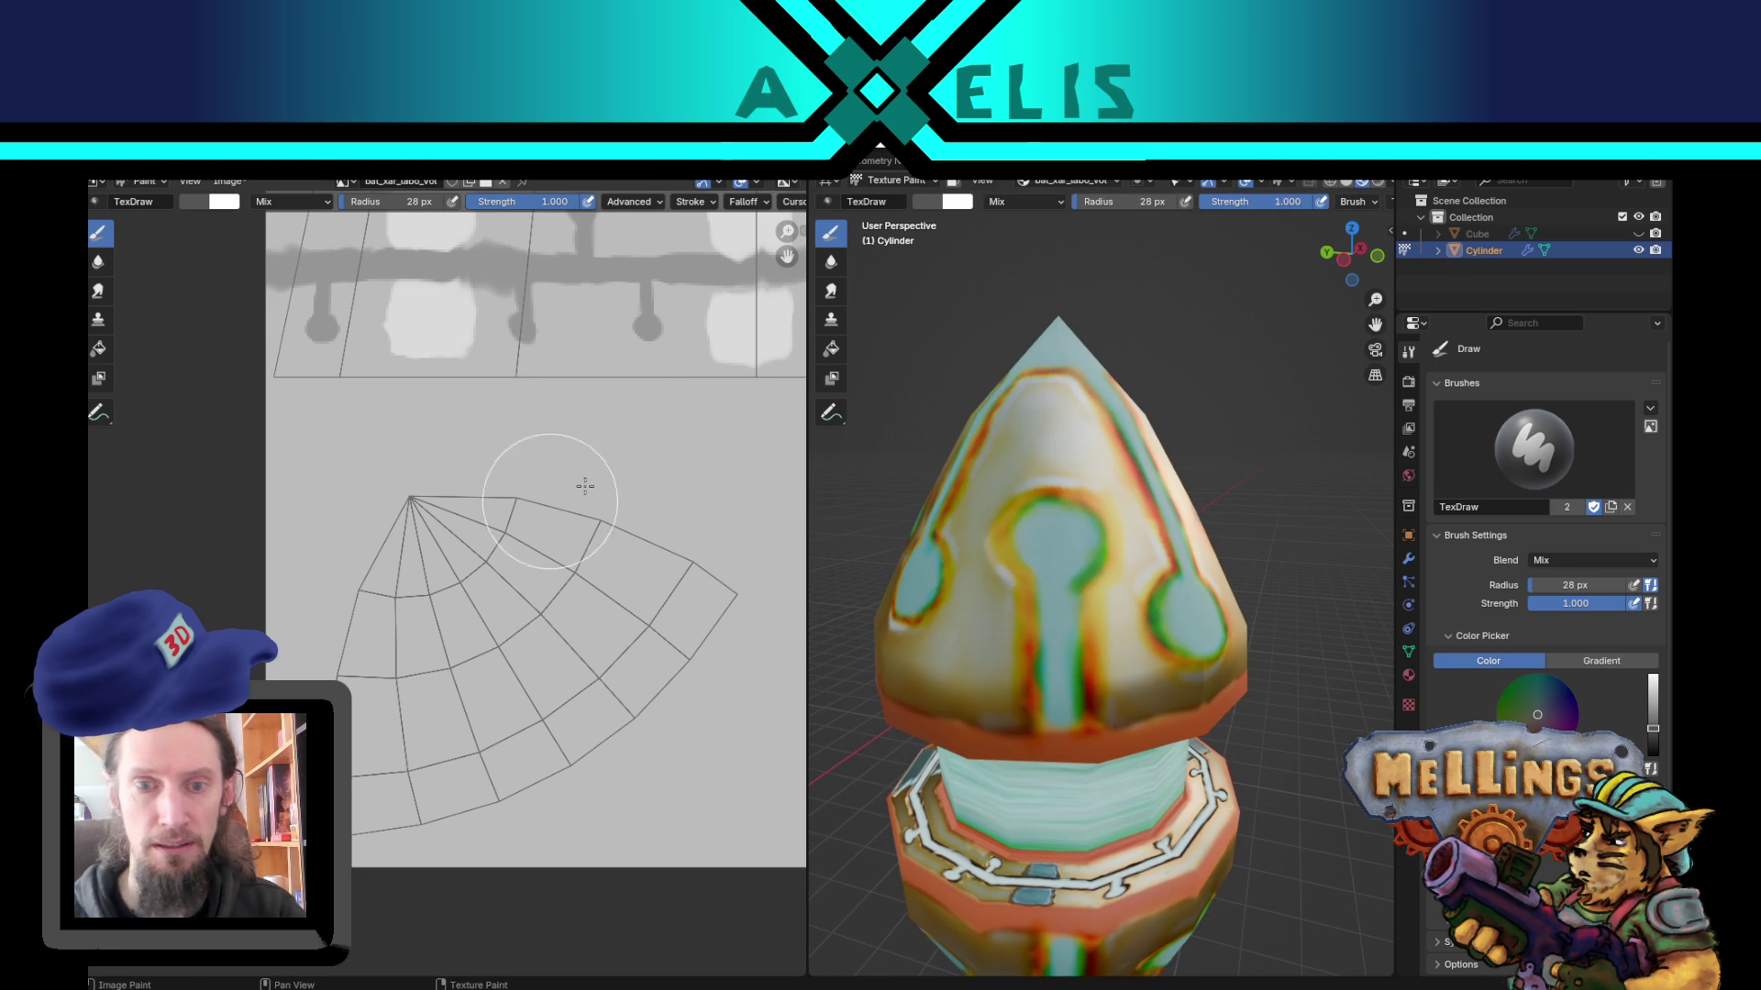
{"action": "left_click", "coordinate": [192, 203]}
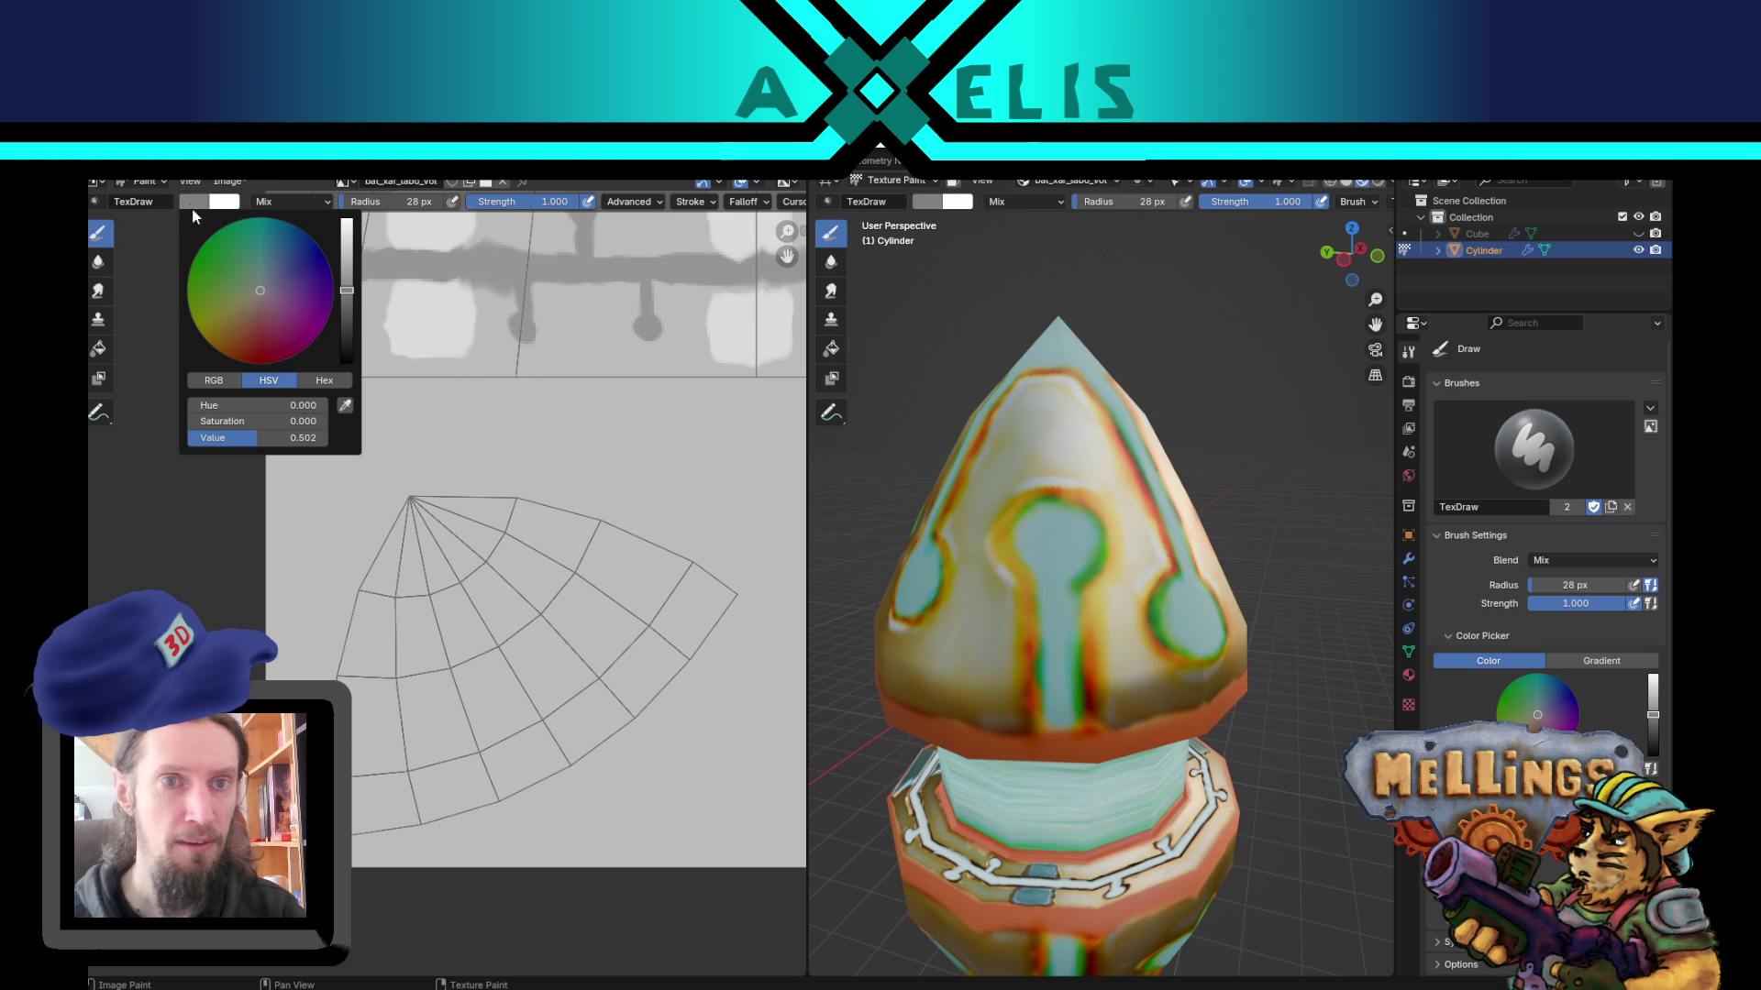
{"action": "left_click", "coordinate": [347, 316]}
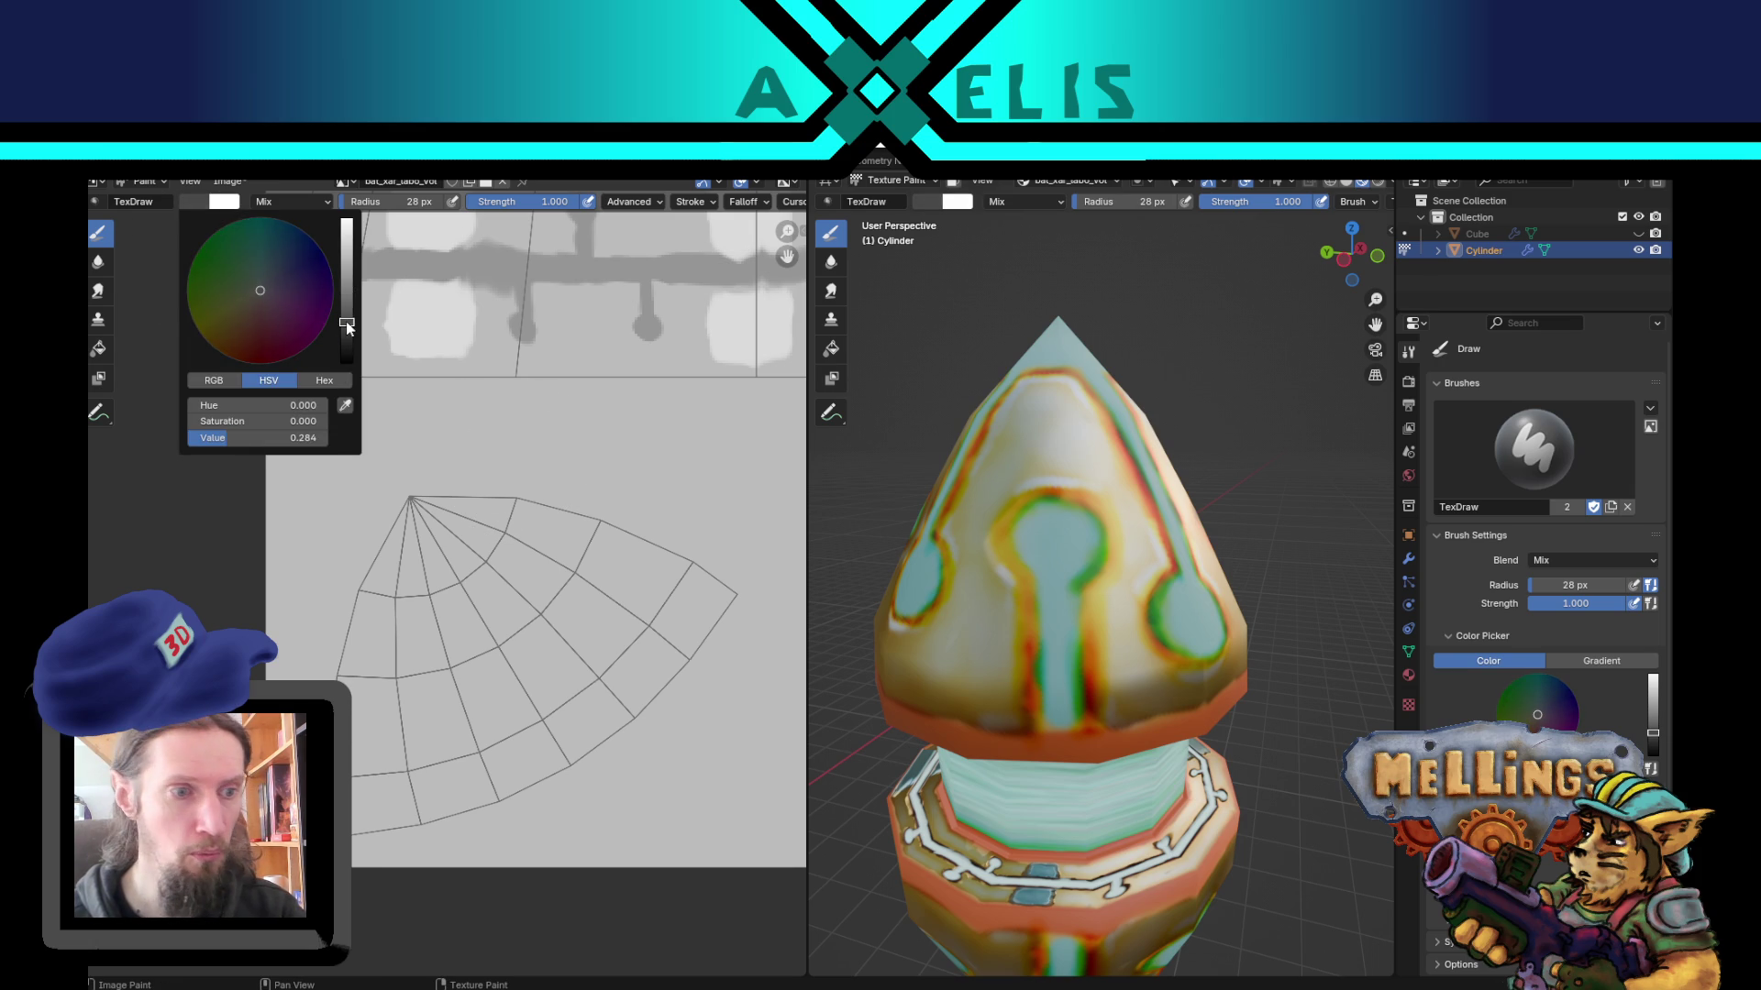
Step: Paint dark grey over the keyhole circle, and add a grey blob near the UV fan tip with an 11 px brush
{"action": "mouse_move", "coordinate": [1035, 529]}
{"action": "left_mouse_down"}
{"action": "mouse_move", "coordinate": [1054, 525]}
{"action": "mouse_move", "coordinate": [1056, 550]}
{"action": "mouse_move", "coordinate": [1026, 543]}
{"action": "mouse_move", "coordinate": [1073, 531]}
{"action": "mouse_move", "coordinate": [1050, 548]}
{"action": "mouse_move", "coordinate": [1057, 718]}
{"action": "mouse_move", "coordinate": [1038, 572]}
{"action": "left_mouse_up"}
{"action": "middle_click_drag", "start_coordinate": [1091, 512], "coordinate": [984, 496]}
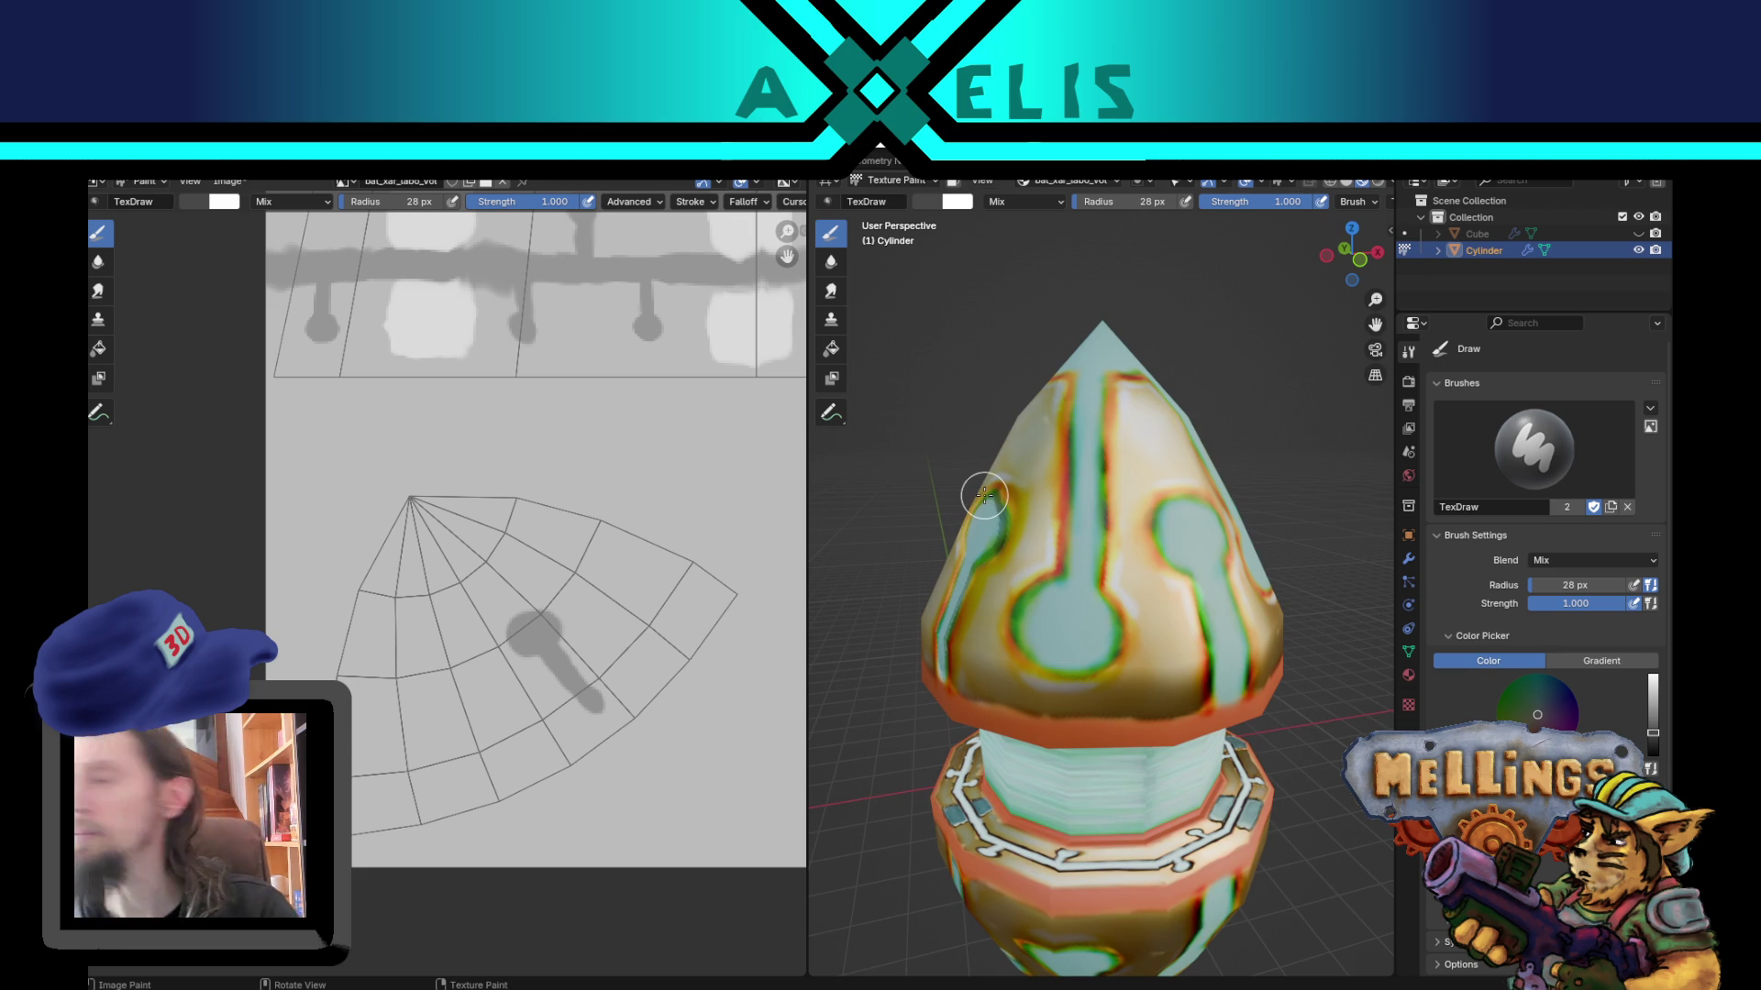
{"action": "mouse_move", "coordinate": [1079, 640]}
{"action": "left_mouse_down"}
{"action": "mouse_move", "coordinate": [1042, 642]}
{"action": "mouse_move", "coordinate": [1084, 612]}
{"action": "left_mouse_up"}
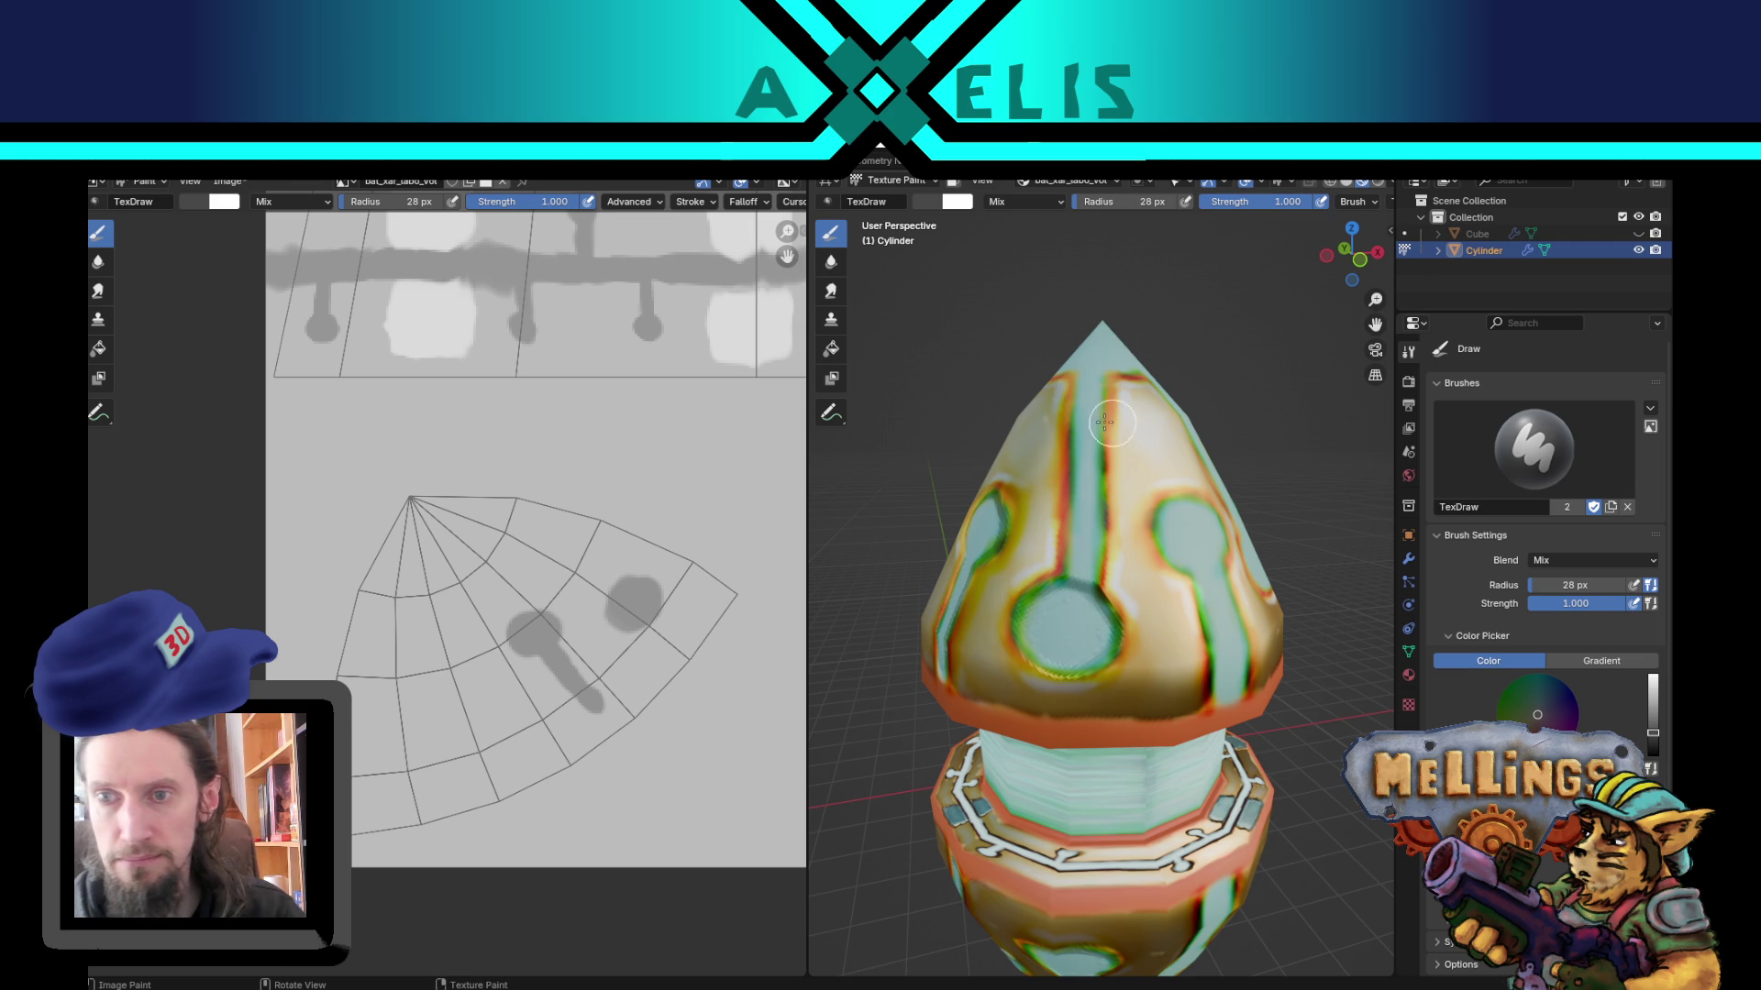
{"action": "left_click", "coordinate": [1121, 358]}
{"action": "key", "text": "f"}
{"action": "left_click", "coordinate": [335, 493]}
{"action": "left_click_drag", "start_coordinate": [353, 518], "coordinate": [431, 484]}
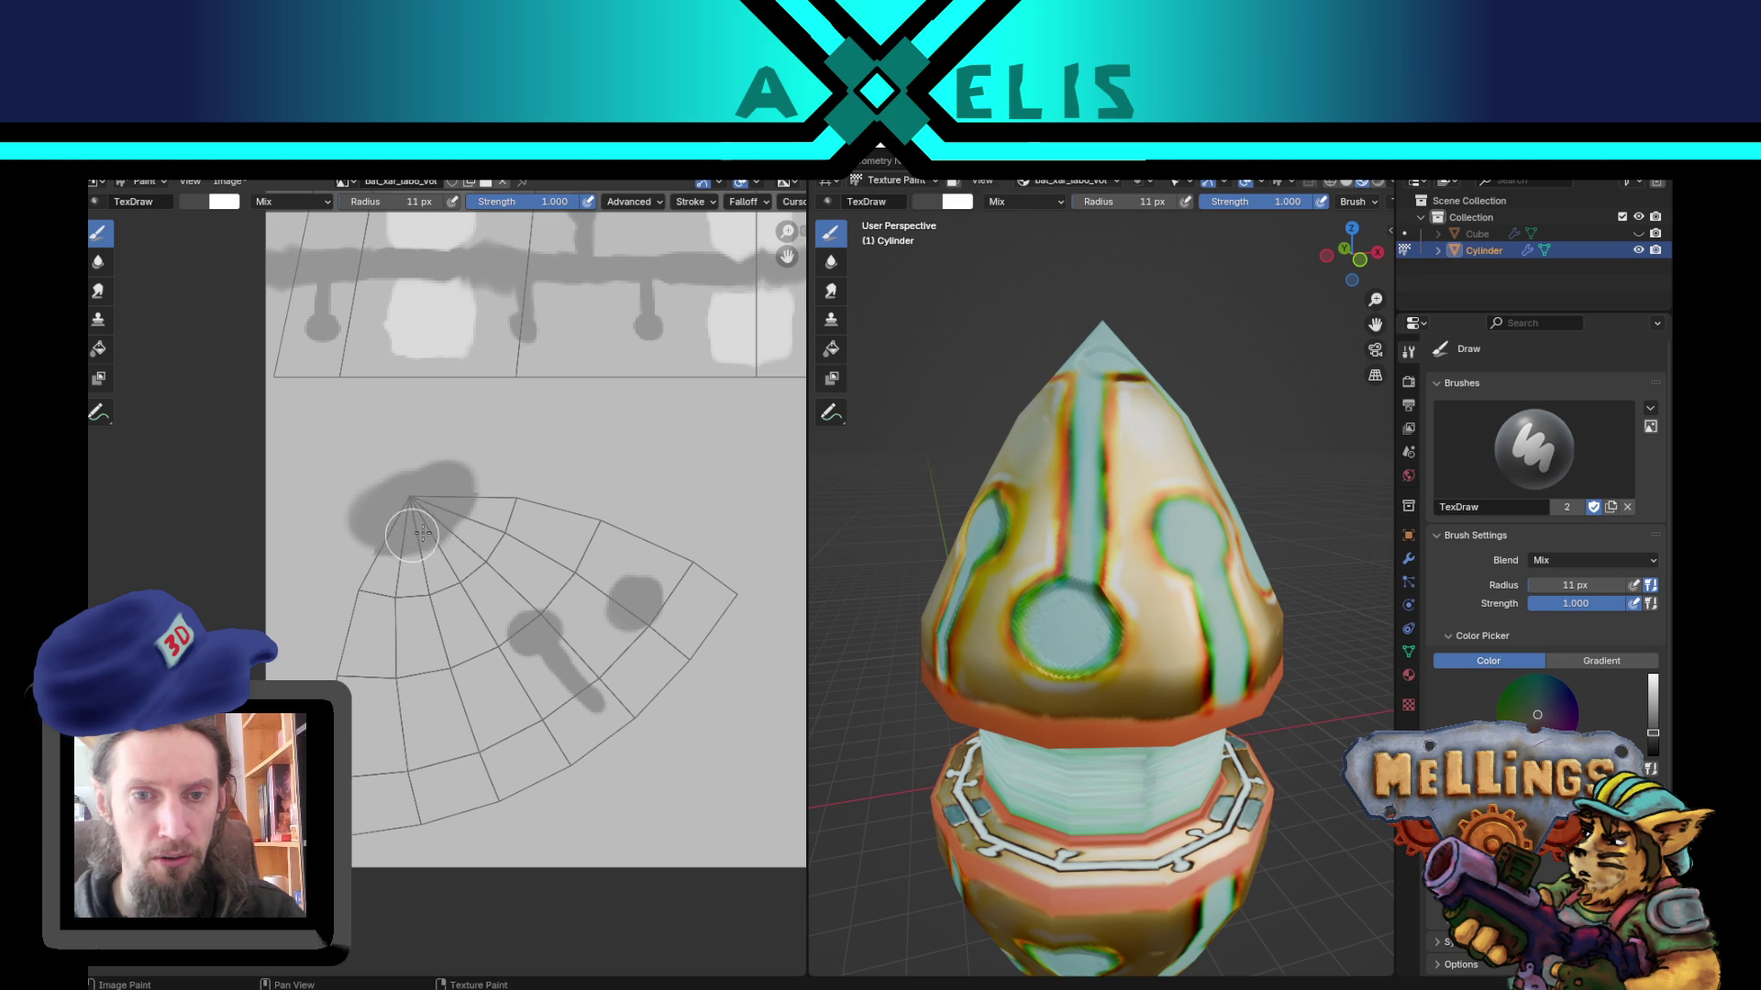
{"action": "left_click_drag", "start_coordinate": [441, 510], "coordinate": [401, 520]}
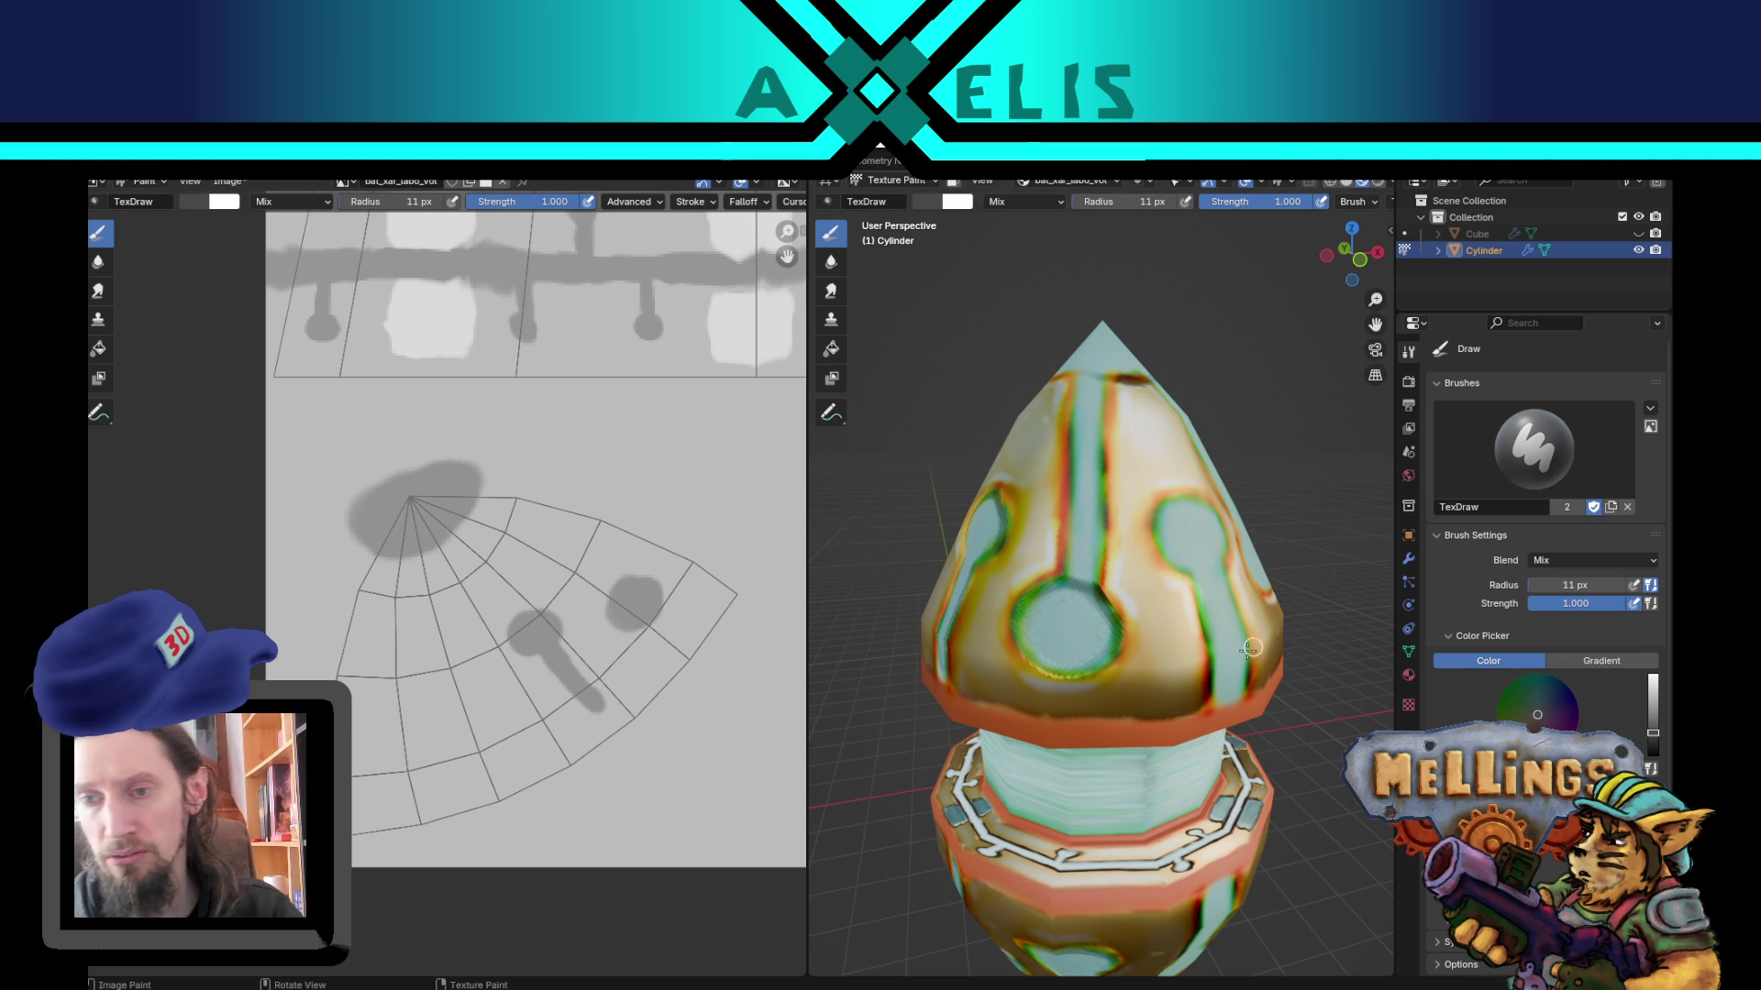
Step: Repaint the central stripe, fill its top circle teal at 31 px, and extend a teal stem toward the cone's point
{"action": "key", "text": "f"}
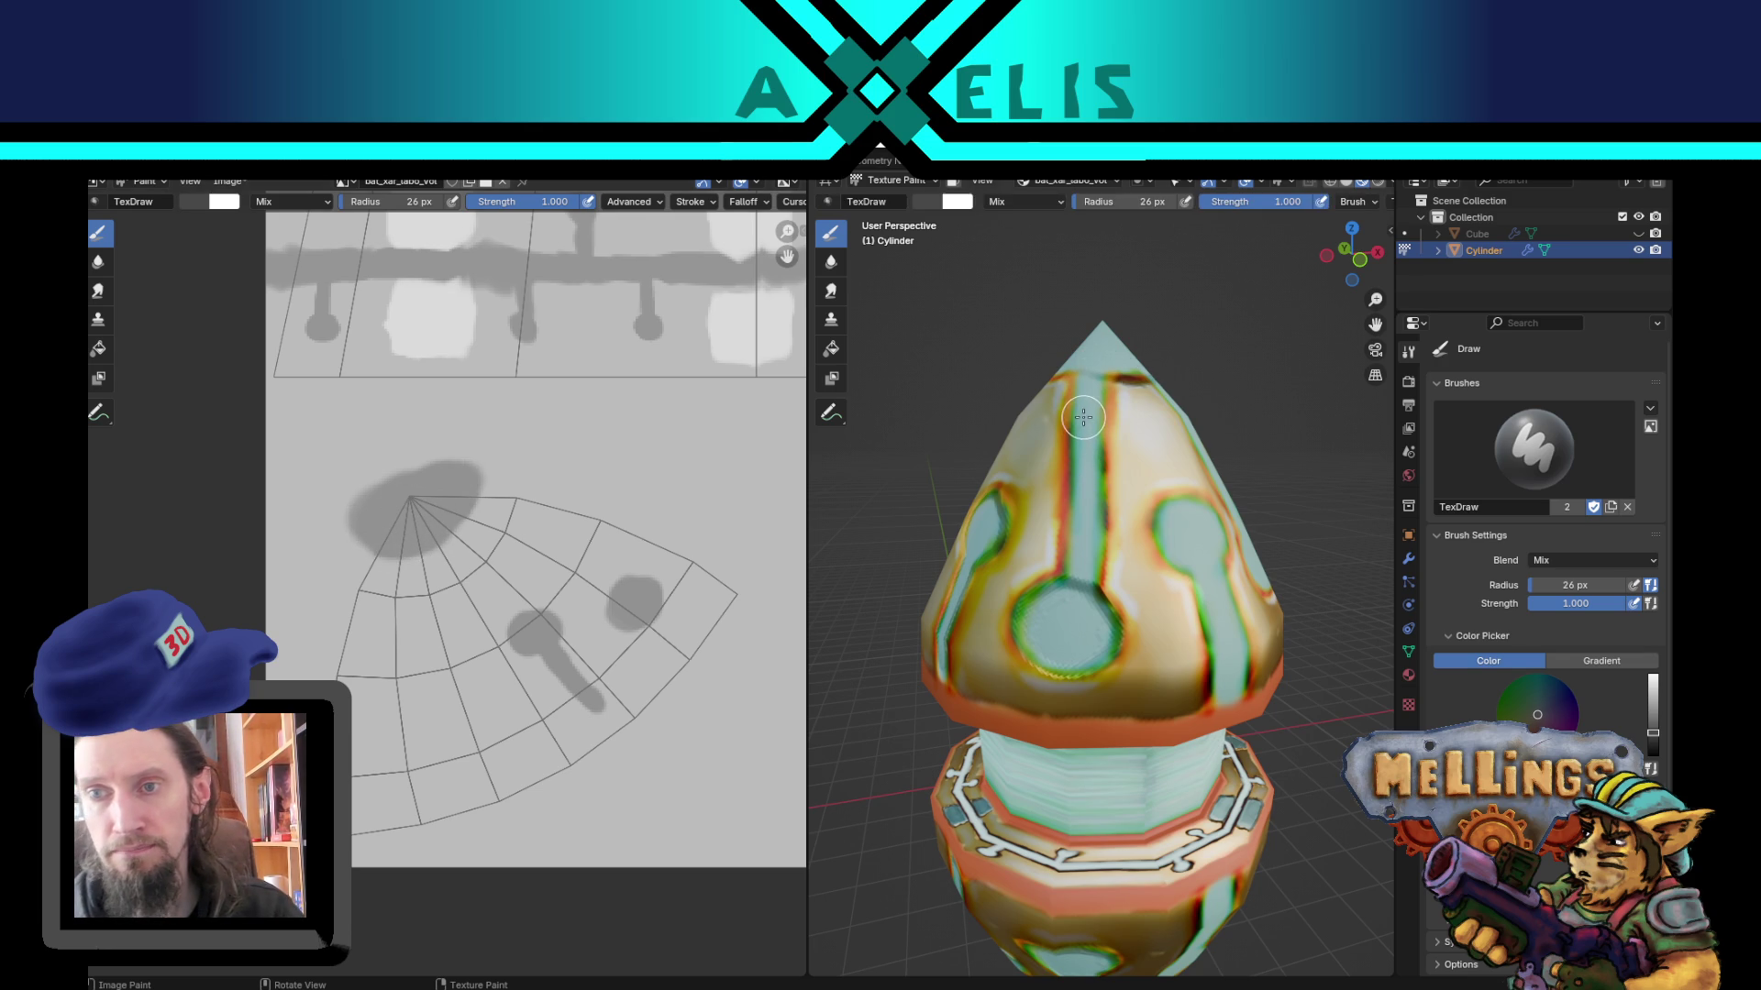
{"action": "left_click", "coordinate": [1078, 406]}
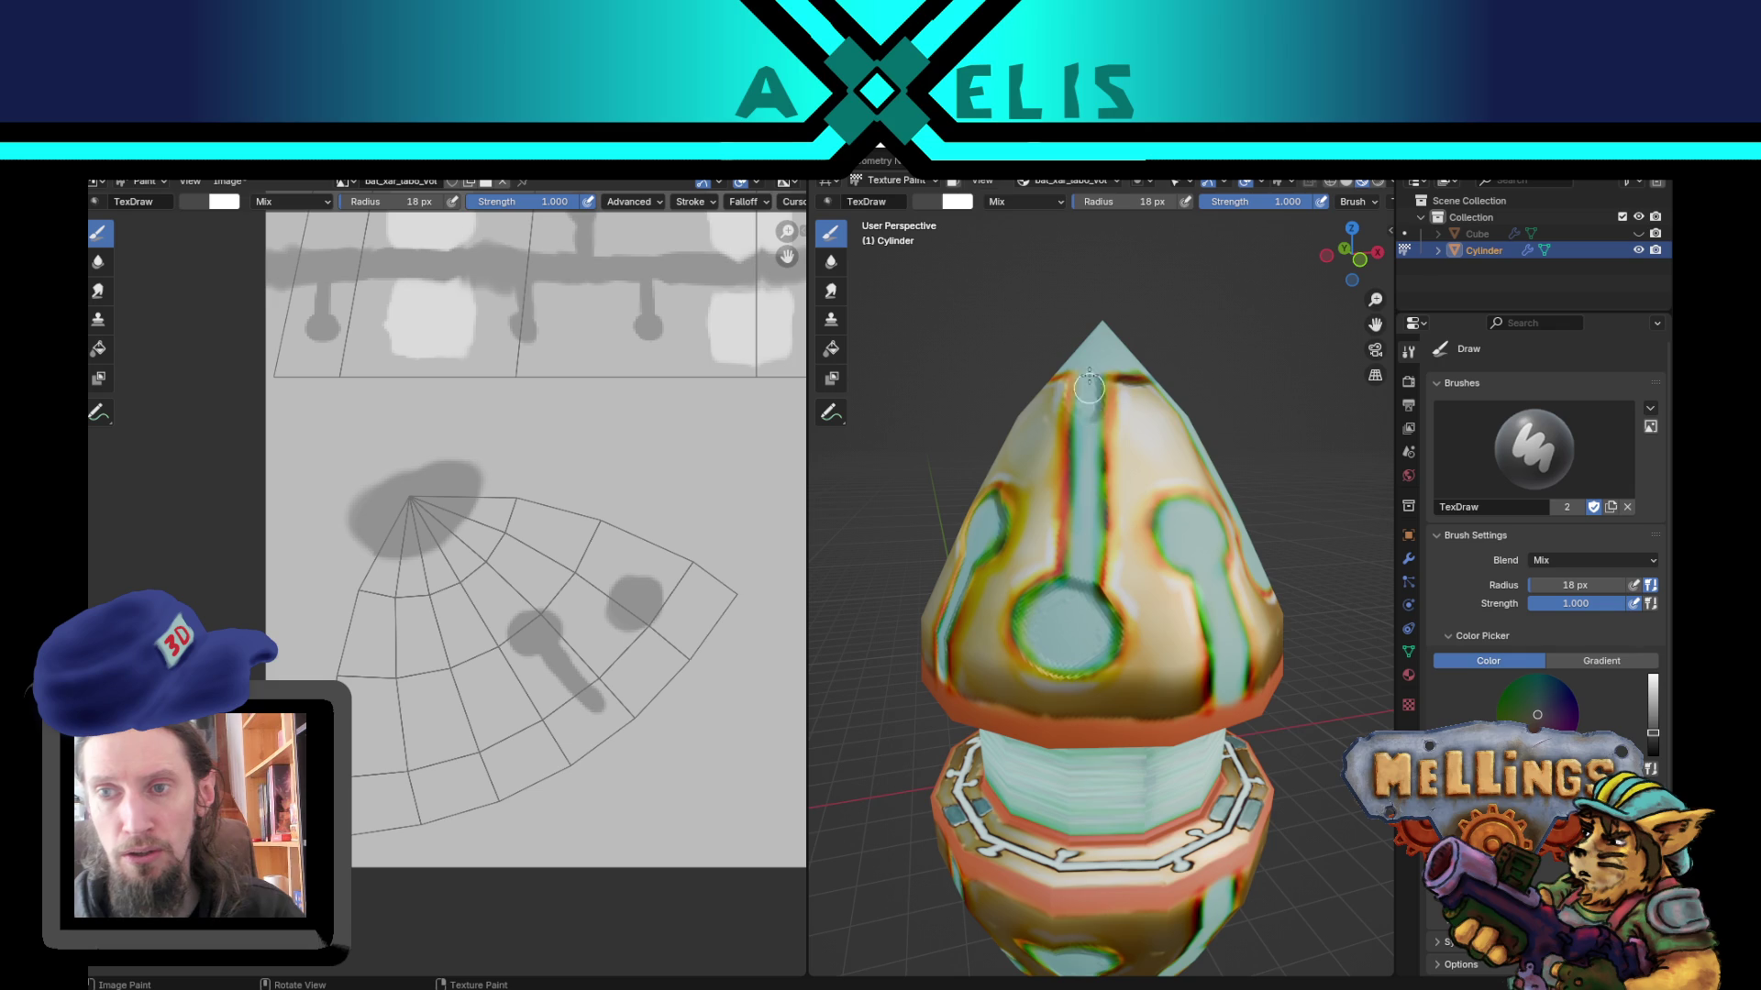
{"action": "left_click_drag", "start_coordinate": [1078, 463], "coordinate": [1077, 601]}
{"action": "mouse_move", "coordinate": [1078, 597]}
{"action": "middle_mouse_down"}
{"action": "mouse_move", "coordinate": [952, 649]}
{"action": "mouse_move", "coordinate": [1004, 601]}
{"action": "middle_mouse_up"}
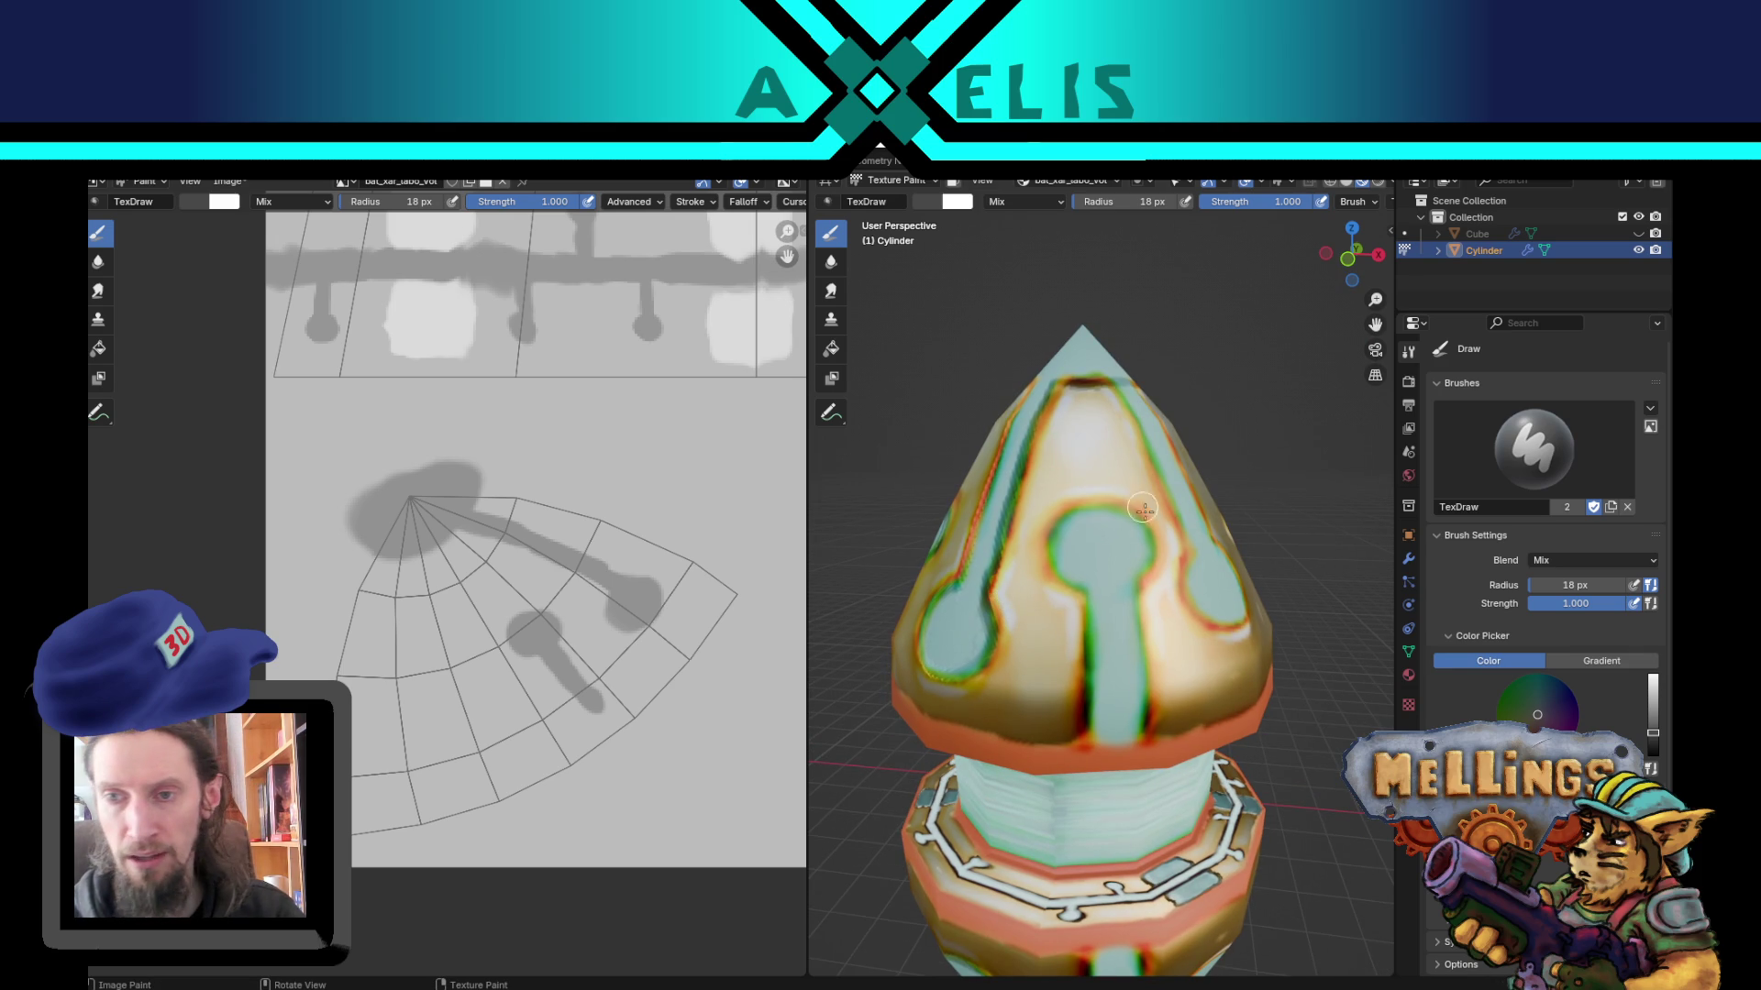
{"action": "left_click_drag", "start_coordinate": [1084, 543], "coordinate": [1113, 530]}
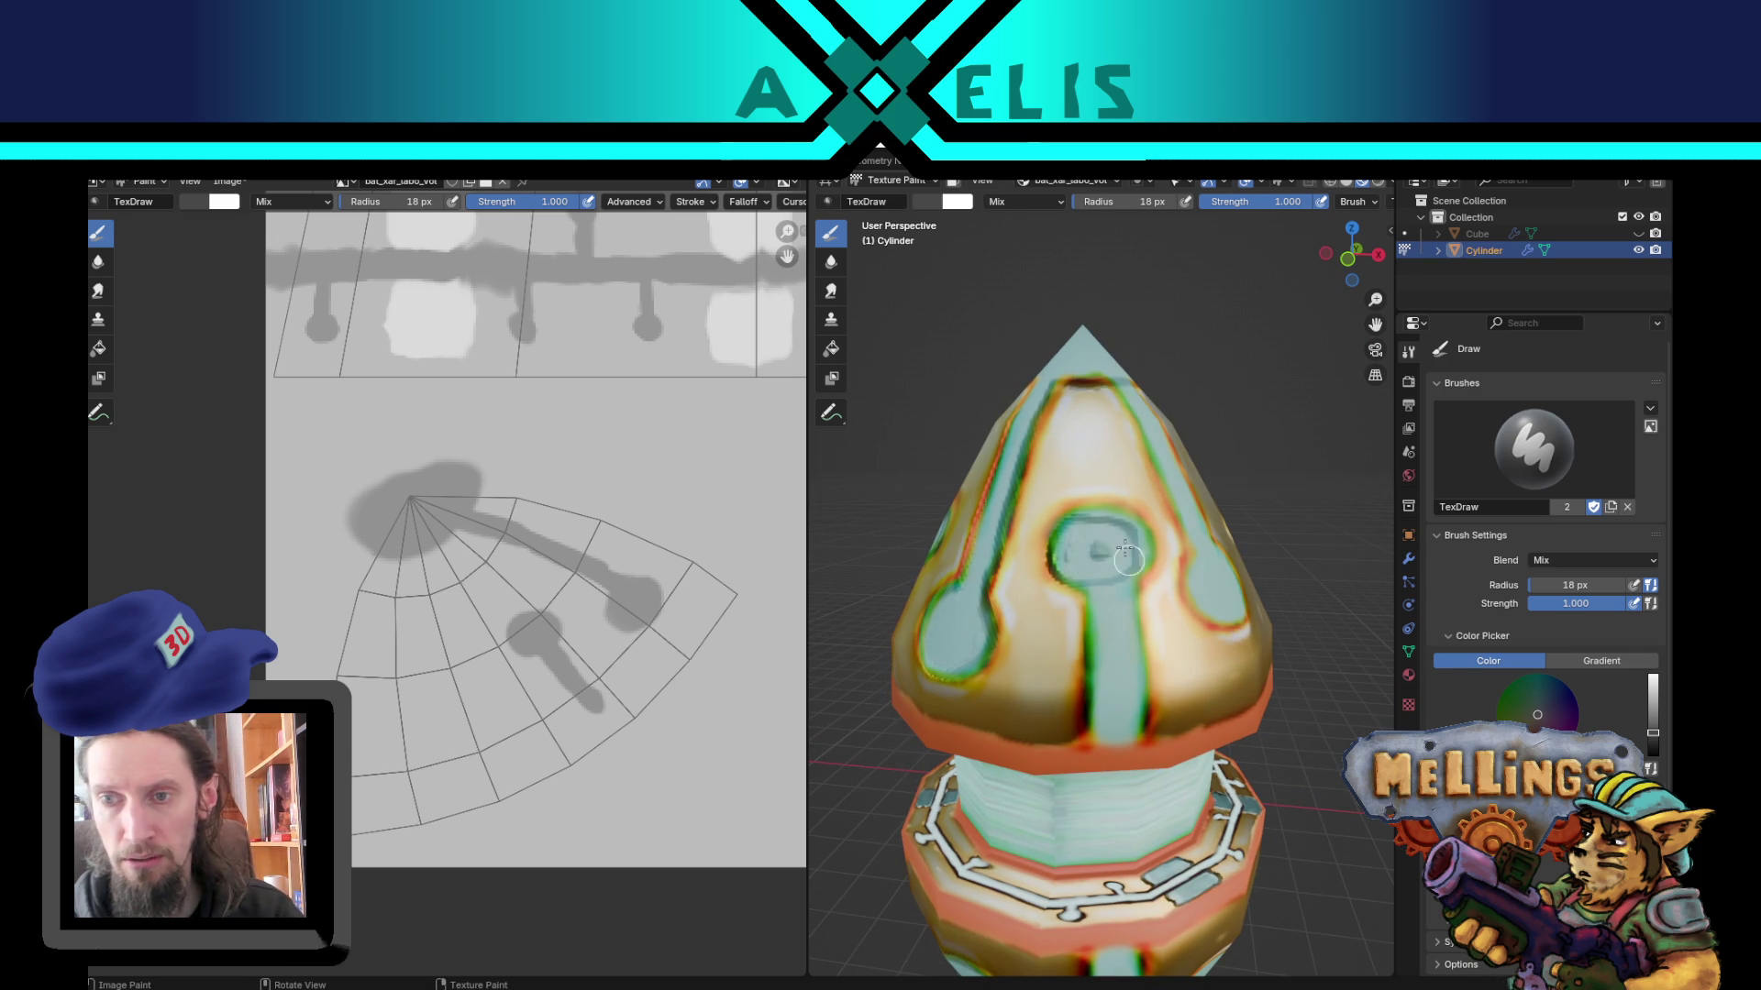
{"action": "key", "text": "f"}
{"action": "left_click", "coordinate": [1113, 561]}
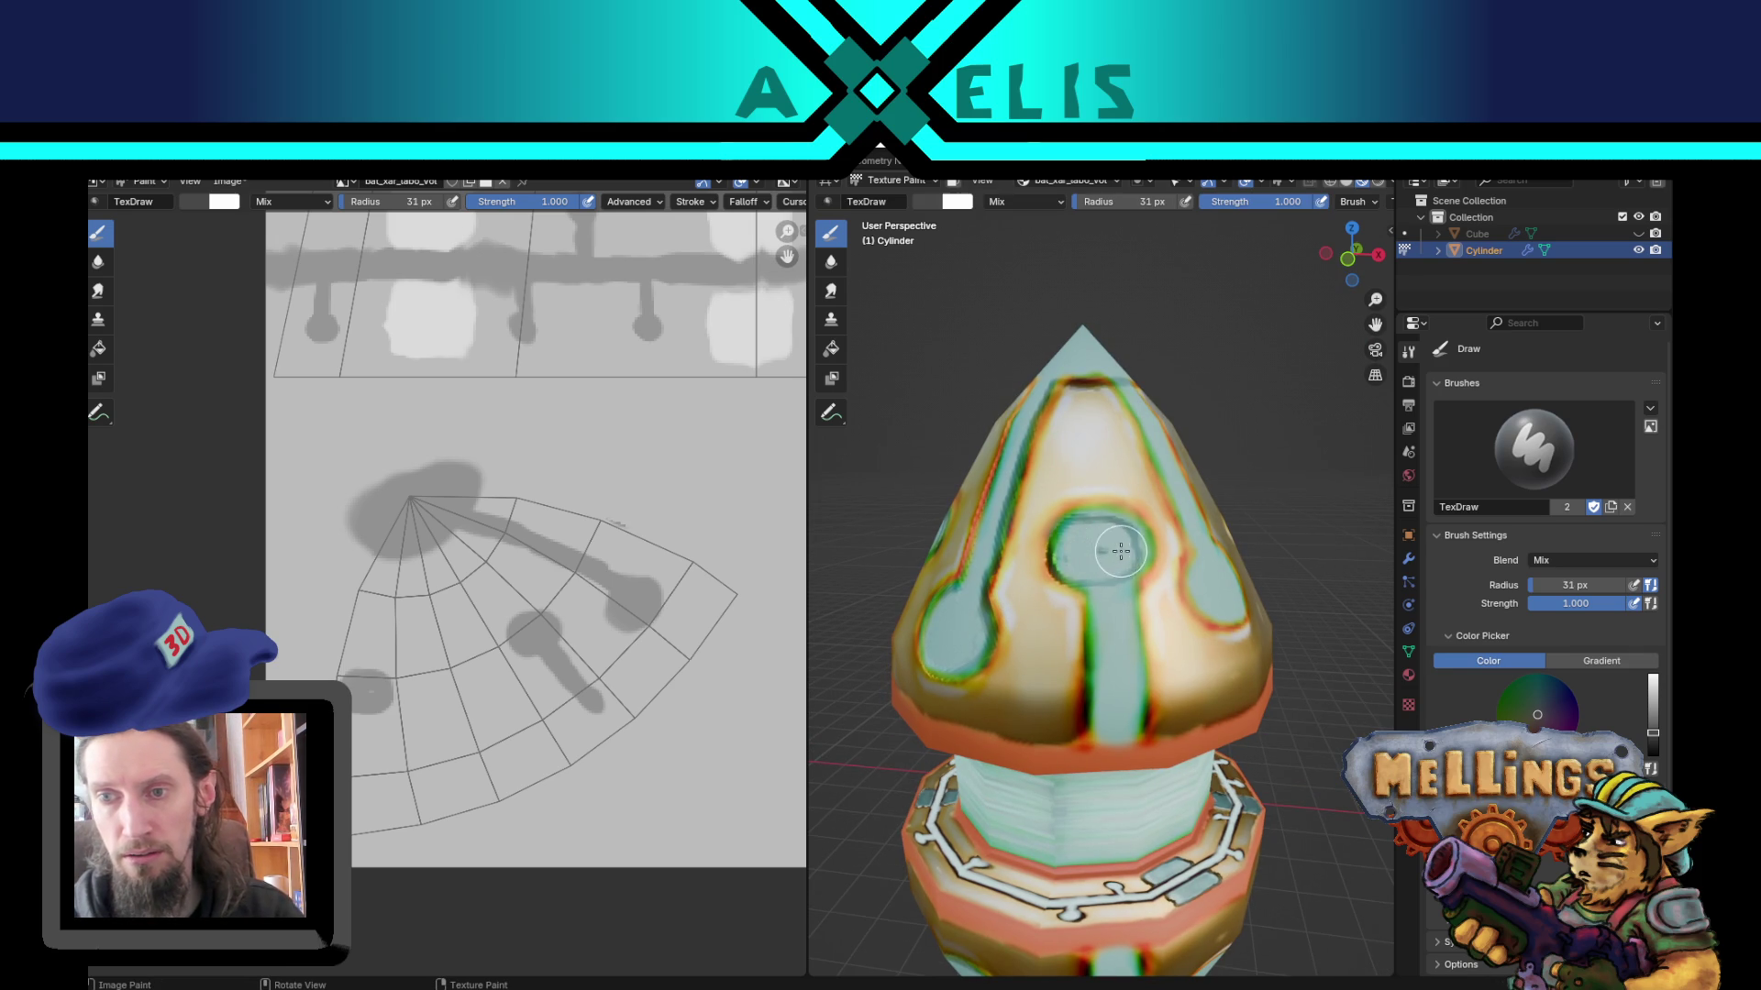
{"action": "mouse_move", "coordinate": [1083, 537]}
{"action": "left_mouse_down"}
{"action": "mouse_move", "coordinate": [1110, 558]}
{"action": "mouse_move", "coordinate": [1112, 720]}
{"action": "mouse_move", "coordinate": [1120, 654]}
{"action": "left_mouse_up"}
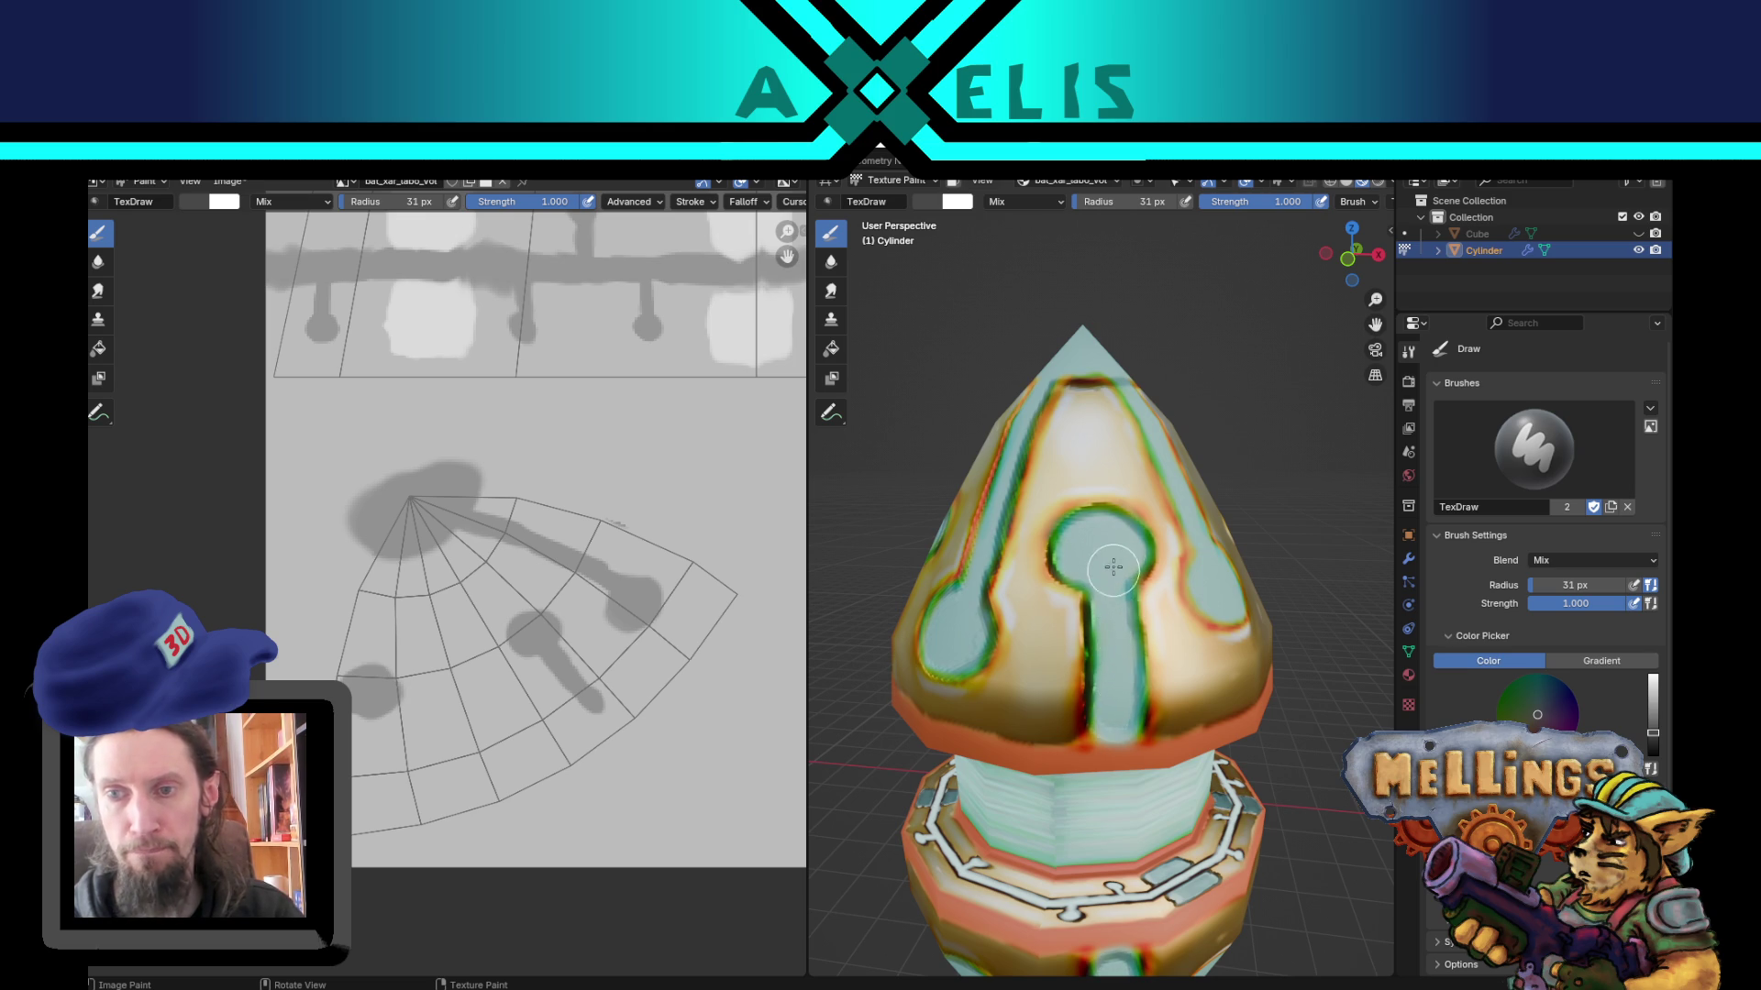
{"action": "left_click_drag", "start_coordinate": [1114, 572], "coordinate": [1107, 560]}
{"action": "middle_click_drag", "start_coordinate": [1108, 560], "coordinate": [1006, 607]}
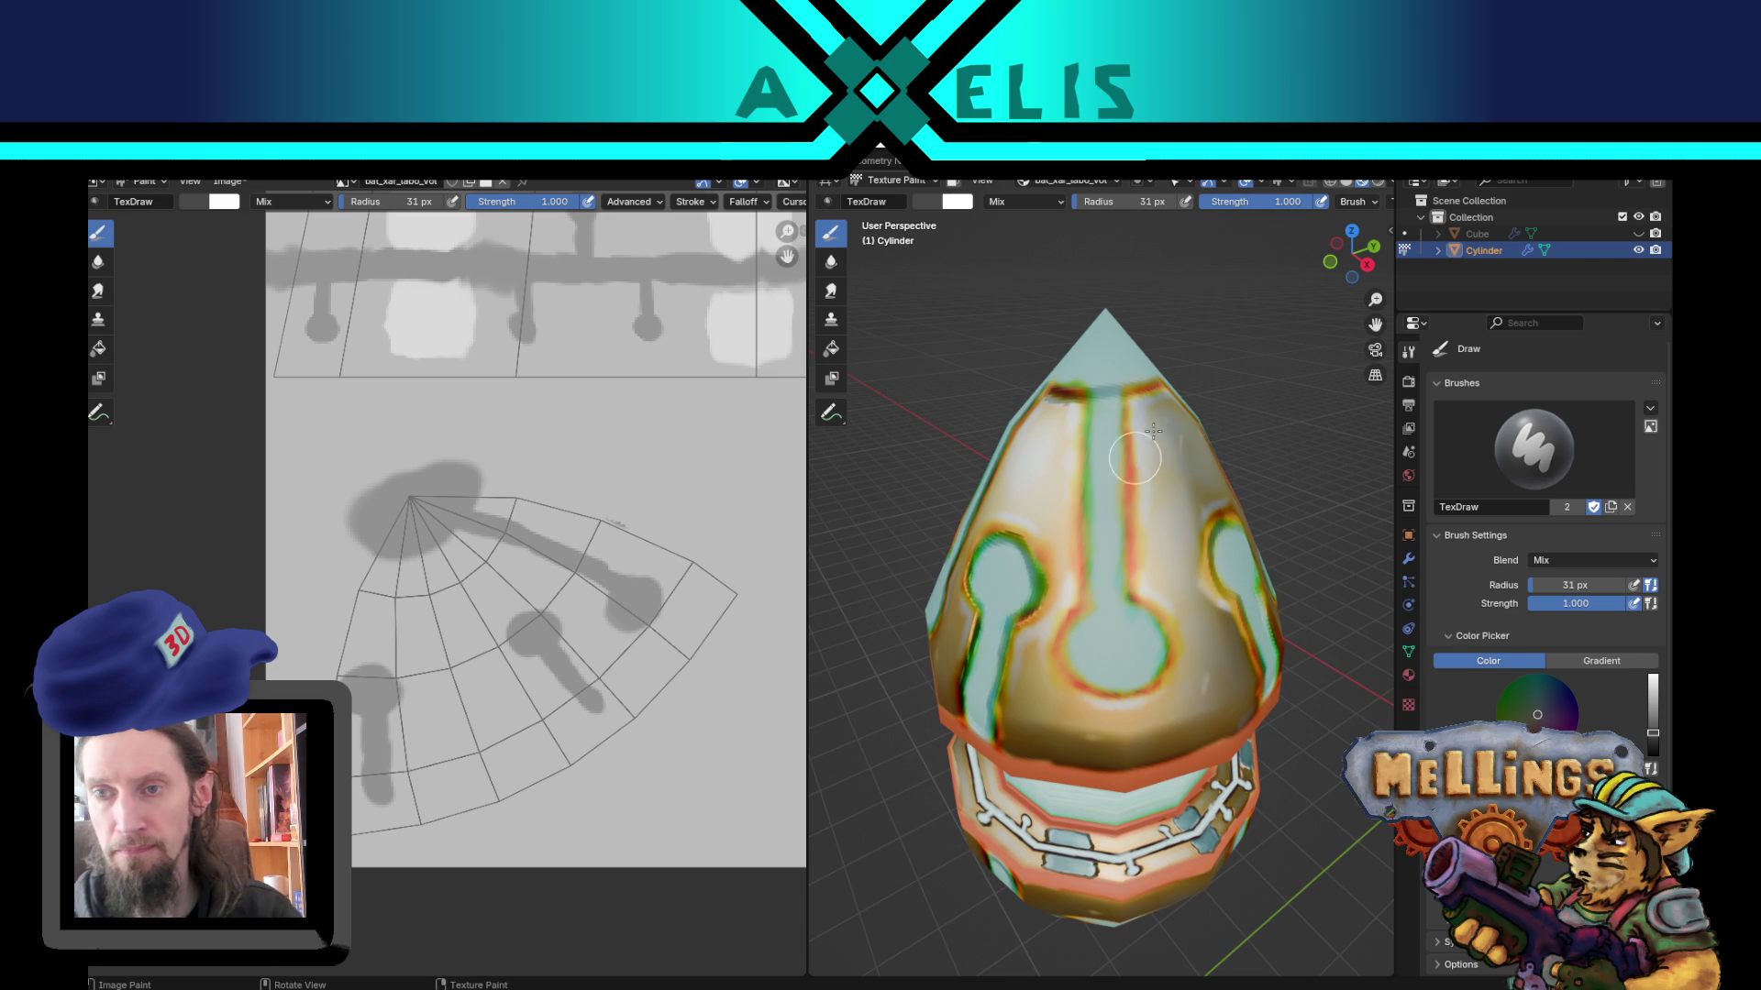
{"action": "mouse_move", "coordinate": [1098, 389]}
{"action": "left_mouse_down"}
{"action": "mouse_move", "coordinate": [1093, 503]}
{"action": "mouse_move", "coordinate": [1084, 434]}
{"action": "mouse_move", "coordinate": [1101, 403]}
{"action": "mouse_move", "coordinate": [1103, 514]}
{"action": "mouse_move", "coordinate": [1101, 390]}
{"action": "mouse_move", "coordinate": [1102, 652]}
{"action": "mouse_move", "coordinate": [1124, 638]}
{"action": "mouse_move", "coordinate": [1101, 632]}
{"action": "mouse_move", "coordinate": [1133, 660]}
{"action": "mouse_move", "coordinate": [1119, 676]}
{"action": "mouse_move", "coordinate": [1107, 522]}
{"action": "left_mouse_up"}
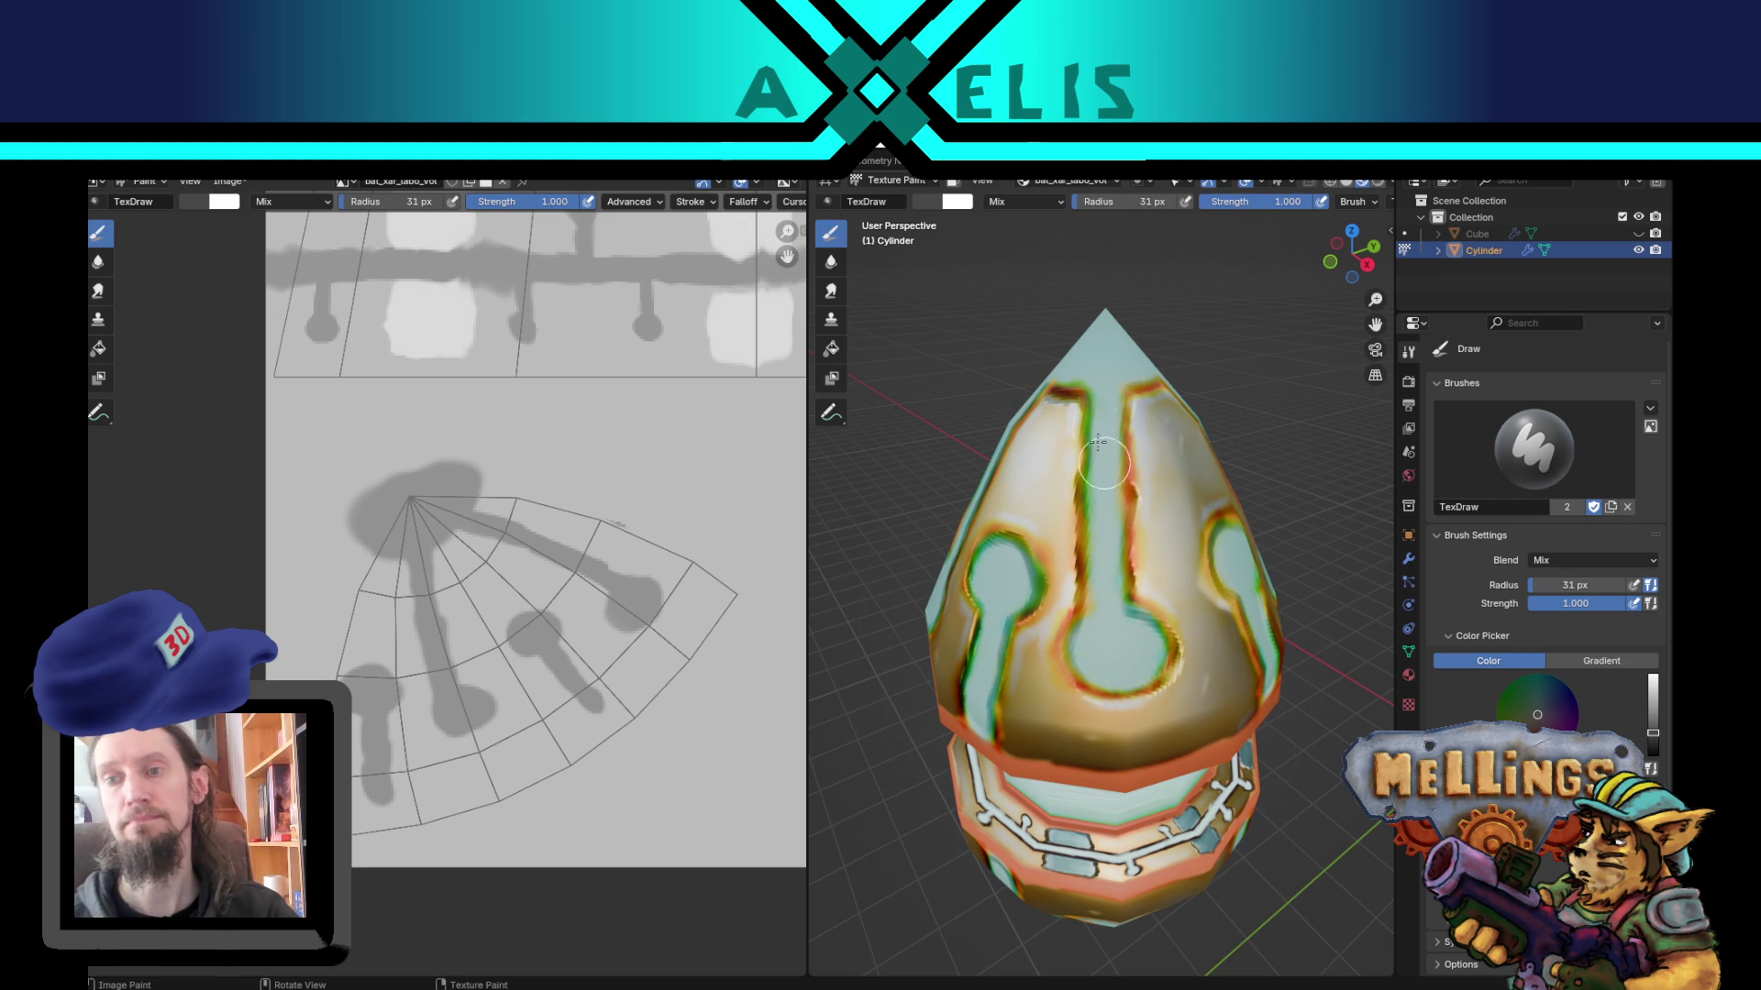
Step: Save bat_xar_labo.blend and zoom out to view the whole cylinder
{"action": "key", "text": "ctrl+s"}
{"action": "scroll", "coordinate": [1069, 503], "scroll_direction": "down", "scroll_amount": 3}
{"action": "mouse_move", "coordinate": [1070, 506]}
{"action": "middle_mouse_down"}
{"action": "mouse_move", "coordinate": [1095, 509]}
{"action": "mouse_move", "coordinate": [1100, 541]}
{"action": "mouse_move", "coordinate": [1106, 516]}
{"action": "mouse_move", "coordinate": [1128, 551]}
{"action": "middle_mouse_up"}
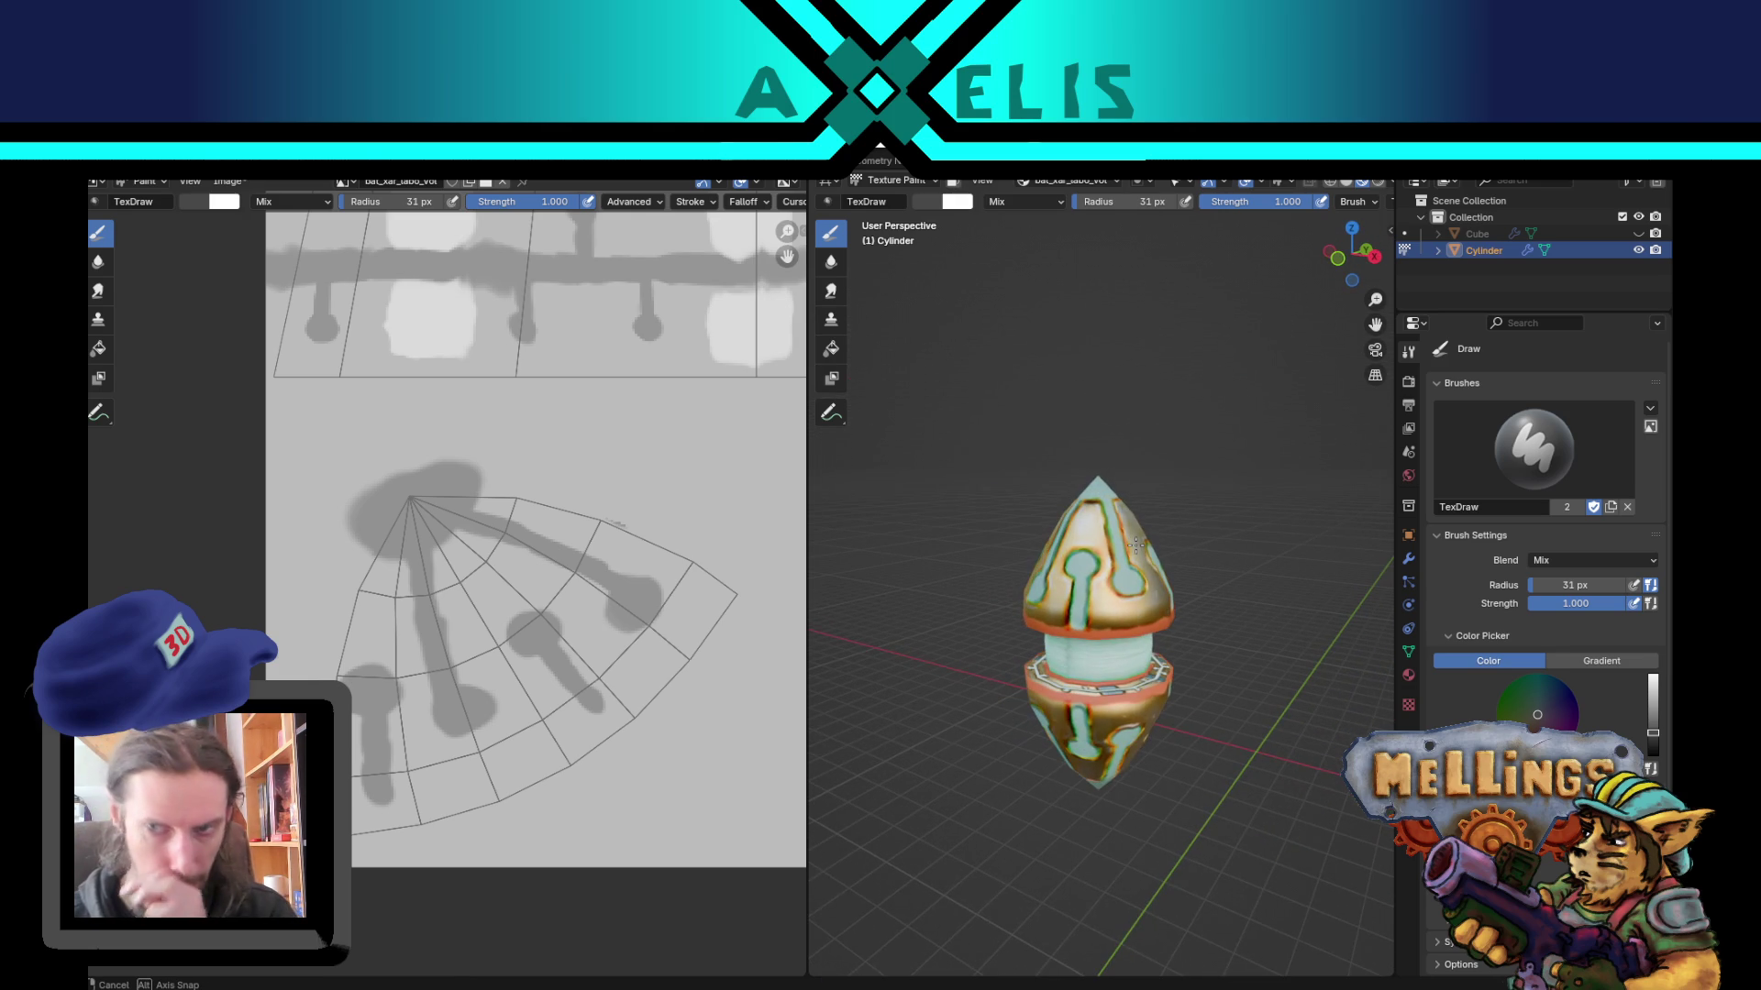
{"action": "scroll", "coordinate": [1086, 660], "scroll_direction": "up", "scroll_amount": 5}
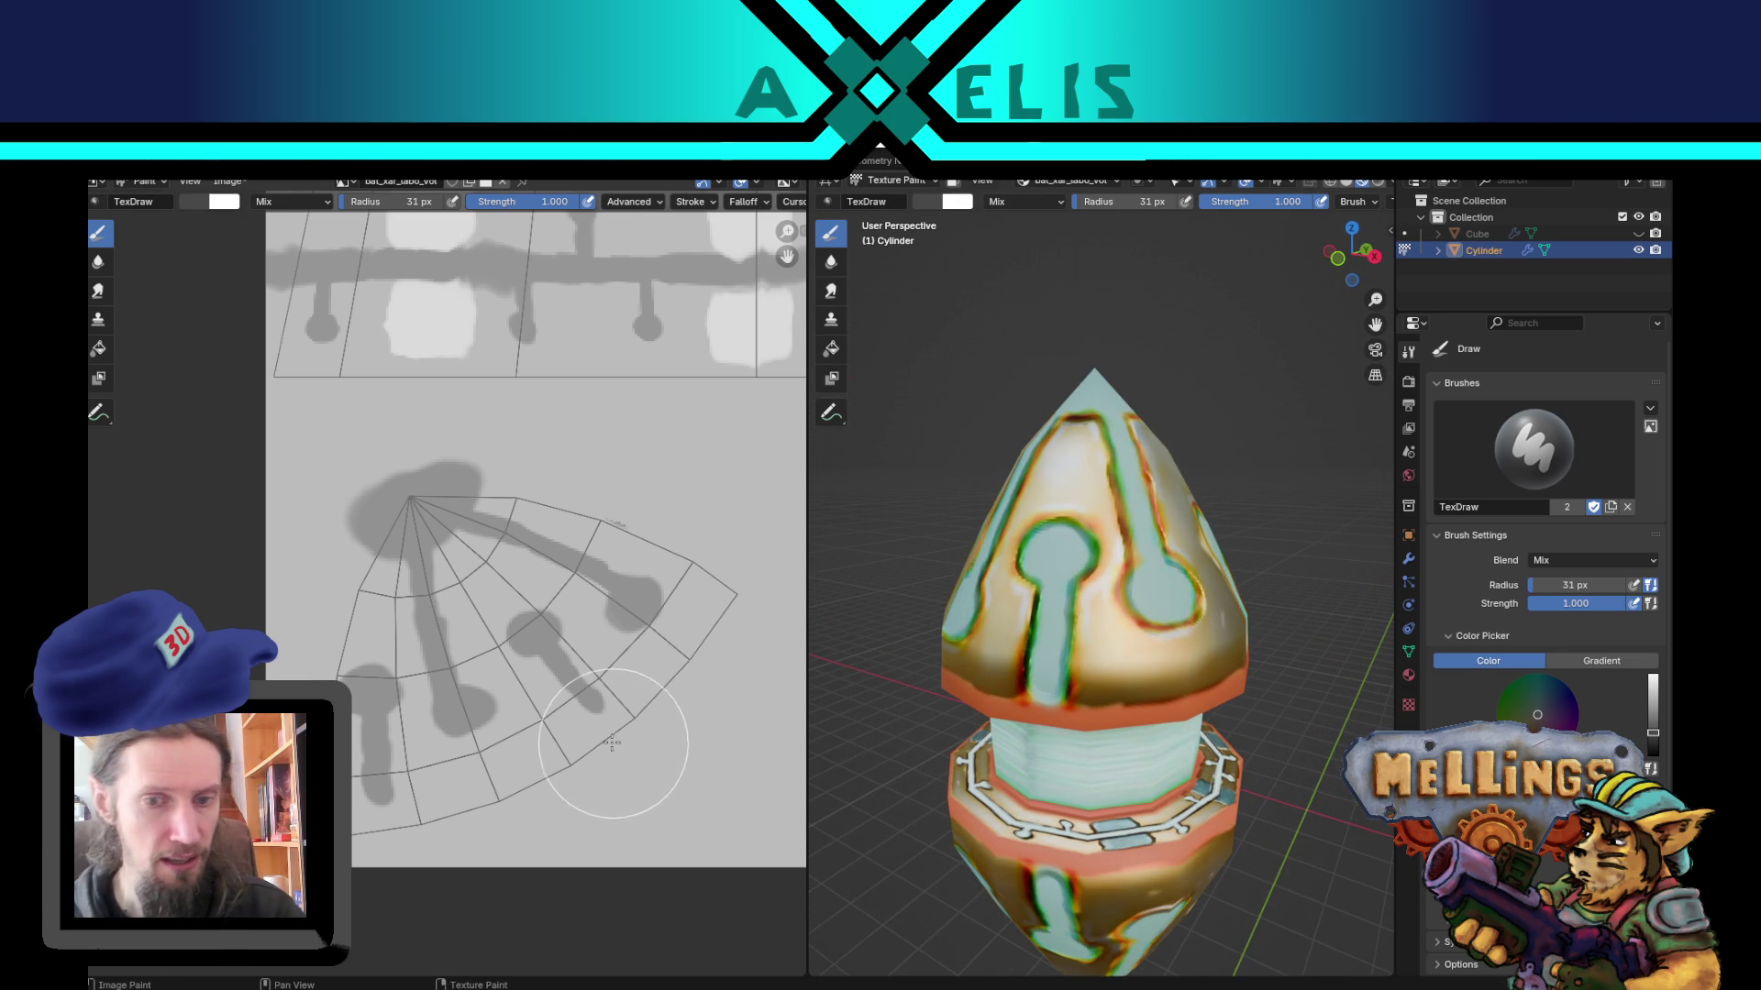
Step: Center the UV fan in the texture view and shrink the brush to 18 px
{"action": "middle_click_drag", "start_coordinate": [612, 733], "coordinate": [602, 680]}
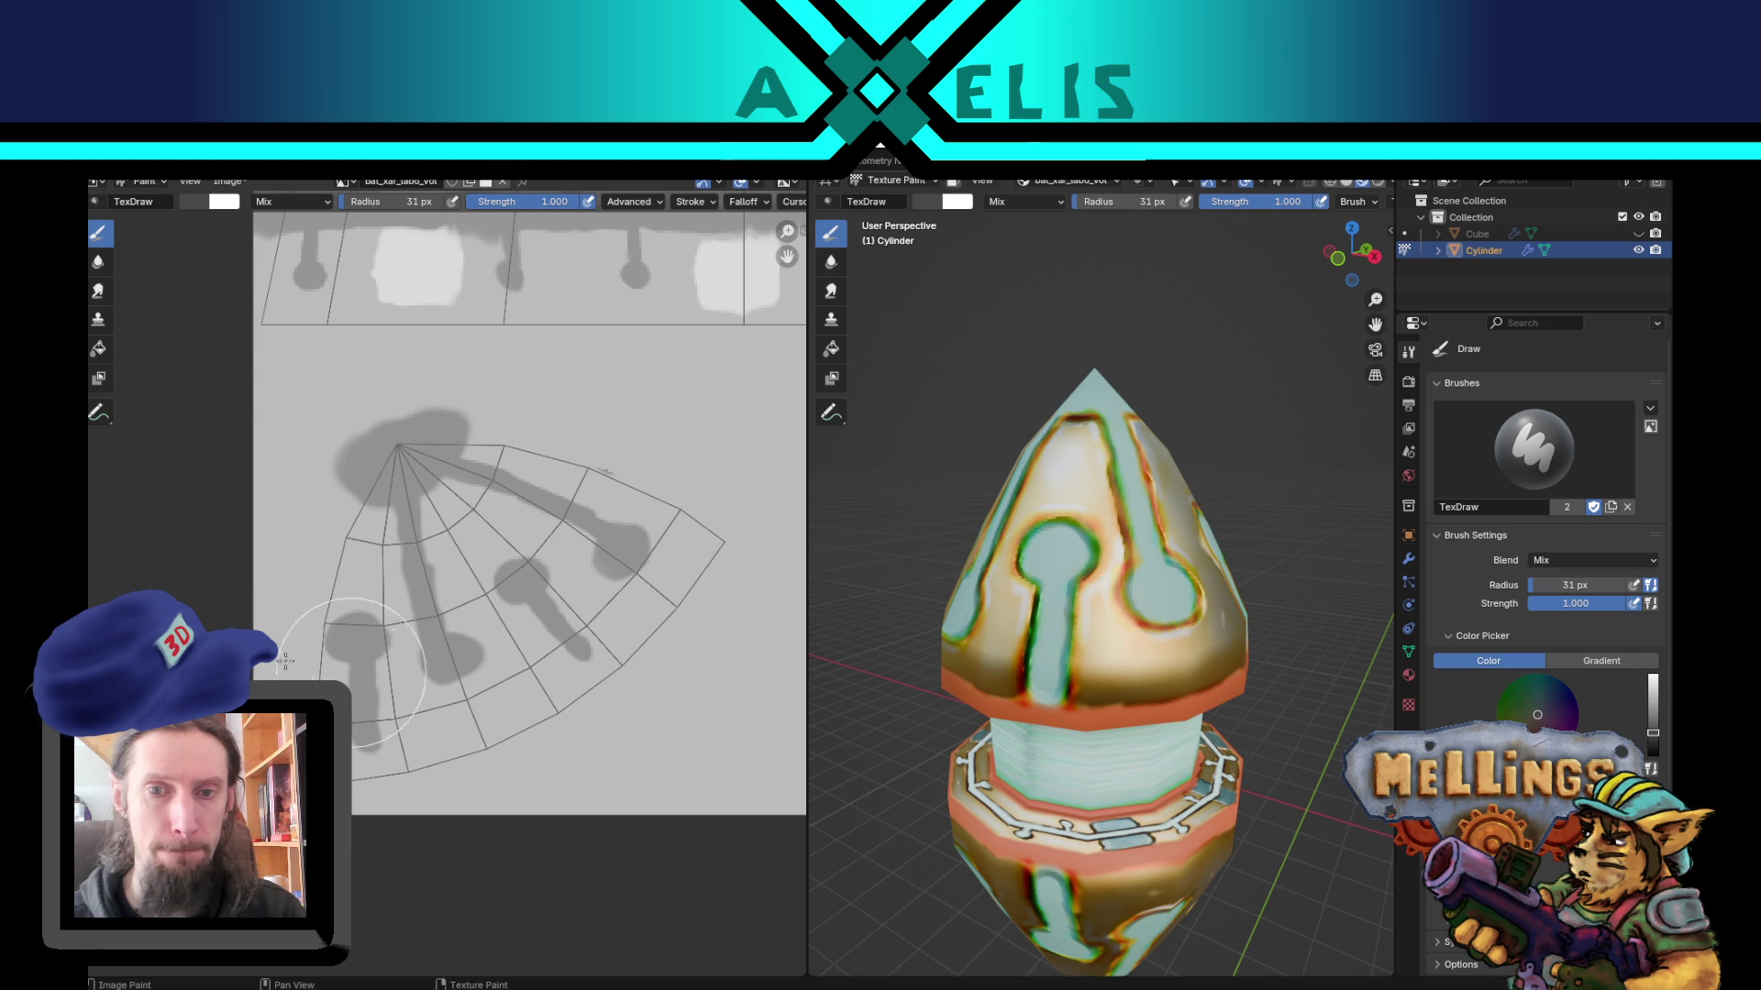
{"action": "key", "text": "f"}
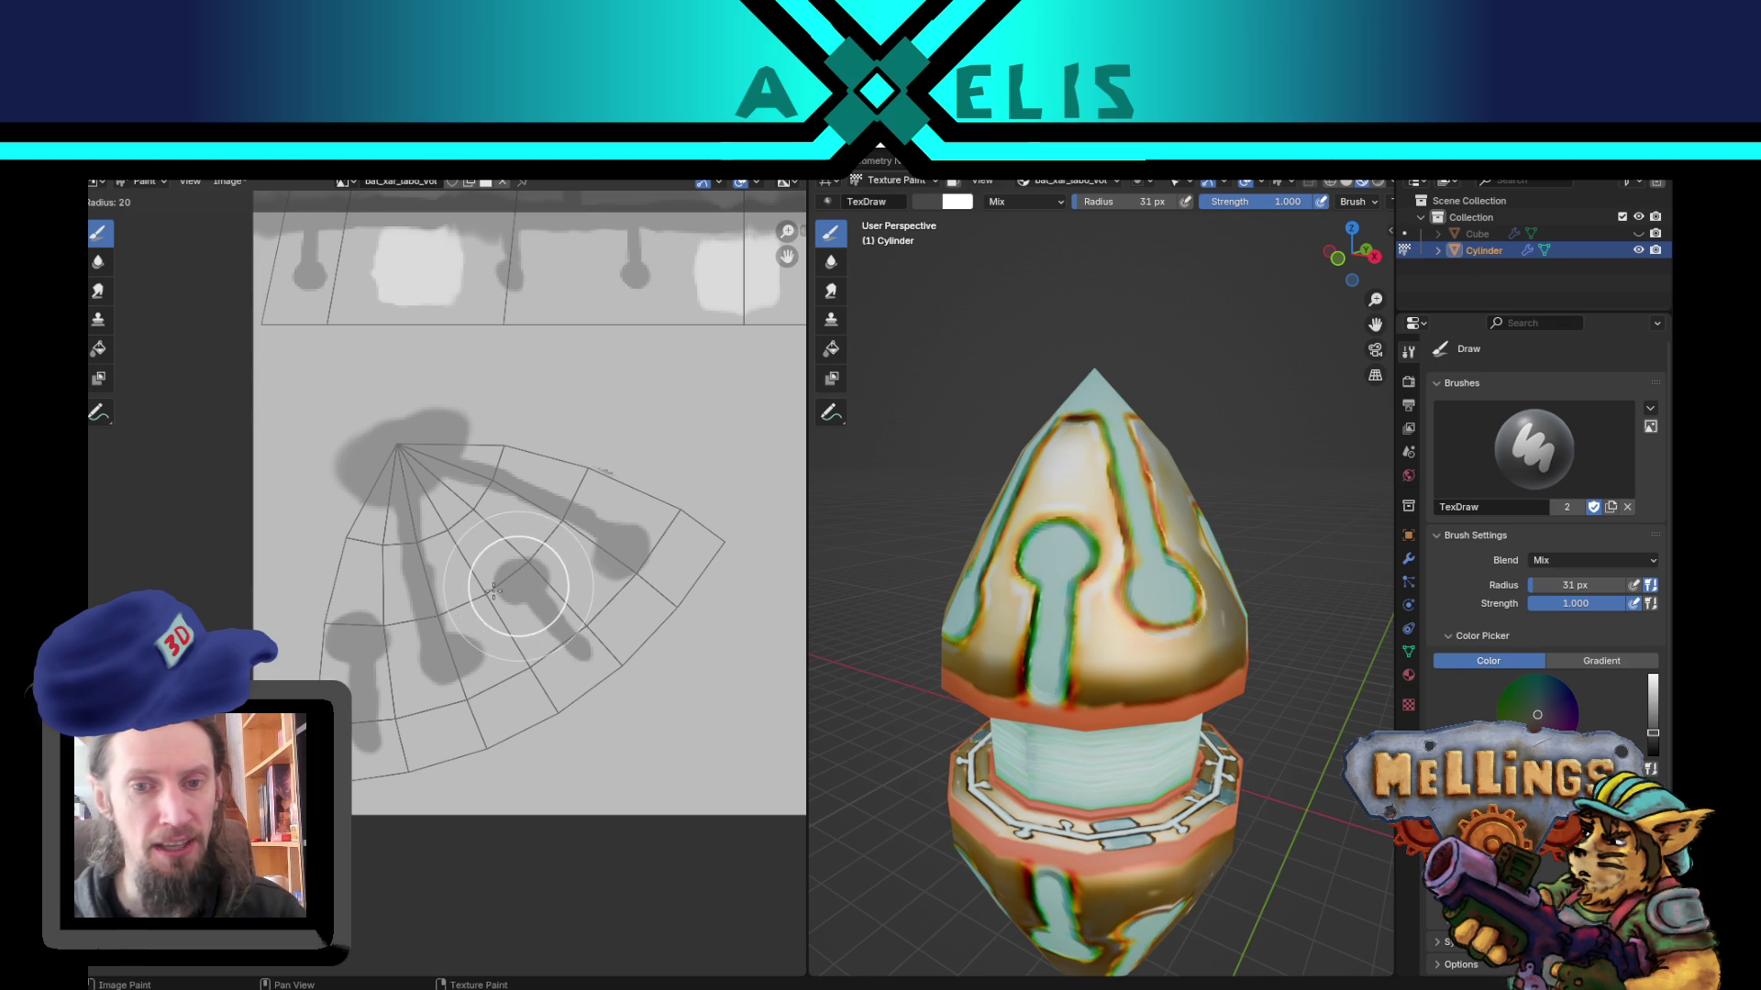
{"action": "left_click", "coordinate": [522, 580]}
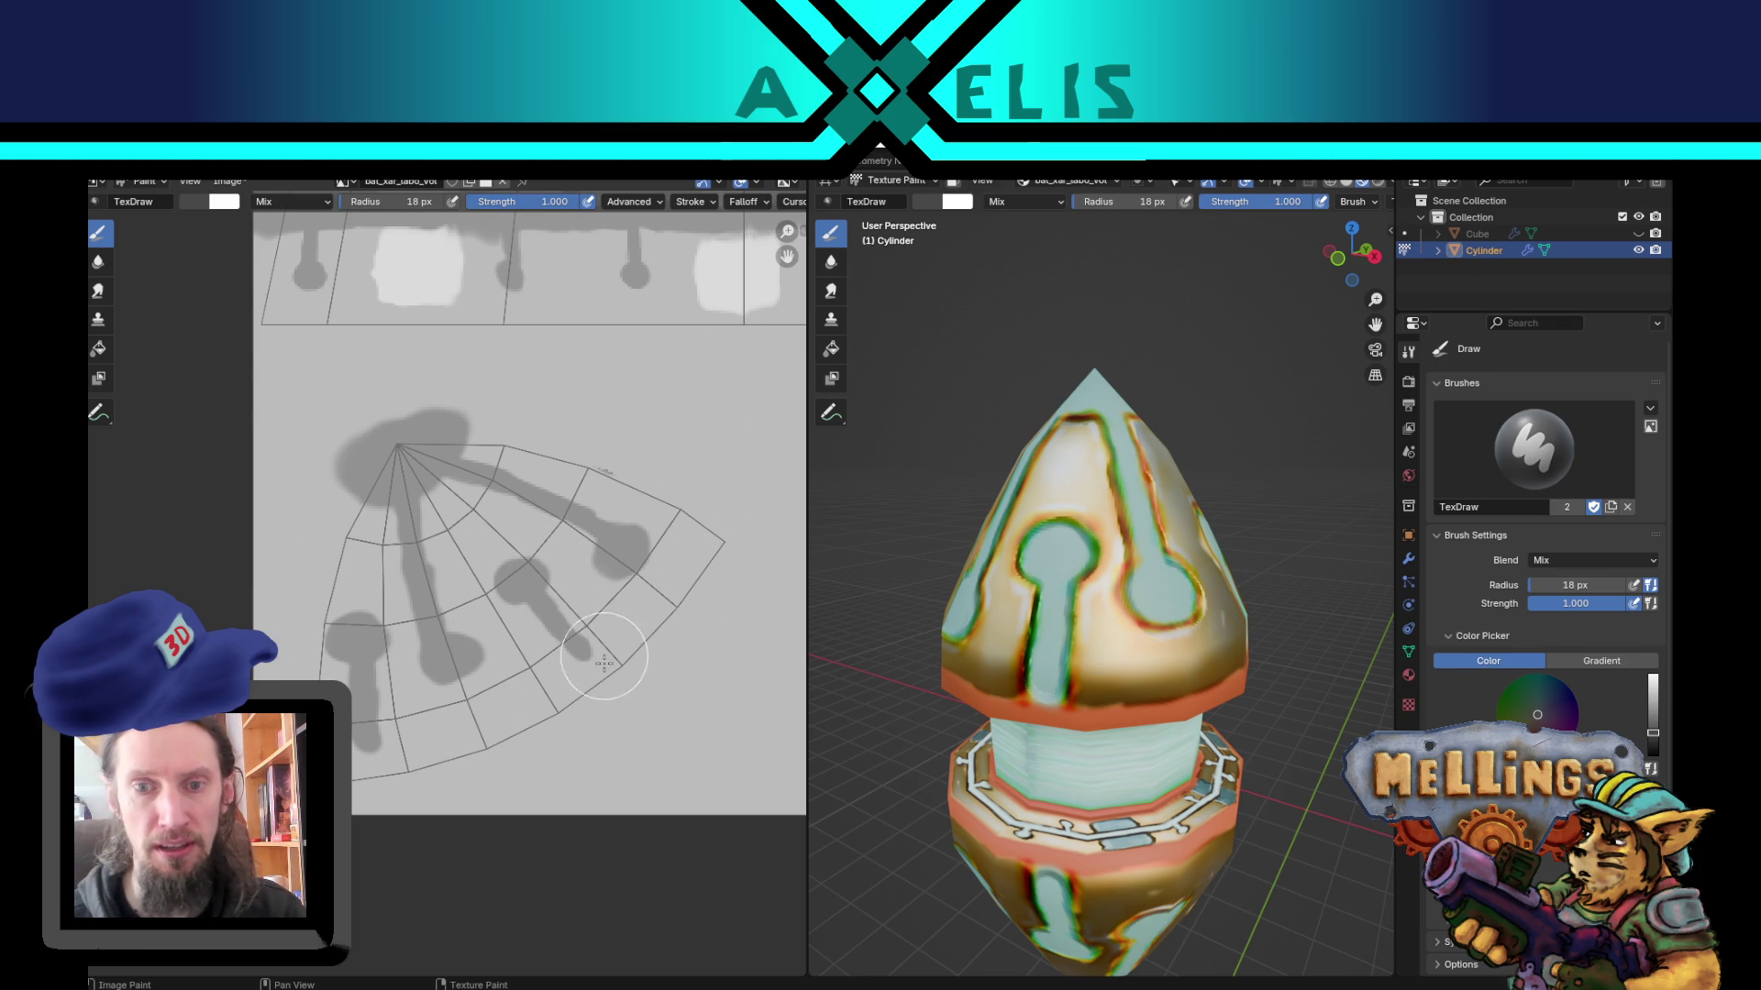
Step: Review the stroke method options, bring up the falloff curve settings, and paint a dark grey stroke
{"action": "left_click", "coordinate": [692, 202]}
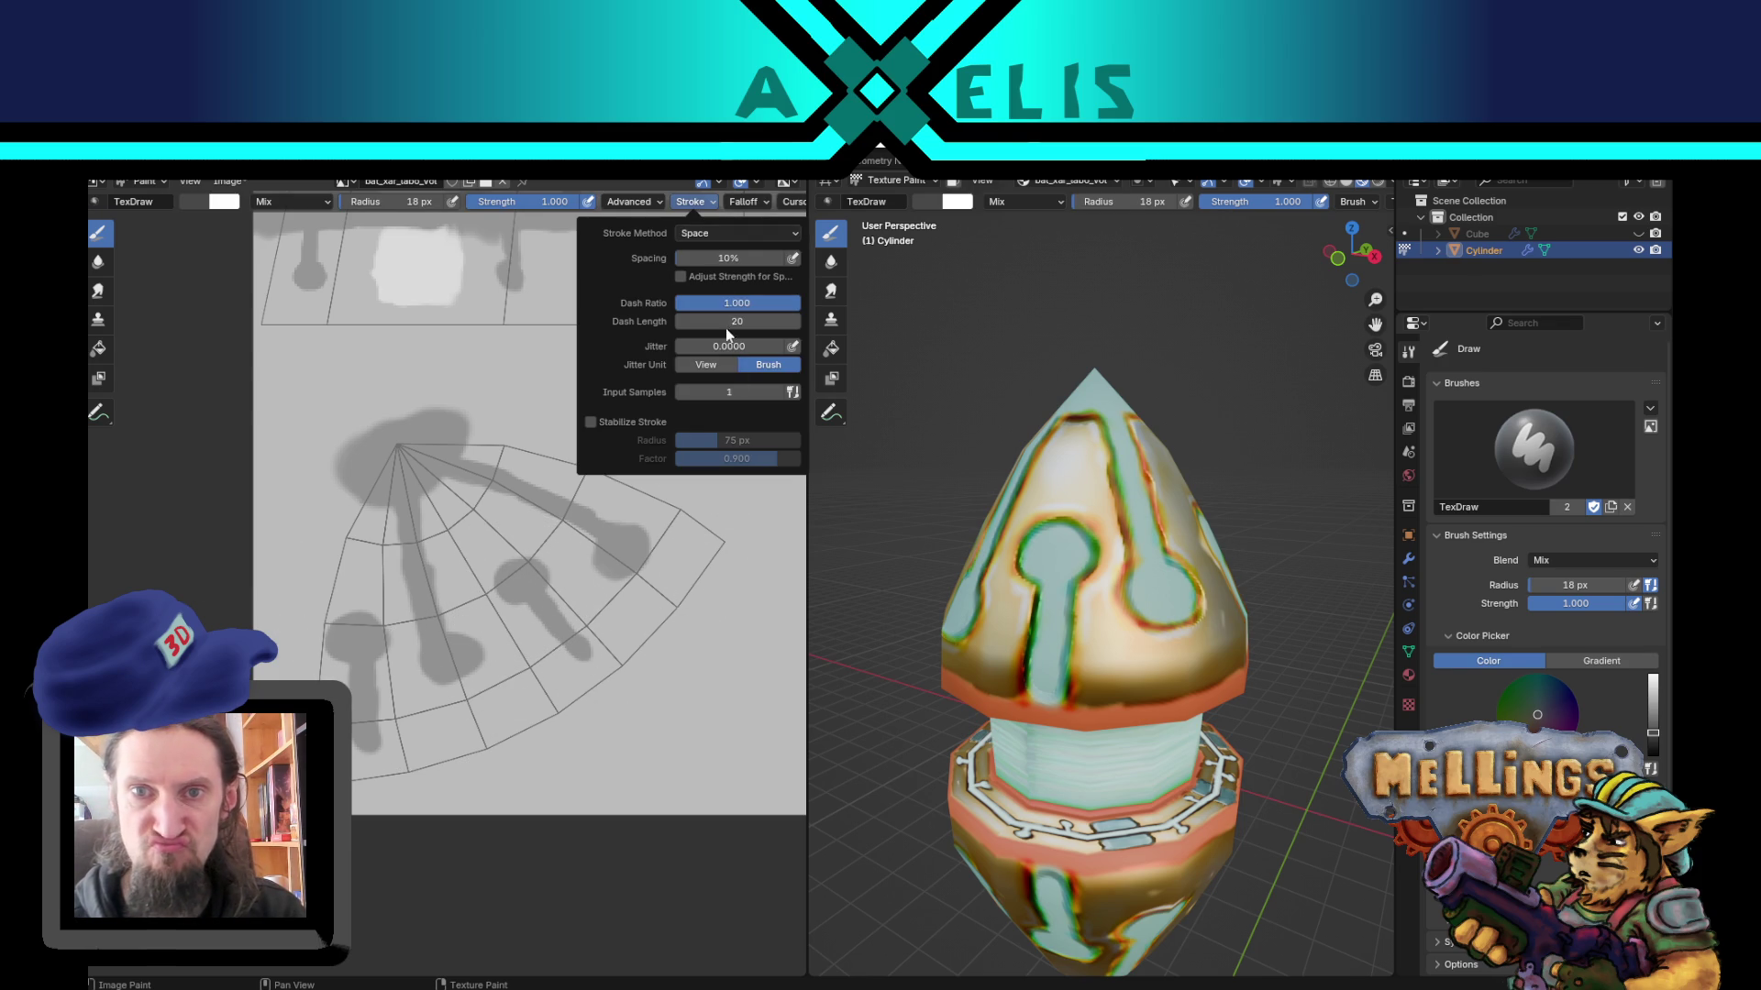
{"action": "left_click", "coordinate": [741, 234]}
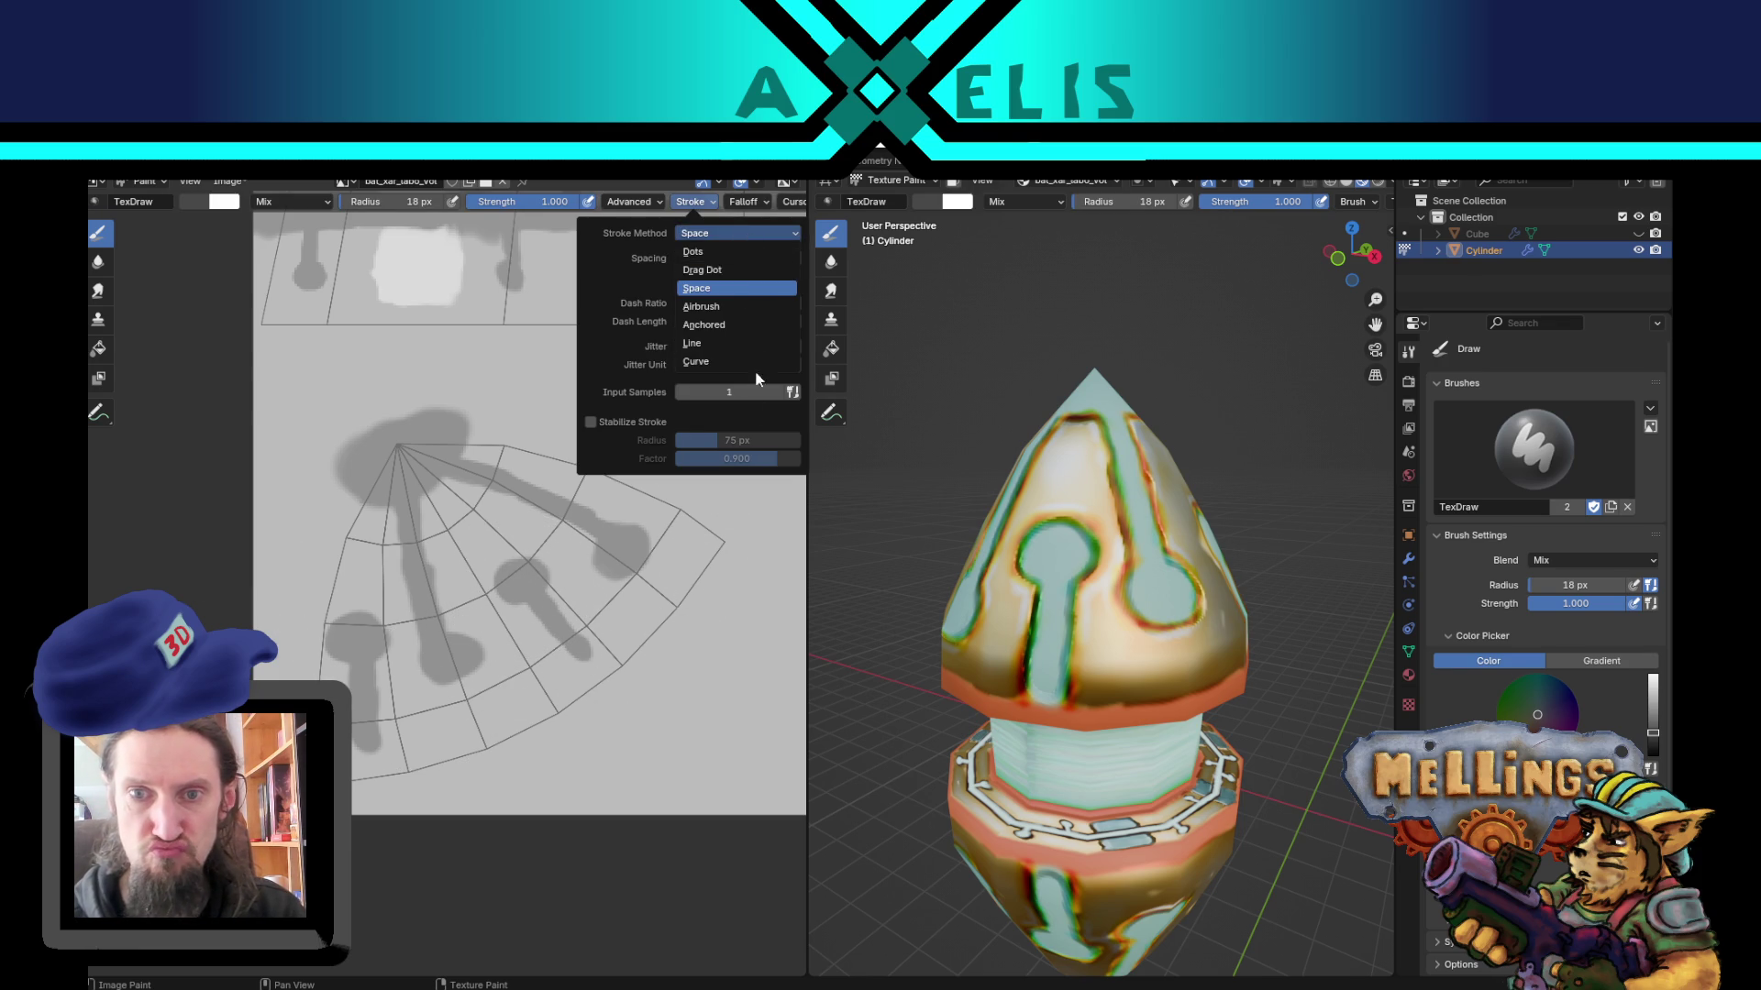
{"action": "left_click", "coordinate": [717, 233]}
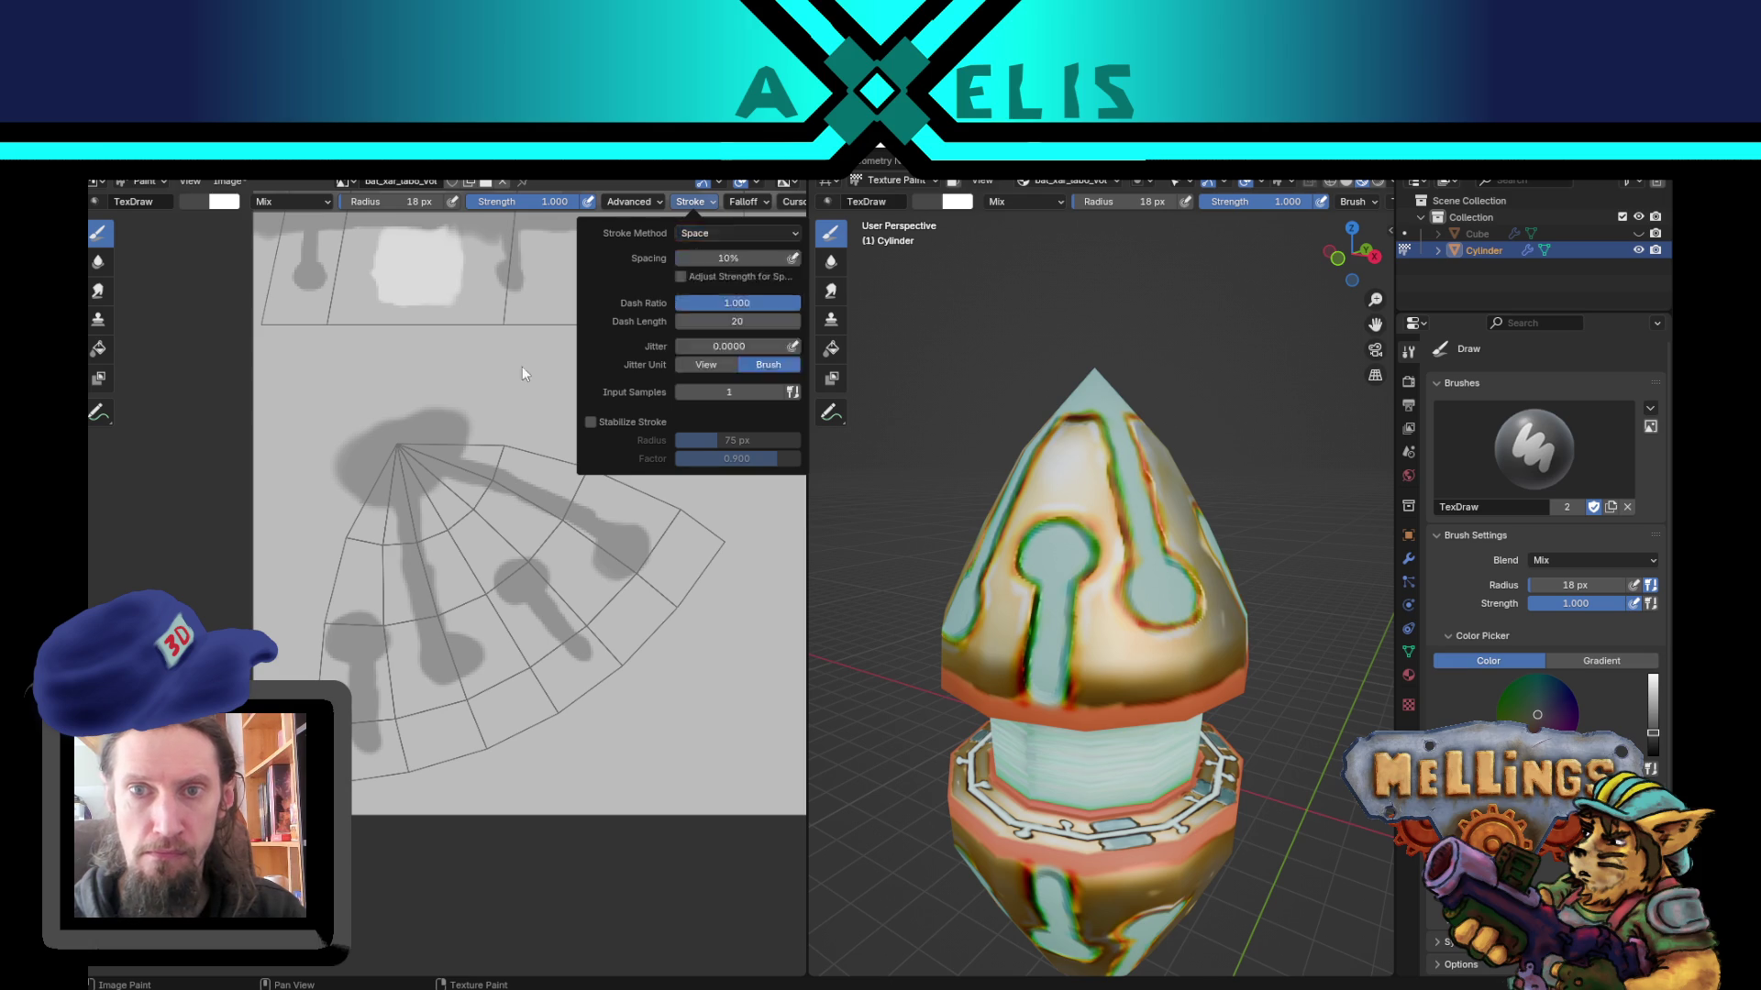
{"action": "left_click", "coordinate": [744, 201]}
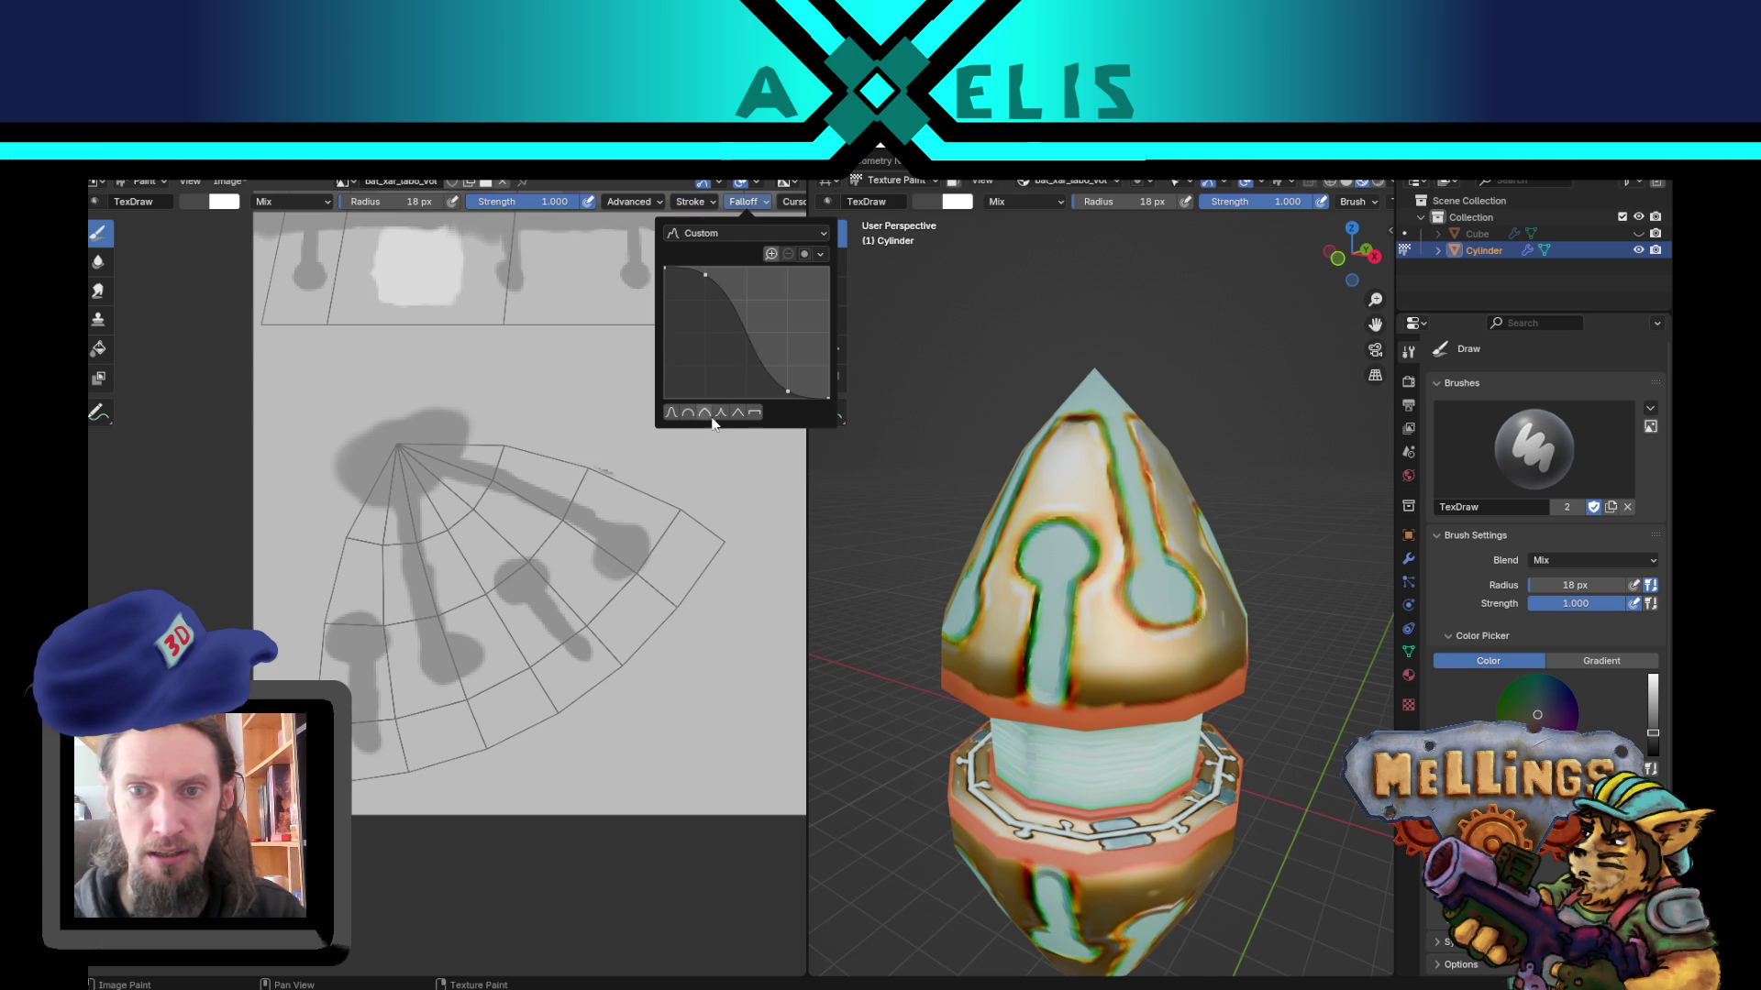
{"action": "mouse_move", "coordinate": [731, 535]}
{"action": "left_mouse_down"}
{"action": "mouse_move", "coordinate": [595, 694]}
{"action": "mouse_move", "coordinate": [393, 786]}
{"action": "mouse_move", "coordinate": [594, 716]}
{"action": "mouse_move", "coordinate": [699, 621]}
{"action": "mouse_move", "coordinate": [748, 532]}
{"action": "left_mouse_up"}
Step: Undo the dark grey stroke and save the texture image as bat_xar_labo_vol.png
{"action": "key", "text": "ctrl+z"}
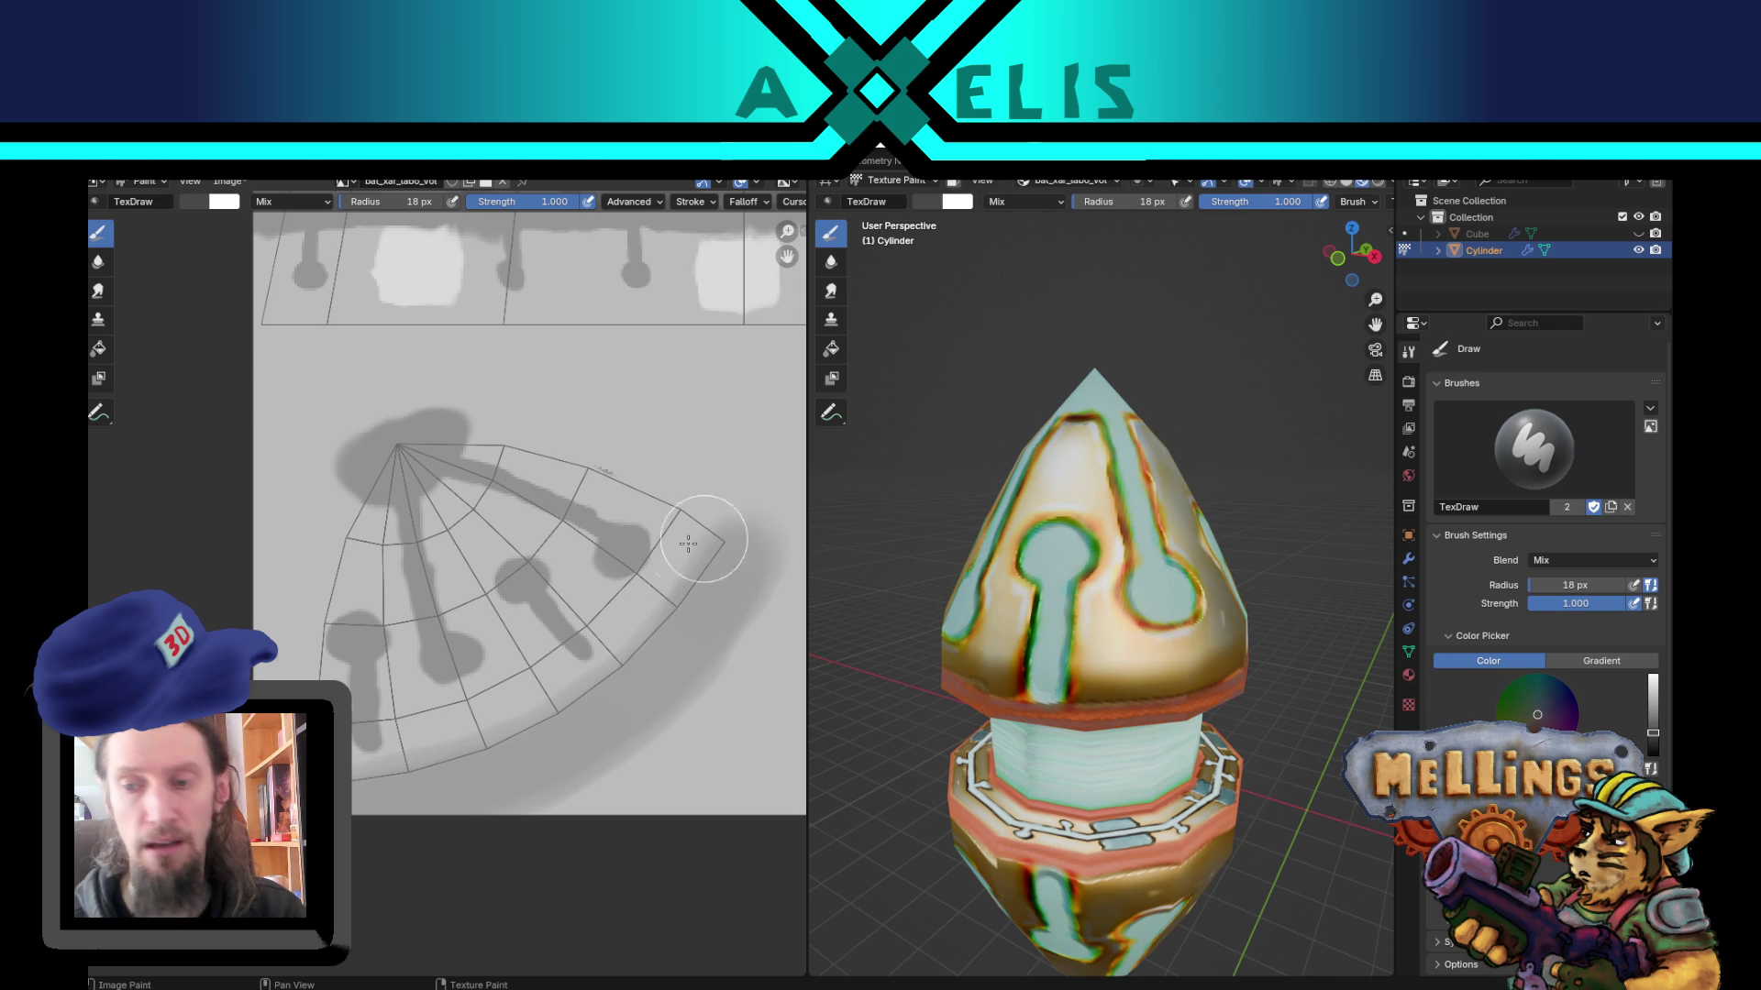
{"action": "scroll", "coordinate": [1006, 499], "scroll_direction": "down", "scroll_amount": 5}
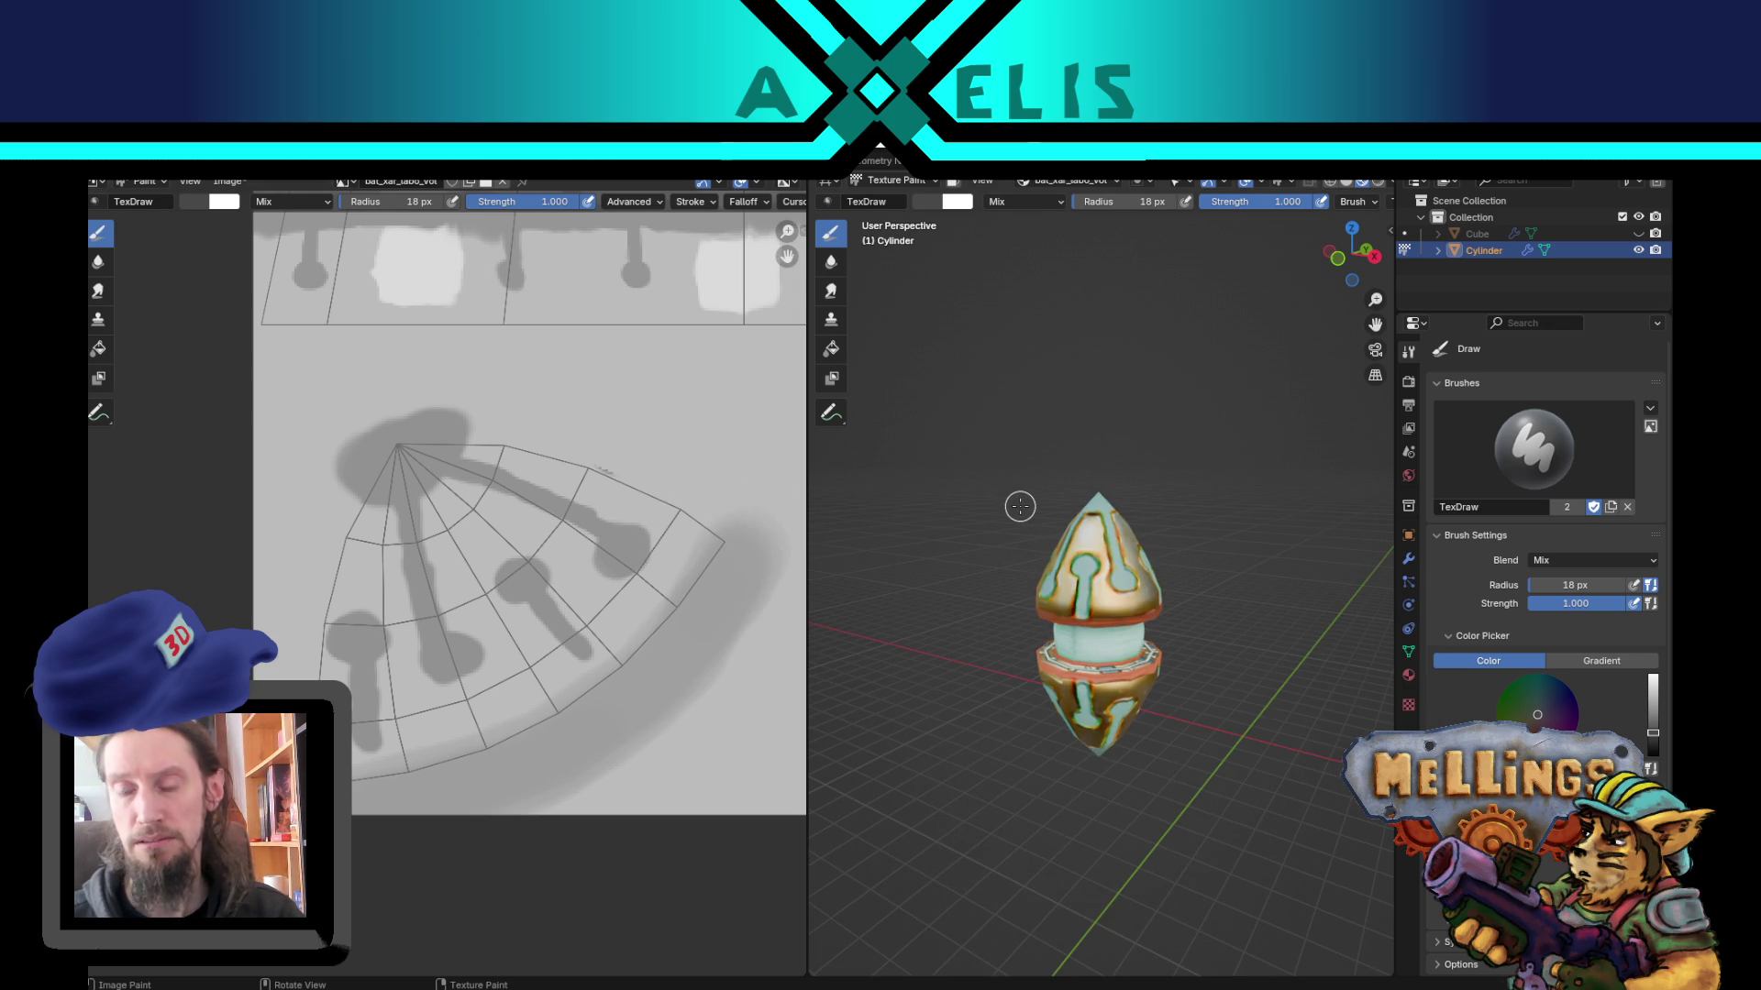
{"action": "key", "text": "alt+s"}
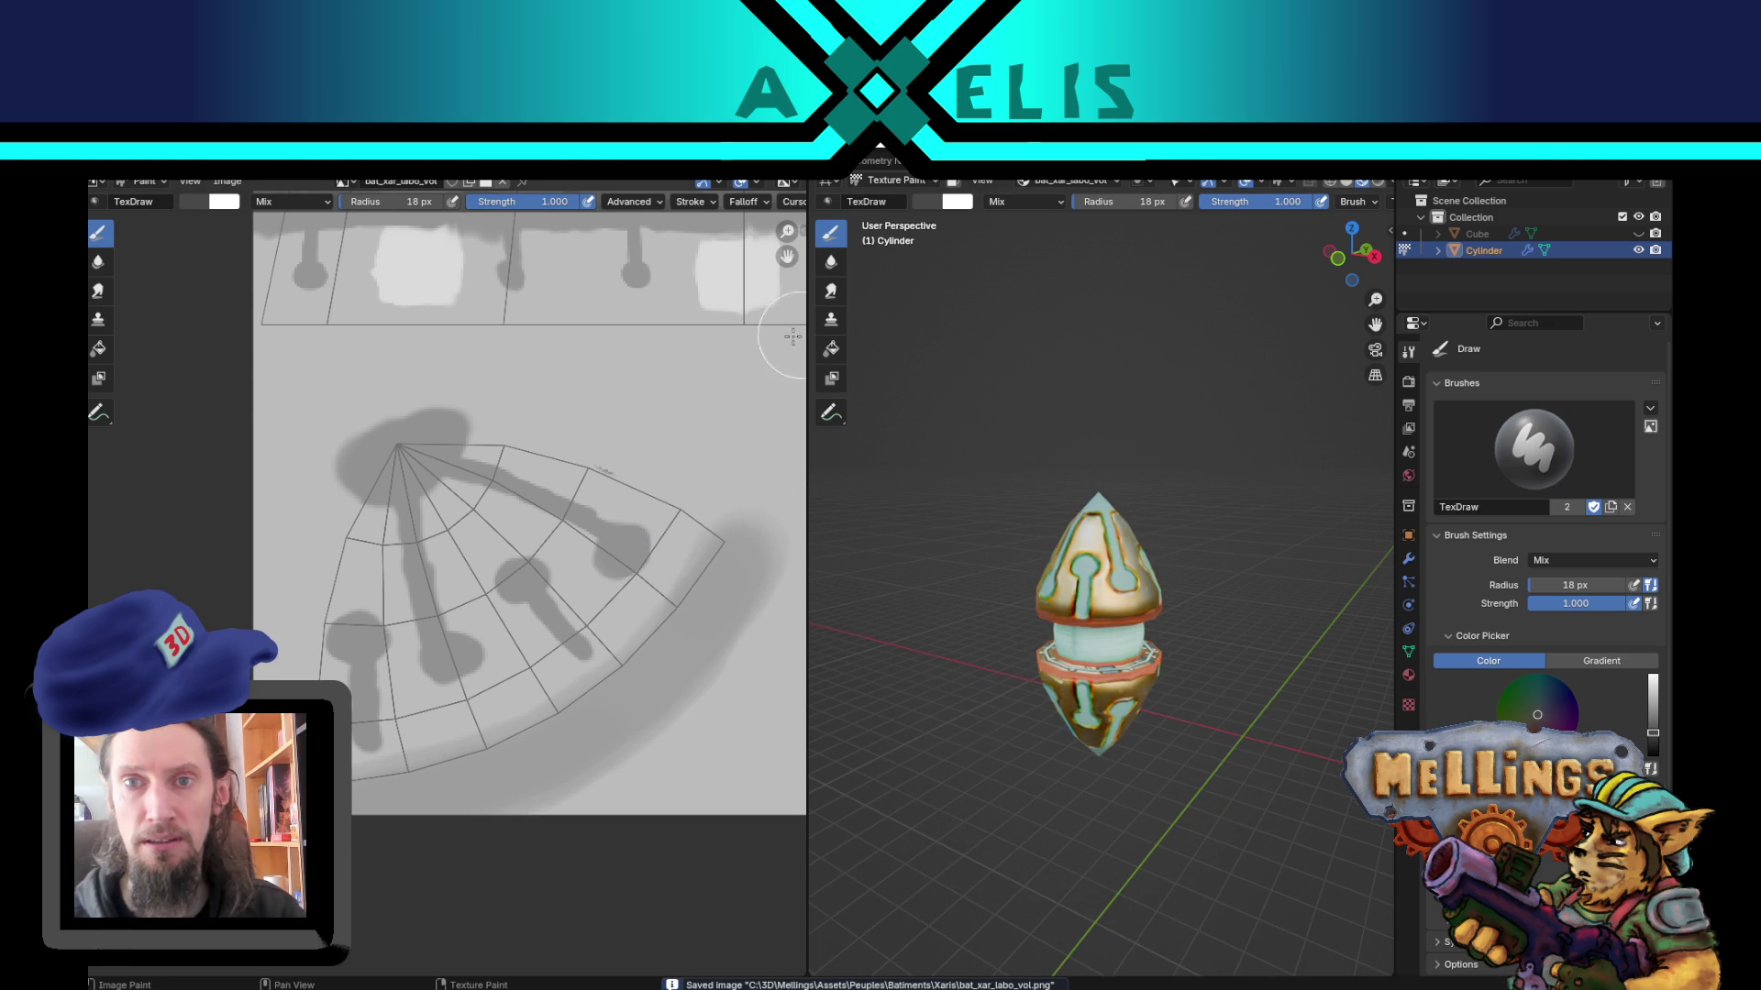
{"action": "left_click", "coordinate": [750, 203]}
Step: Apply a falloff curve preset and switch painting to the bat_xar_labo_lum texture
{"action": "left_click", "coordinate": [671, 416]}
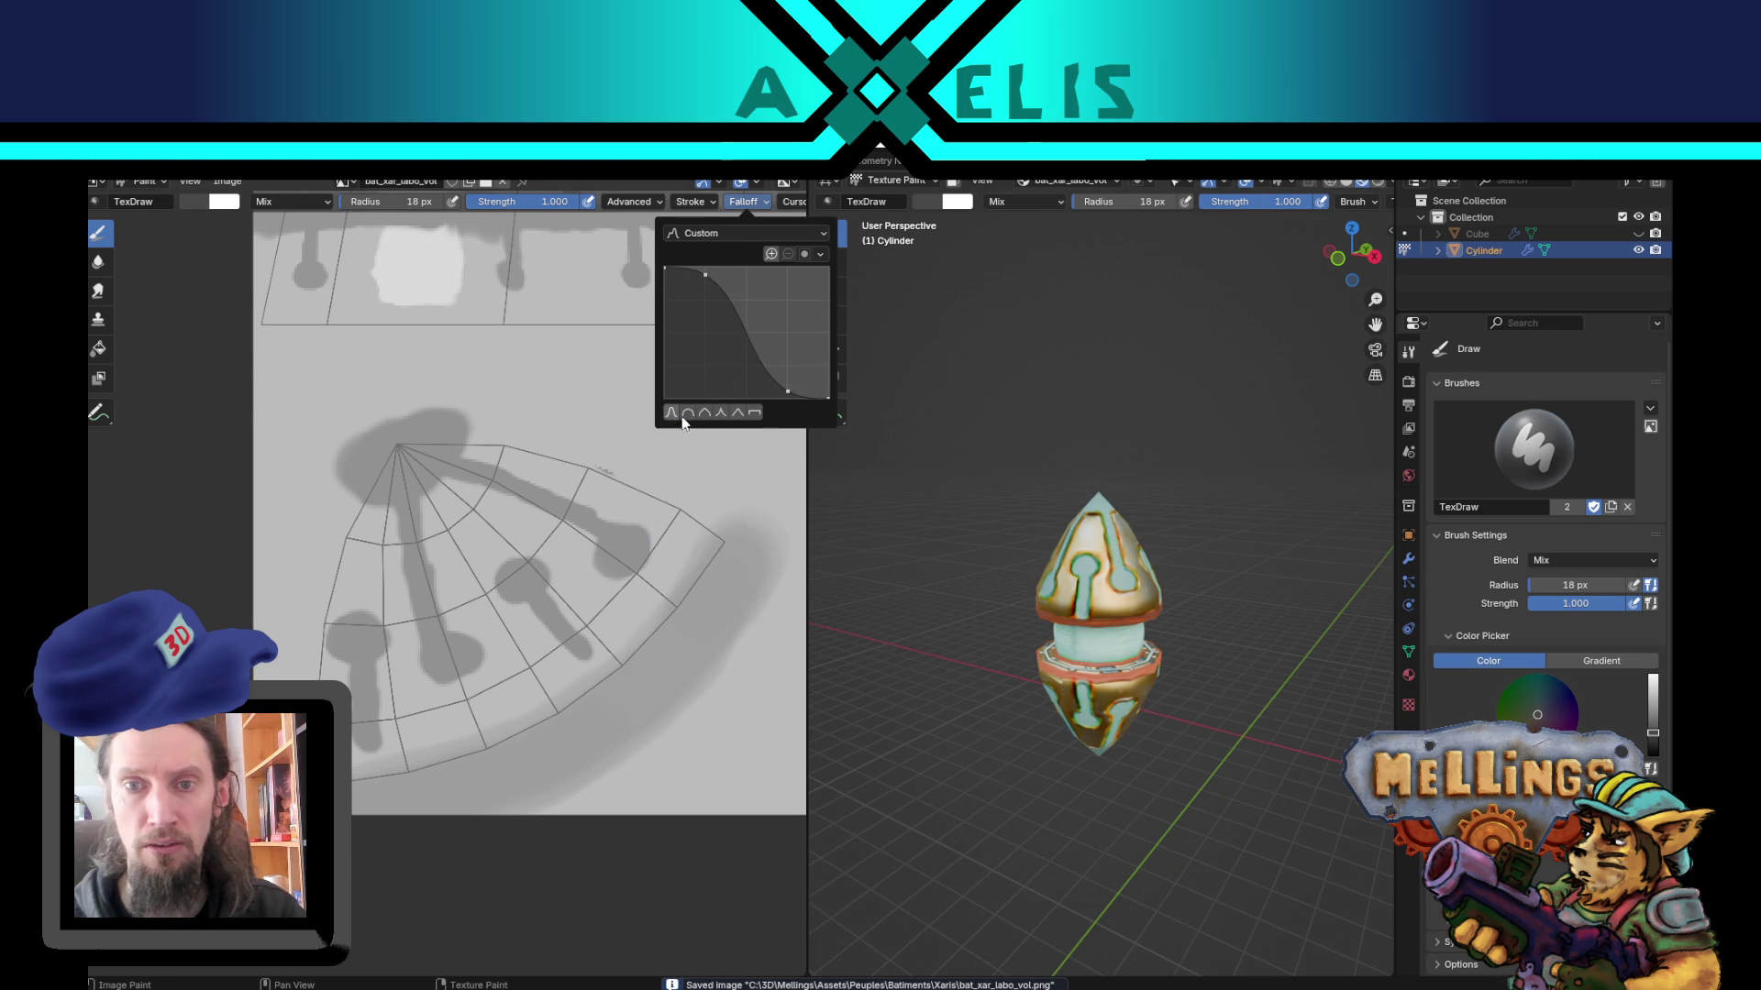
{"action": "left_click", "coordinate": [1091, 182]}
{"action": "left_click", "coordinate": [1069, 295]}
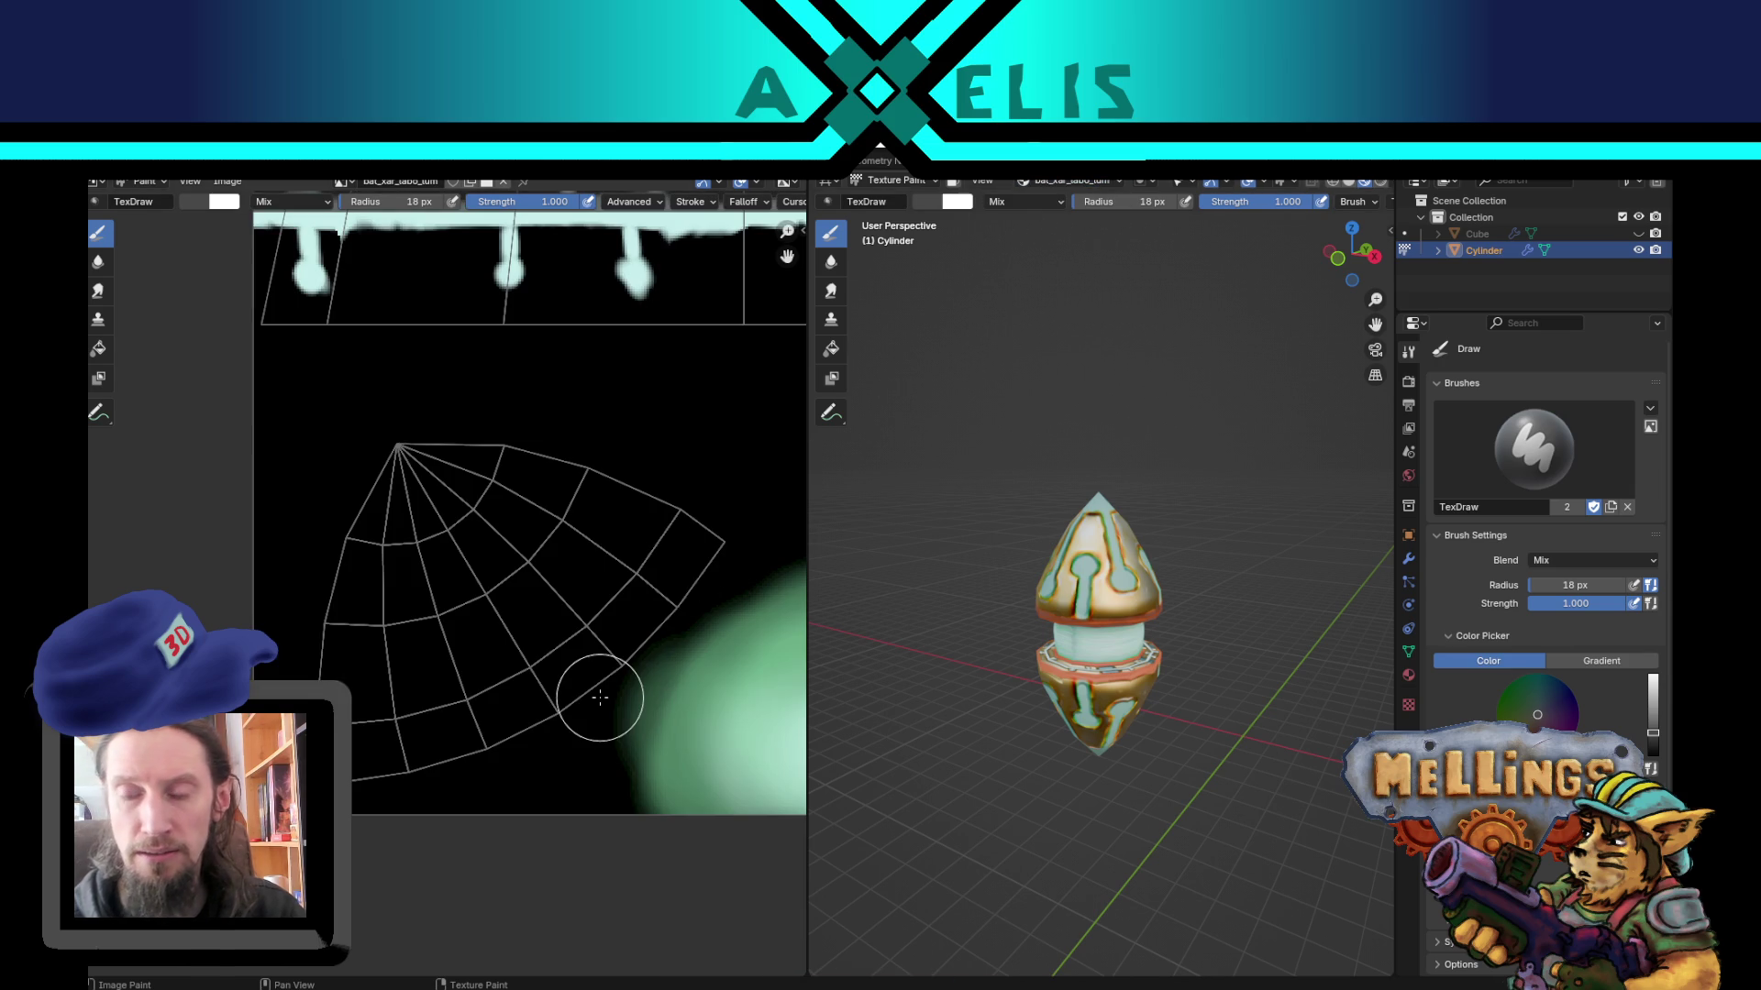
{"action": "scroll", "coordinate": [600, 697], "scroll_direction": "down", "scroll_amount": 4}
{"action": "middle_click_drag", "start_coordinate": [683, 351], "coordinate": [577, 744]}
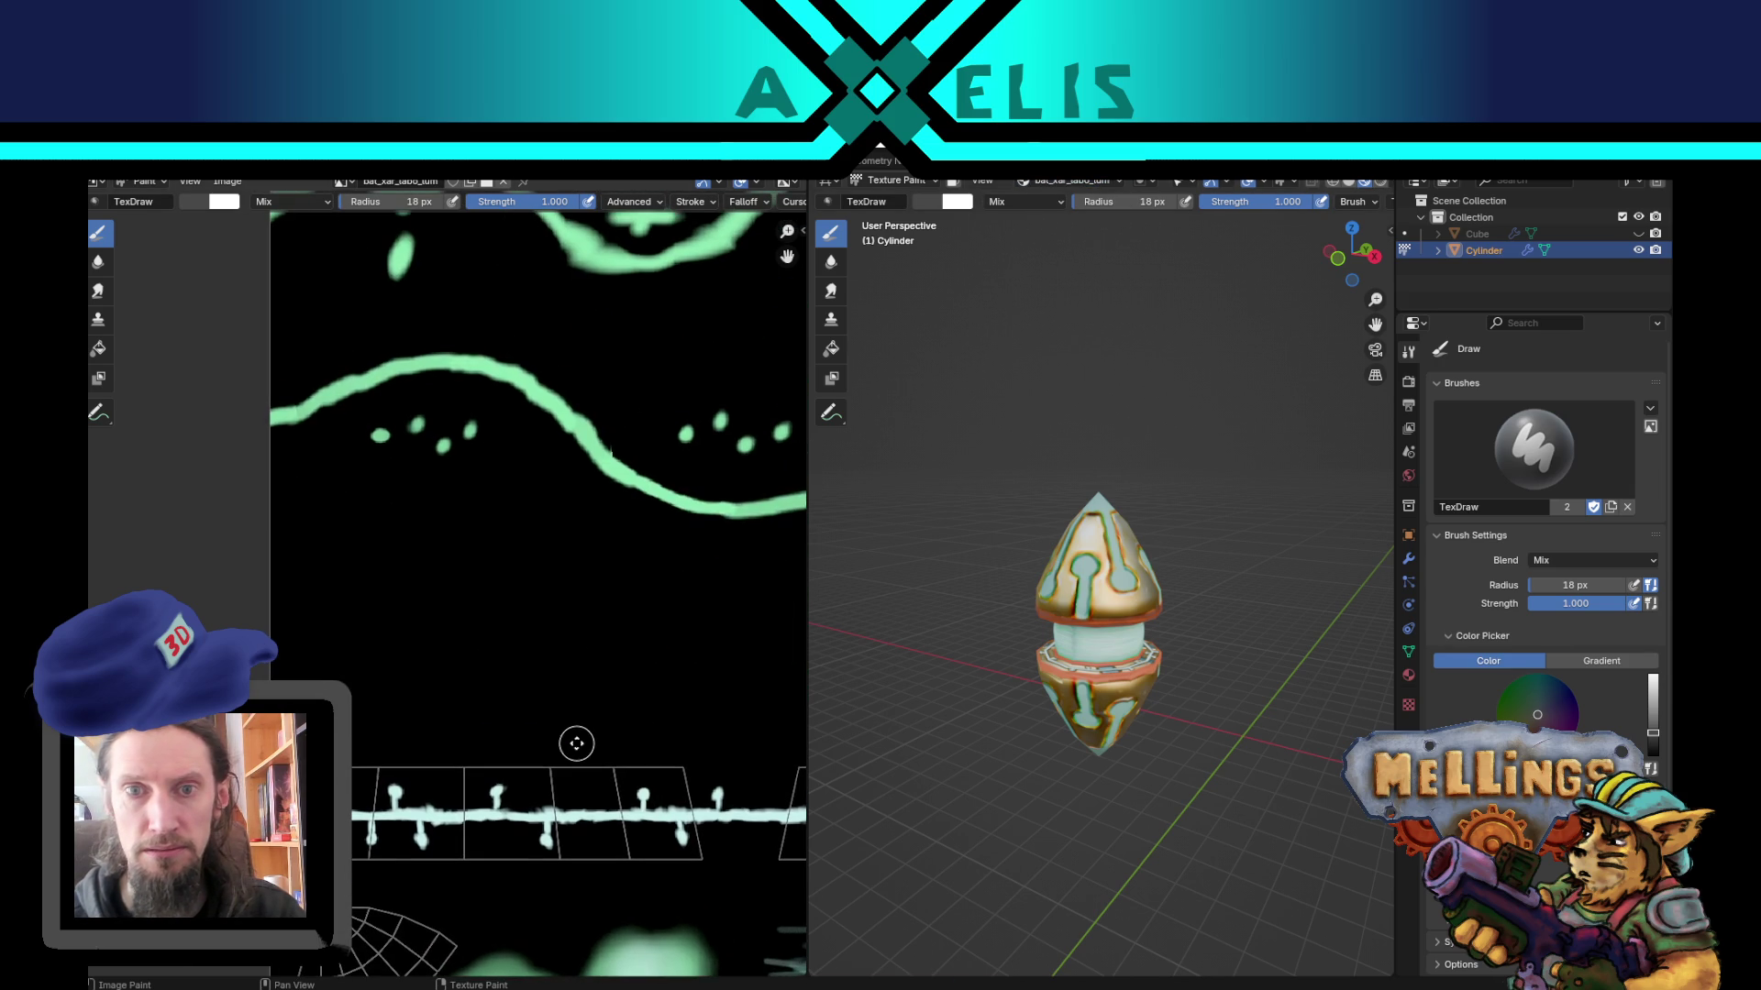
{"action": "middle_click_drag", "start_coordinate": [623, 401], "coordinate": [533, 700]}
Step: Sample the pale cyan from the texture's lower strip as the brush colour
{"action": "key", "text": "s"}
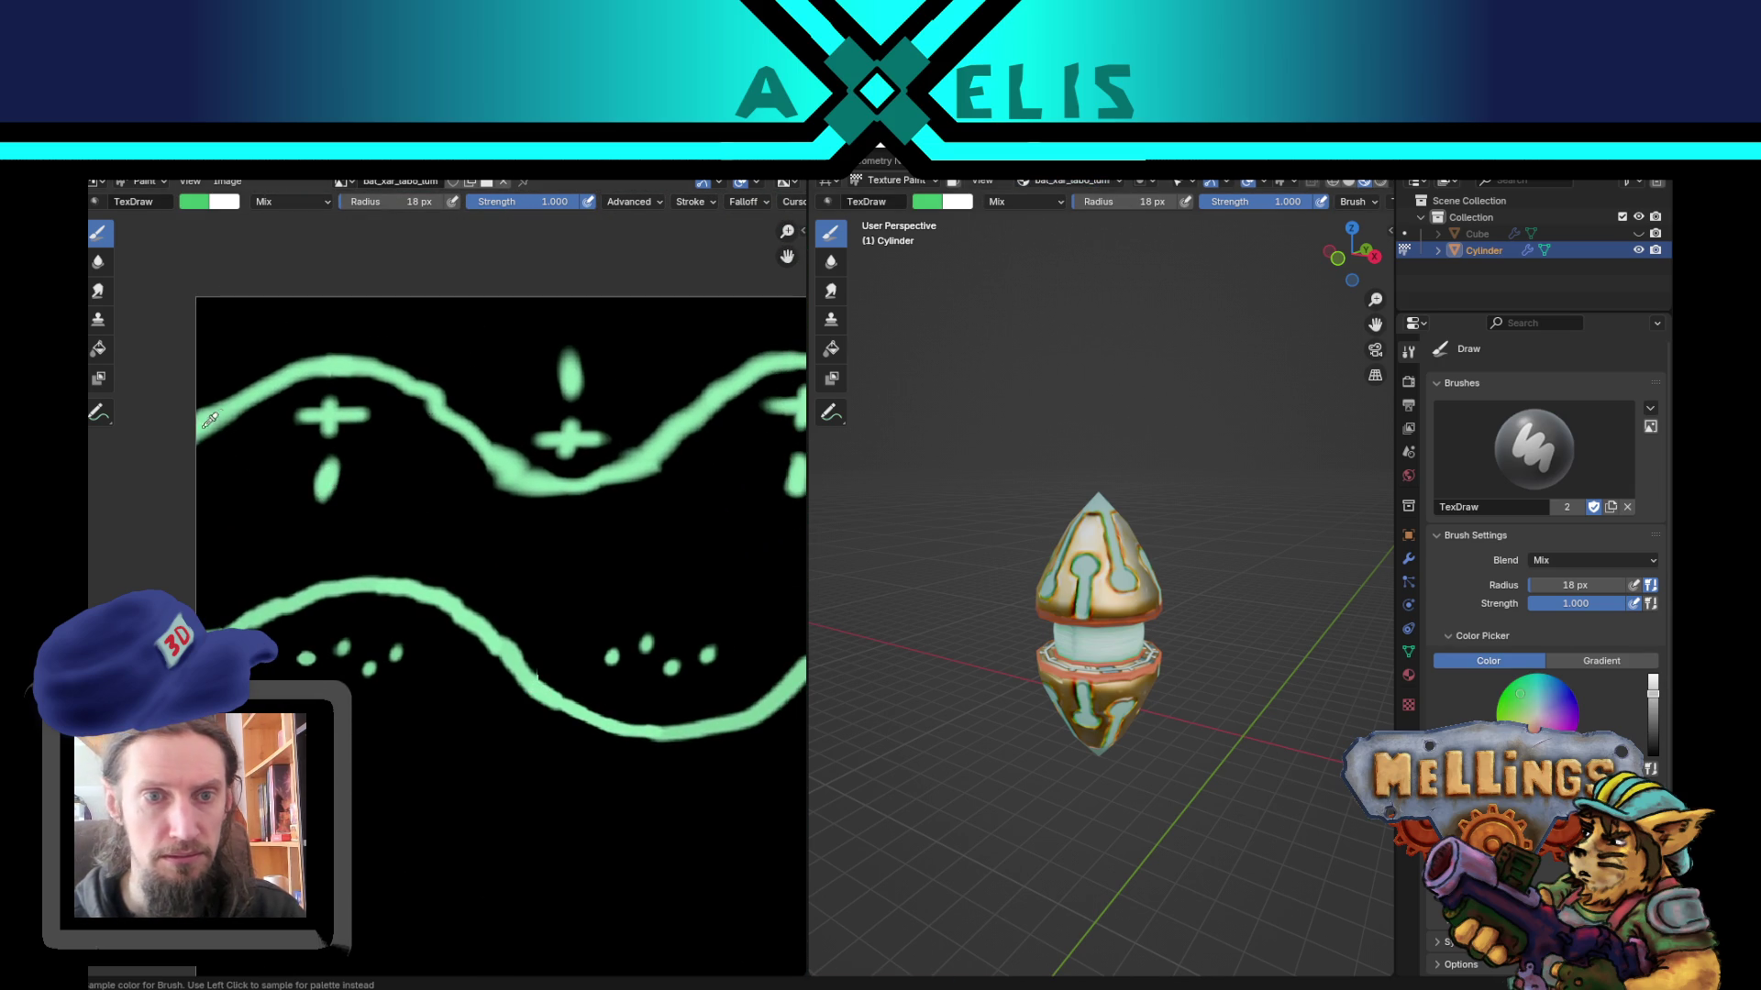
{"action": "left_click", "coordinate": [217, 414]}
{"action": "mouse_move", "coordinate": [590, 679]}
{"action": "middle_mouse_down"}
{"action": "mouse_move", "coordinate": [590, 522]}
{"action": "mouse_move", "coordinate": [562, 444]}
{"action": "middle_mouse_up"}
{"action": "mouse_move", "coordinate": [461, 559]}
{"action": "middle_mouse_down"}
{"action": "mouse_move", "coordinate": [461, 506]}
{"action": "mouse_move", "coordinate": [495, 770]}
{"action": "mouse_move", "coordinate": [584, 487]}
{"action": "middle_mouse_up"}
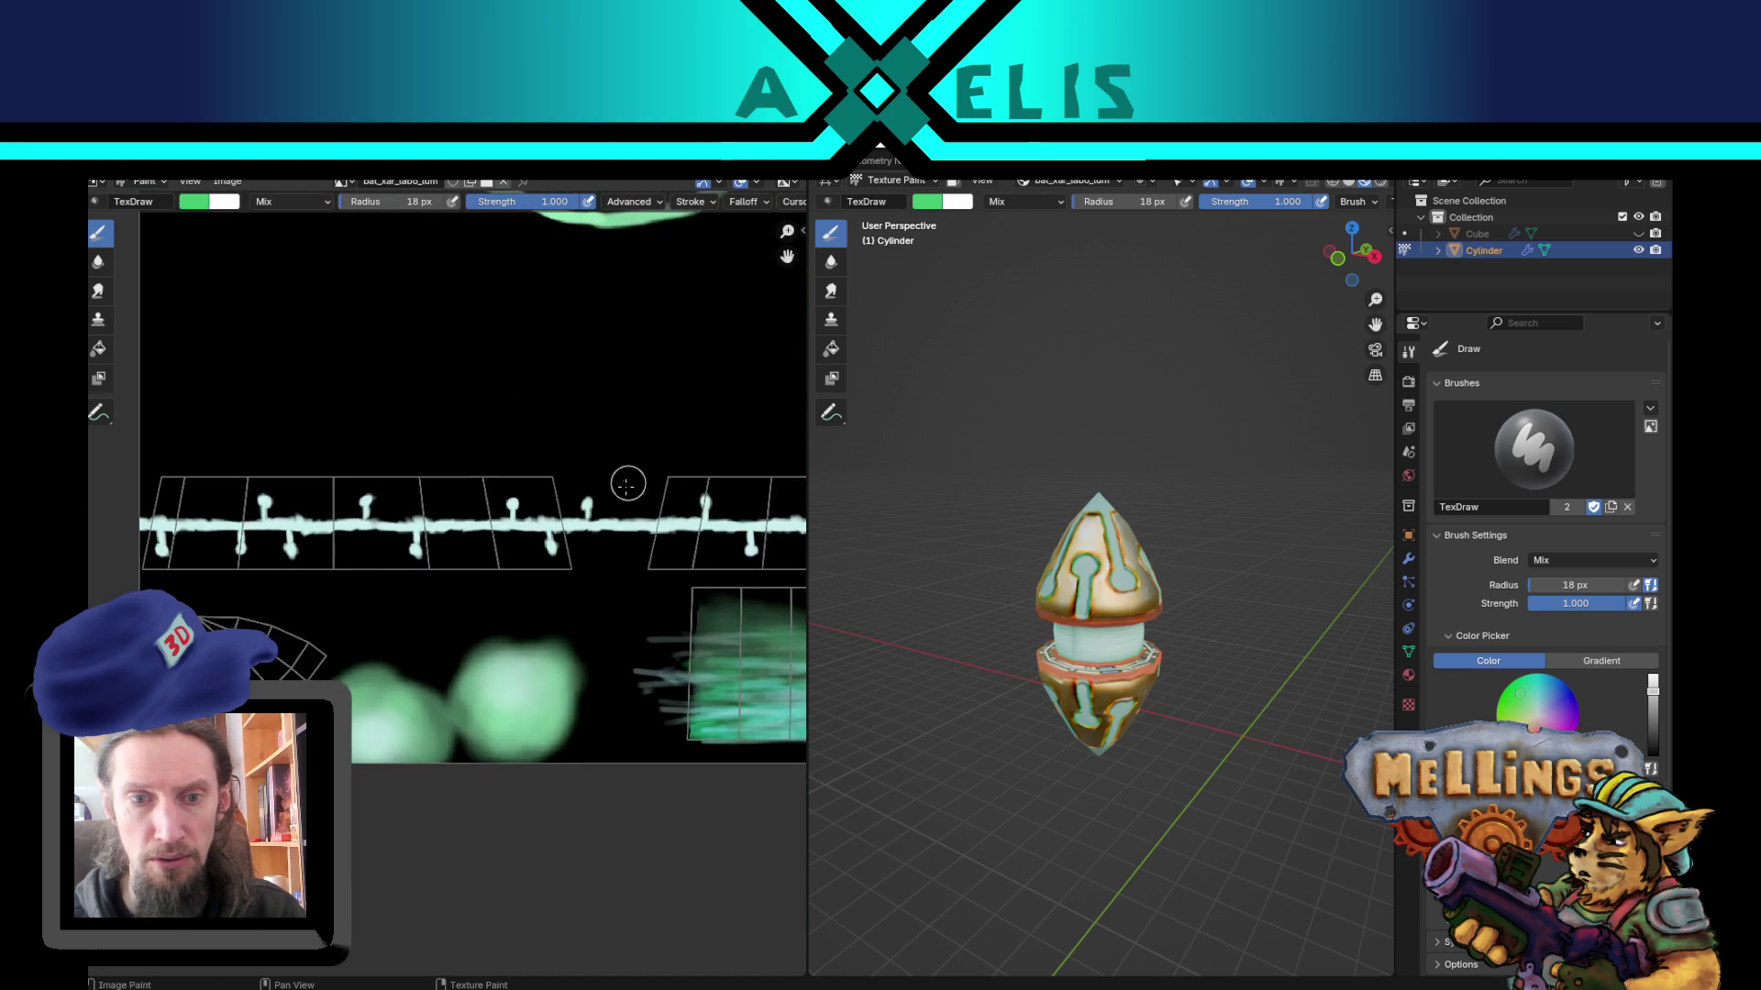
{"action": "scroll", "coordinate": [459, 530], "scroll_direction": "up", "scroll_amount": 2}
{"action": "key", "text": "s"}
{"action": "left_click", "coordinate": [517, 465]}
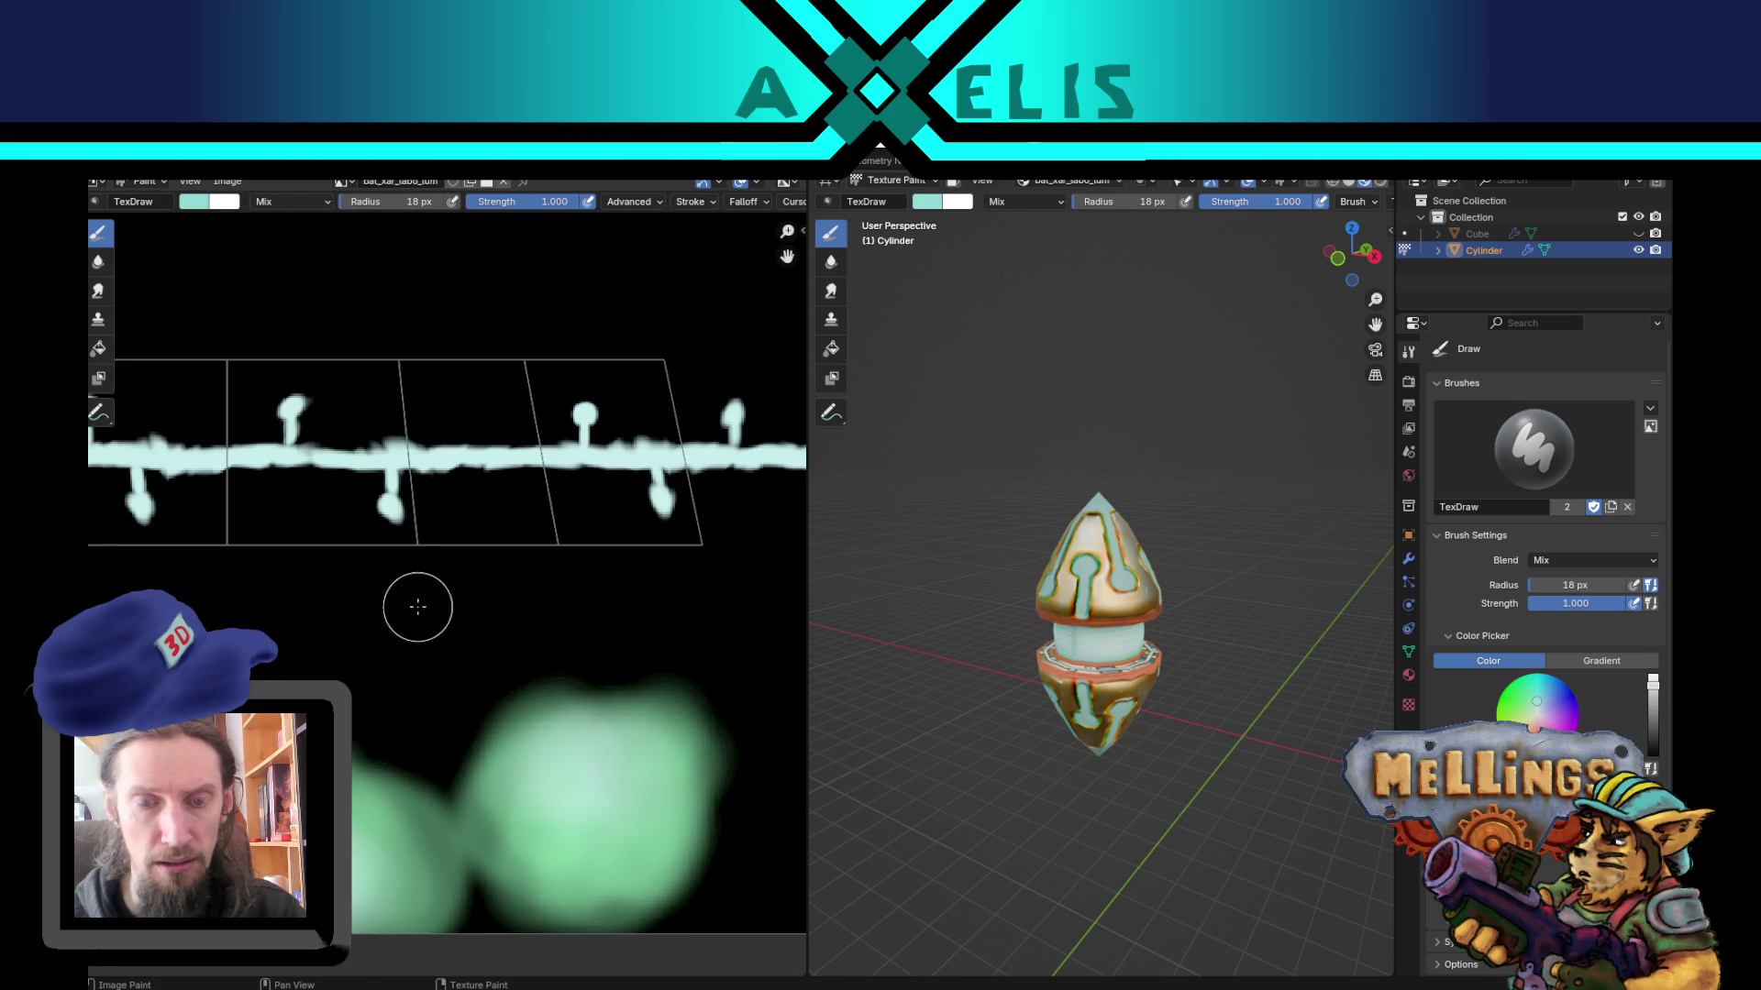
{"action": "middle_click_drag", "start_coordinate": [413, 602], "coordinate": [445, 600]}
{"action": "scroll", "coordinate": [1067, 637], "scroll_direction": "up", "scroll_amount": 3}
Step: Set the brush radius to 33 px and paint the keyhole stem brighter cyan
{"action": "middle_click_drag", "start_coordinate": [1067, 638], "coordinate": [1134, 639]}
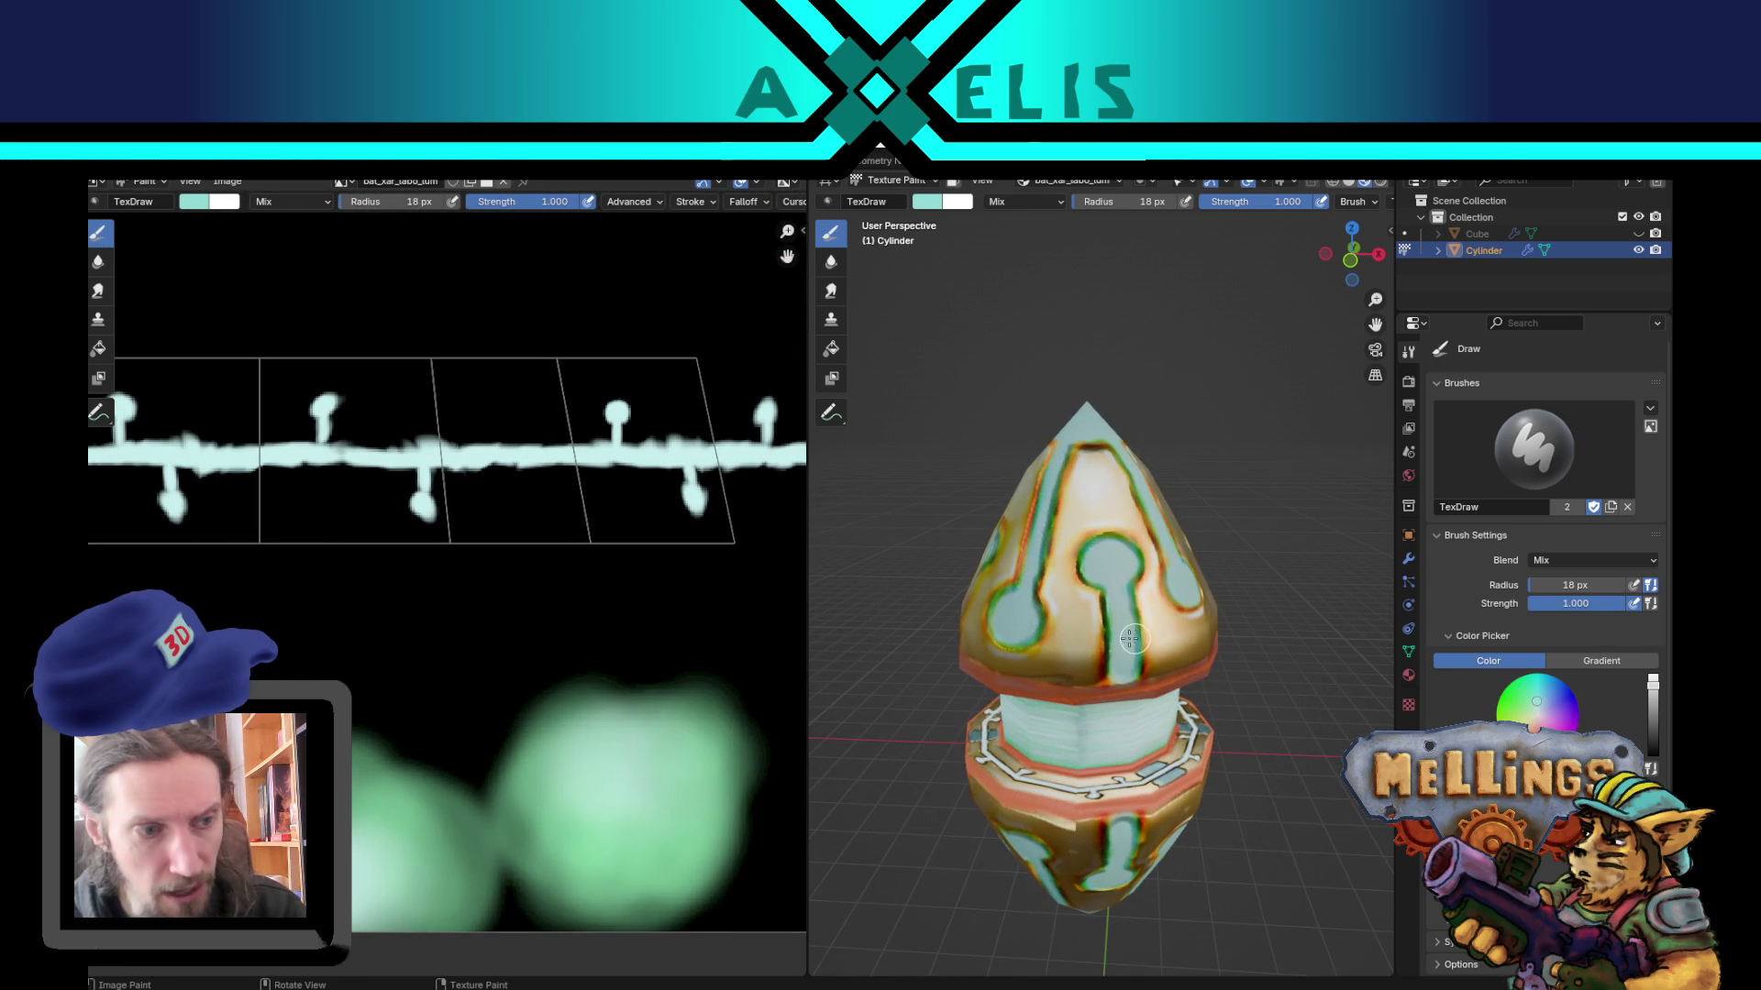
{"action": "scroll", "coordinate": [1064, 623], "scroll_direction": "up", "scroll_amount": 4}
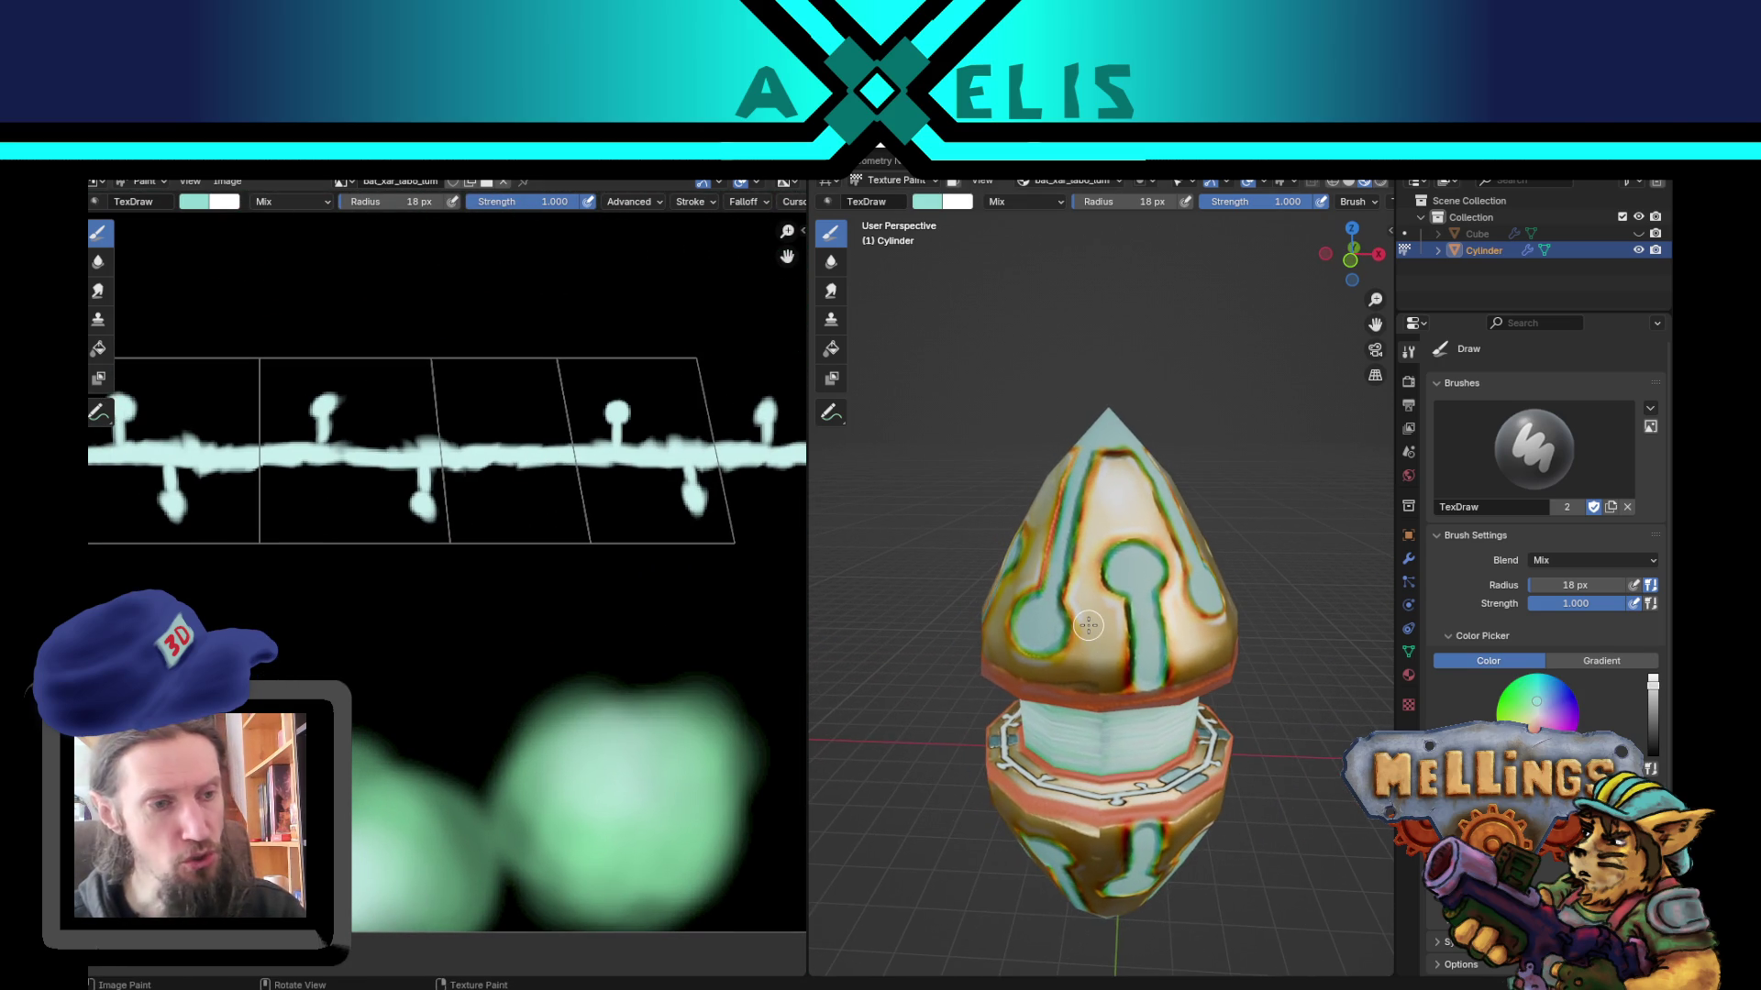
{"action": "mouse_move", "coordinate": [1146, 600]}
{"action": "middle_mouse_down"}
{"action": "mouse_move", "coordinate": [1109, 591]}
{"action": "mouse_move", "coordinate": [1116, 619]}
{"action": "middle_mouse_up"}
{"action": "scroll", "coordinate": [1112, 593], "scroll_direction": "down", "scroll_amount": 2}
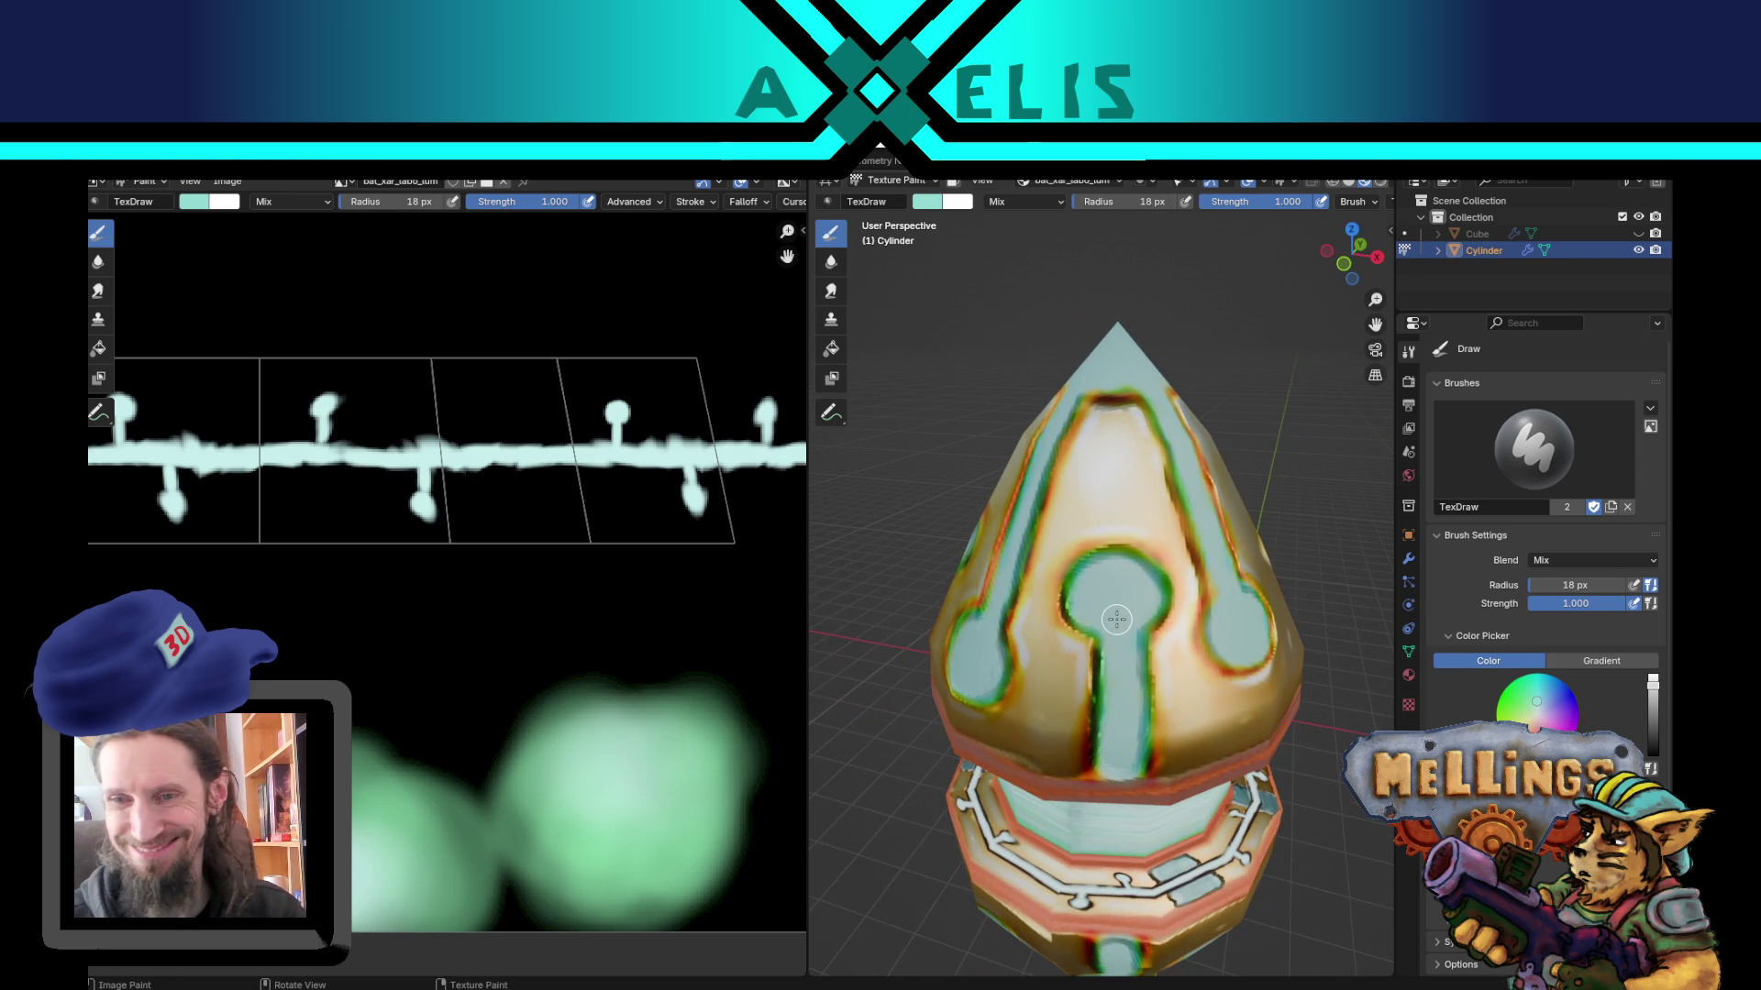
{"action": "key", "text": "f"}
{"action": "left_click", "coordinate": [1191, 547]}
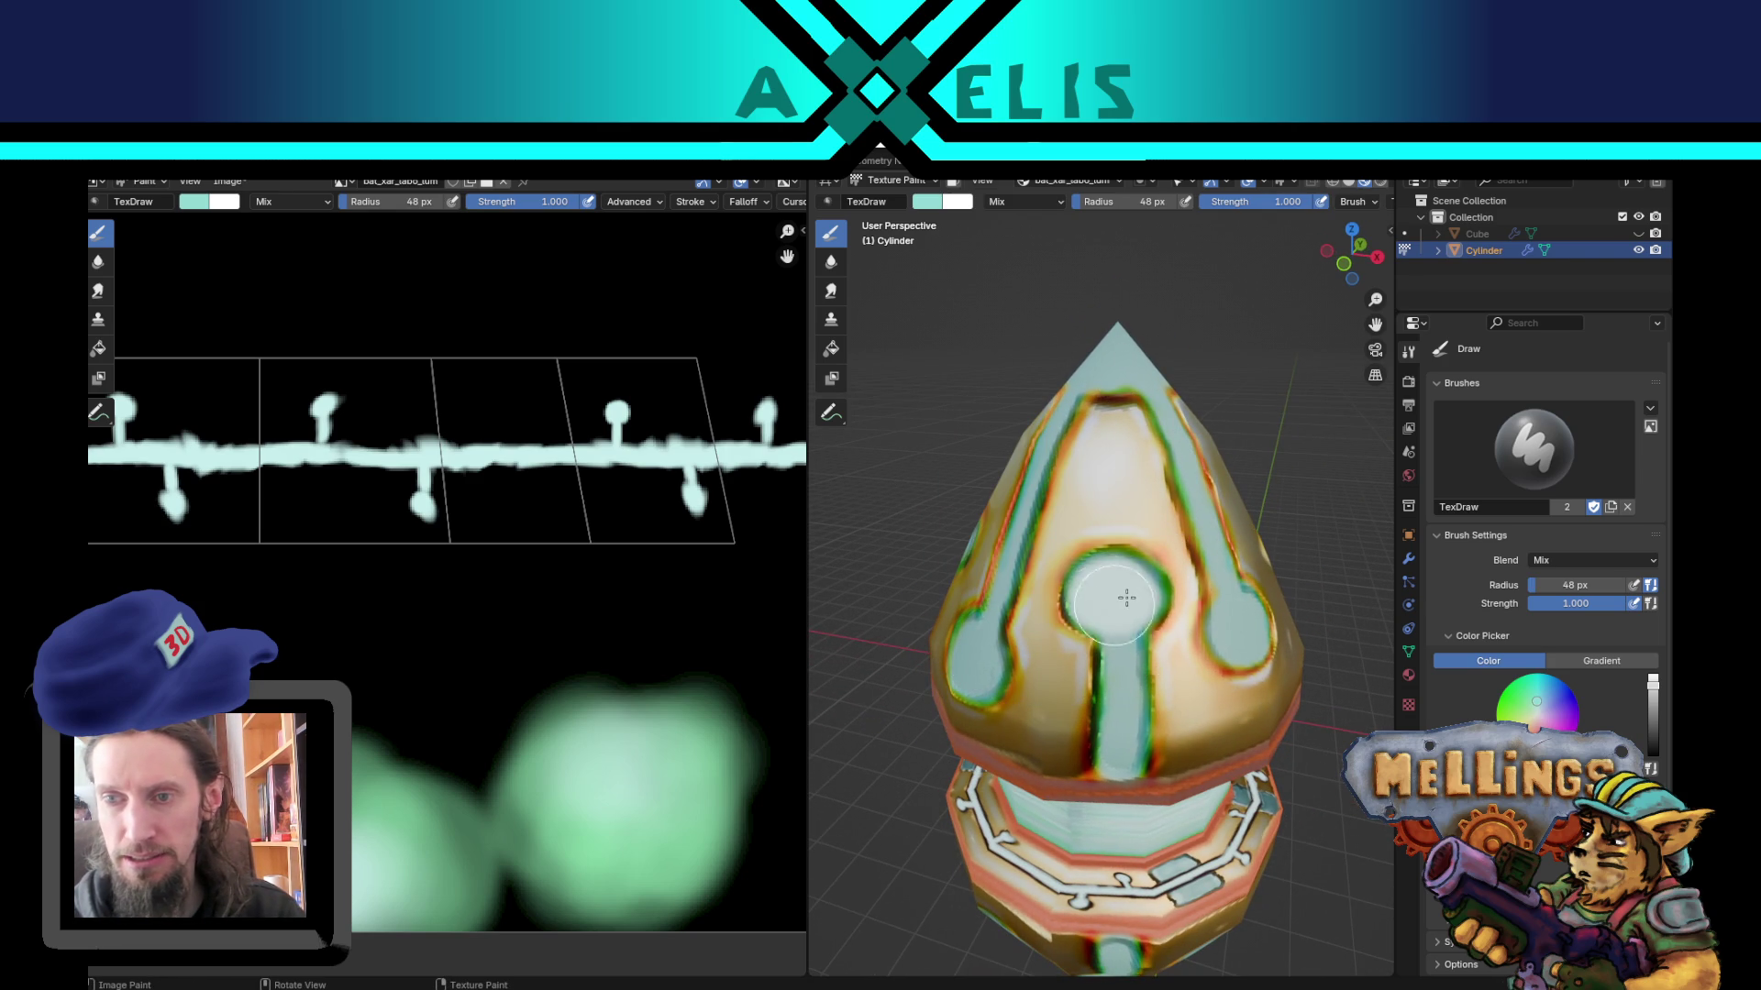
{"action": "key", "text": "f"}
{"action": "left_click", "coordinate": [1120, 641]}
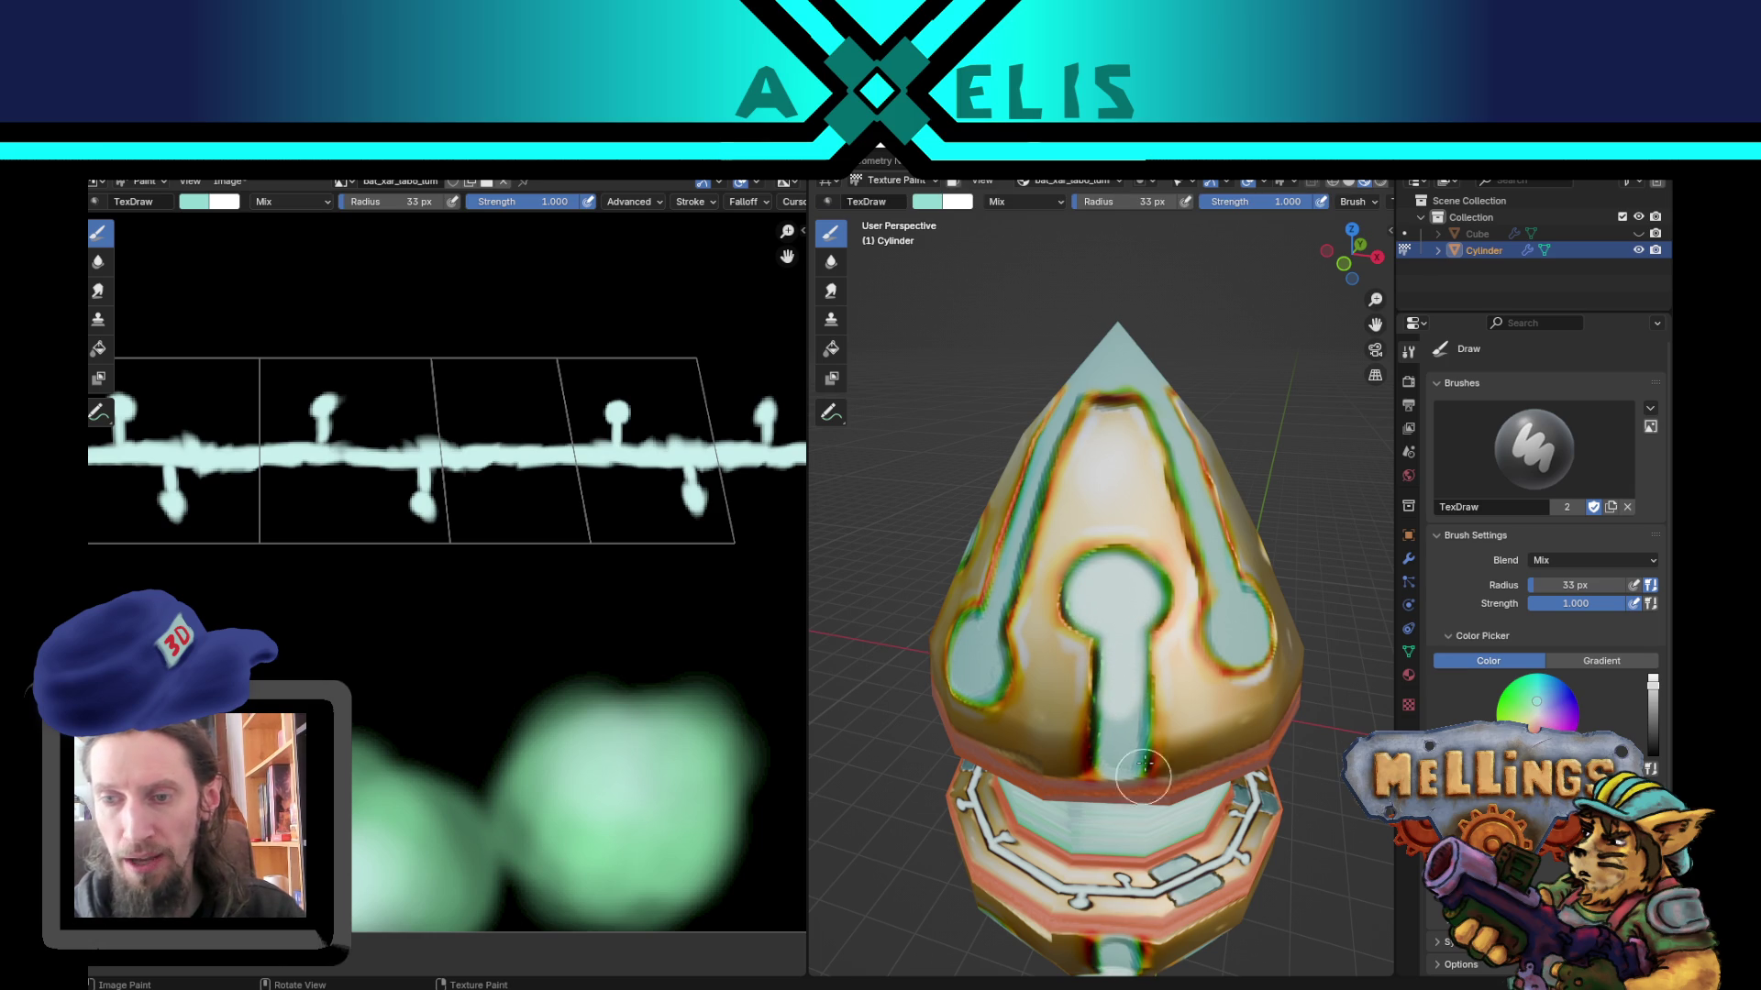
{"action": "mouse_move", "coordinate": [1122, 725]}
{"action": "left_mouse_down"}
{"action": "mouse_move", "coordinate": [1116, 707]}
{"action": "mouse_move", "coordinate": [1121, 747]}
{"action": "left_mouse_up"}
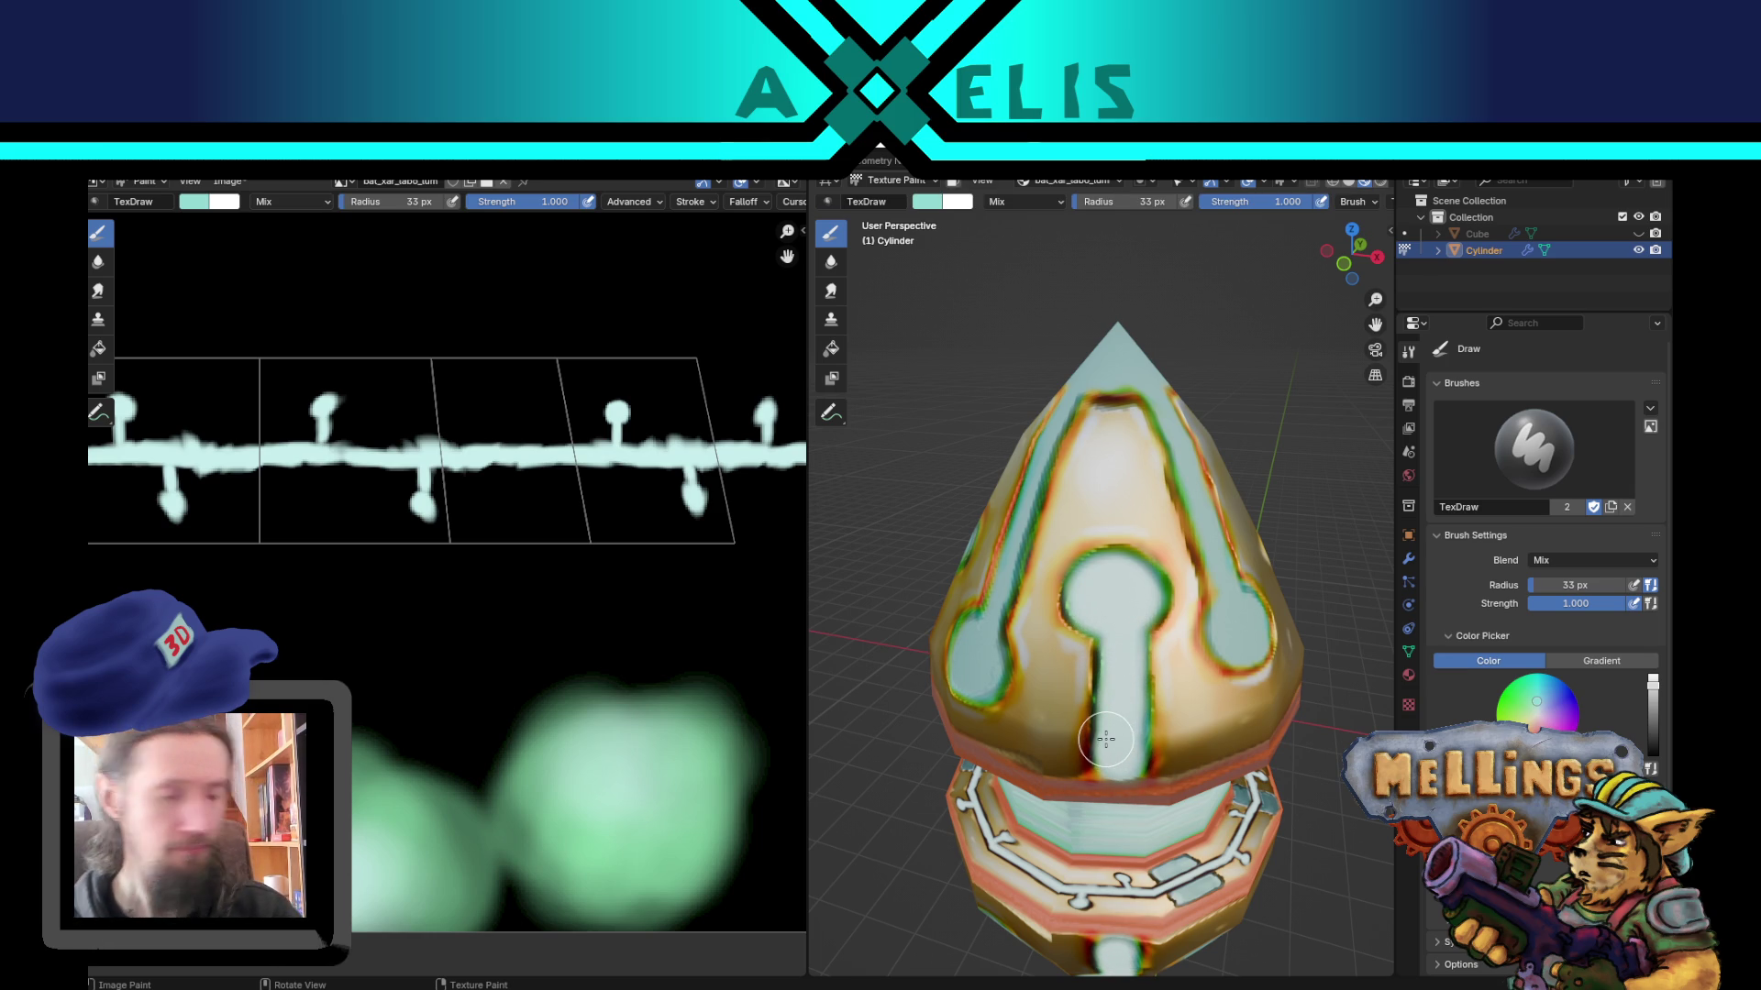
Step: Fill the keyhole's round end with light cyan, trying and undoing strokes along the central stripe
{"action": "mouse_move", "coordinate": [1107, 688]}
{"action": "middle_mouse_down"}
{"action": "mouse_move", "coordinate": [1179, 668]}
{"action": "mouse_move", "coordinate": [1155, 702]}
{"action": "mouse_move", "coordinate": [1120, 634]}
{"action": "middle_mouse_up"}
{"action": "mouse_move", "coordinate": [1047, 747]}
{"action": "left_mouse_down"}
{"action": "mouse_move", "coordinate": [1082, 734]}
{"action": "mouse_move", "coordinate": [1069, 724]}
{"action": "left_mouse_up"}
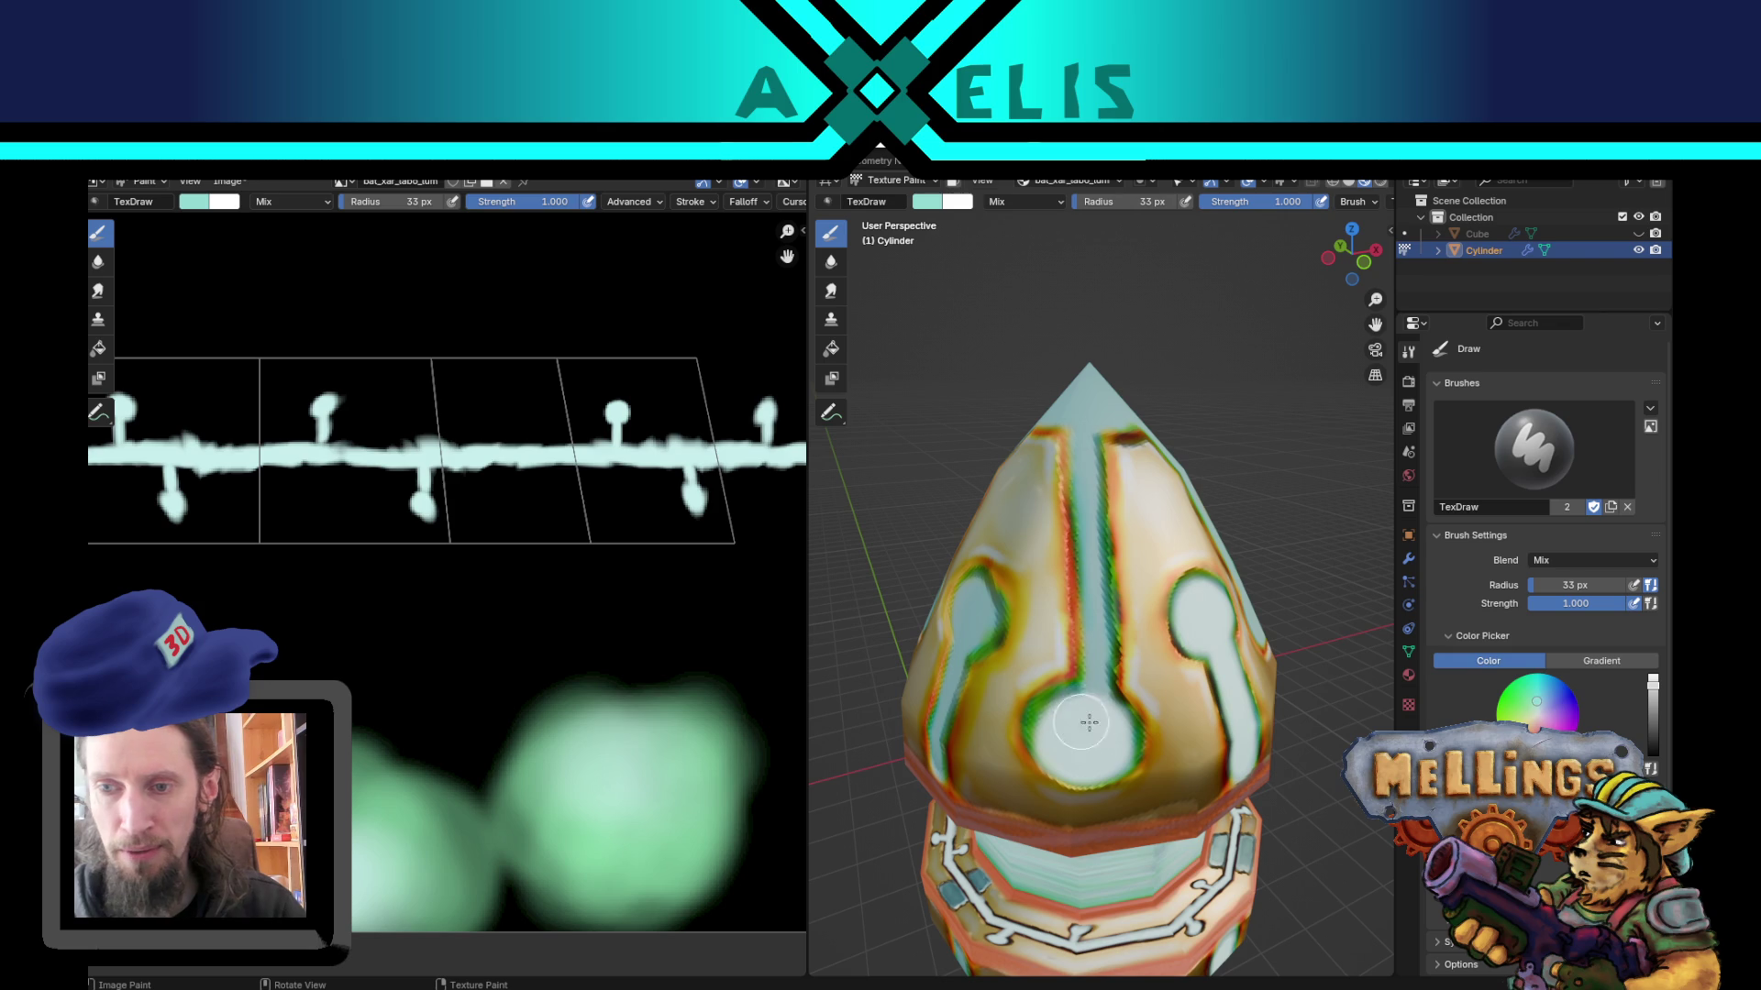
{"action": "left_click_drag", "start_coordinate": [1085, 441], "coordinate": [1090, 573]}
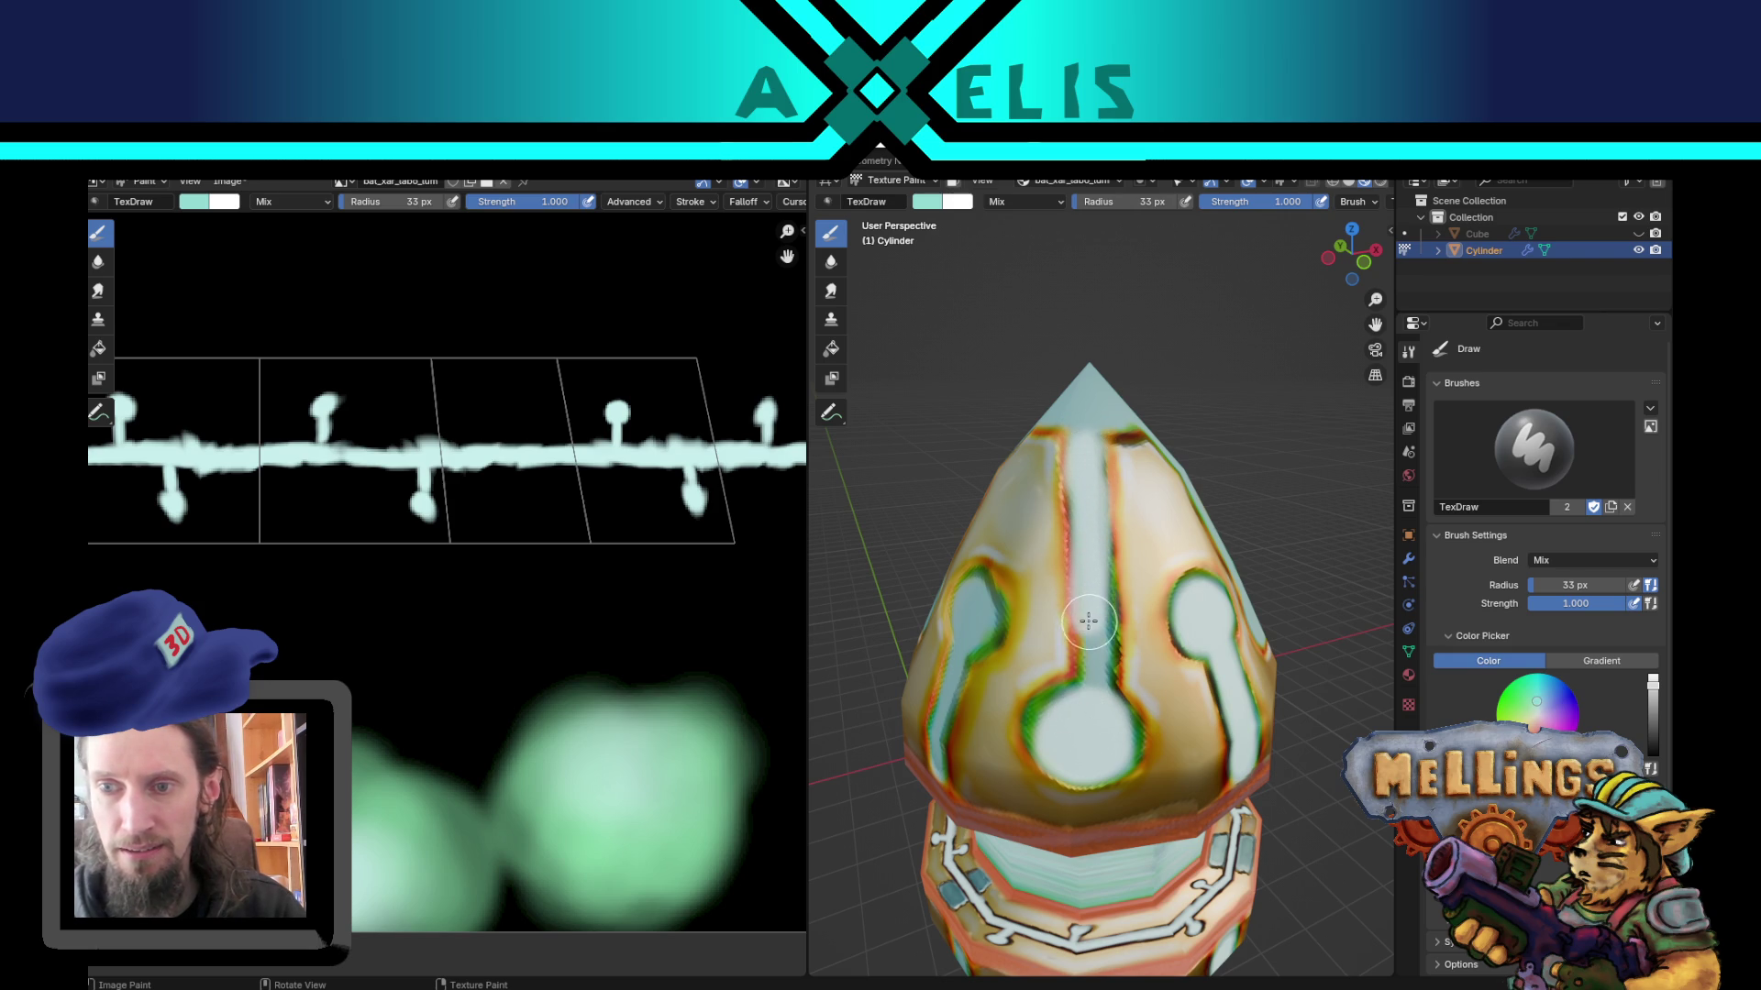
{"action": "key", "text": "ctrl+z"}
{"action": "mouse_move", "coordinate": [1090, 678]}
{"action": "left_mouse_down"}
{"action": "mouse_move", "coordinate": [1096, 665]}
{"action": "mouse_move", "coordinate": [1102, 703]}
{"action": "mouse_move", "coordinate": [1086, 427]}
{"action": "left_mouse_up"}
{"action": "key", "text": "shift+f"}
{"action": "key", "text": "Escape"}
{"action": "key", "text": "ctrl+z"}
{"action": "key", "text": "ctrl+z"}
{"action": "key", "text": "ctrl+z"}
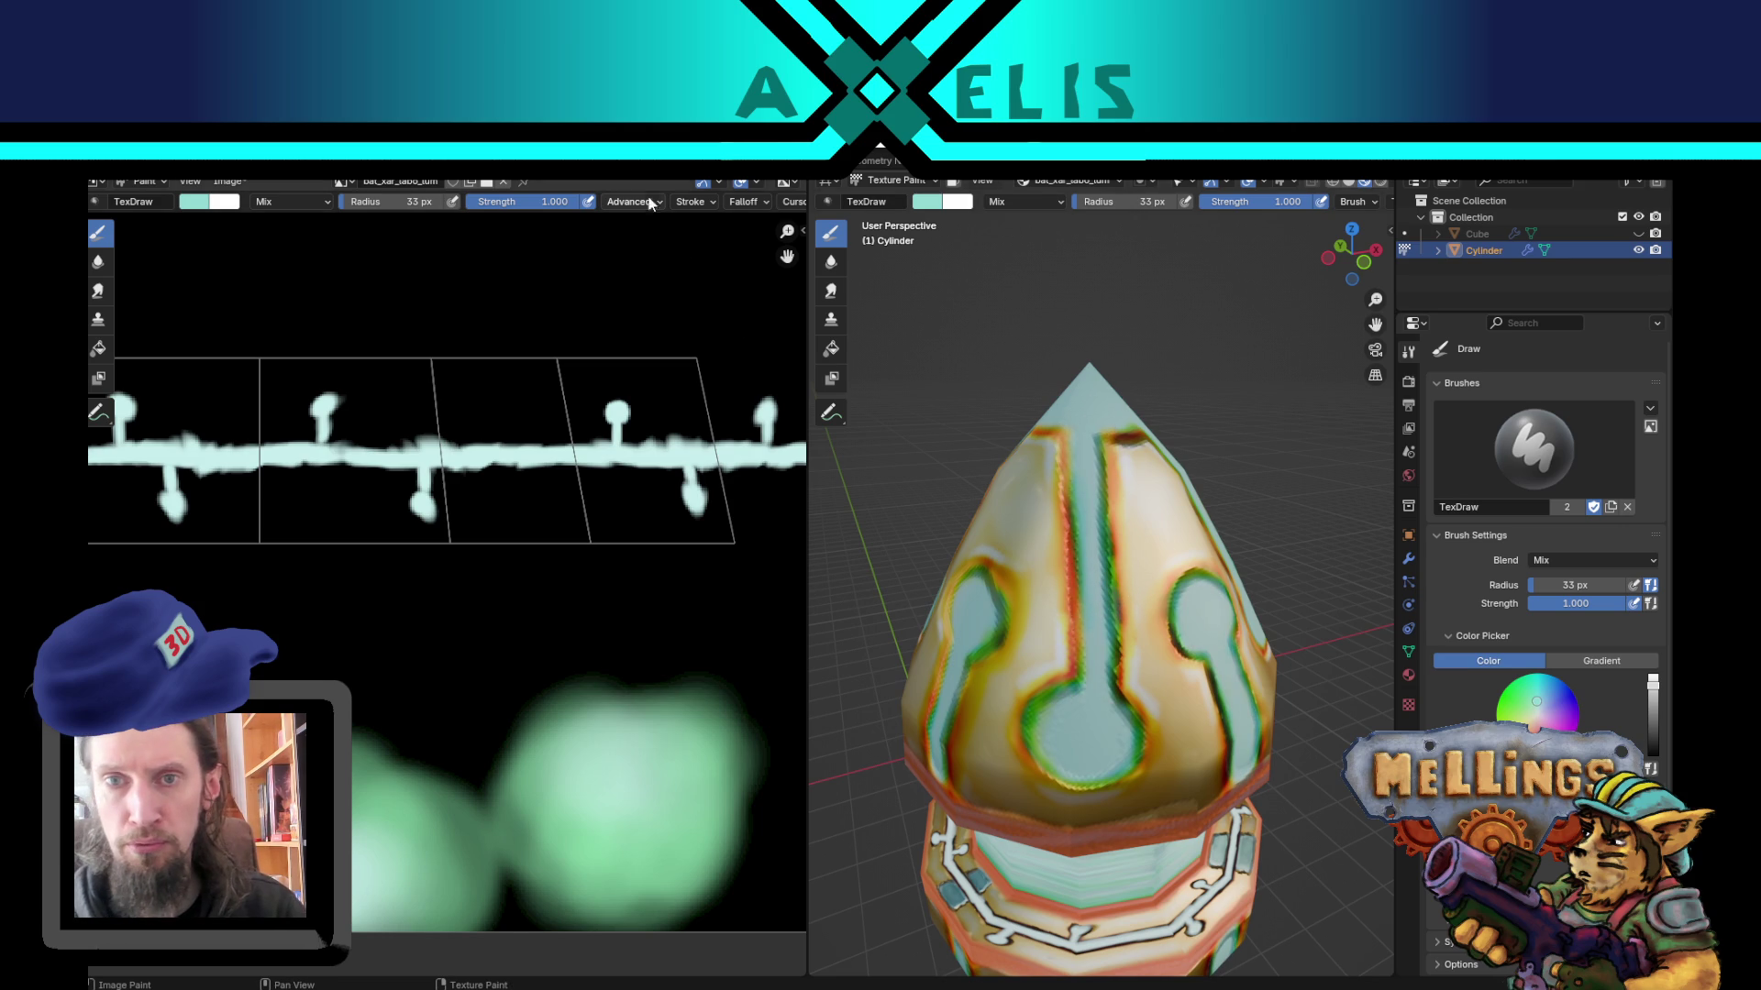
Step: Apply a different falloff preset and brighten the round circuit pad with a 48 px brush
{"action": "left_click", "coordinate": [745, 203]}
{"action": "left_click", "coordinate": [736, 414]}
{"action": "key", "text": "f"}
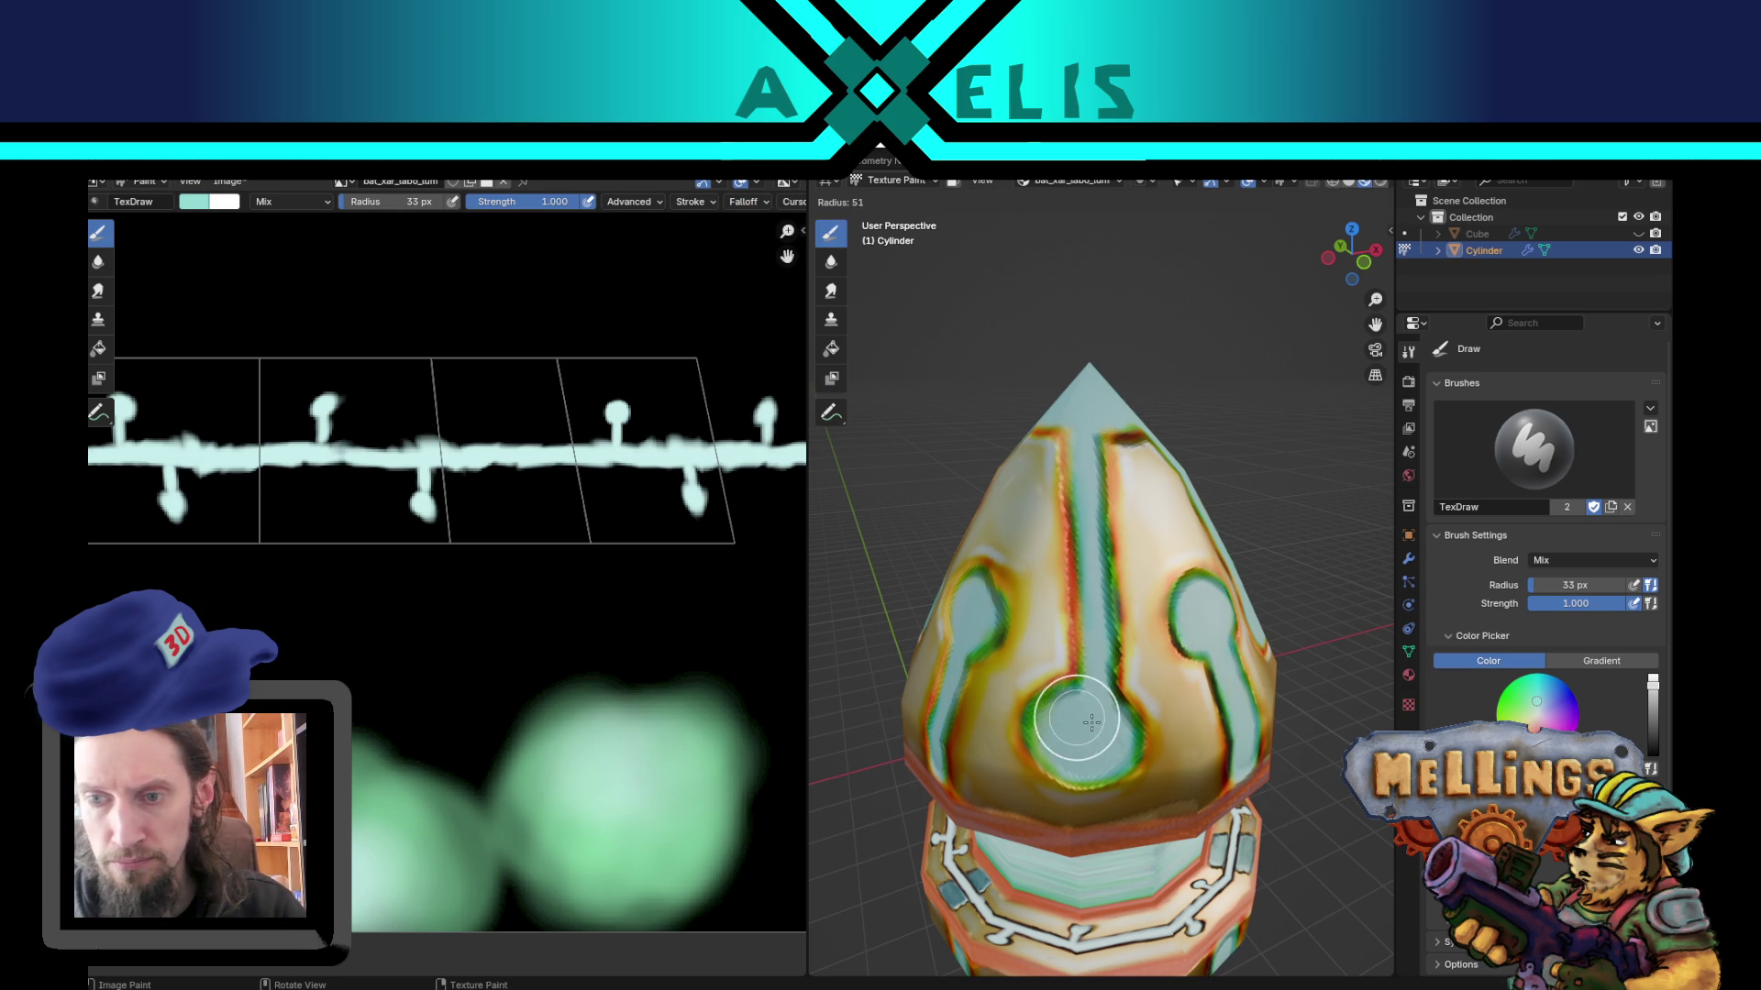
{"action": "mouse_move", "coordinate": [1061, 727]}
{"action": "left_mouse_down"}
{"action": "mouse_move", "coordinate": [1075, 749]}
{"action": "mouse_move", "coordinate": [1067, 706]}
{"action": "mouse_move", "coordinate": [1050, 702]}
{"action": "left_mouse_up"}
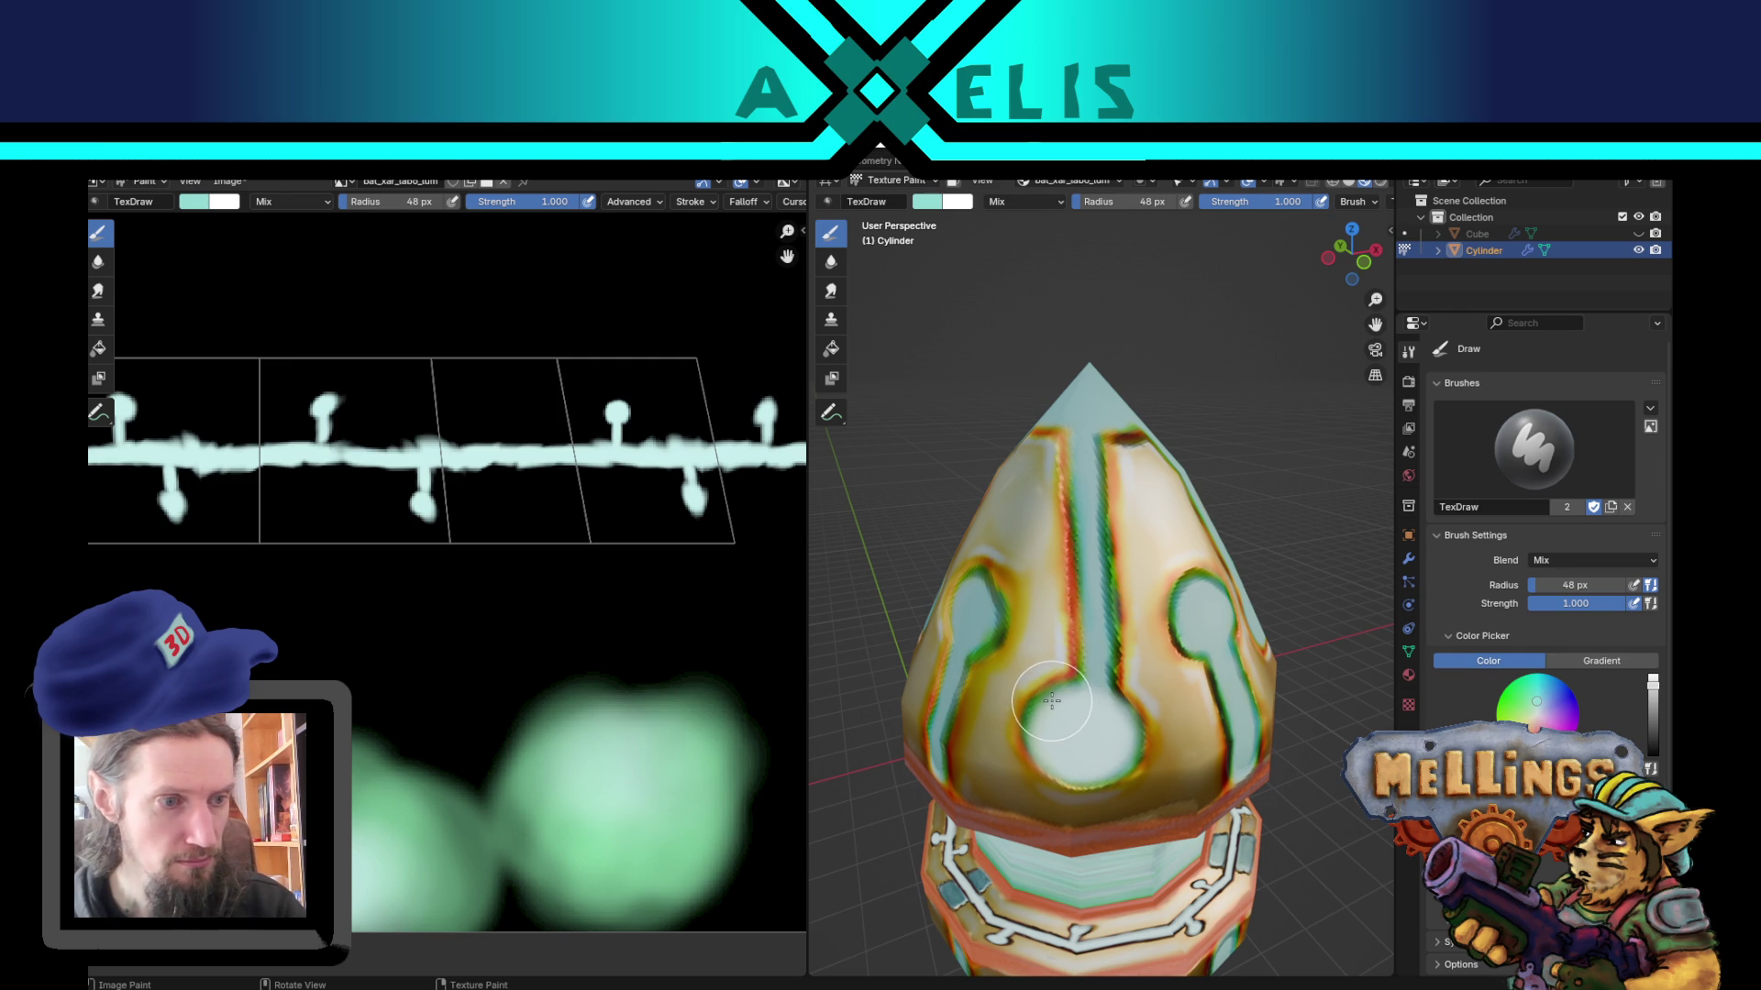
Step: Set the brush radius to 31 px and try a short stem stroke, then undo it
{"action": "key", "text": "f"}
{"action": "left_click", "coordinate": [1047, 696]}
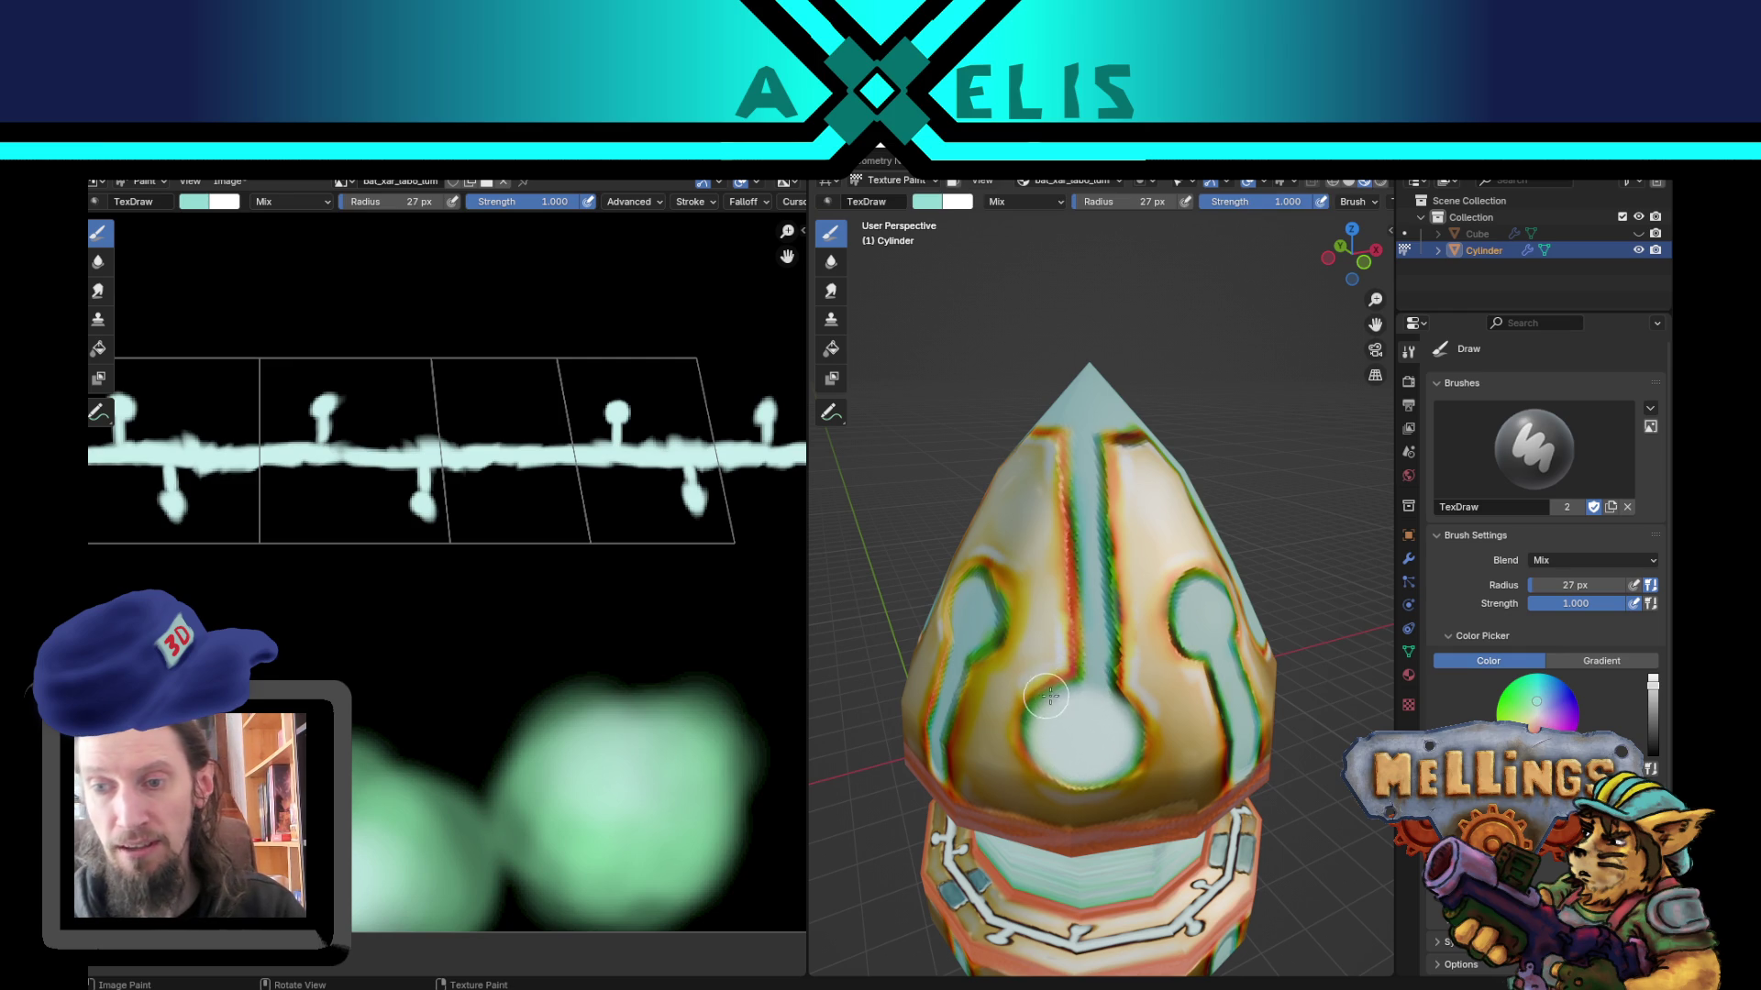
{"action": "key", "text": "f"}
{"action": "left_click", "coordinate": [1094, 444]}
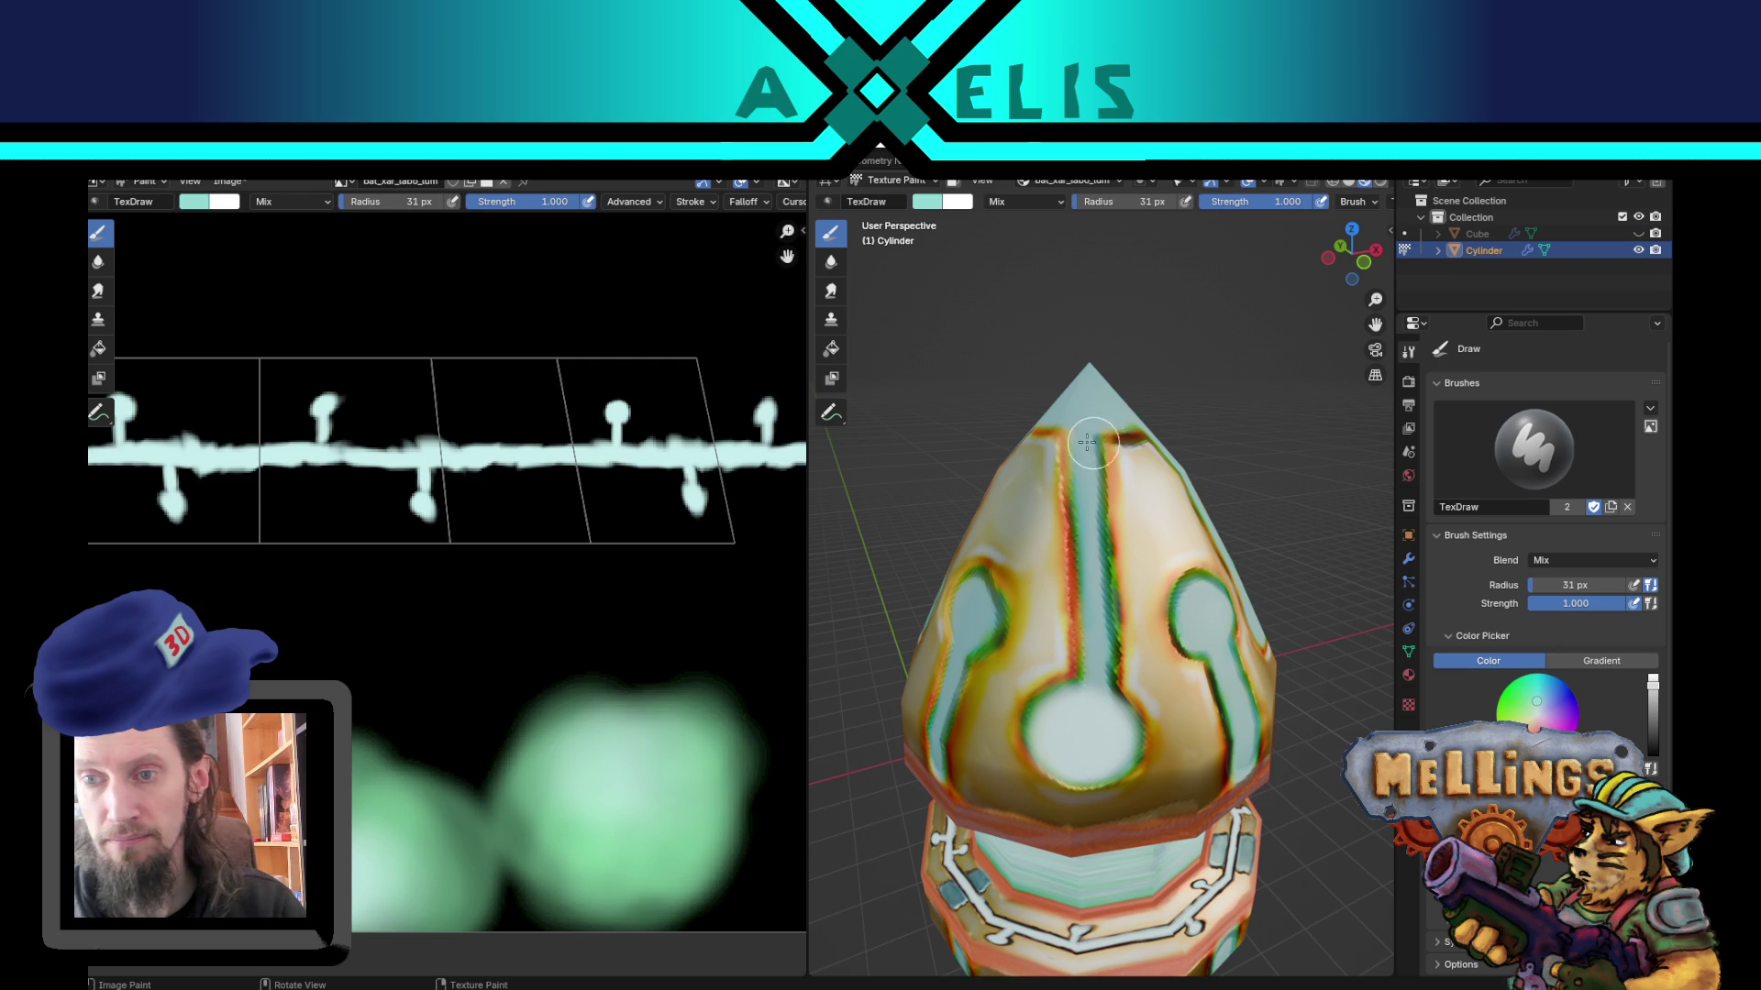
{"action": "left_click_drag", "start_coordinate": [1084, 445], "coordinate": [1079, 495]}
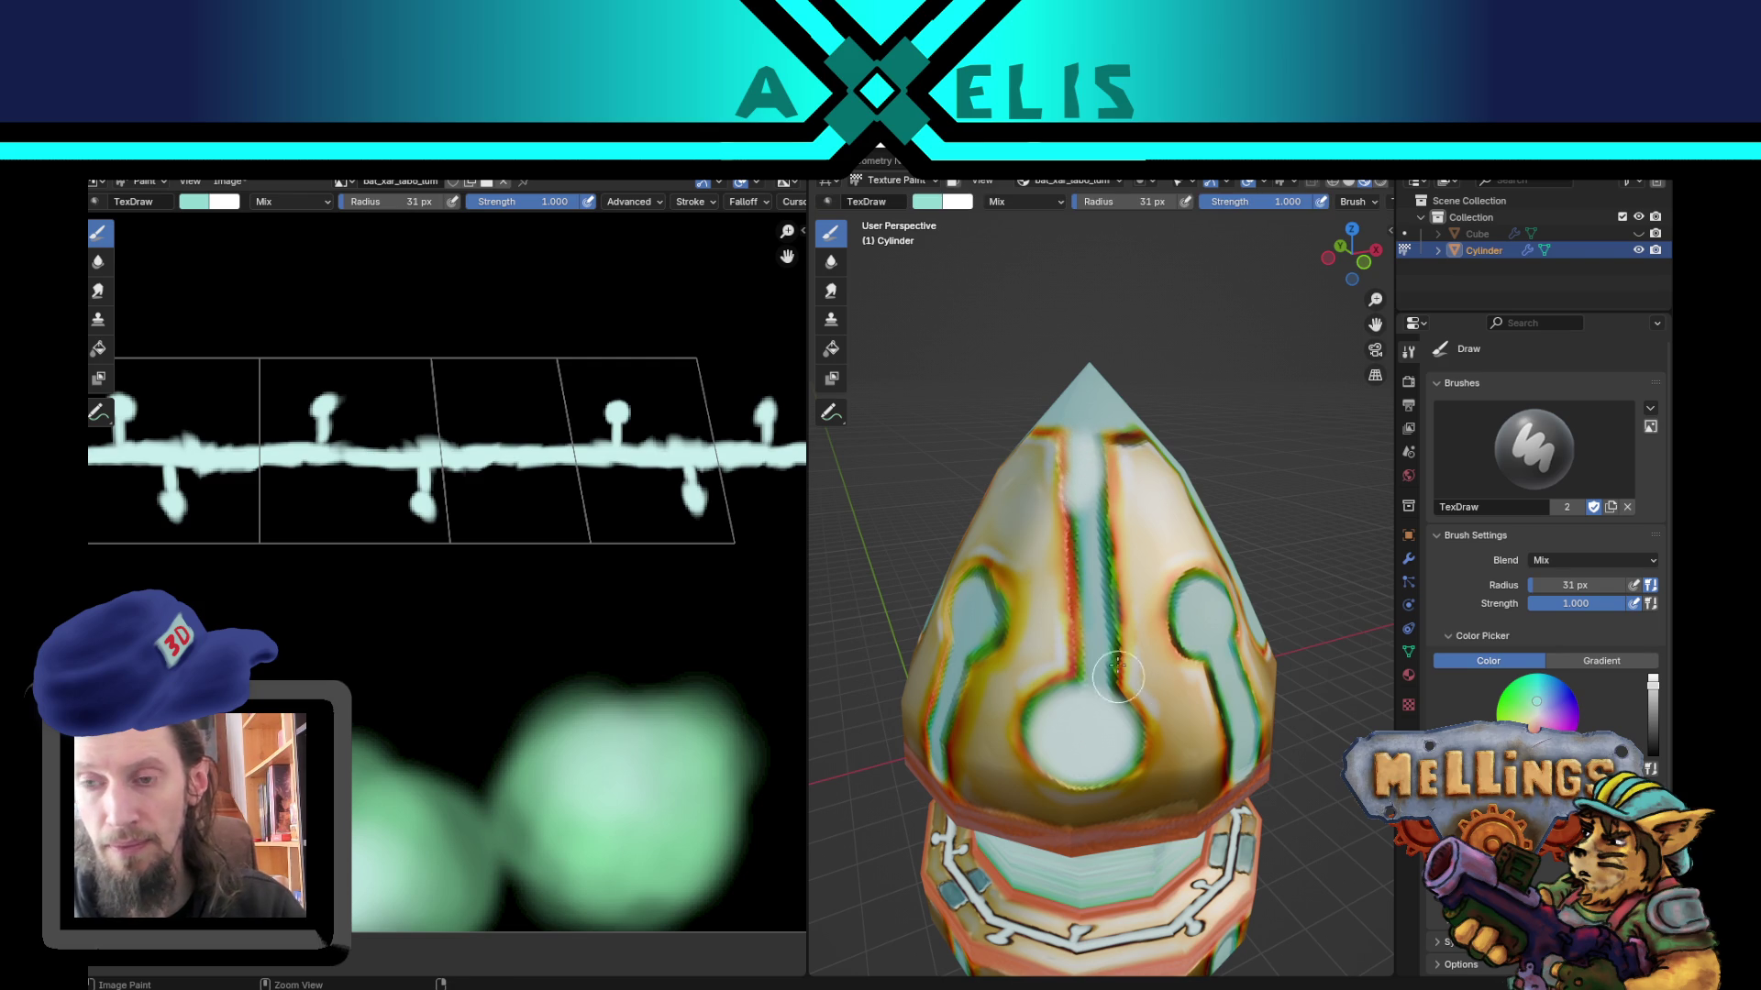
{"action": "key", "text": "ctrl+z"}
{"action": "mouse_move", "coordinate": [1028, 501]}
{"action": "middle_mouse_down"}
{"action": "mouse_move", "coordinate": [1081, 626]}
{"action": "mouse_move", "coordinate": [1123, 585]}
{"action": "middle_mouse_up"}
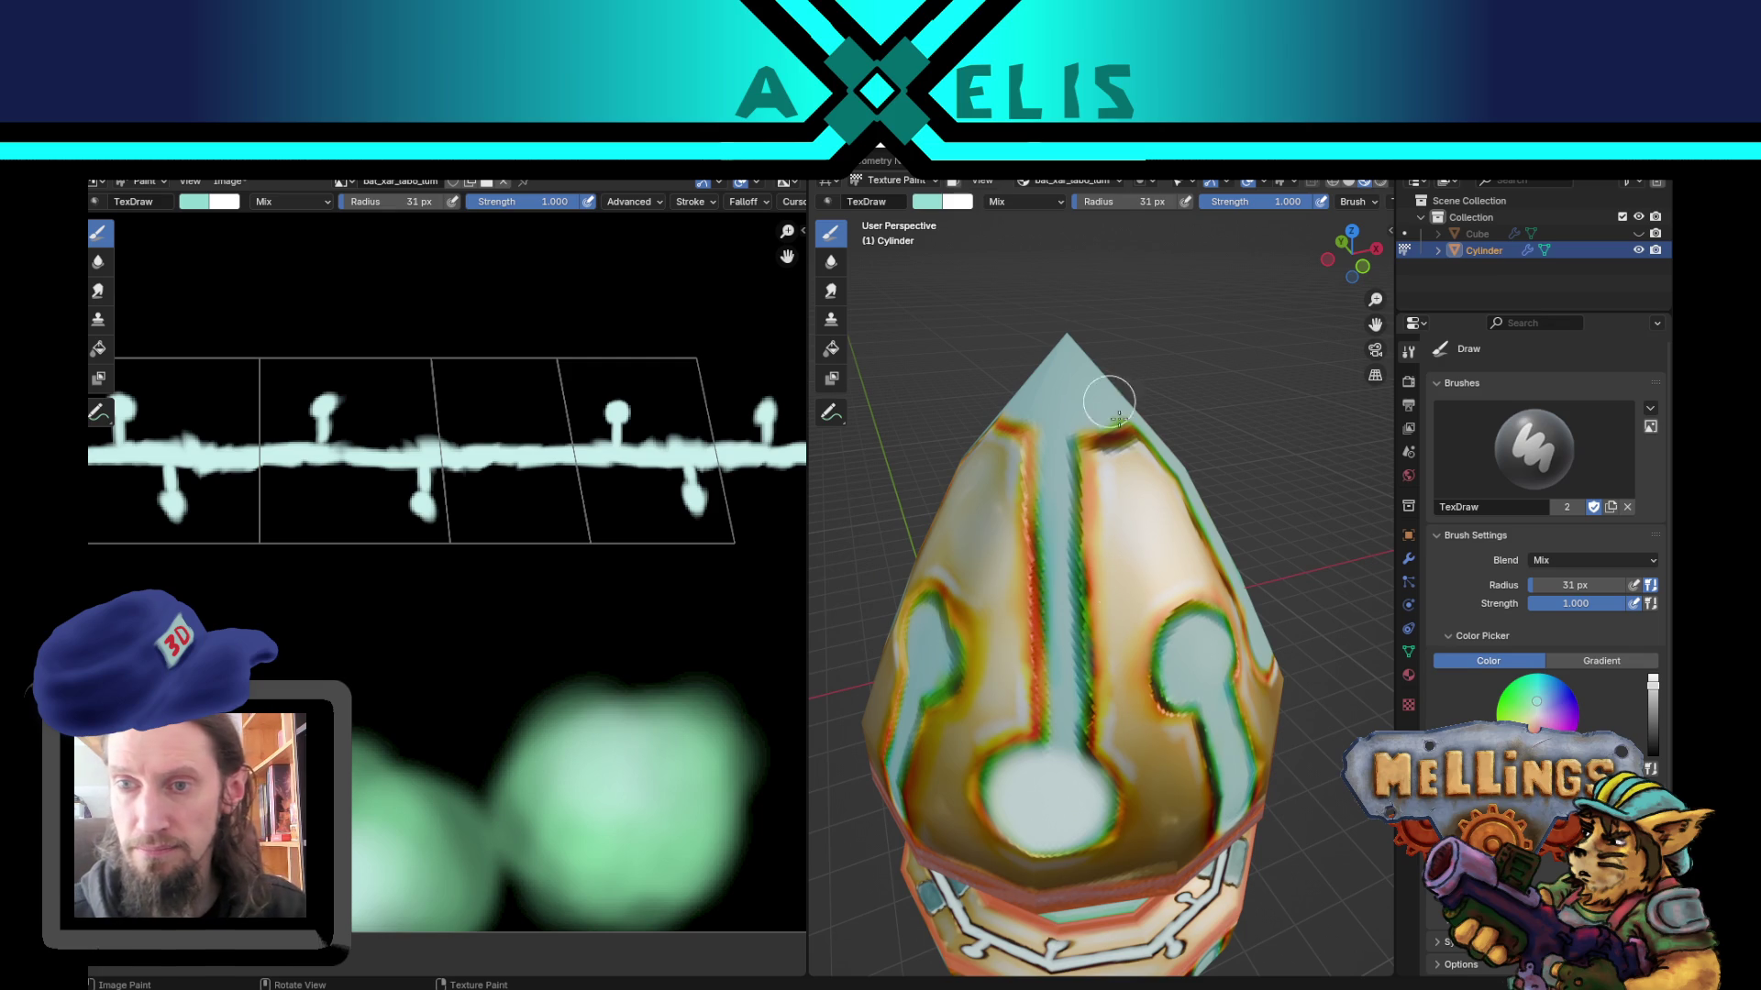
Step: With a 44 px brush, paint light teal down the centre stripe and brighten its round top
{"action": "key", "text": "f"}
{"action": "left_click", "coordinate": [1063, 436]}
{"action": "left_click_drag", "start_coordinate": [1063, 437], "coordinate": [1056, 766]}
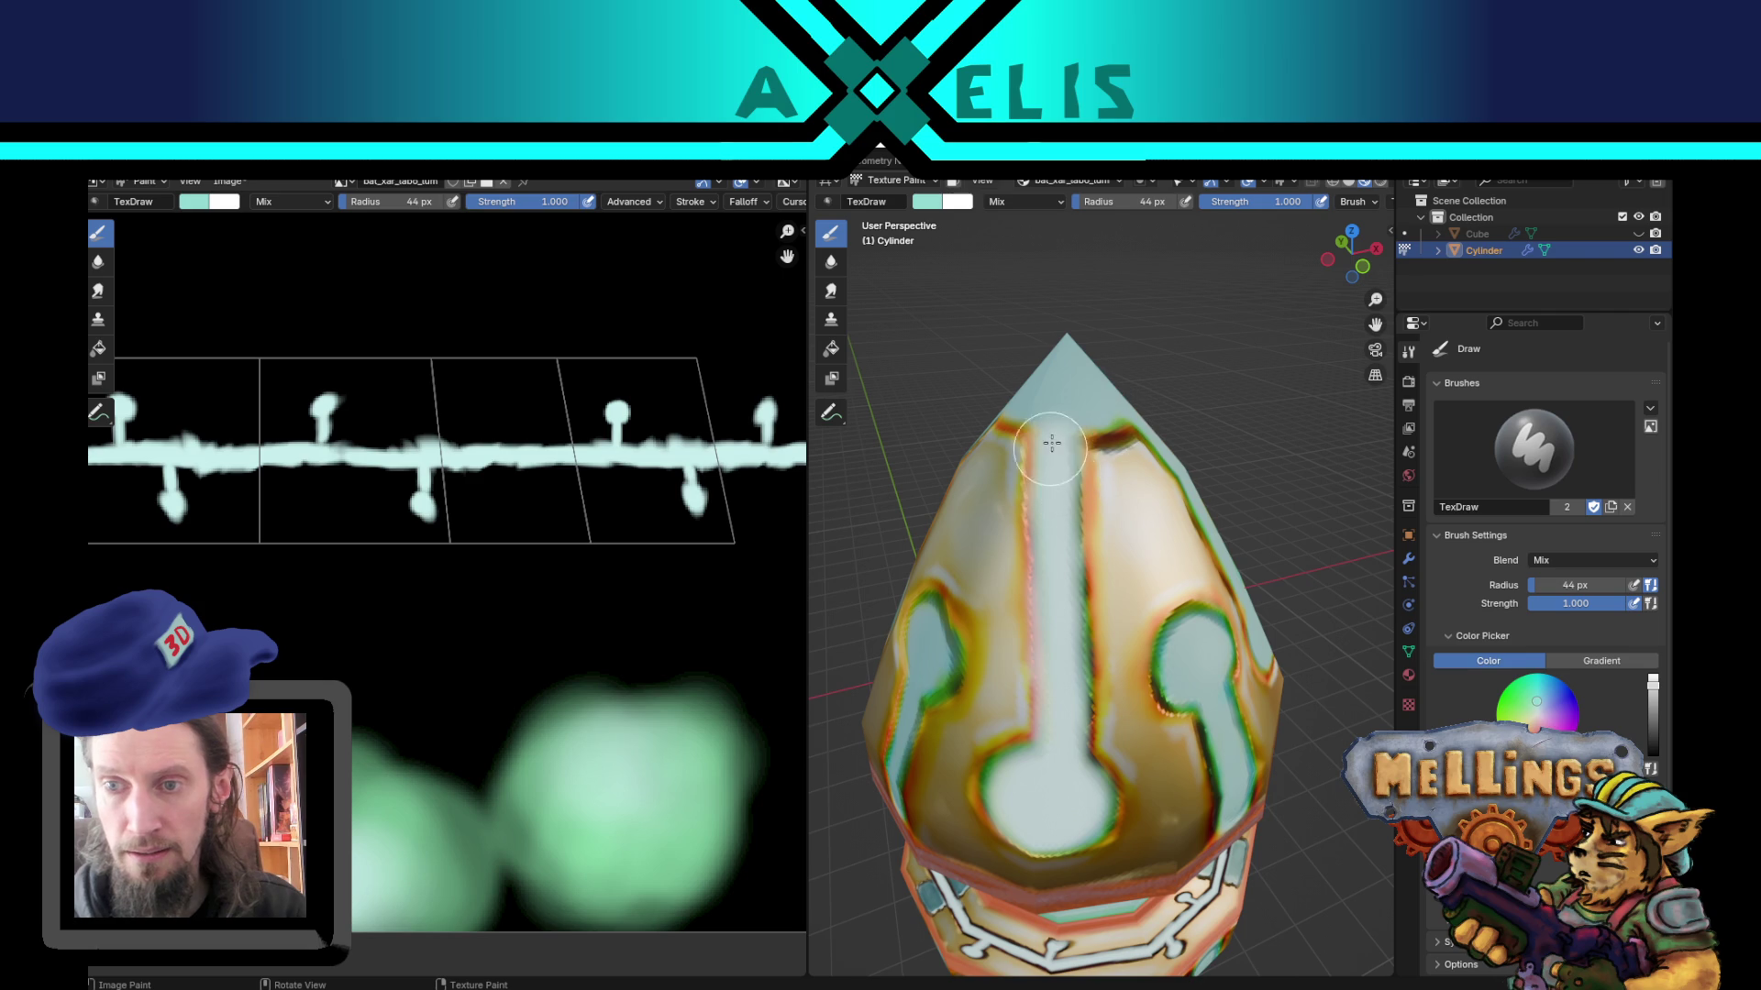
{"action": "left_click_drag", "start_coordinate": [1053, 415], "coordinate": [1057, 405]}
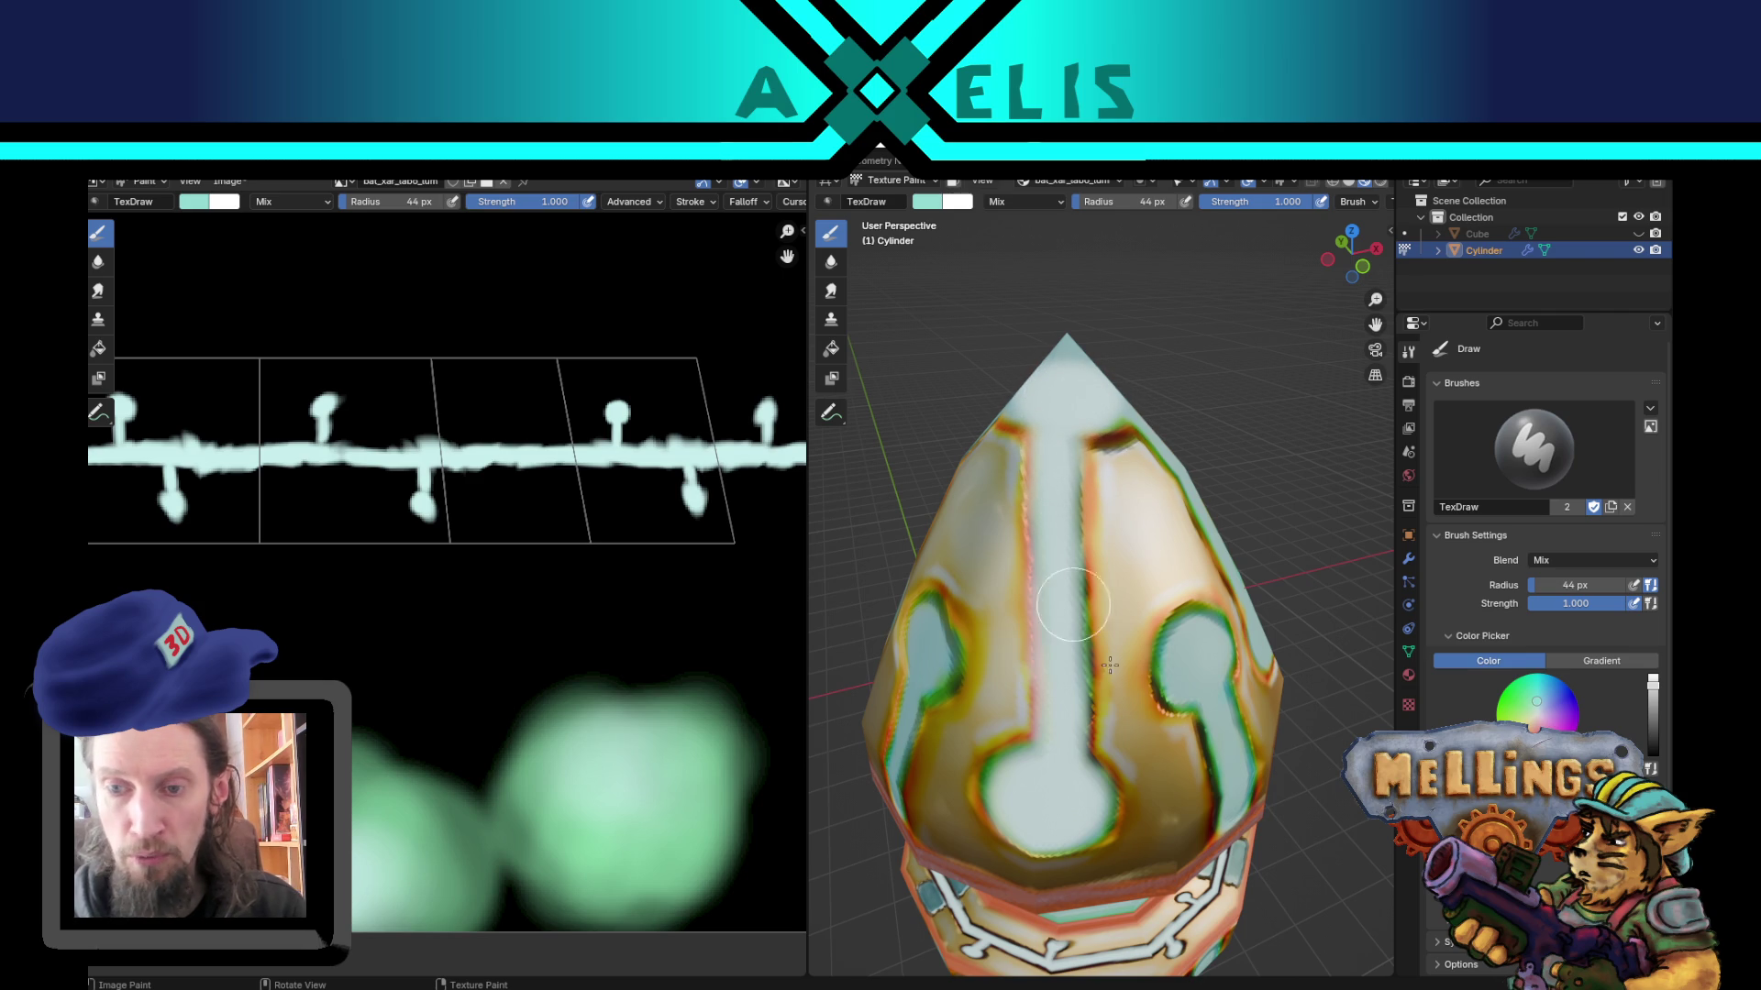
{"action": "middle_click_drag", "start_coordinate": [1140, 707], "coordinate": [1028, 587]}
{"action": "mouse_move", "coordinate": [1028, 587]}
{"action": "left_mouse_down"}
{"action": "mouse_move", "coordinate": [1018, 527]}
{"action": "mouse_move", "coordinate": [1009, 553]}
{"action": "mouse_move", "coordinate": [983, 538]}
{"action": "mouse_move", "coordinate": [1046, 519]}
{"action": "mouse_move", "coordinate": [1009, 550]}
{"action": "mouse_move", "coordinate": [1028, 631]}
{"action": "mouse_move", "coordinate": [1018, 679]}
{"action": "mouse_move", "coordinate": [1014, 609]}
{"action": "mouse_move", "coordinate": [1006, 738]}
{"action": "mouse_move", "coordinate": [1026, 729]}
{"action": "left_mouse_up"}
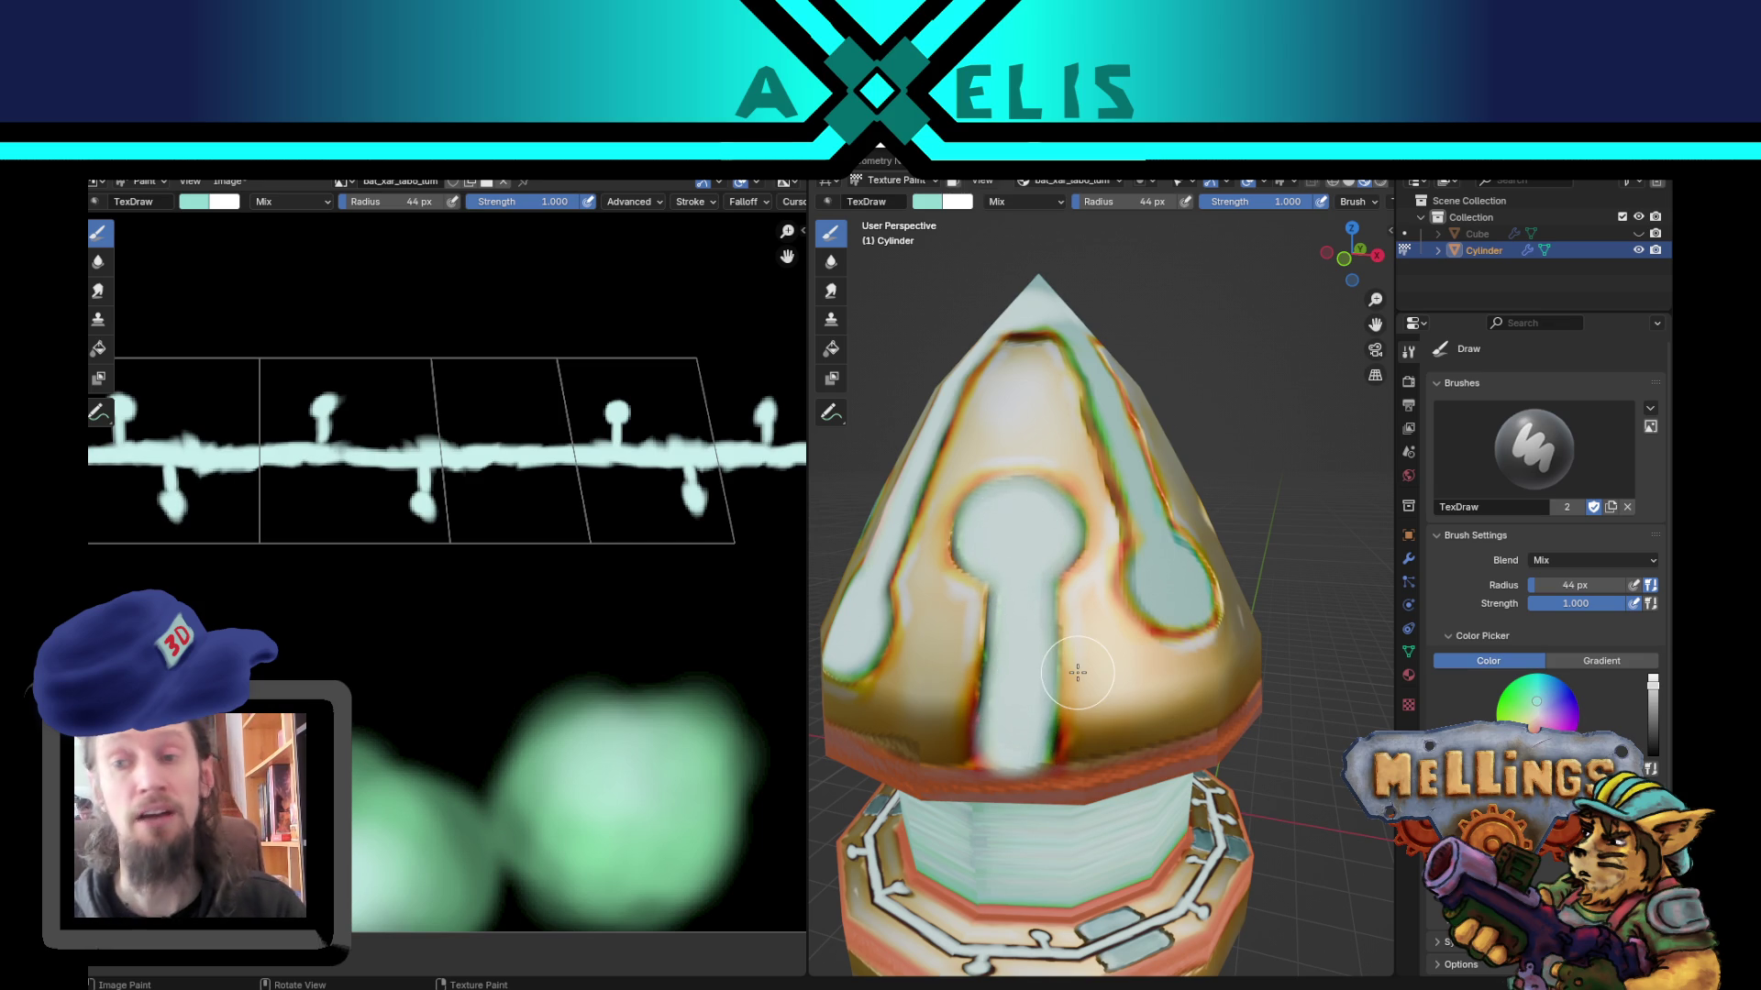
Step: Cover the grey spot on the cone's top, fill the stripe's bottom ring solidly, and save
{"action": "mouse_move", "coordinate": [1106, 482]}
{"action": "middle_mouse_down"}
{"action": "mouse_move", "coordinate": [1089, 548]}
{"action": "mouse_move", "coordinate": [1174, 850]}
{"action": "middle_mouse_up"}
{"action": "mouse_move", "coordinate": [1077, 688]}
{"action": "left_mouse_down"}
{"action": "mouse_move", "coordinate": [1072, 647]}
{"action": "mouse_move", "coordinate": [1115, 665]}
{"action": "mouse_move", "coordinate": [1061, 675]}
{"action": "mouse_move", "coordinate": [1079, 643]}
{"action": "mouse_move", "coordinate": [1155, 671]}
{"action": "left_mouse_up"}
{"action": "middle_click_drag", "start_coordinate": [1155, 671], "coordinate": [1096, 555]}
{"action": "mouse_move", "coordinate": [1093, 551]}
{"action": "left_mouse_down"}
{"action": "mouse_move", "coordinate": [995, 564]}
{"action": "mouse_move", "coordinate": [972, 548]}
{"action": "mouse_move", "coordinate": [1072, 528]}
{"action": "mouse_move", "coordinate": [1064, 559]}
{"action": "mouse_move", "coordinate": [1023, 578]}
{"action": "mouse_move", "coordinate": [1022, 623]}
{"action": "mouse_move", "coordinate": [1043, 631]}
{"action": "mouse_move", "coordinate": [1004, 587]}
{"action": "mouse_move", "coordinate": [1000, 647]}
{"action": "mouse_move", "coordinate": [1027, 677]}
{"action": "left_mouse_up"}
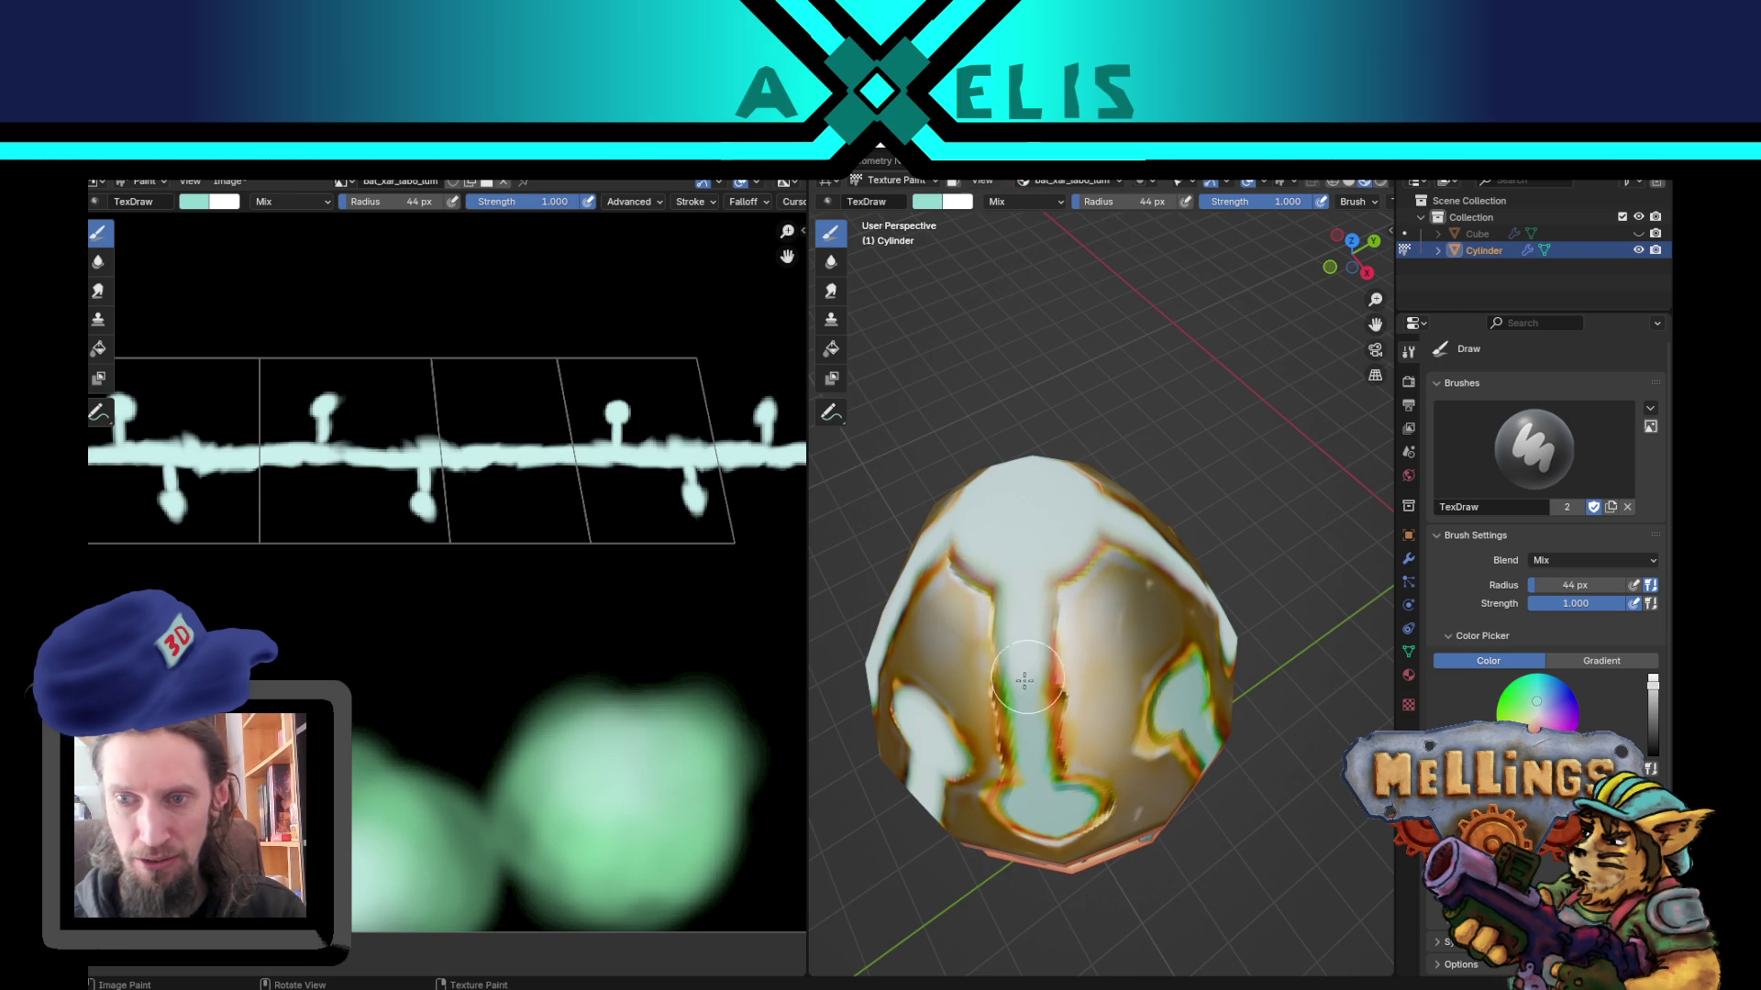
{"action": "mouse_move", "coordinate": [1012, 721]}
{"action": "middle_mouse_down"}
{"action": "mouse_move", "coordinate": [1042, 652]}
{"action": "mouse_move", "coordinate": [1060, 678]}
{"action": "middle_mouse_up"}
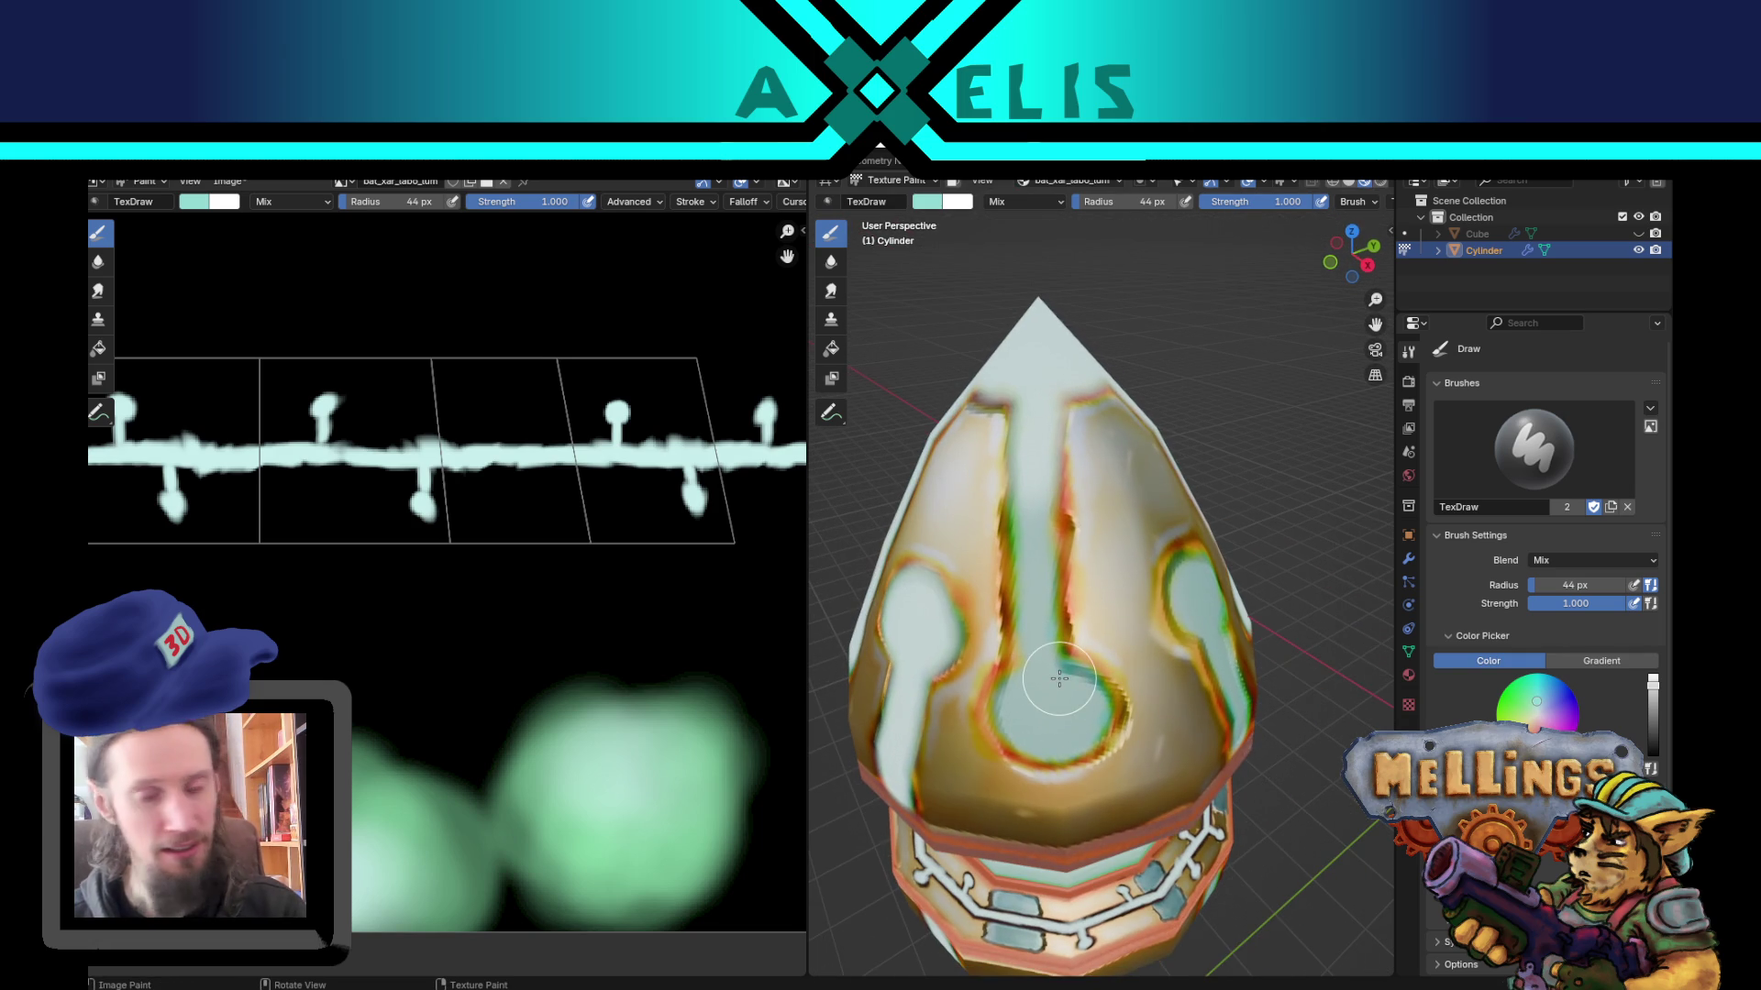
{"action": "mouse_move", "coordinate": [1037, 697]}
{"action": "left_mouse_down"}
{"action": "mouse_move", "coordinate": [1018, 711]}
{"action": "mouse_move", "coordinate": [1069, 701]}
{"action": "mouse_move", "coordinate": [1045, 687]}
{"action": "mouse_move", "coordinate": [1027, 486]}
{"action": "mouse_move", "coordinate": [1036, 651]}
{"action": "mouse_move", "coordinate": [1018, 688]}
{"action": "mouse_move", "coordinate": [1045, 419]}
{"action": "mouse_move", "coordinate": [997, 626]}
{"action": "mouse_move", "coordinate": [1003, 559]}
{"action": "mouse_move", "coordinate": [959, 548]}
{"action": "mouse_move", "coordinate": [1098, 484]}
{"action": "mouse_move", "coordinate": [1045, 490]}
{"action": "mouse_move", "coordinate": [1041, 463]}
{"action": "mouse_move", "coordinate": [1022, 527]}
{"action": "left_mouse_up"}
{"action": "key", "text": "ctrl+s"}
Step: Brighten the keyhole circle with the pale paint and save bat_xar_labo.blend again
{"action": "middle_click_drag", "start_coordinate": [958, 555], "coordinate": [967, 552]}
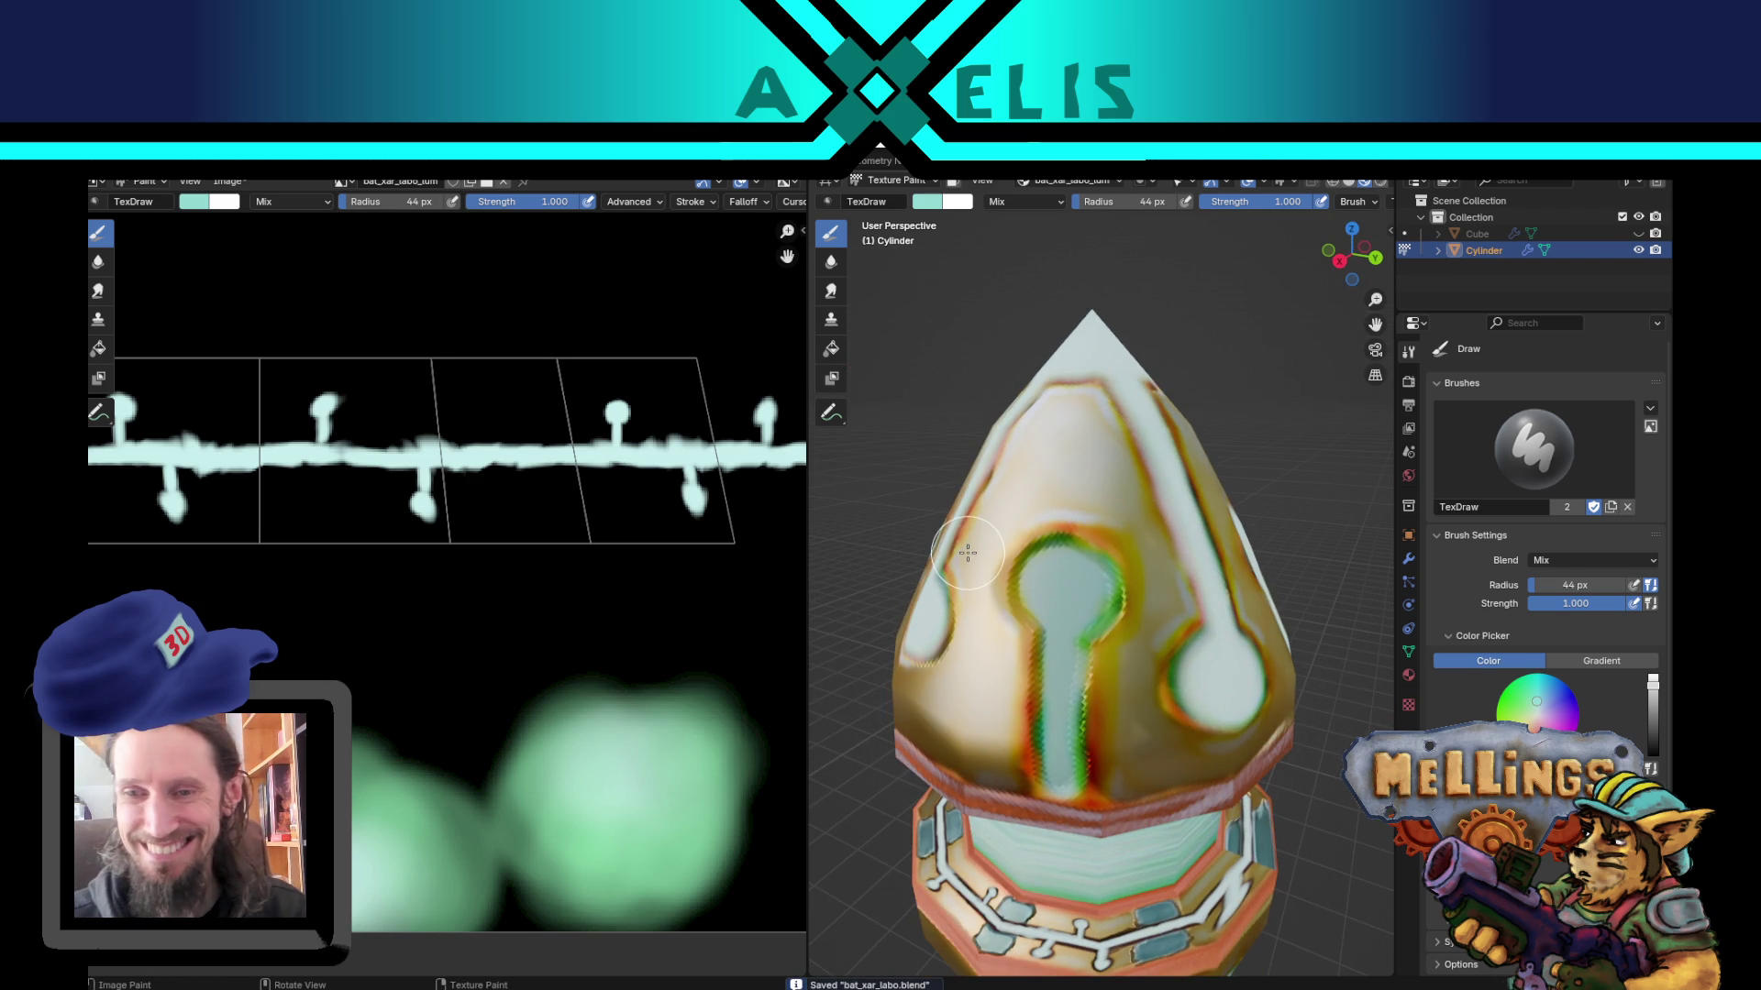
{"action": "mouse_move", "coordinate": [1073, 594]}
{"action": "left_mouse_down"}
{"action": "mouse_move", "coordinate": [1055, 585]}
{"action": "mouse_move", "coordinate": [1075, 600]}
{"action": "mouse_move", "coordinate": [1057, 759]}
{"action": "left_mouse_up"}
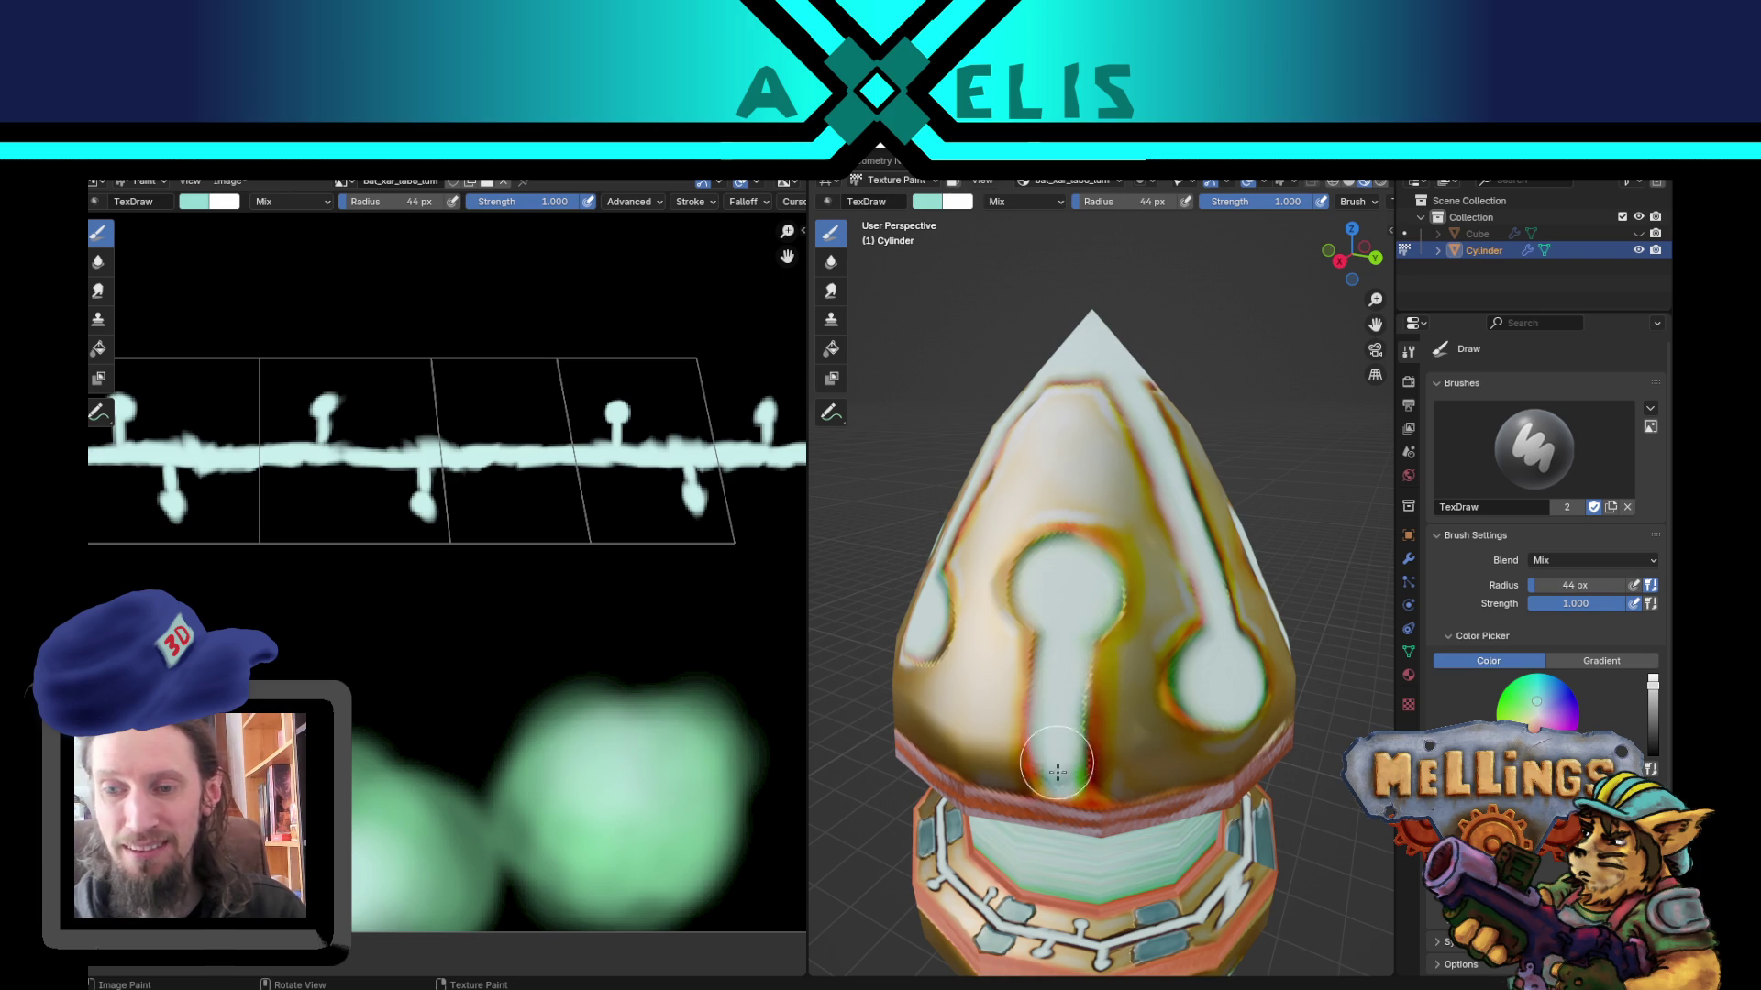
{"action": "key", "text": "ctrl+s"}
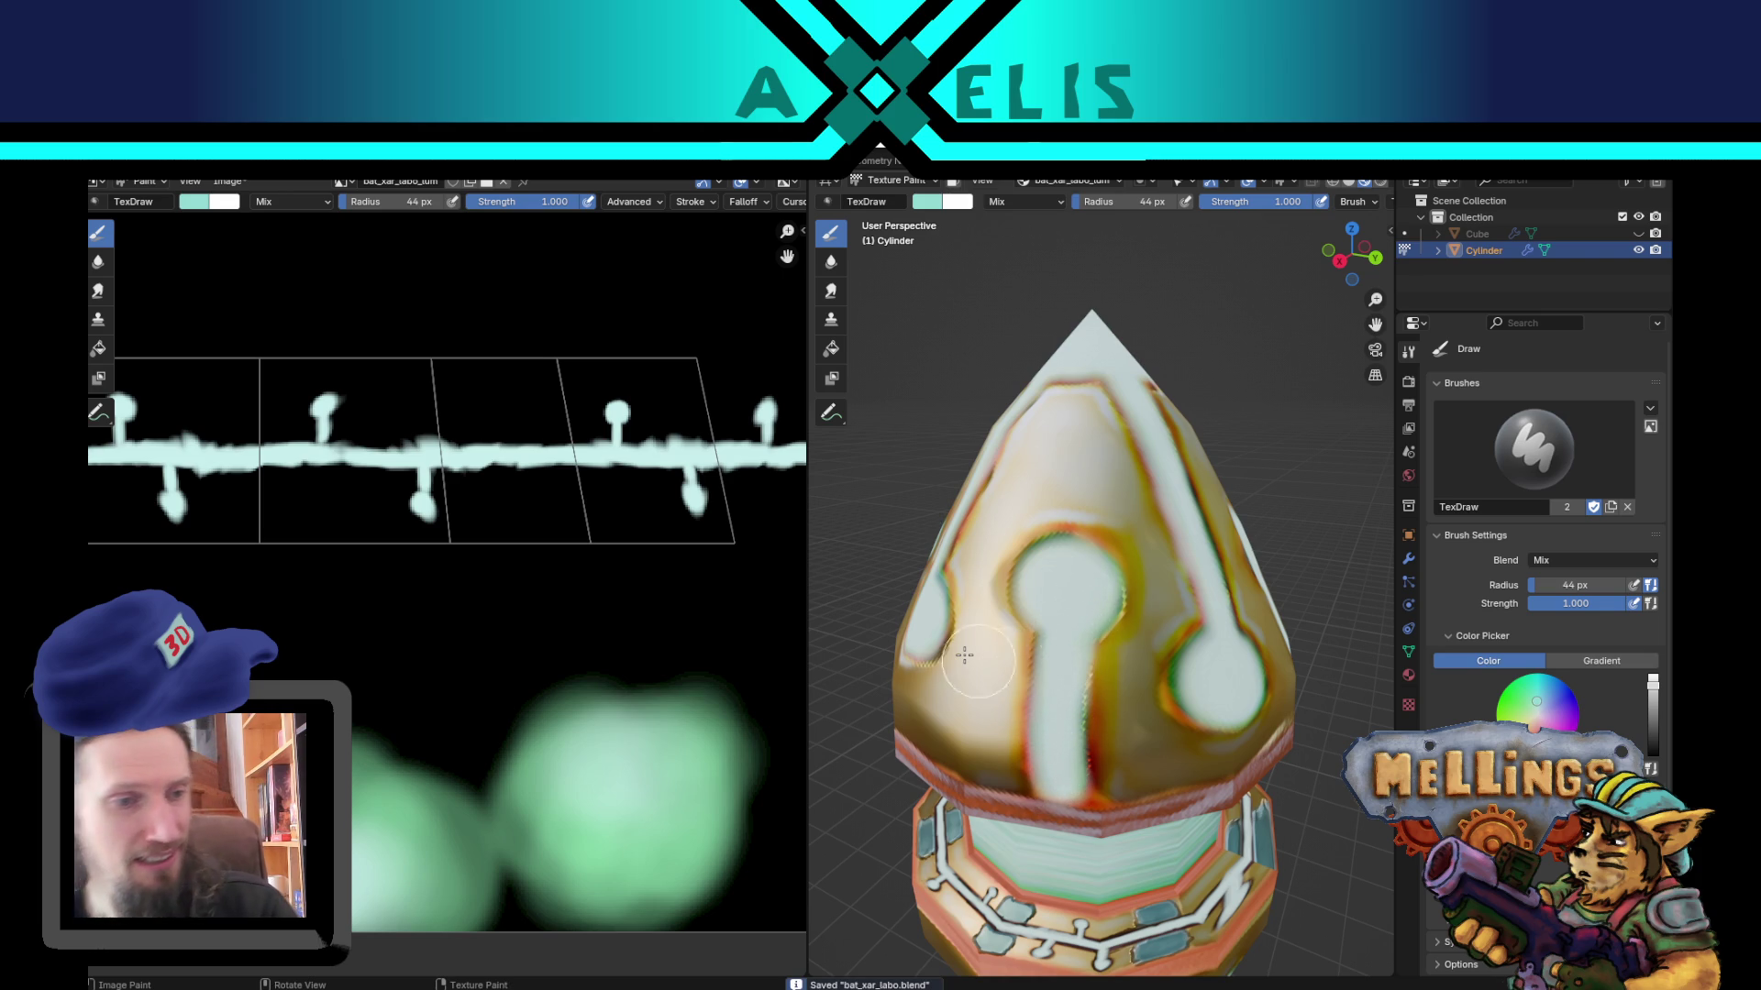
{"action": "scroll", "coordinate": [1120, 609], "scroll_direction": "down", "scroll_amount": 6}
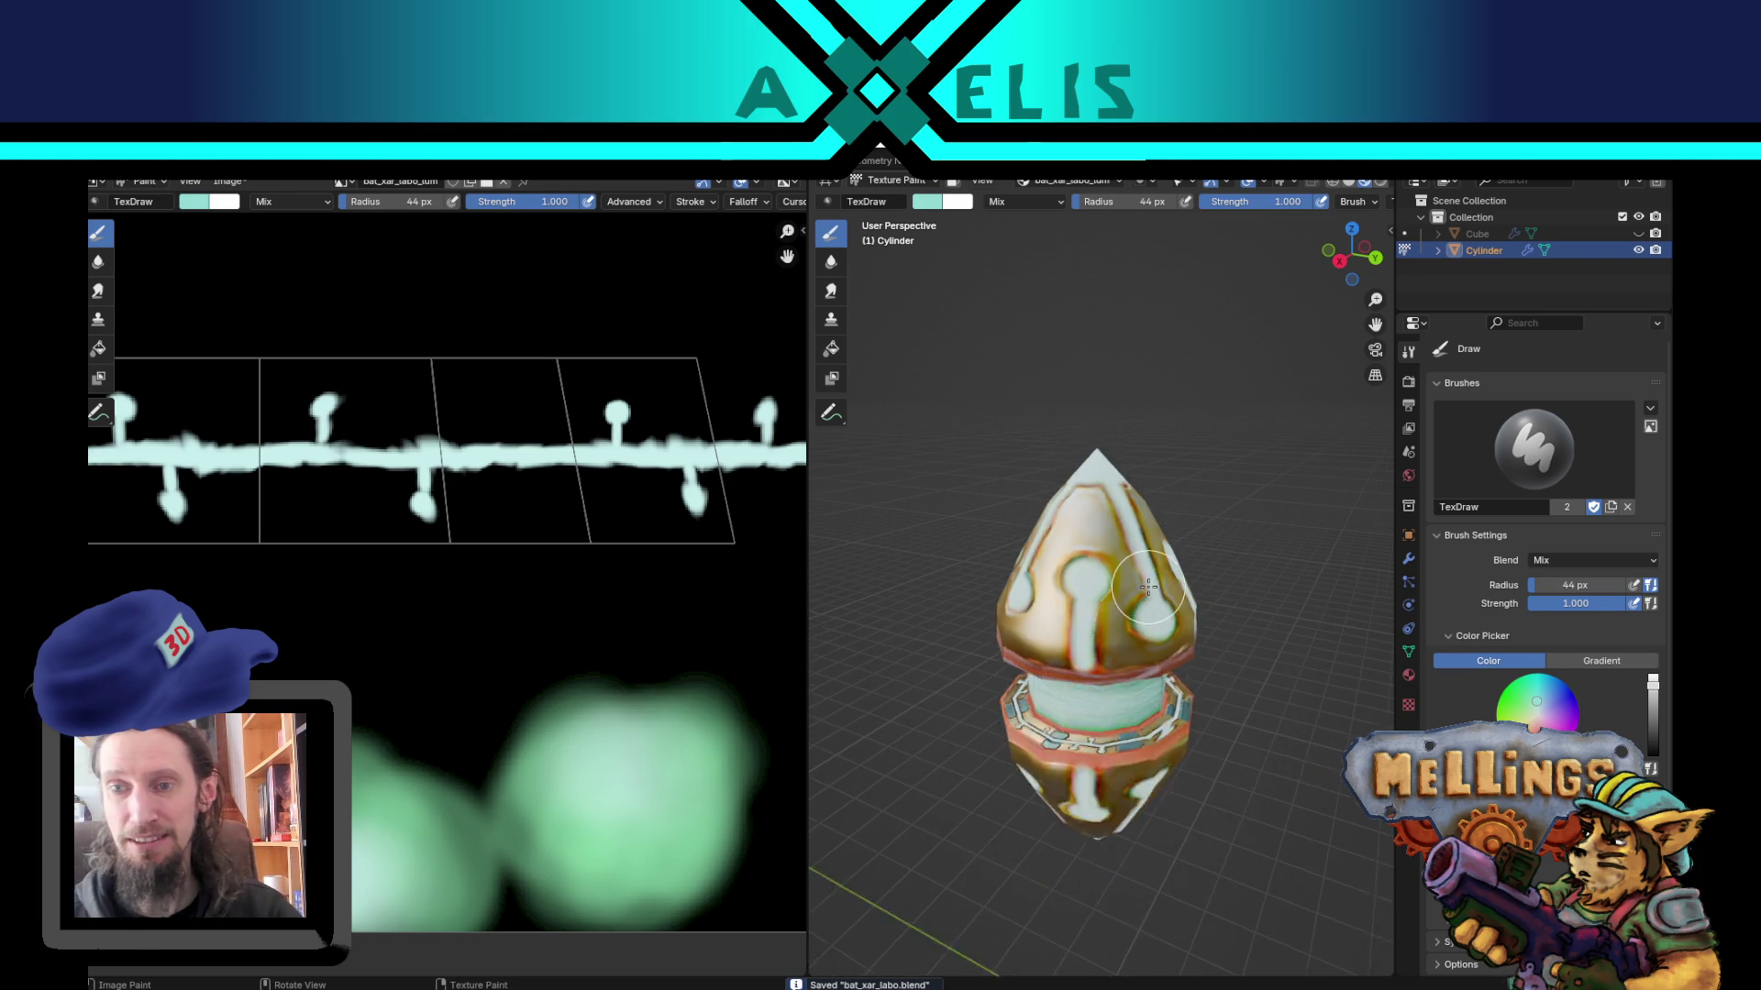
{"action": "mouse_move", "coordinate": [1018, 596]}
{"action": "middle_mouse_down"}
{"action": "mouse_move", "coordinate": [974, 593]}
{"action": "mouse_move", "coordinate": [1007, 598]}
{"action": "middle_mouse_up"}
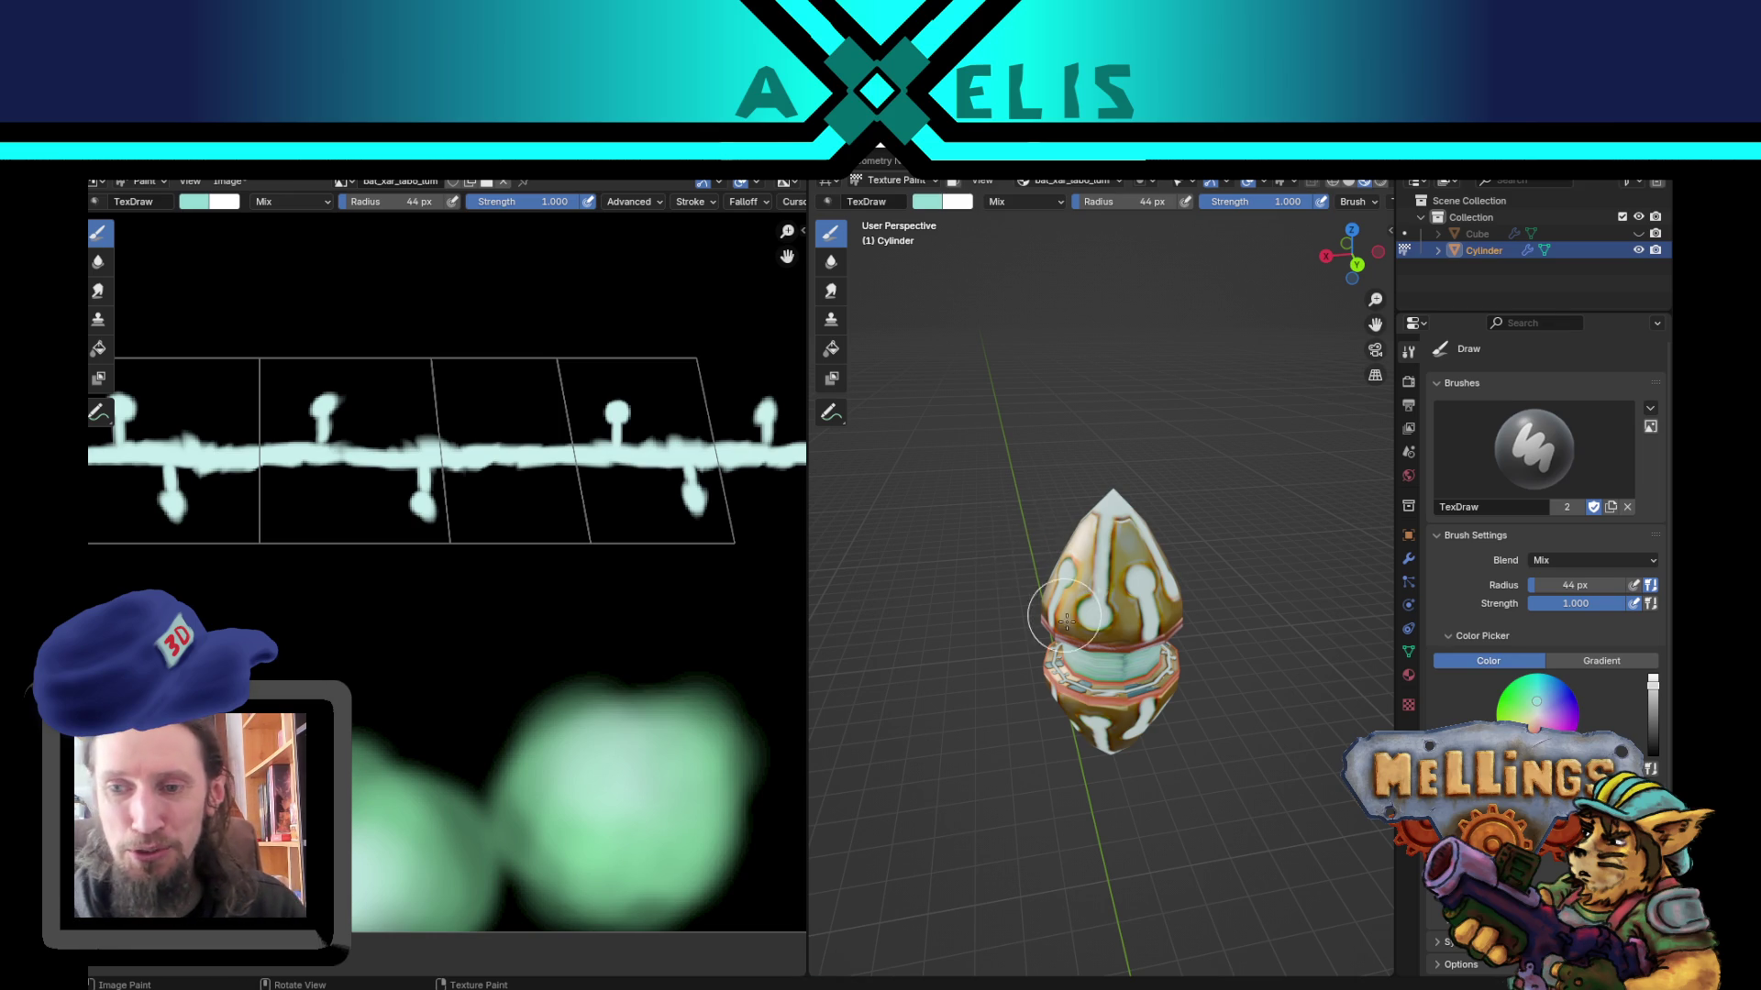
{"action": "scroll", "coordinate": [1041, 582], "scroll_direction": "up", "scroll_amount": 3}
{"action": "middle_click_drag", "start_coordinate": [1041, 581], "coordinate": [1008, 551]}
{"action": "scroll", "coordinate": [535, 648], "scroll_direction": "down", "scroll_amount": 4}
{"action": "middle_click_drag", "start_coordinate": [644, 655], "coordinate": [551, 637]}
{"action": "middle_click_drag", "start_coordinate": [1050, 728], "coordinate": [1000, 720]}
{"action": "middle_click_drag", "start_coordinate": [642, 680], "coordinate": [577, 676]}
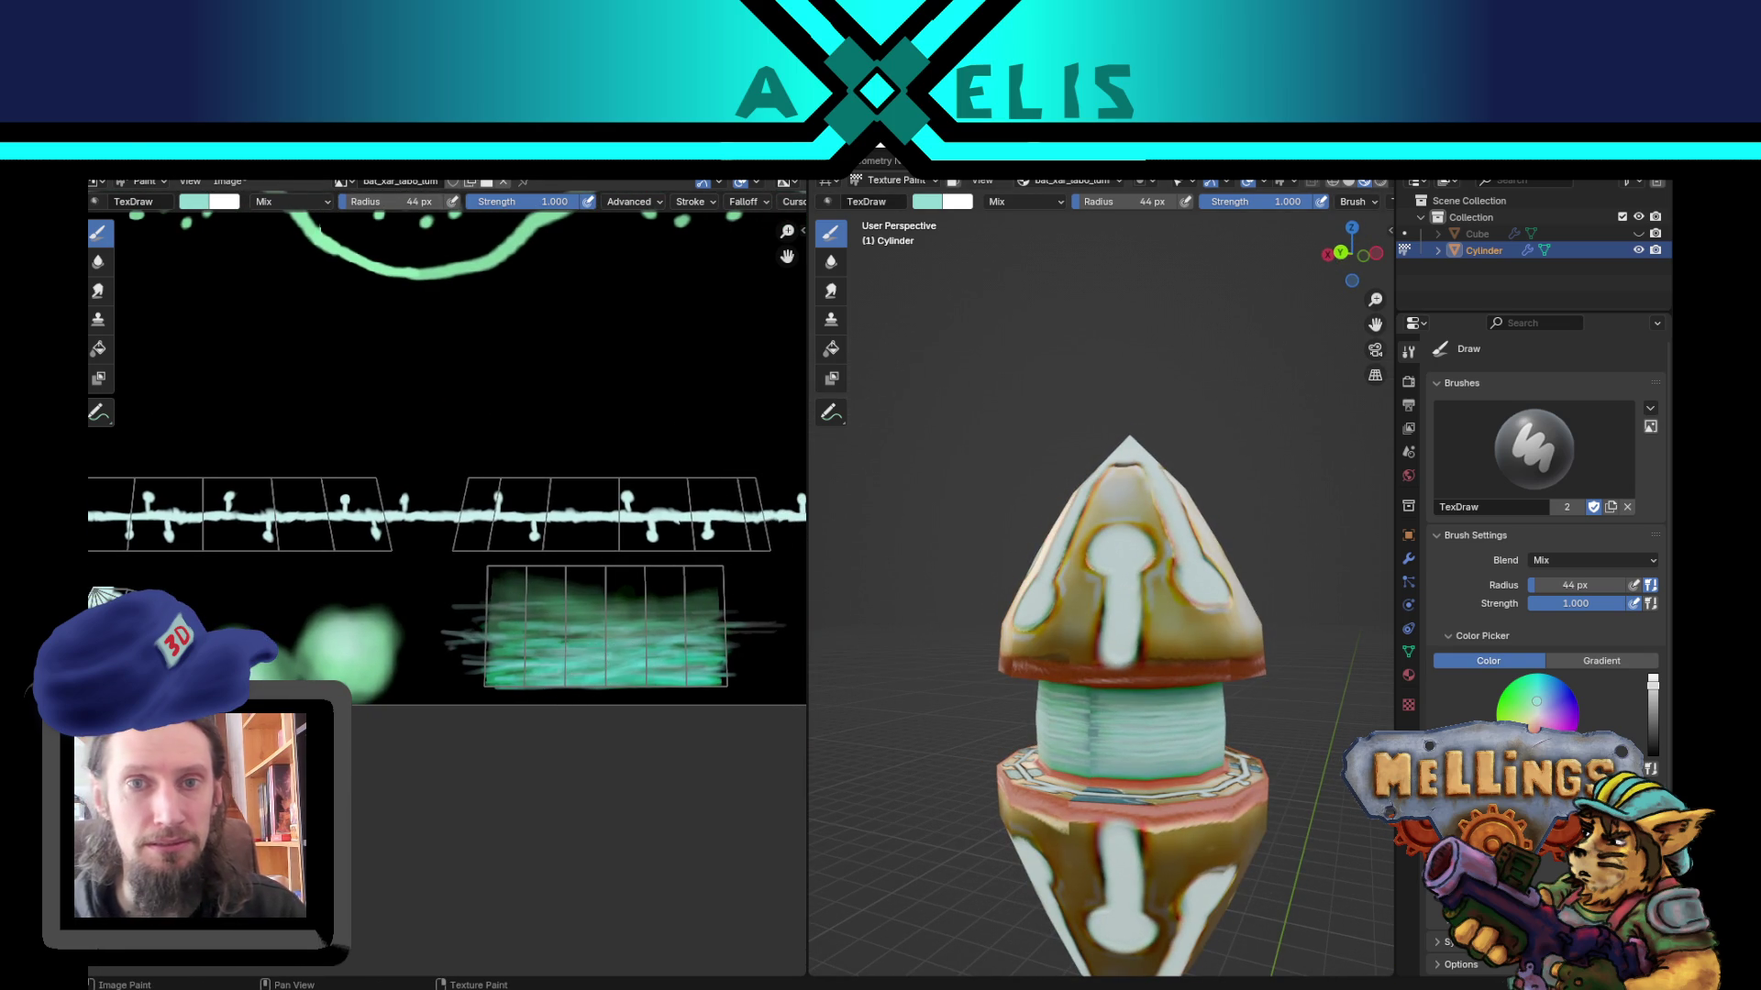
{"action": "left_click", "coordinate": [440, 161]}
Step: Select the middle band's UV island and scale it narrower along X twice
{"action": "middle_click_drag", "start_coordinate": [1043, 630], "coordinate": [922, 698]}
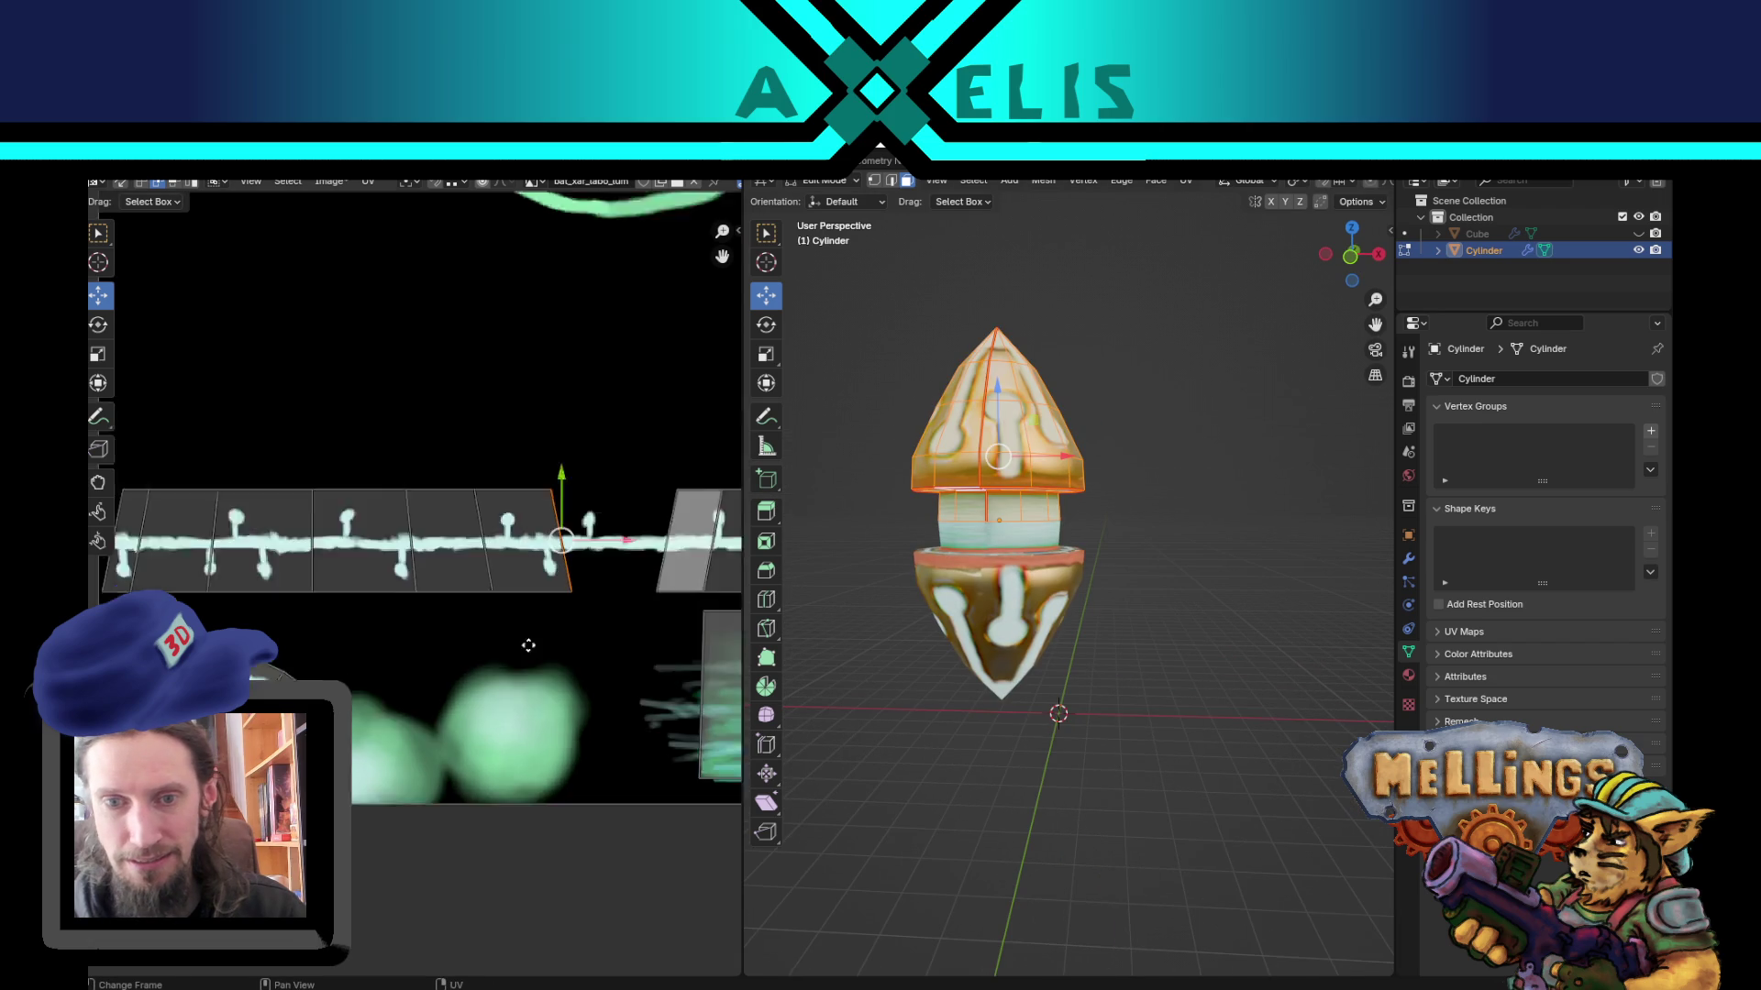
{"action": "left_click", "coordinate": [667, 658]}
{"action": "middle_click_drag", "start_coordinate": [666, 659], "coordinate": [546, 681]}
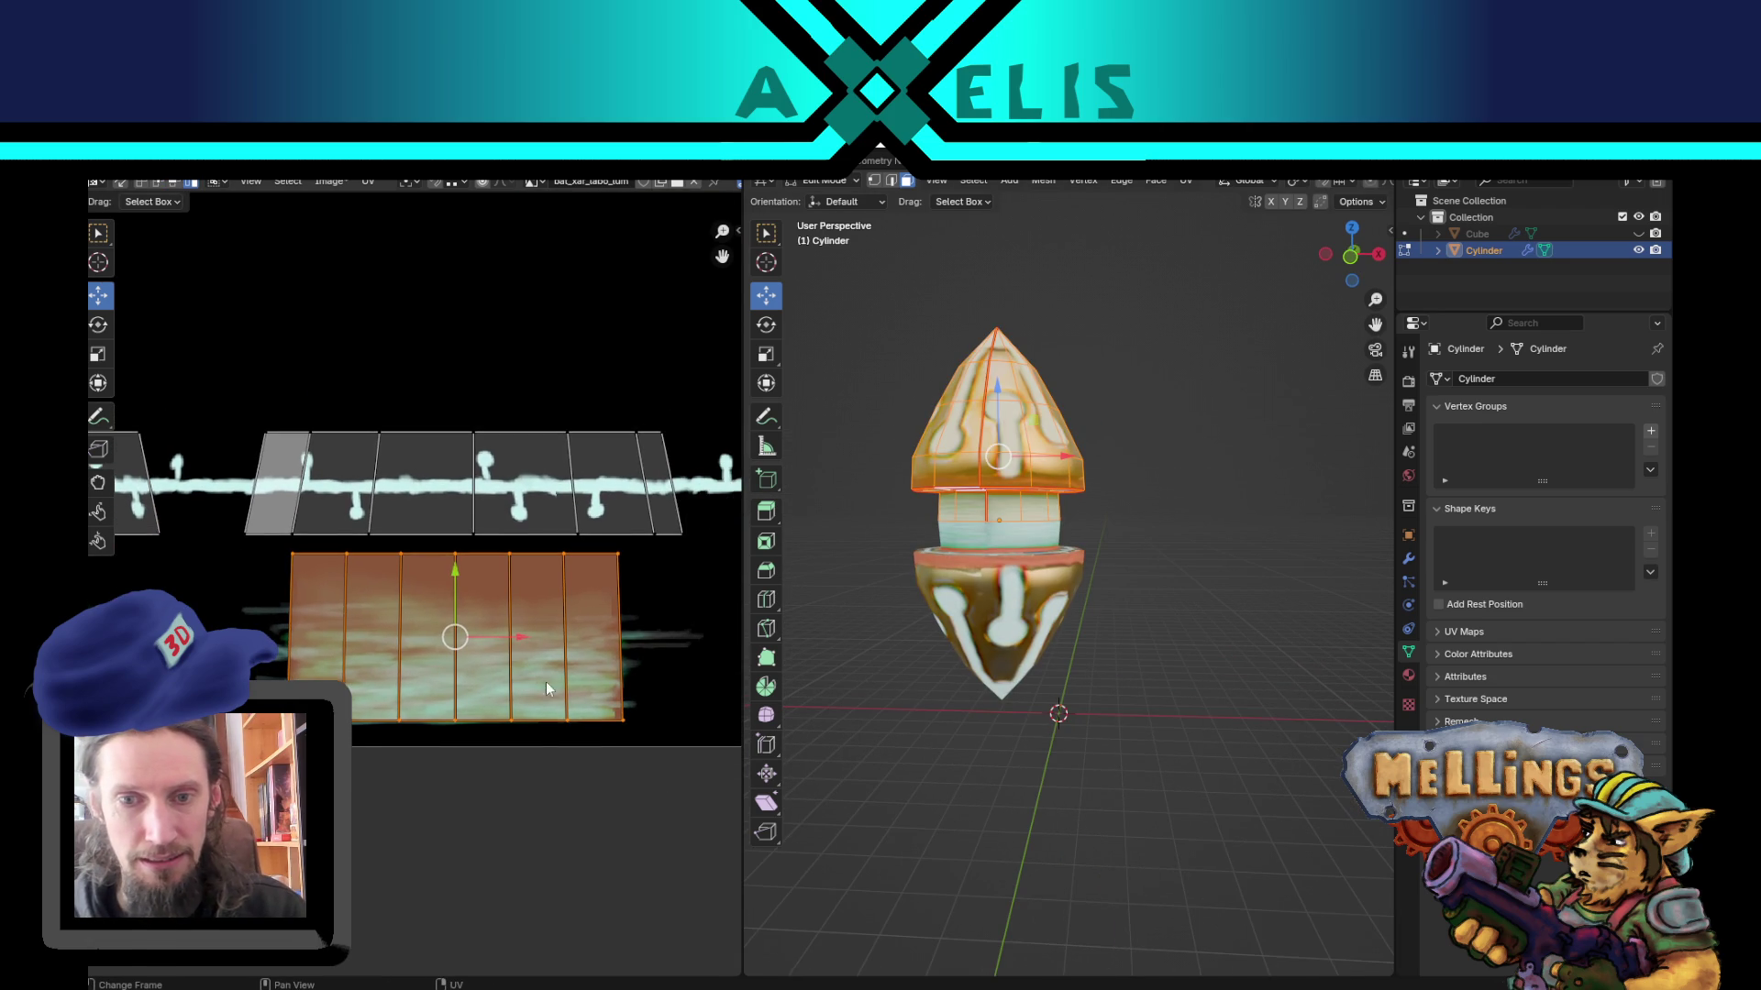
{"action": "key", "text": "s"}
{"action": "key", "text": "x"}
{"action": "left_click", "coordinate": [493, 653]}
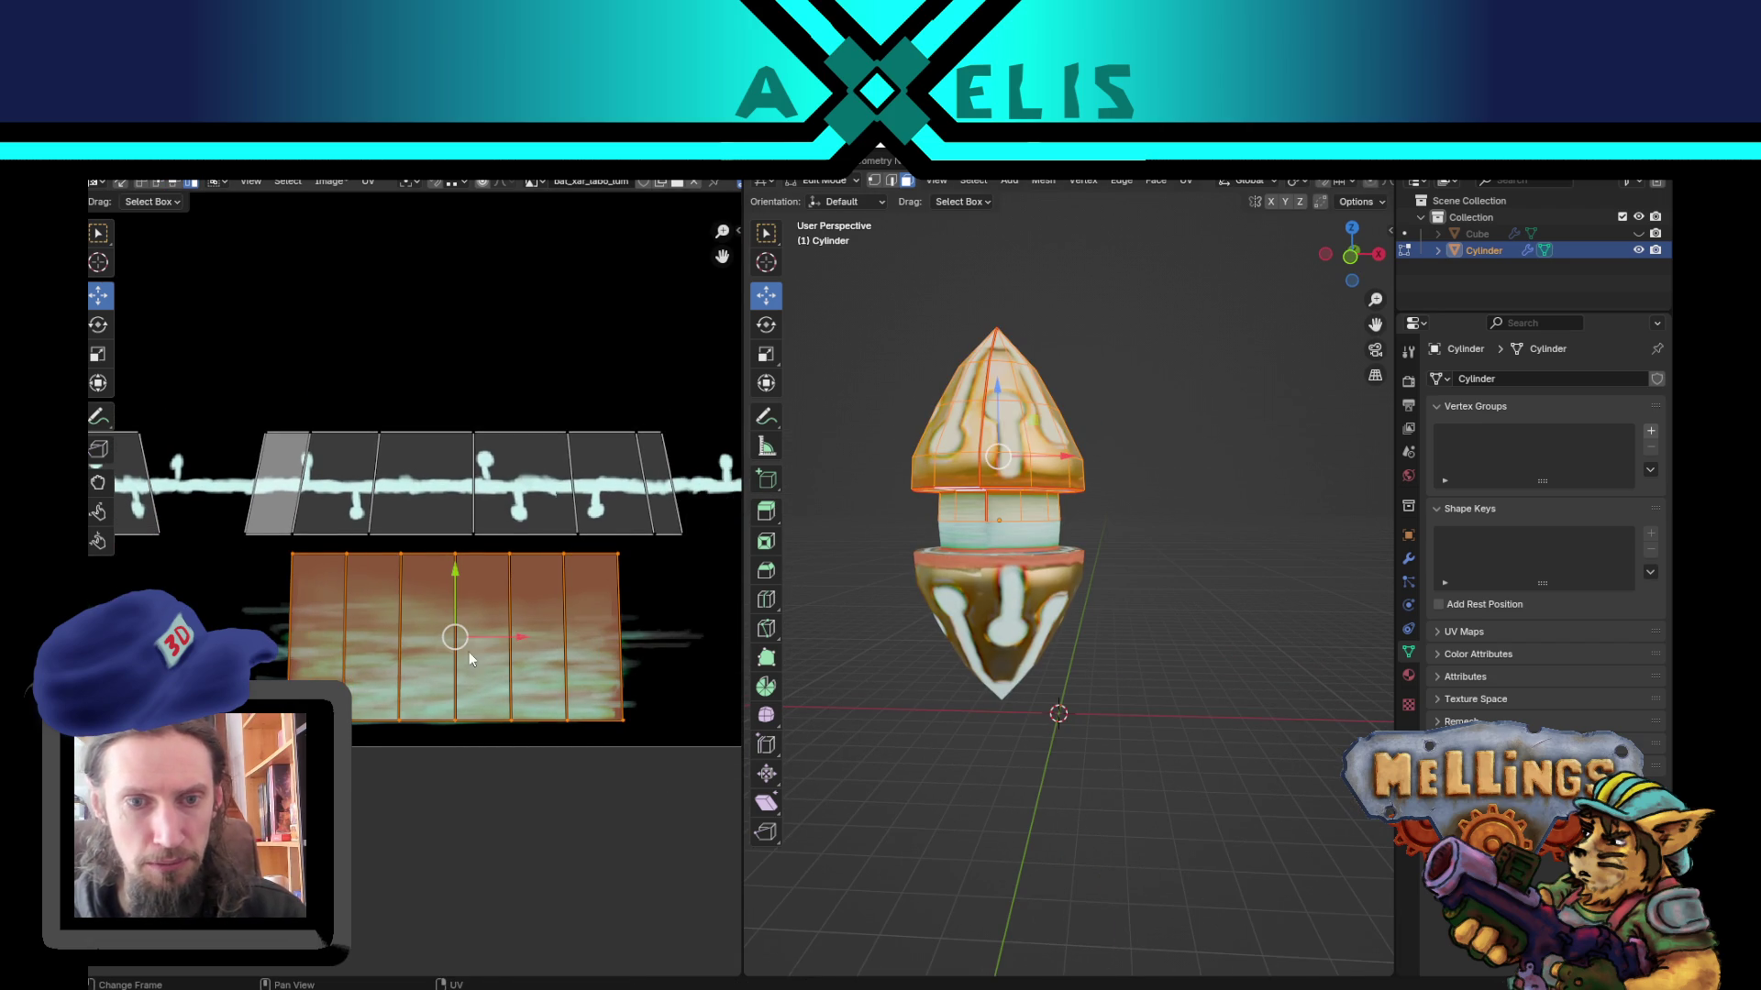
{"action": "key", "text": "s"}
{"action": "key", "text": "x"}
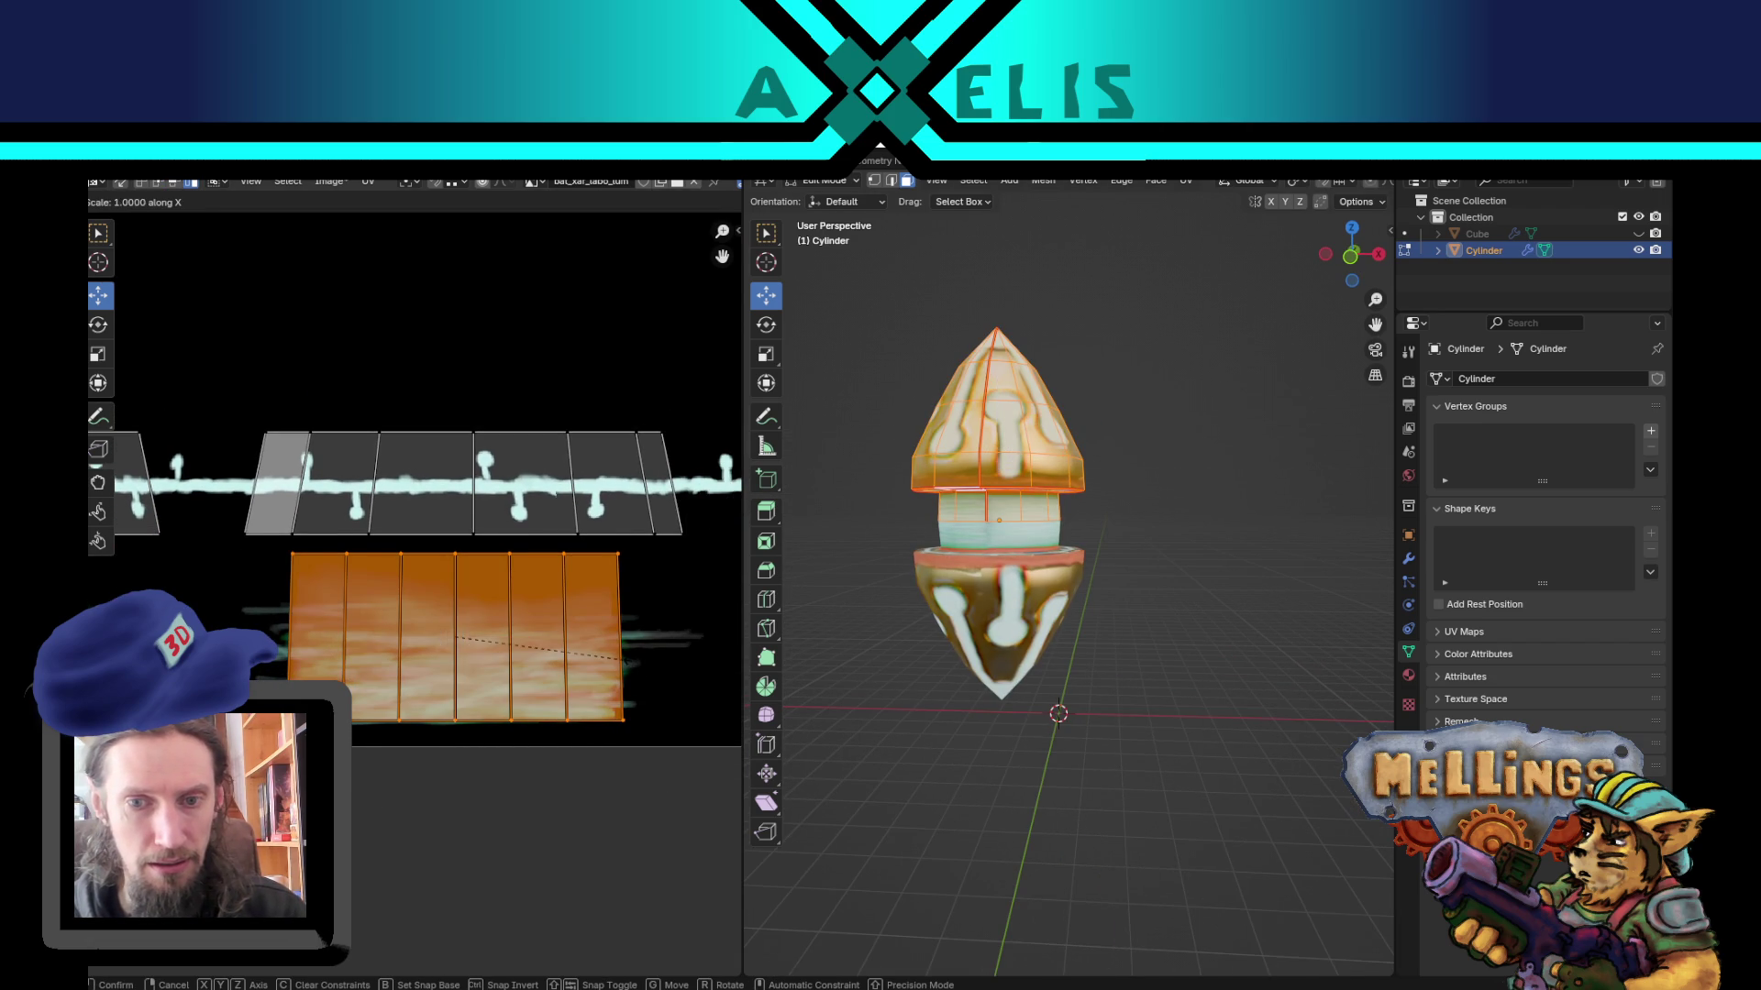
{"action": "left_click", "coordinate": [602, 660]}
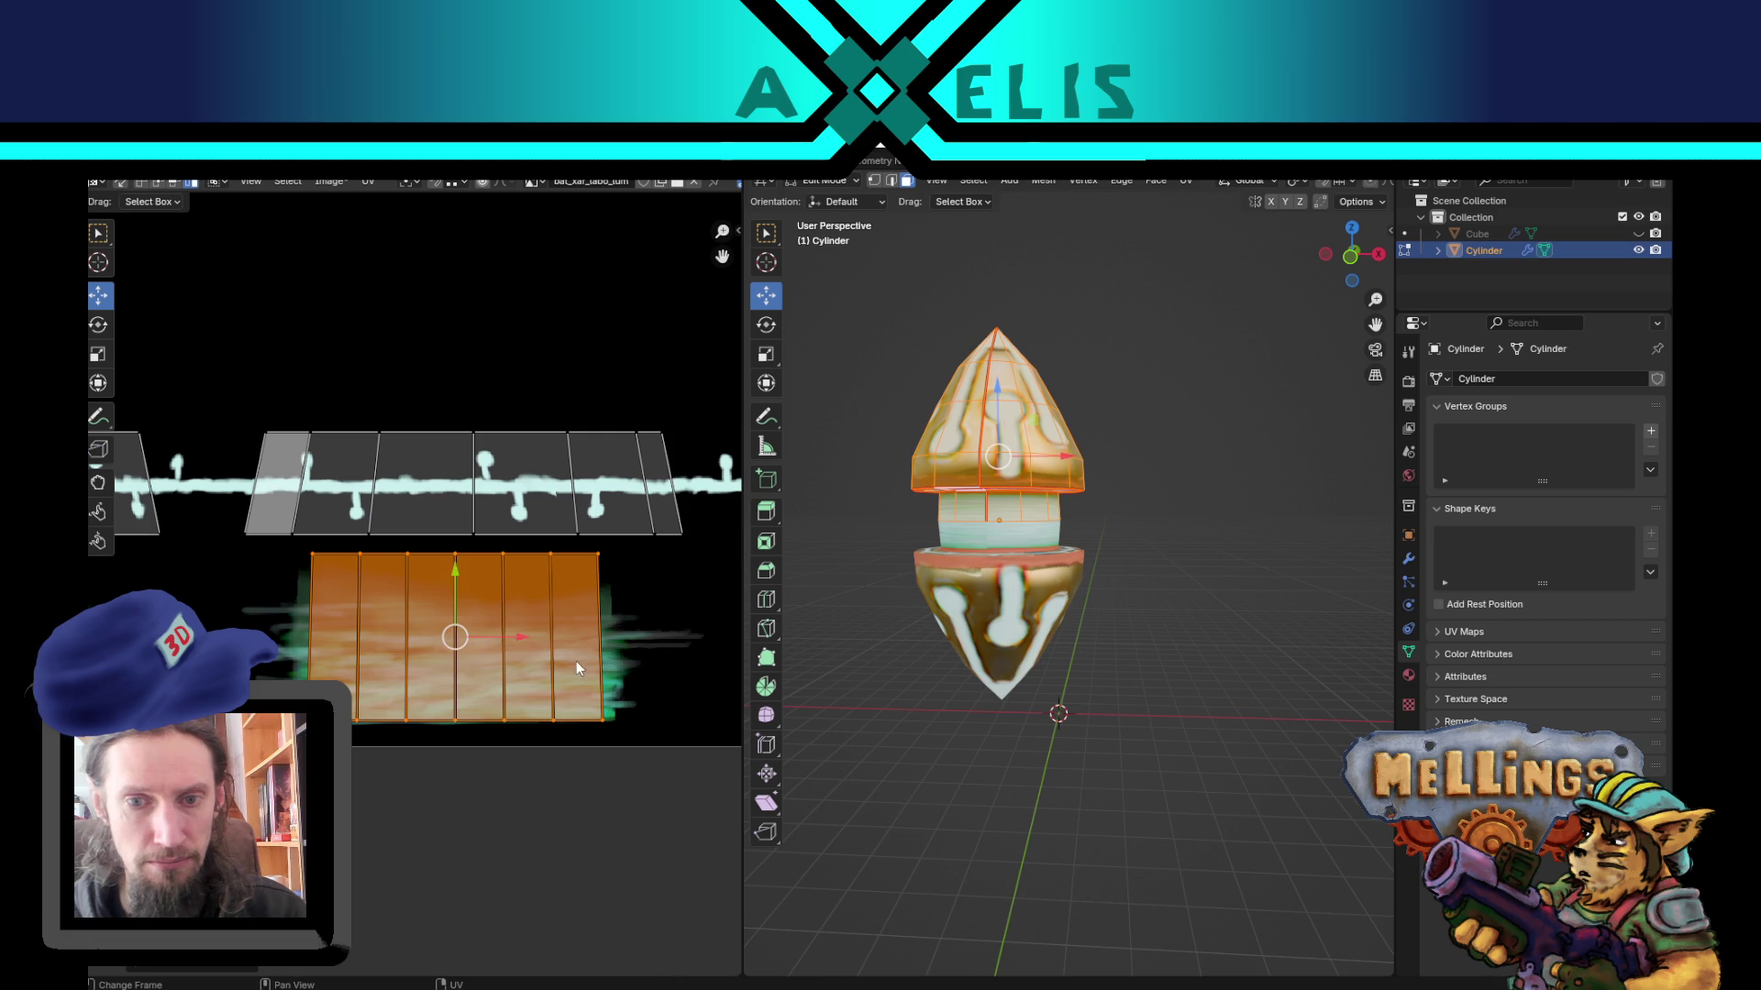
Step: Nudge the island slightly left, return to Object Mode, and save the file
{"action": "key", "text": "g"}
{"action": "left_click", "coordinate": [486, 639]}
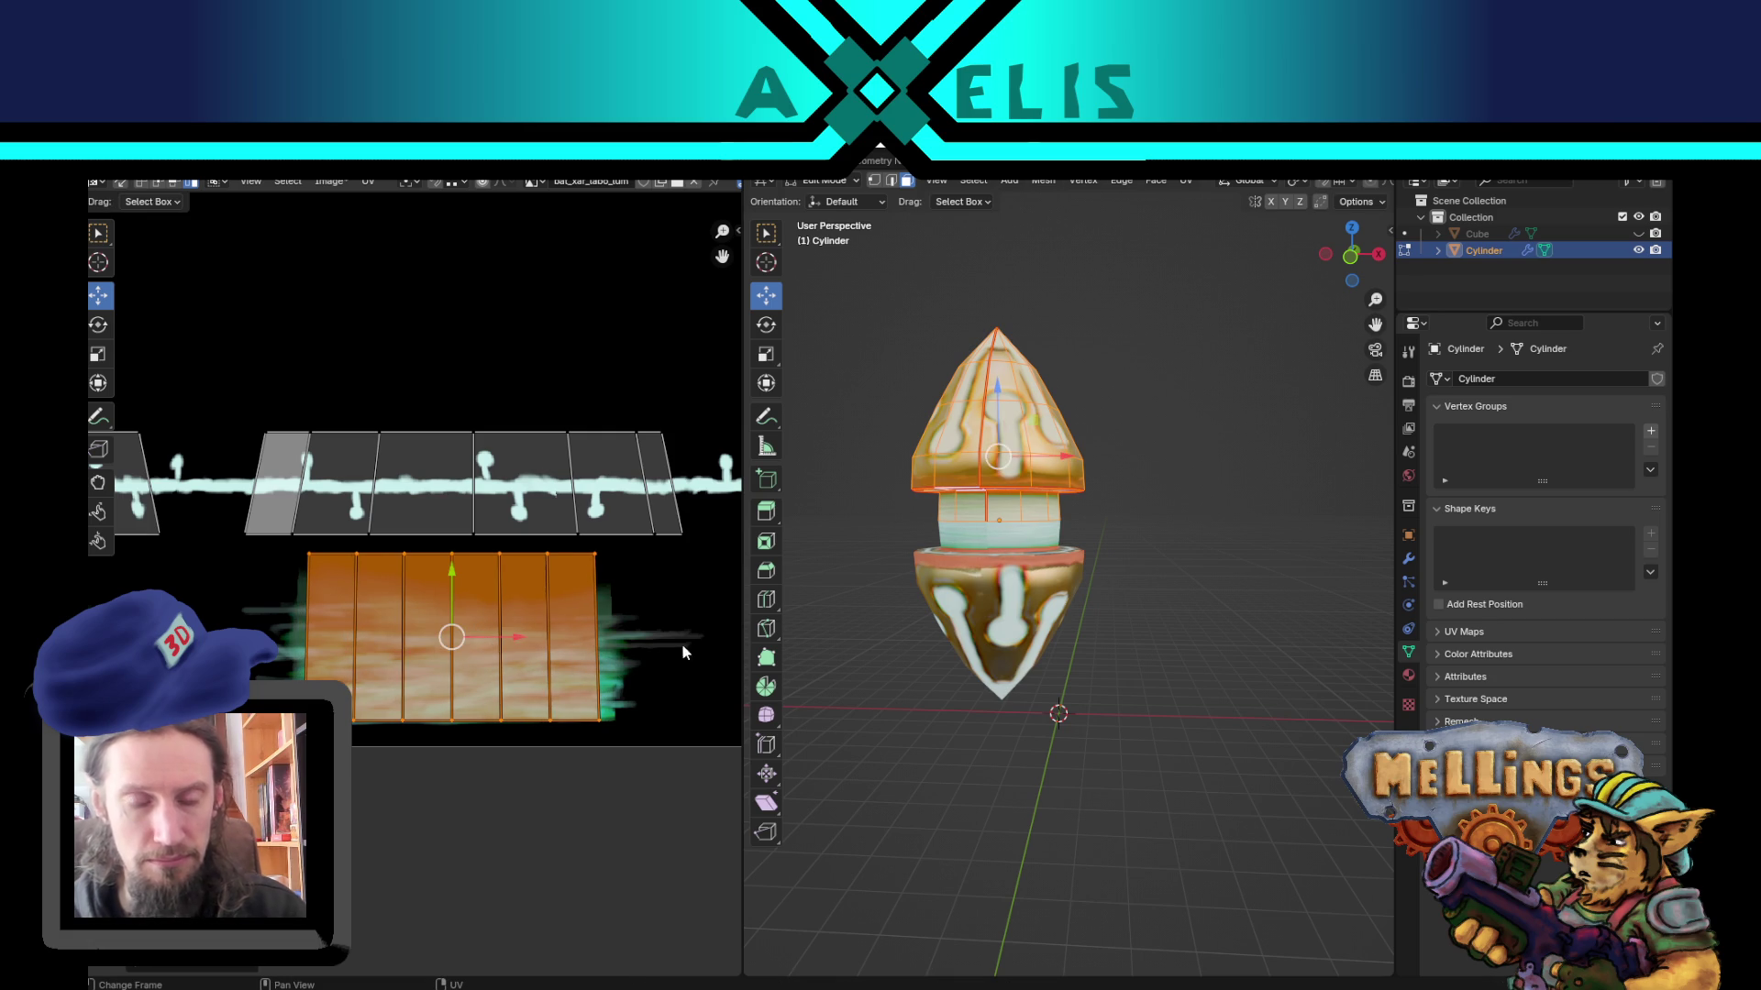
{"action": "key", "text": "Tab"}
{"action": "key", "text": "ctrl+s"}
{"action": "mouse_move", "coordinate": [960, 594]}
{"action": "middle_mouse_down"}
{"action": "mouse_move", "coordinate": [1033, 631]}
{"action": "mouse_move", "coordinate": [981, 584]}
{"action": "middle_mouse_up"}
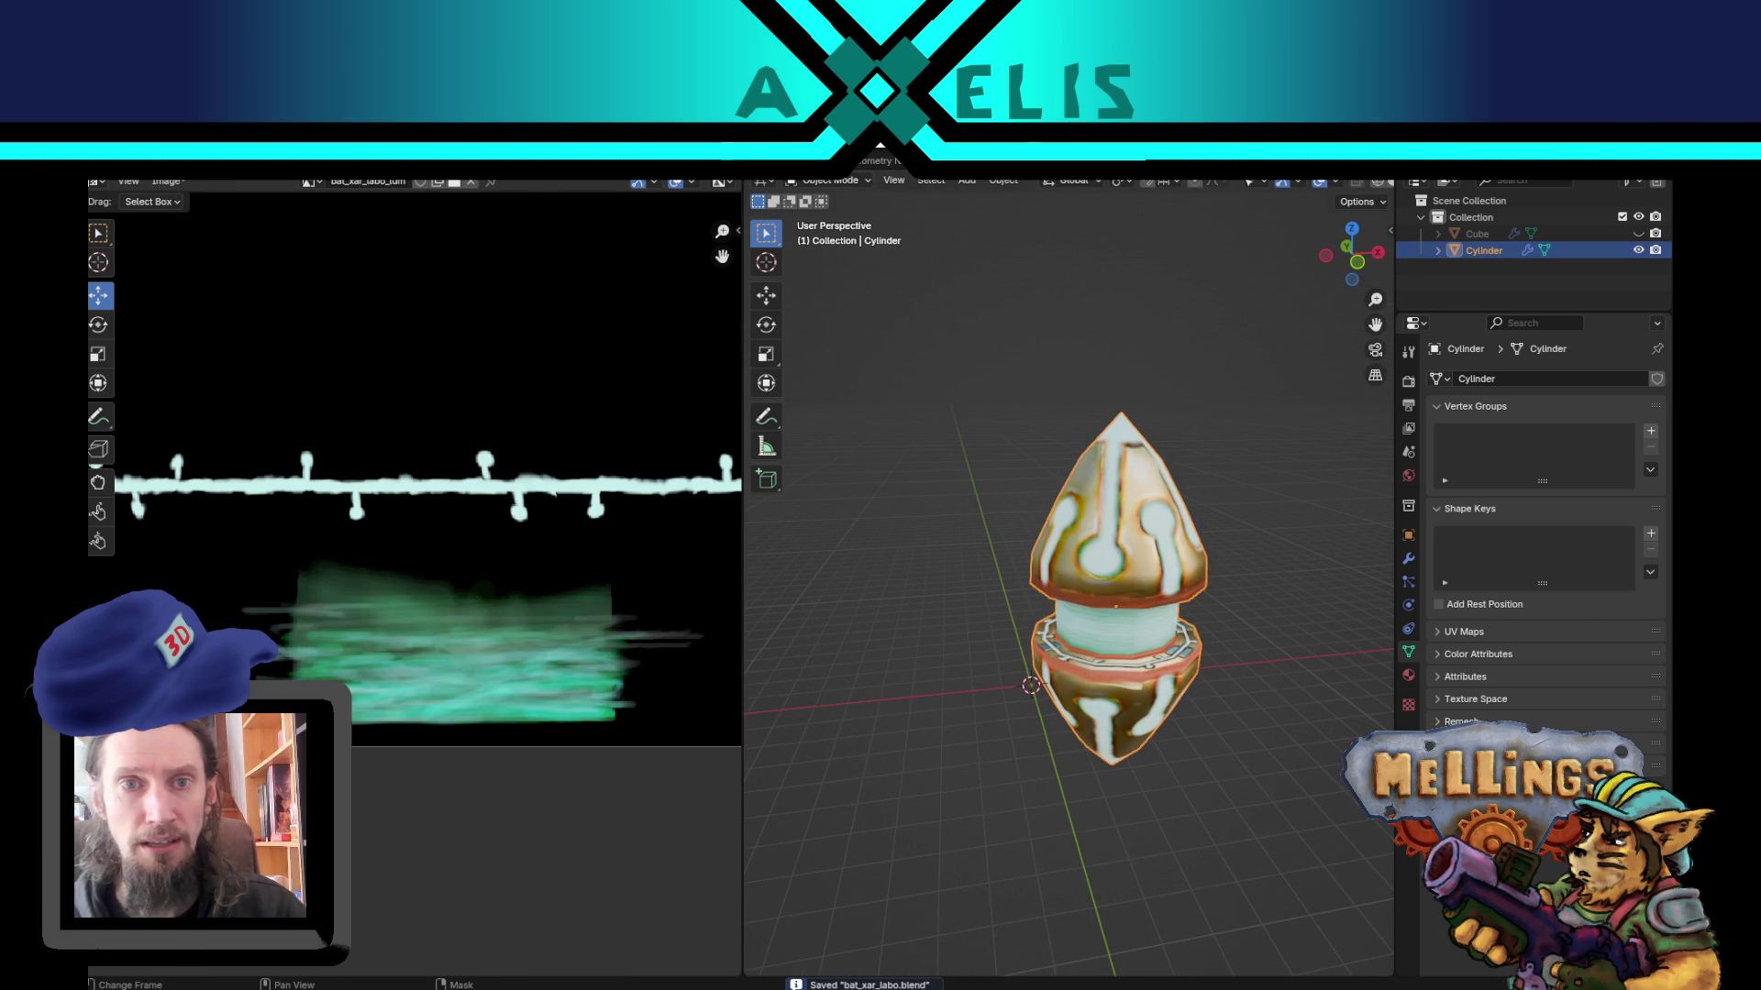
Step: Return to the Layout workspace, unhide the base model with Alt+H, deselect, and orbit the full scene
{"action": "left_click", "coordinate": [295, 161]}
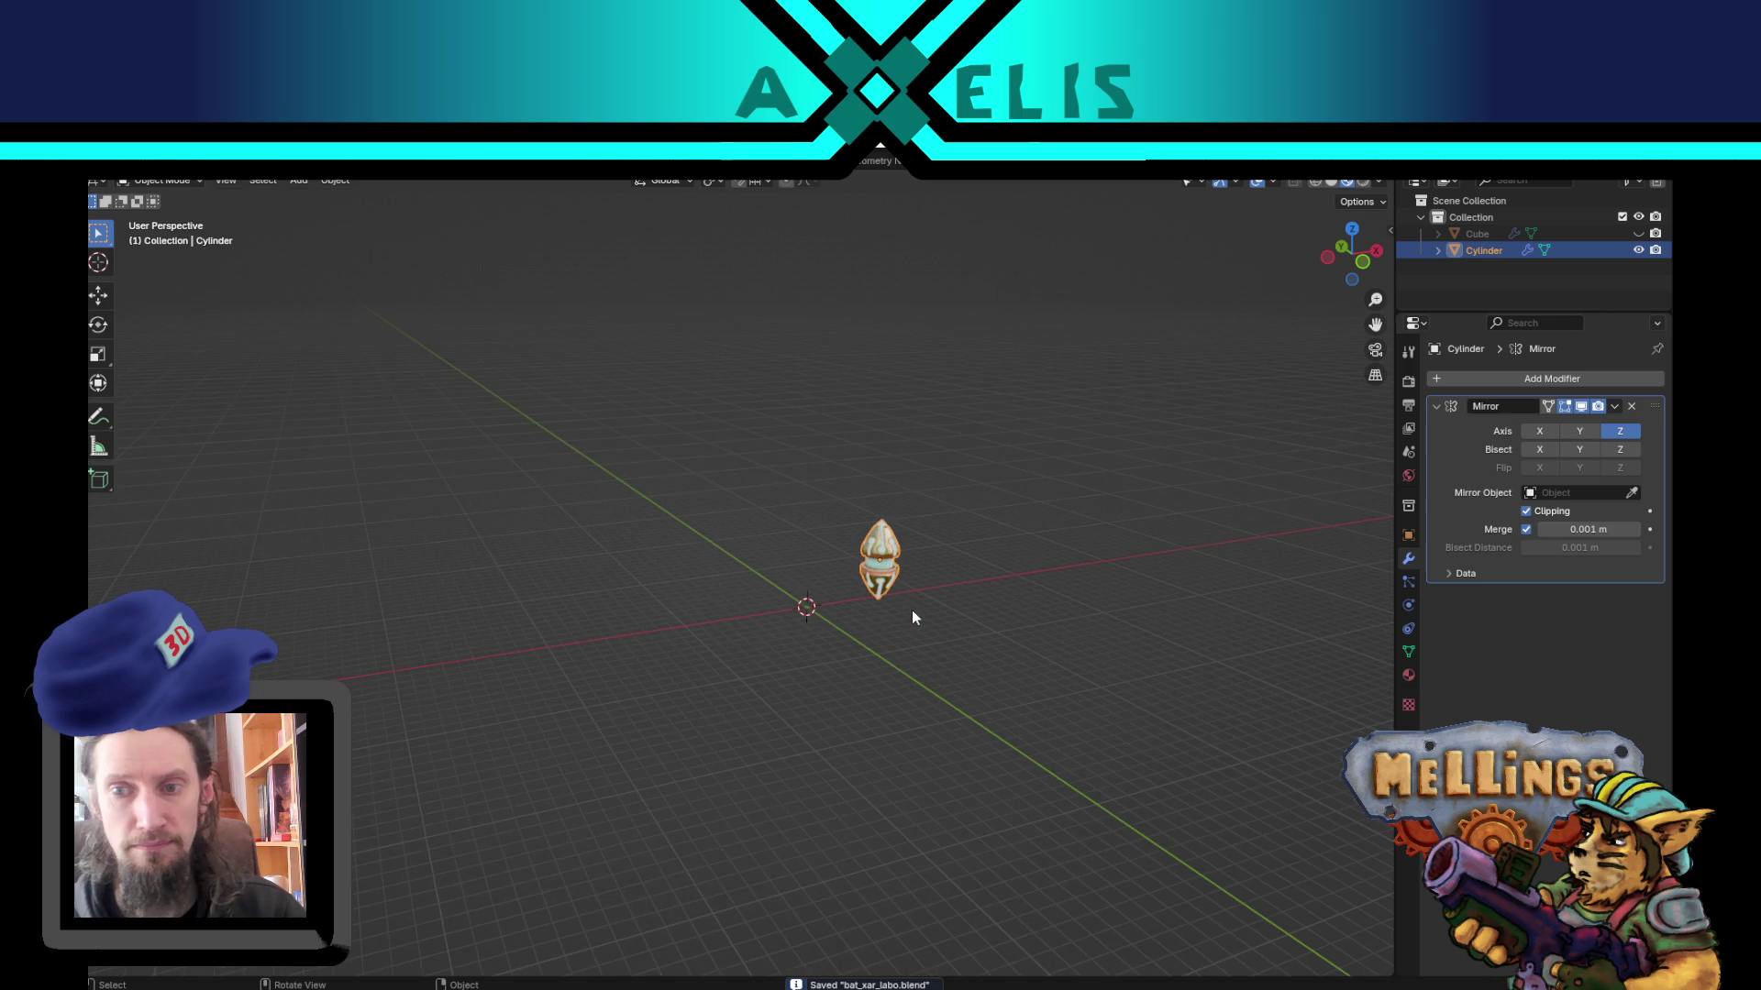
{"action": "key", "text": "alt+h"}
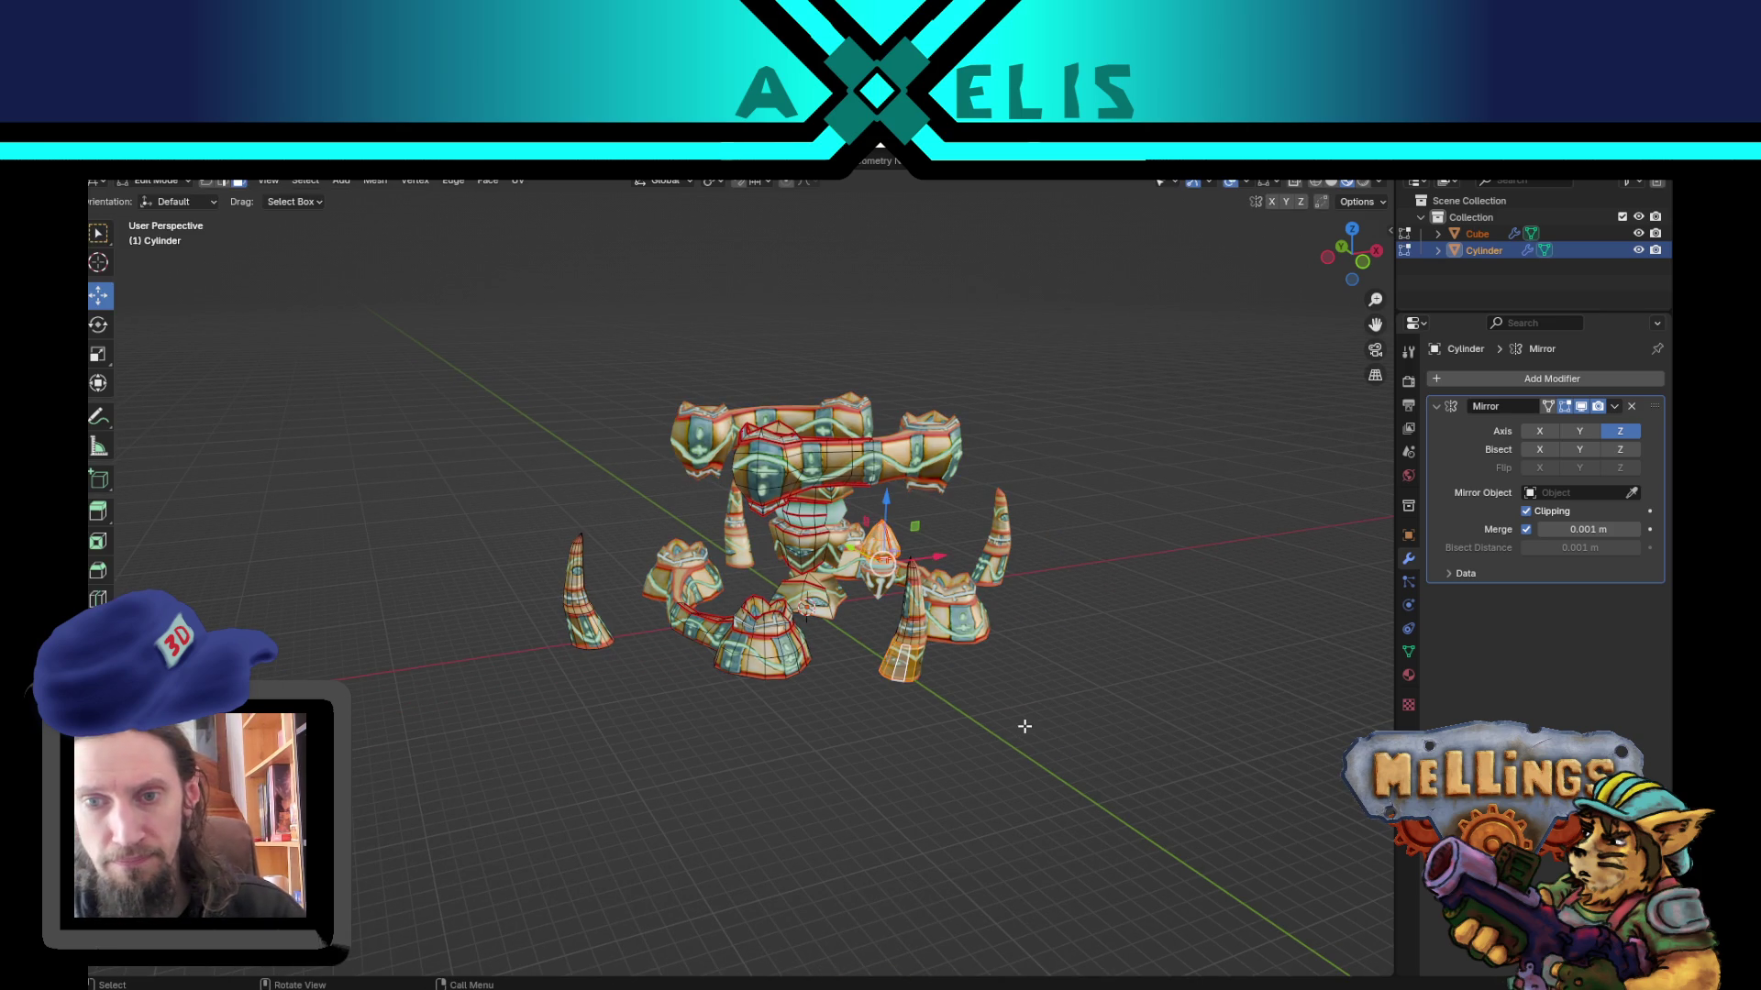
{"action": "left_click", "coordinate": [1128, 750]}
{"action": "mouse_move", "coordinate": [1146, 754]}
{"action": "middle_mouse_down"}
{"action": "mouse_move", "coordinate": [975, 814]}
{"action": "mouse_move", "coordinate": [987, 739]}
{"action": "mouse_move", "coordinate": [1101, 766]}
{"action": "mouse_move", "coordinate": [1164, 740]}
{"action": "mouse_move", "coordinate": [879, 570]}
{"action": "middle_mouse_up"}
{"action": "scroll", "coordinate": [797, 470], "scroll_direction": "up", "scroll_amount": 5}
{"action": "mouse_move", "coordinate": [798, 470]}
{"action": "middle_mouse_down"}
{"action": "mouse_move", "coordinate": [818, 558]}
{"action": "mouse_move", "coordinate": [664, 575]}
{"action": "mouse_move", "coordinate": [845, 609]}
{"action": "mouse_move", "coordinate": [828, 580]}
{"action": "middle_mouse_up"}
{"action": "scroll", "coordinate": [828, 579], "scroll_direction": "down", "scroll_amount": 5}
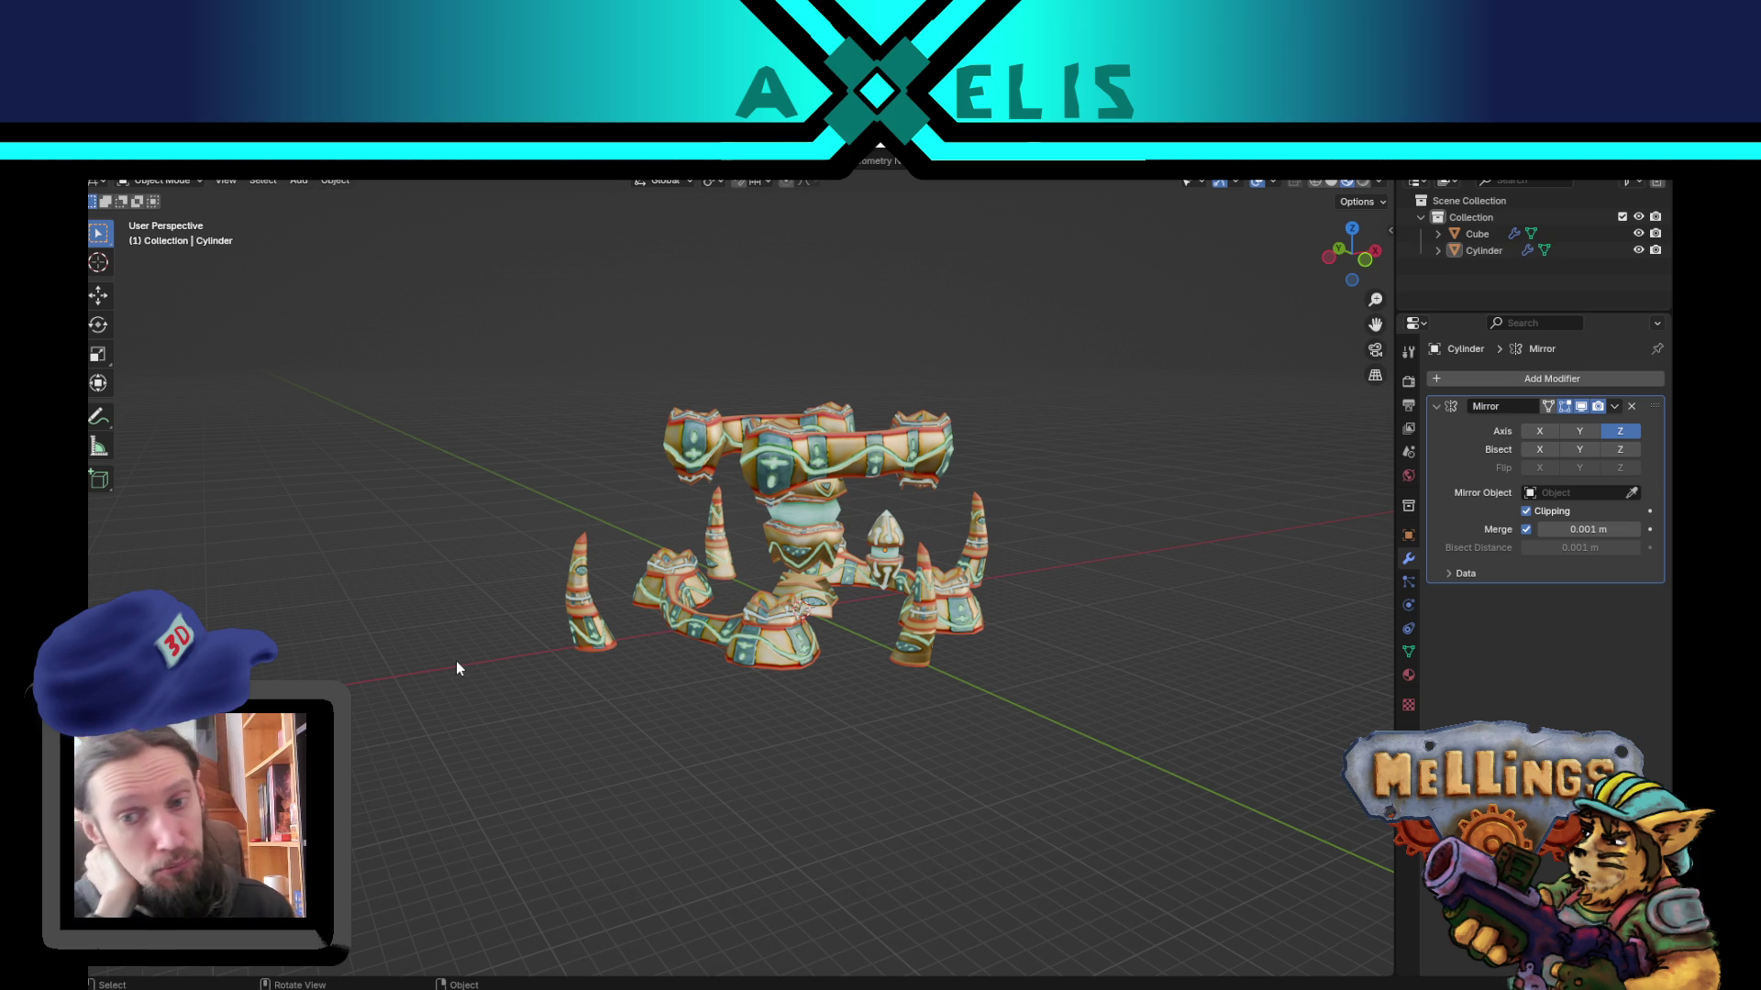
{"action": "scroll", "coordinate": [712, 572], "scroll_direction": "up", "scroll_amount": 5}
{"action": "mouse_move", "coordinate": [711, 572]}
{"action": "middle_mouse_down"}
{"action": "mouse_move", "coordinate": [741, 633]}
{"action": "mouse_move", "coordinate": [772, 629]}
{"action": "mouse_move", "coordinate": [758, 602]}
{"action": "middle_mouse_up"}
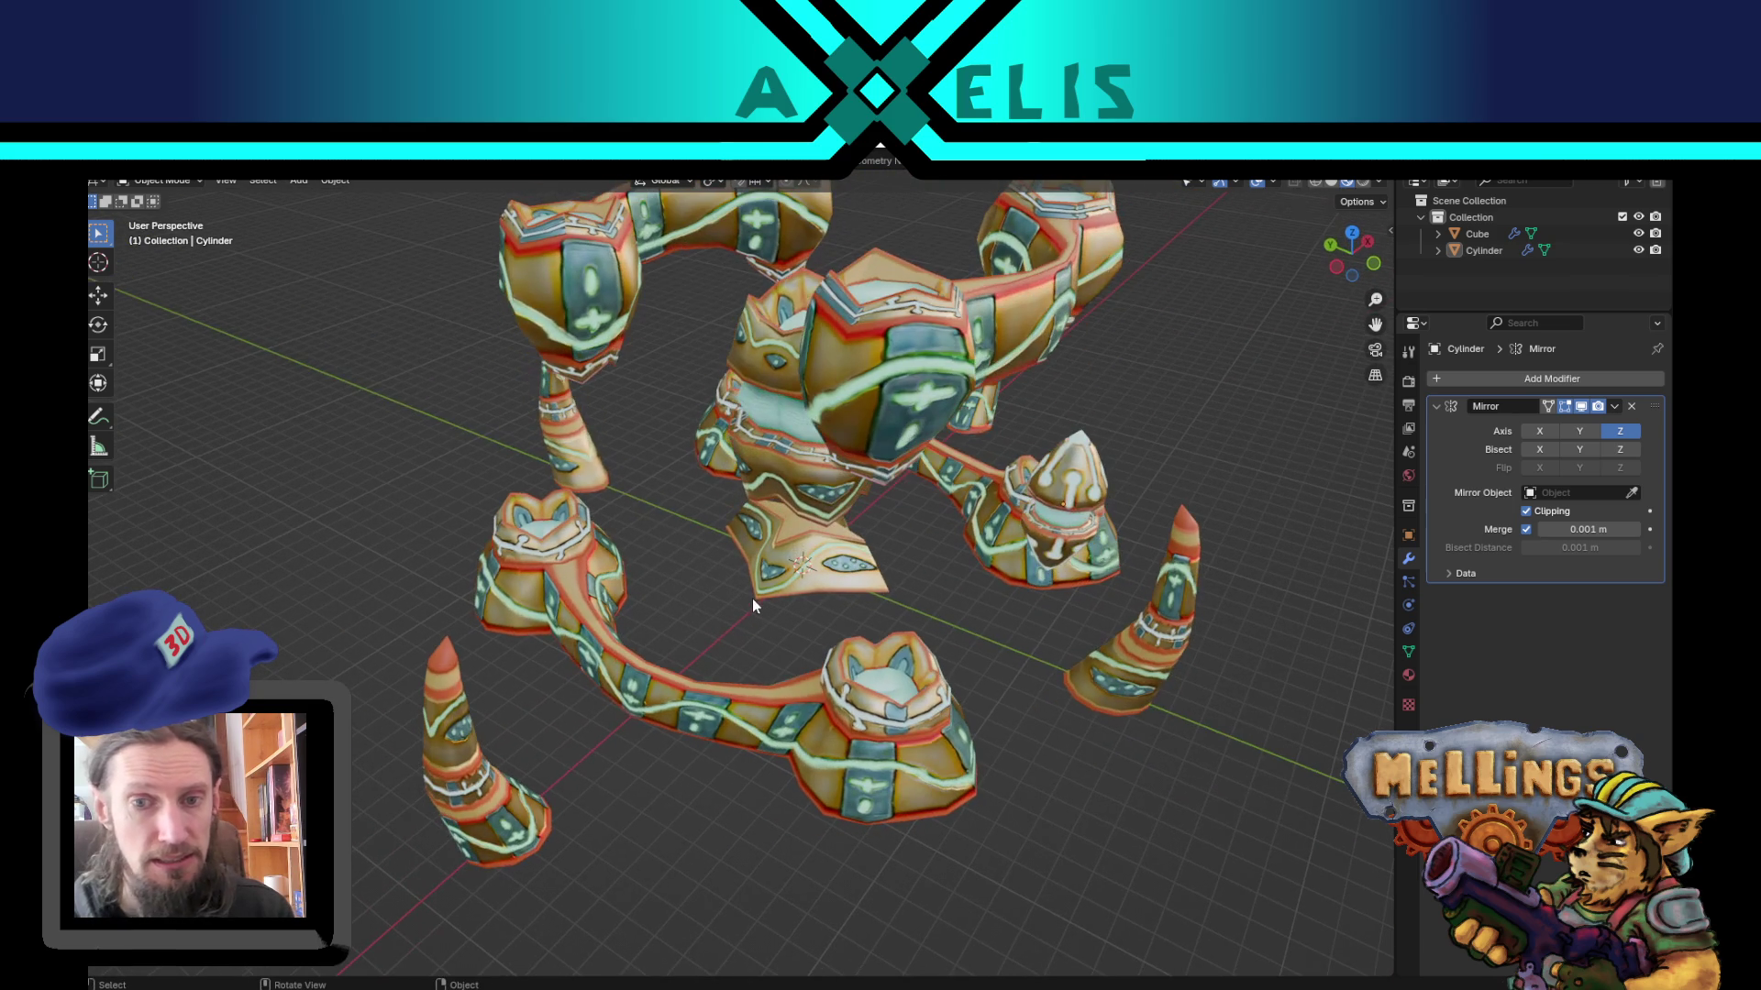
{"action": "scroll", "coordinate": [872, 575], "scroll_direction": "down", "scroll_amount": 4}
{"action": "mouse_move", "coordinate": [872, 575]}
{"action": "middle_mouse_down"}
{"action": "mouse_move", "coordinate": [838, 497]}
{"action": "mouse_move", "coordinate": [890, 548]}
{"action": "middle_mouse_up"}
{"action": "scroll", "coordinate": [880, 555], "scroll_direction": "down", "scroll_amount": 2}
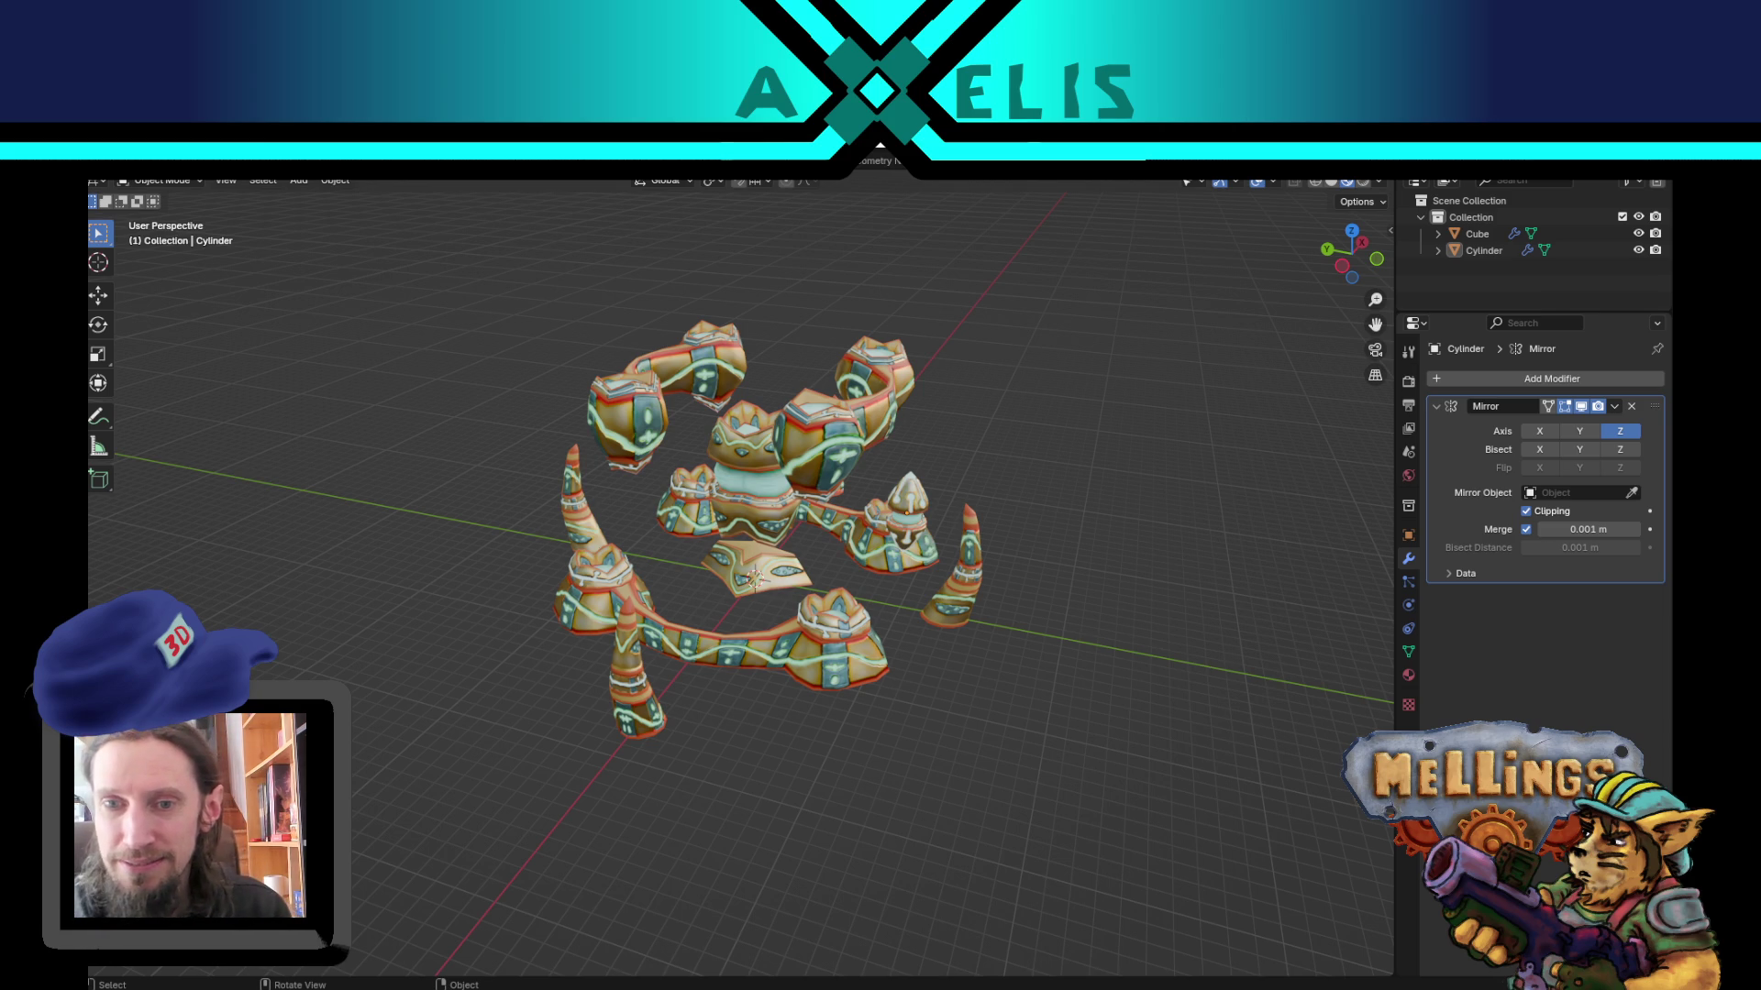
{"action": "mouse_move", "coordinate": [842, 737]}
{"action": "middle_mouse_down"}
{"action": "mouse_move", "coordinate": [707, 703]}
{"action": "mouse_move", "coordinate": [801, 601]}
{"action": "middle_mouse_up"}
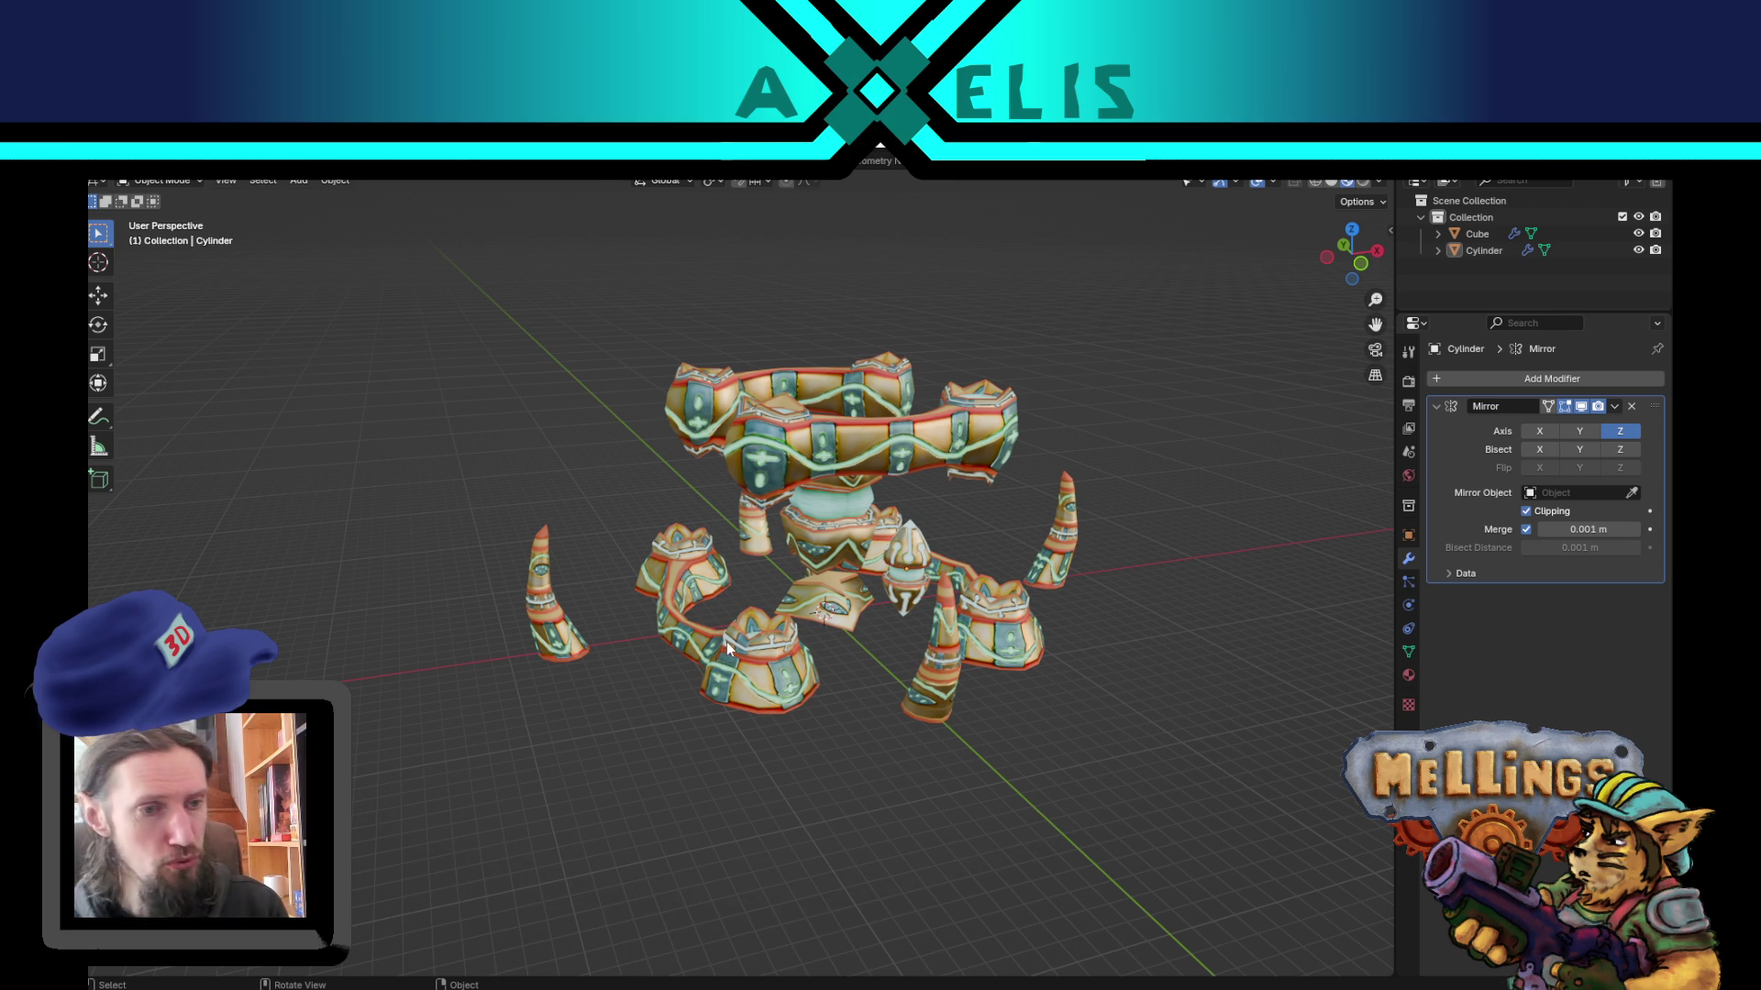
{"action": "mouse_move", "coordinate": [772, 714]}
{"action": "middle_mouse_down"}
{"action": "mouse_move", "coordinate": [833, 731]}
{"action": "mouse_move", "coordinate": [820, 708]}
{"action": "middle_mouse_up"}
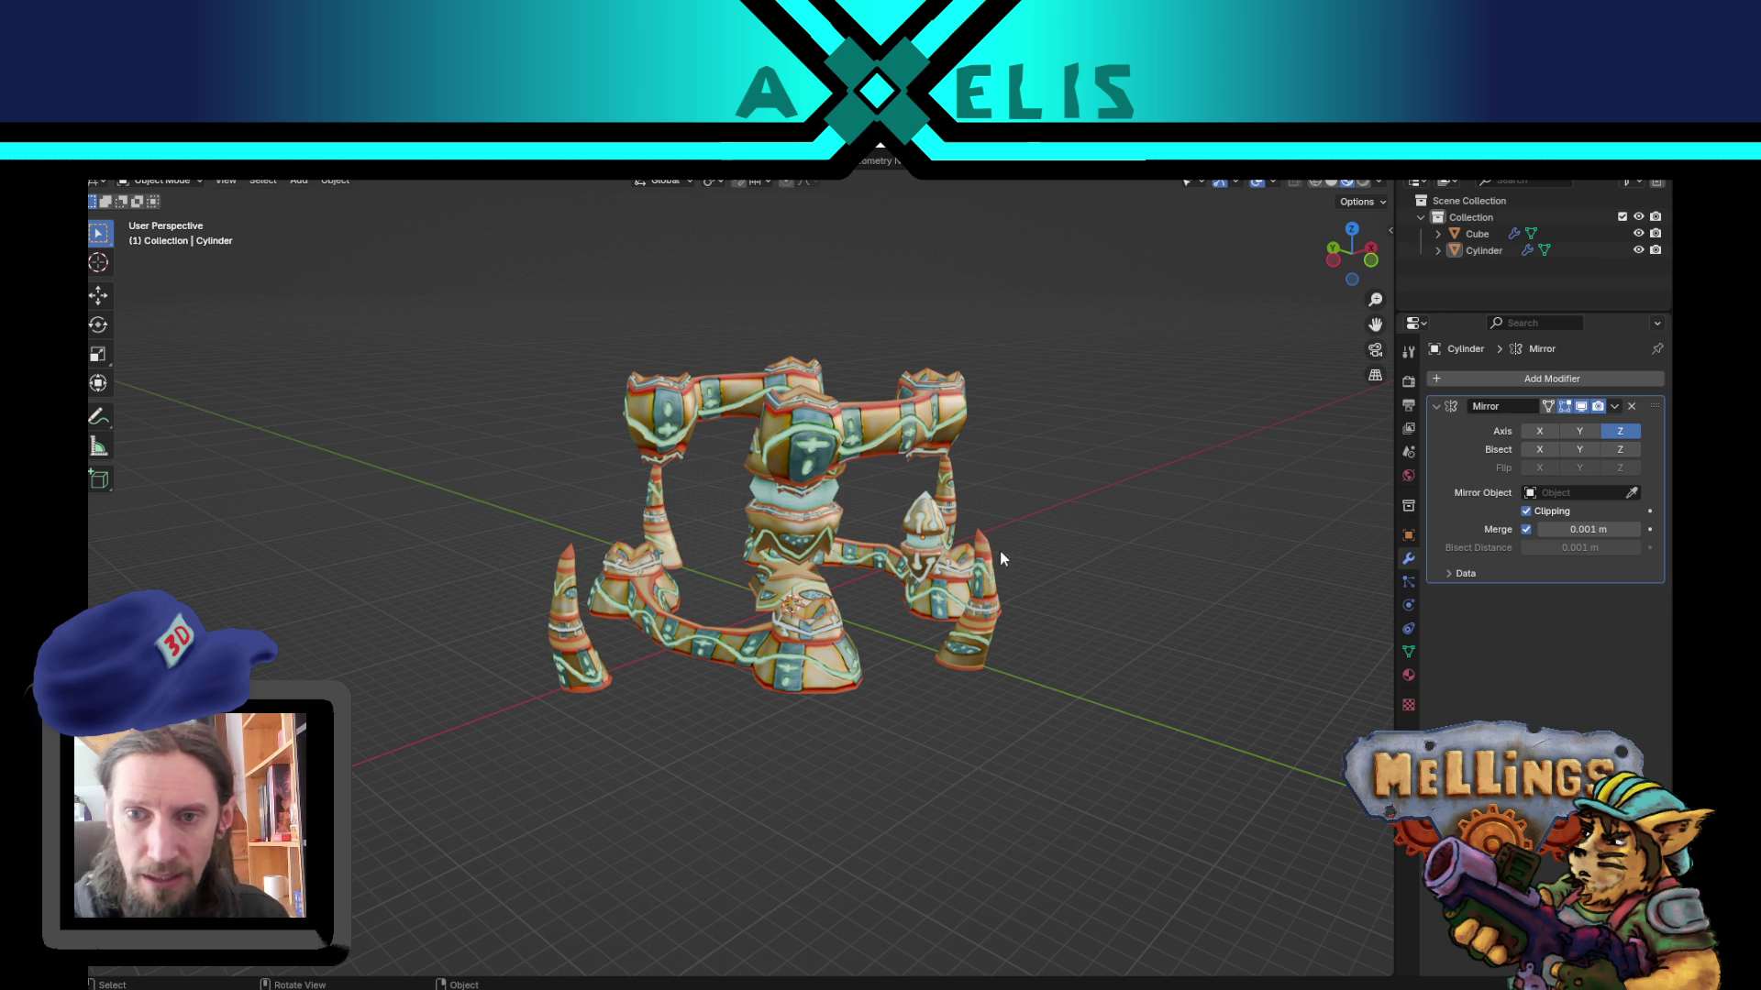
{"action": "scroll", "coordinate": [981, 532], "scroll_direction": "up", "scroll_amount": 5}
{"action": "mouse_move", "coordinate": [945, 504]}
{"action": "middle_mouse_down"}
{"action": "mouse_move", "coordinate": [801, 531]}
{"action": "mouse_move", "coordinate": [879, 624]}
{"action": "mouse_move", "coordinate": [912, 622]}
{"action": "mouse_move", "coordinate": [817, 616]}
{"action": "middle_mouse_up"}
{"action": "scroll", "coordinate": [801, 531], "scroll_direction": "down", "scroll_amount": 10}
{"action": "mouse_move", "coordinate": [882, 775]}
{"action": "middle_mouse_down"}
{"action": "mouse_move", "coordinate": [858, 679]}
{"action": "mouse_move", "coordinate": [883, 635]}
{"action": "mouse_move", "coordinate": [846, 600]}
{"action": "mouse_move", "coordinate": [794, 606]}
{"action": "middle_mouse_up"}
{"action": "scroll", "coordinate": [807, 617], "scroll_direction": "up", "scroll_amount": 3}
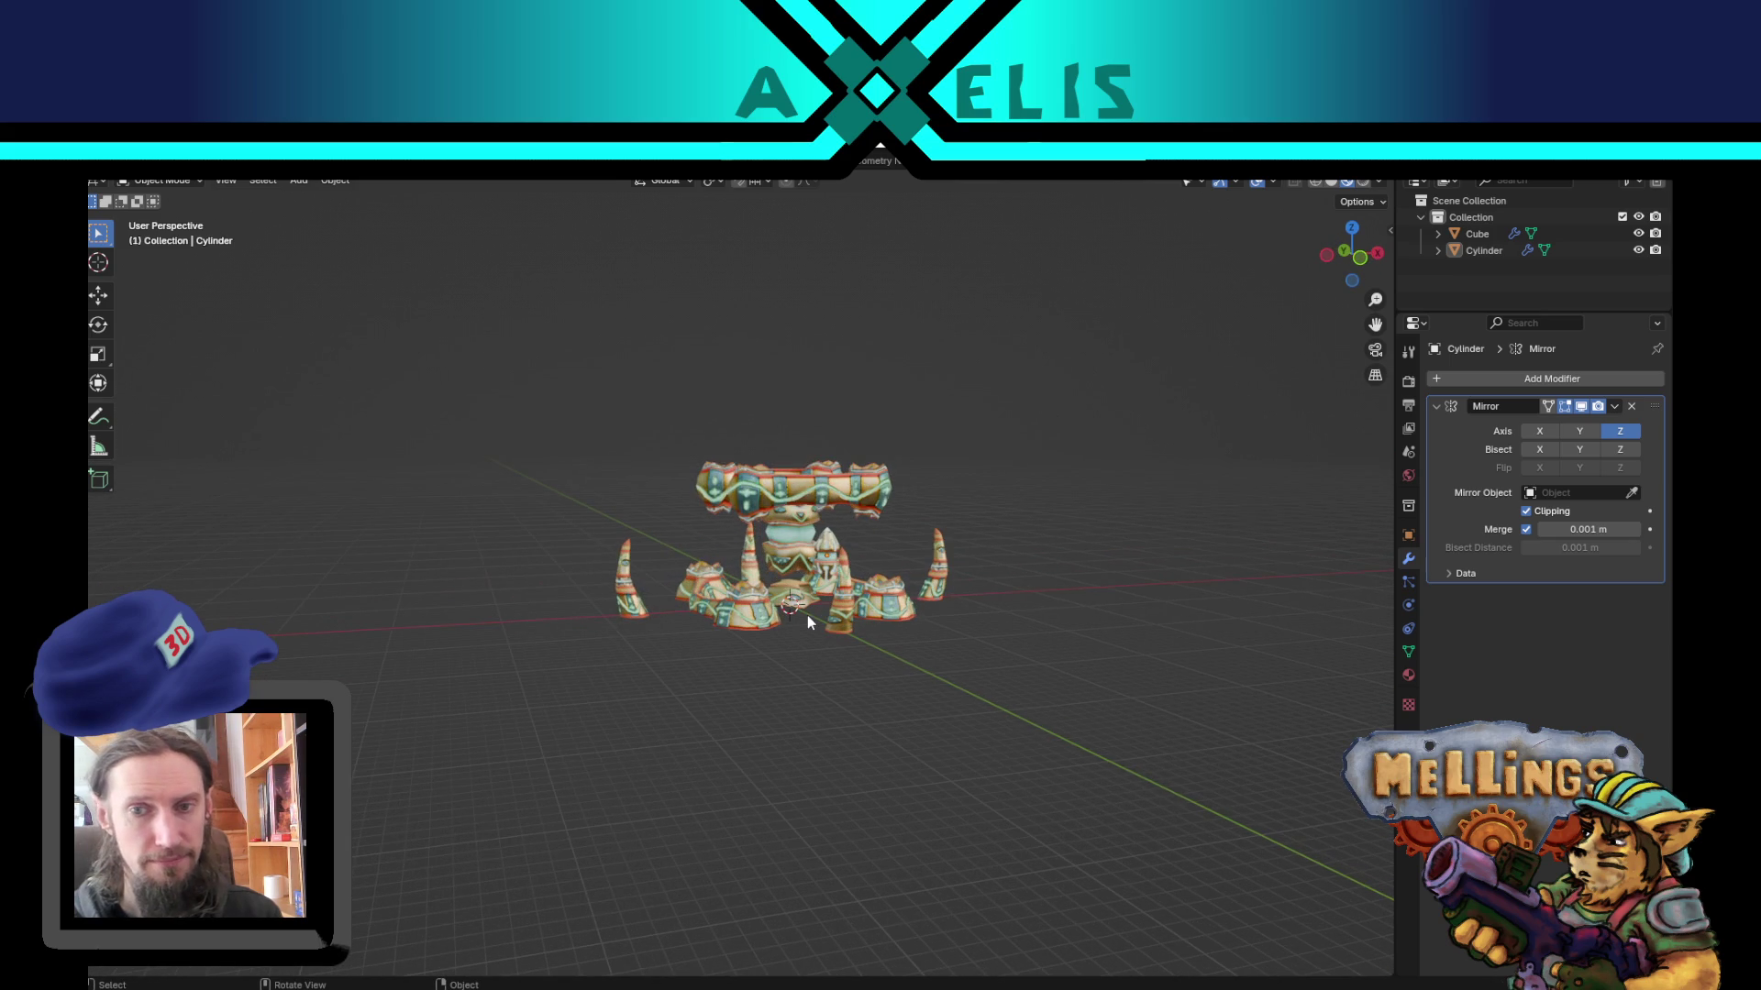